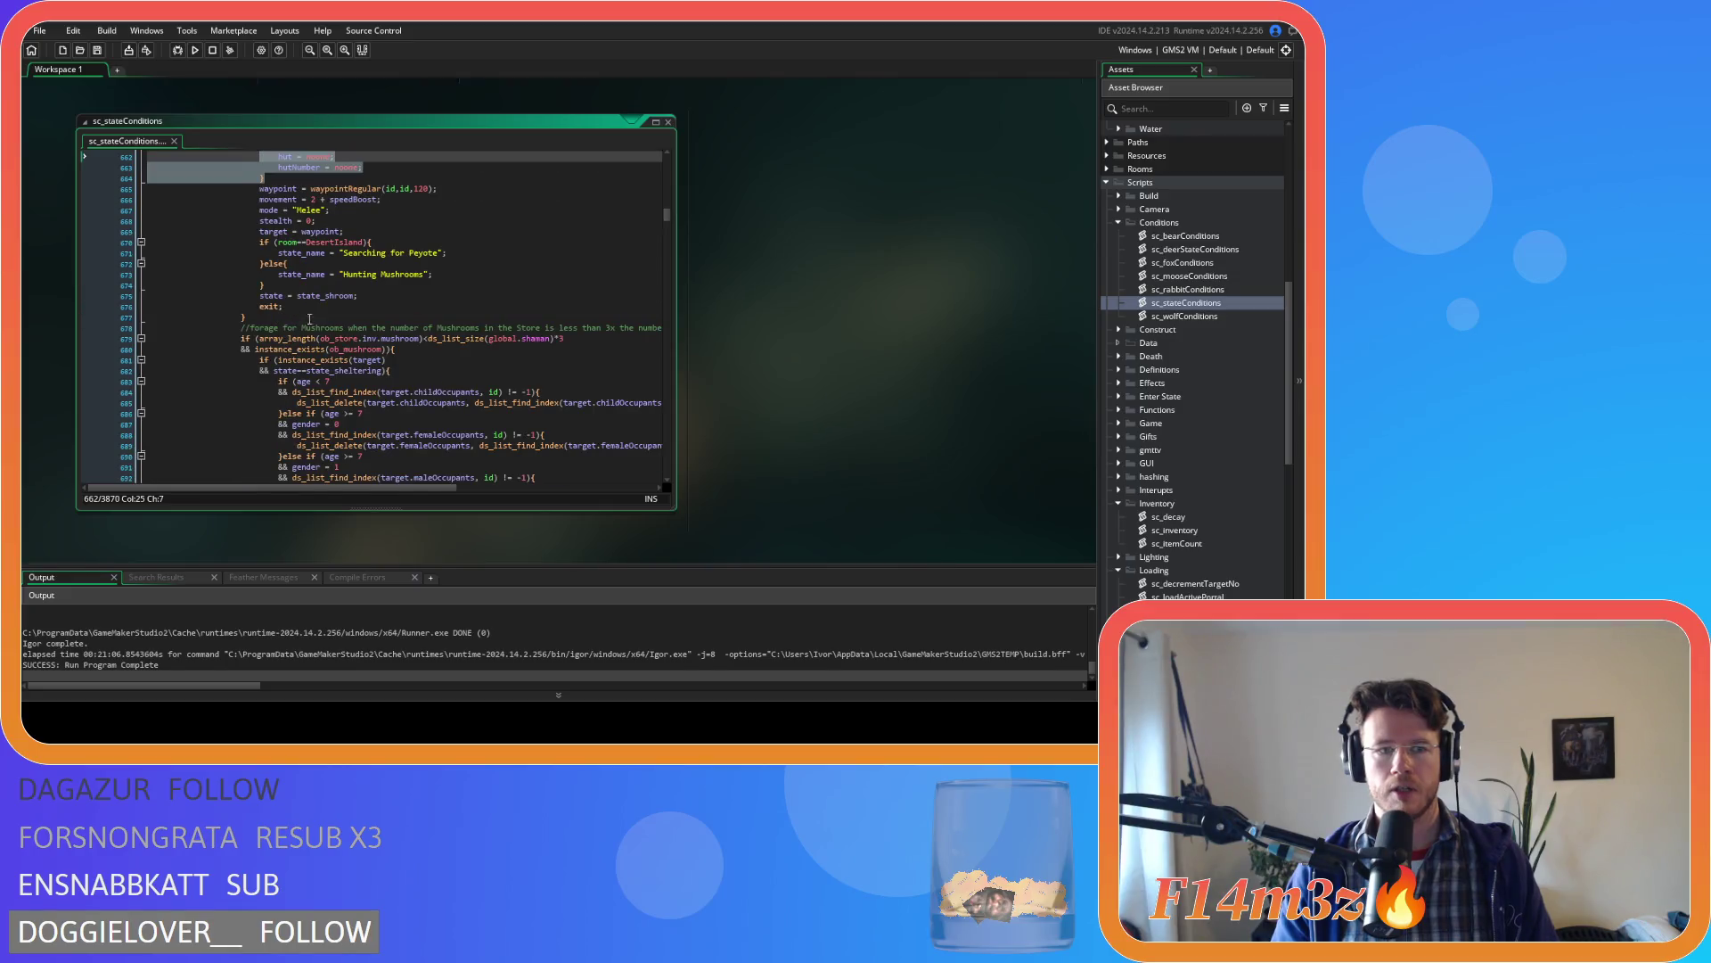
- Undo the stray sheltering block on lines 635–659 inside the Shaman's mushroom-consumption condition
scroll(374, 321, "up", 15)
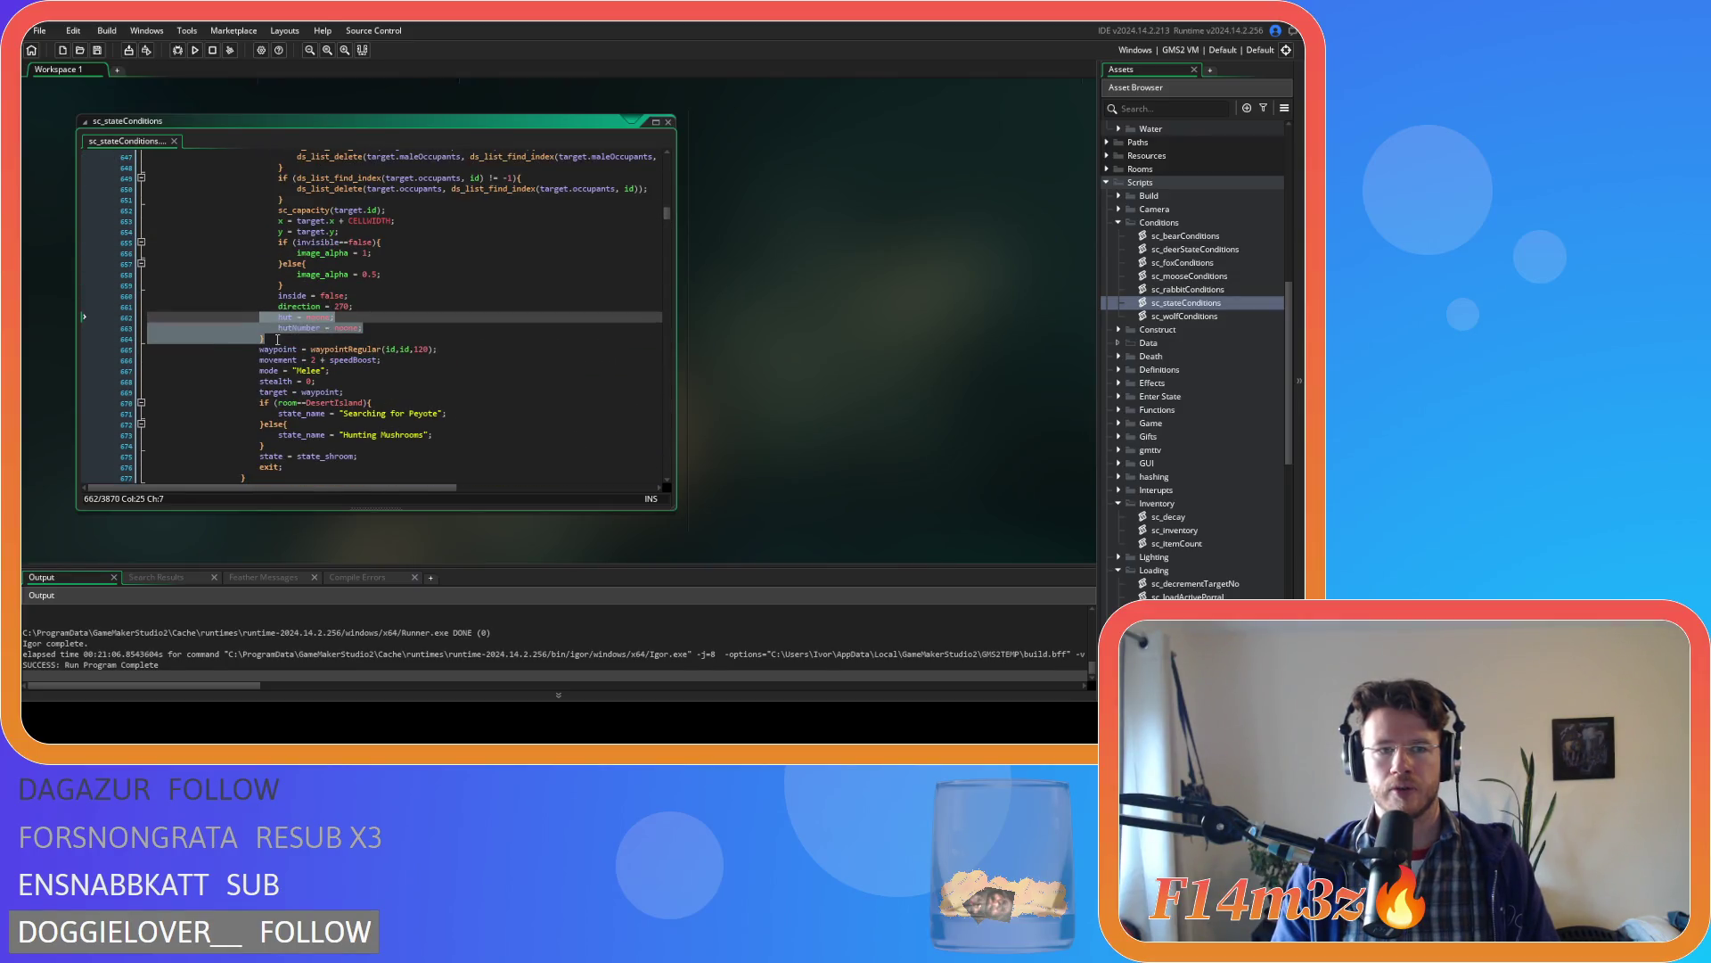
left_click(237, 282, "shift")
mouse_move(238, 281)
left_mouse_down()
mouse_move(187, 230)
mouse_move(120, 219)
left_mouse_up()
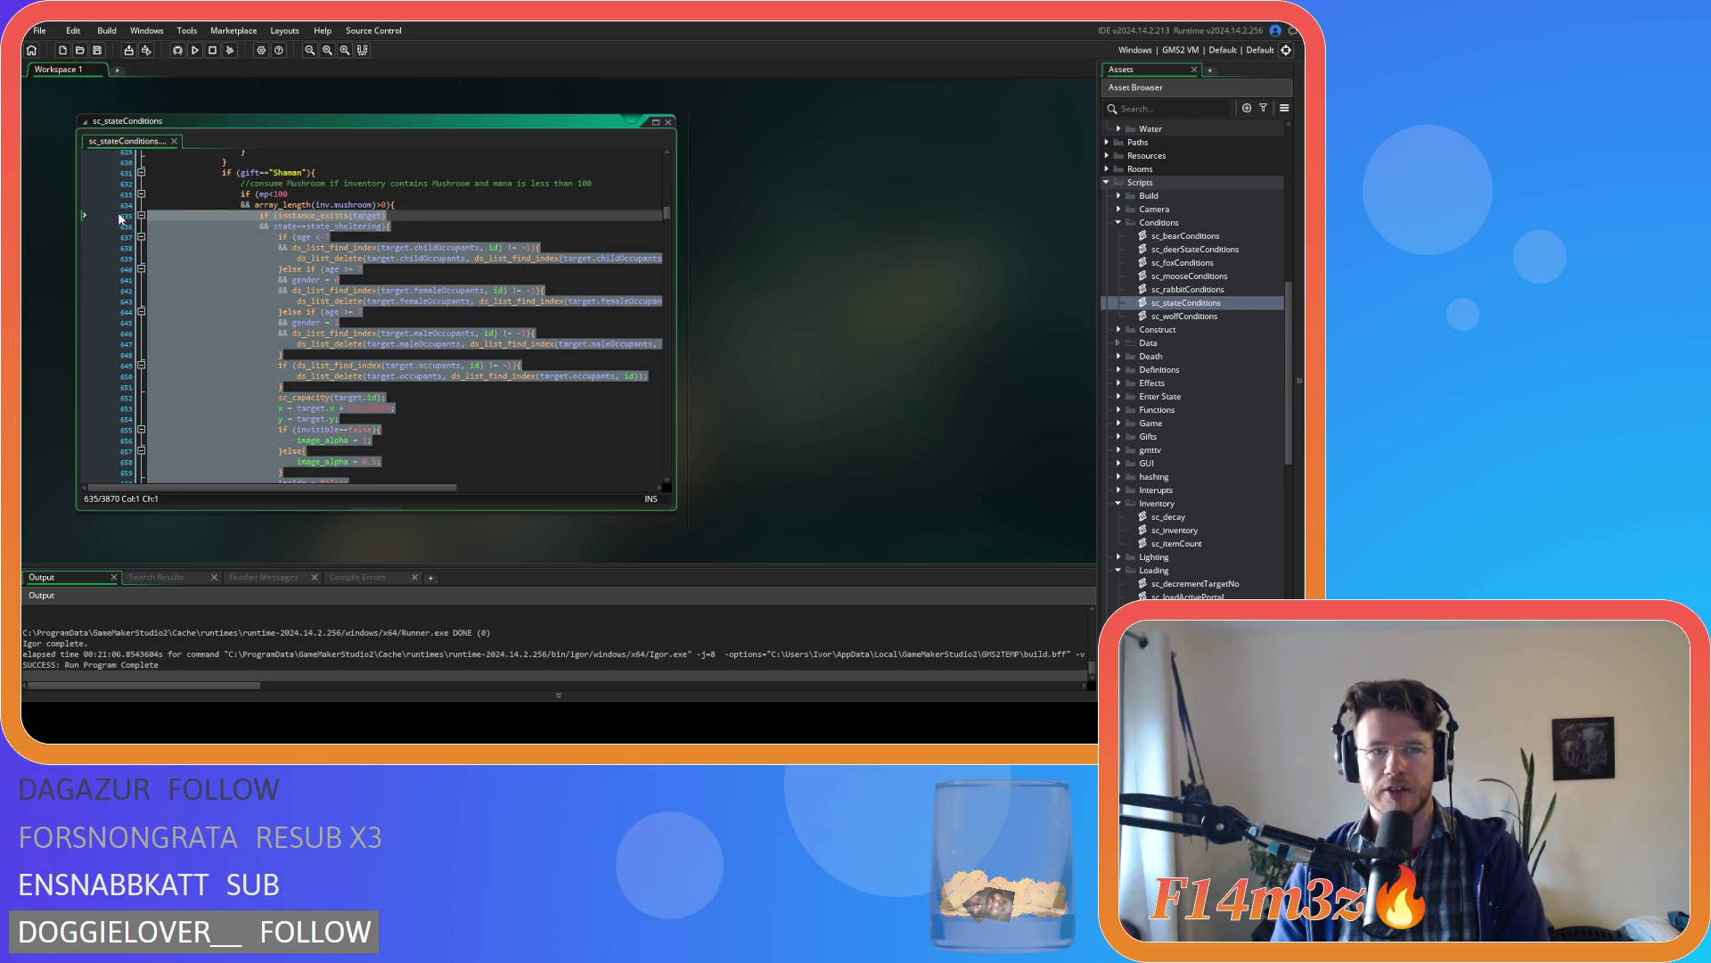
key("ctrl+z")
- Inspect the waypoint call arguments and the movement line near the Shaman condition
left_click(467, 220)
left_click_drag(440, 218, 396, 217)
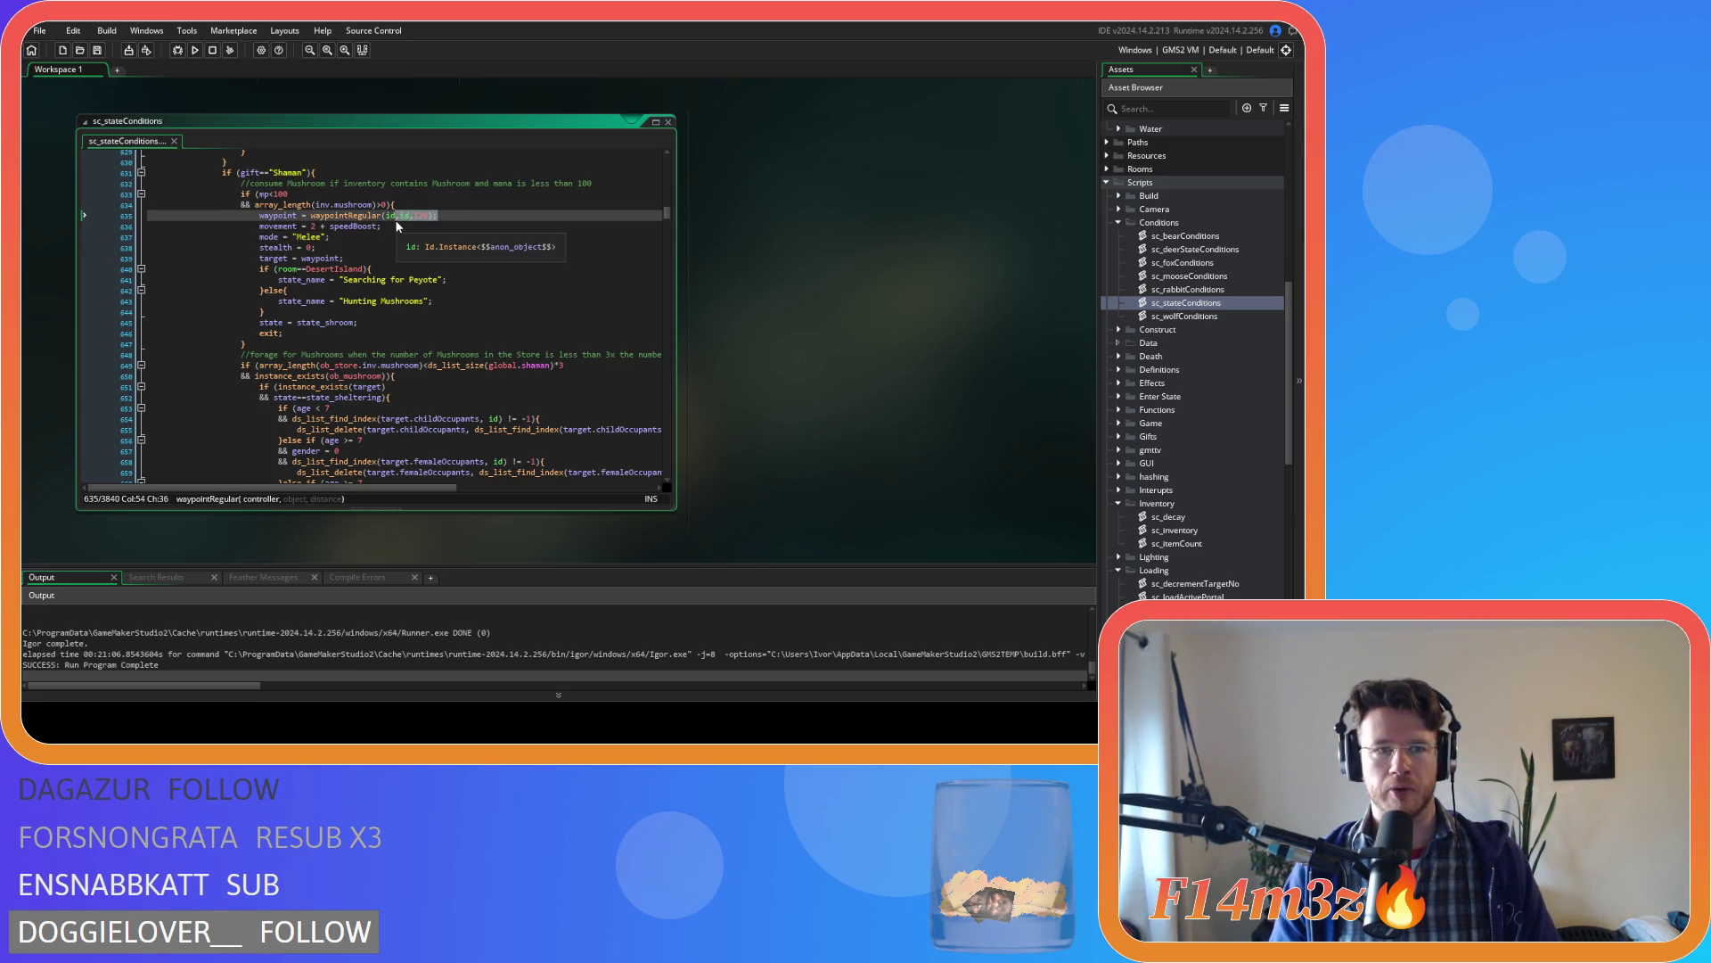
left_click(392, 226)
scroll(392, 226, "down", 12)
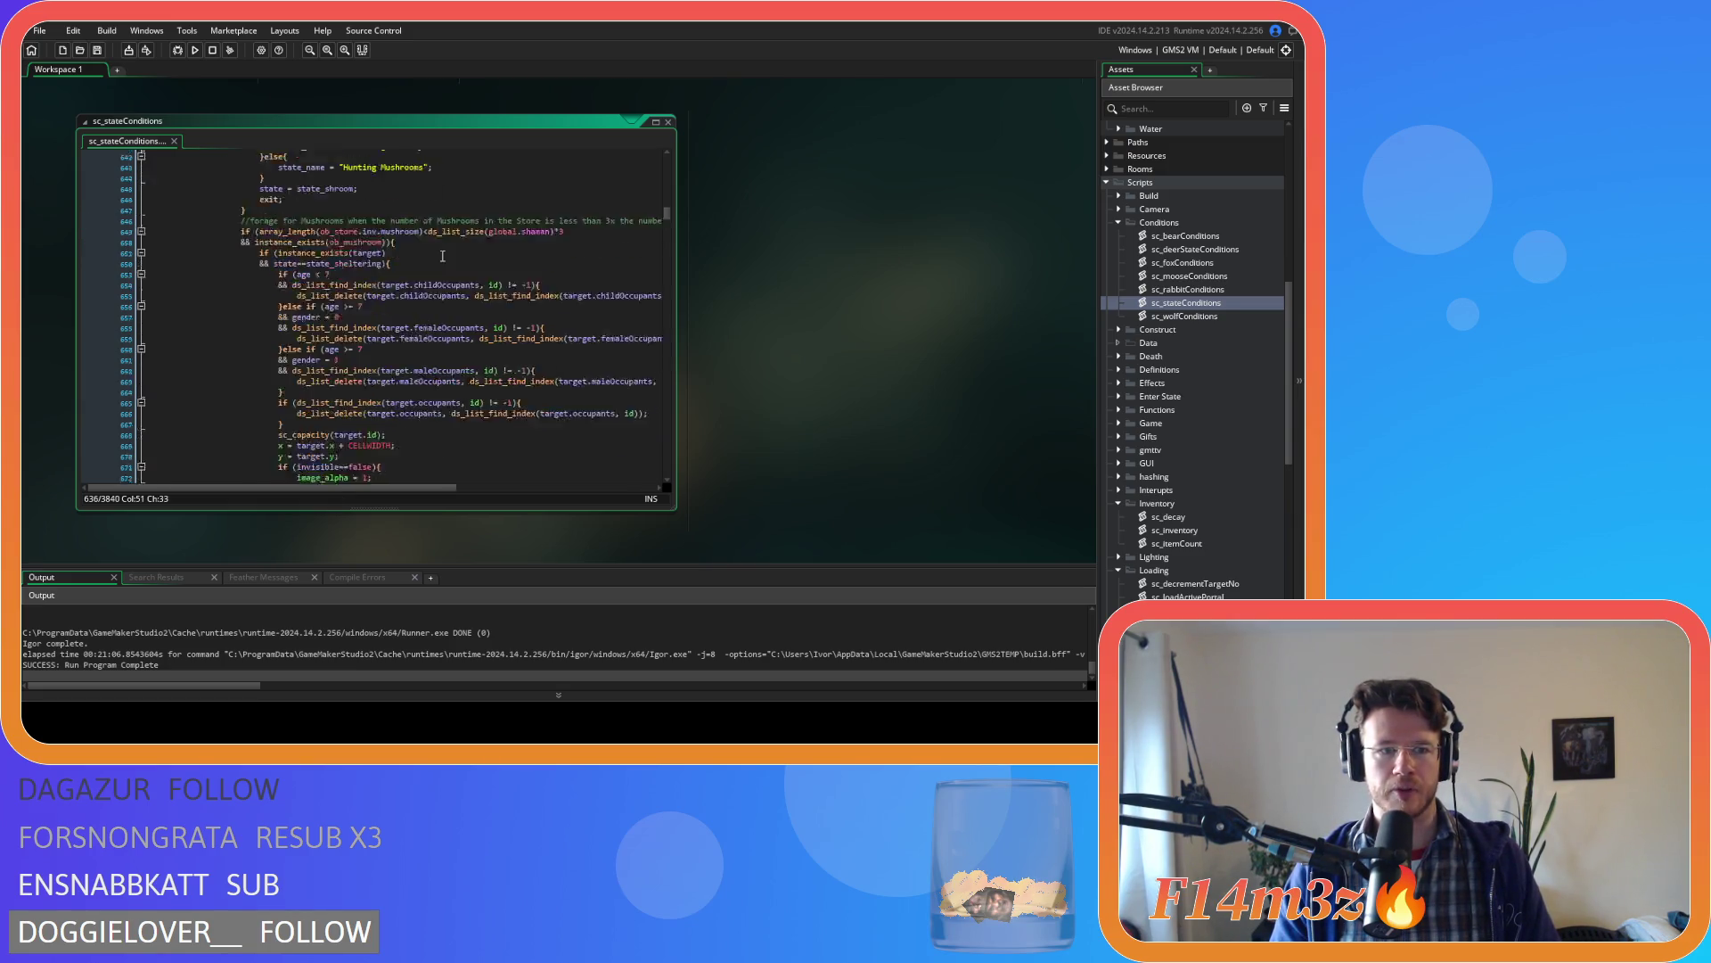
scroll(442, 256, "up", 11)
scroll(346, 264, "up", 2)
- Search the script for 'movement = 0' assignments, then clear and close the search
double_click(278, 252)
key("ctrl+f")
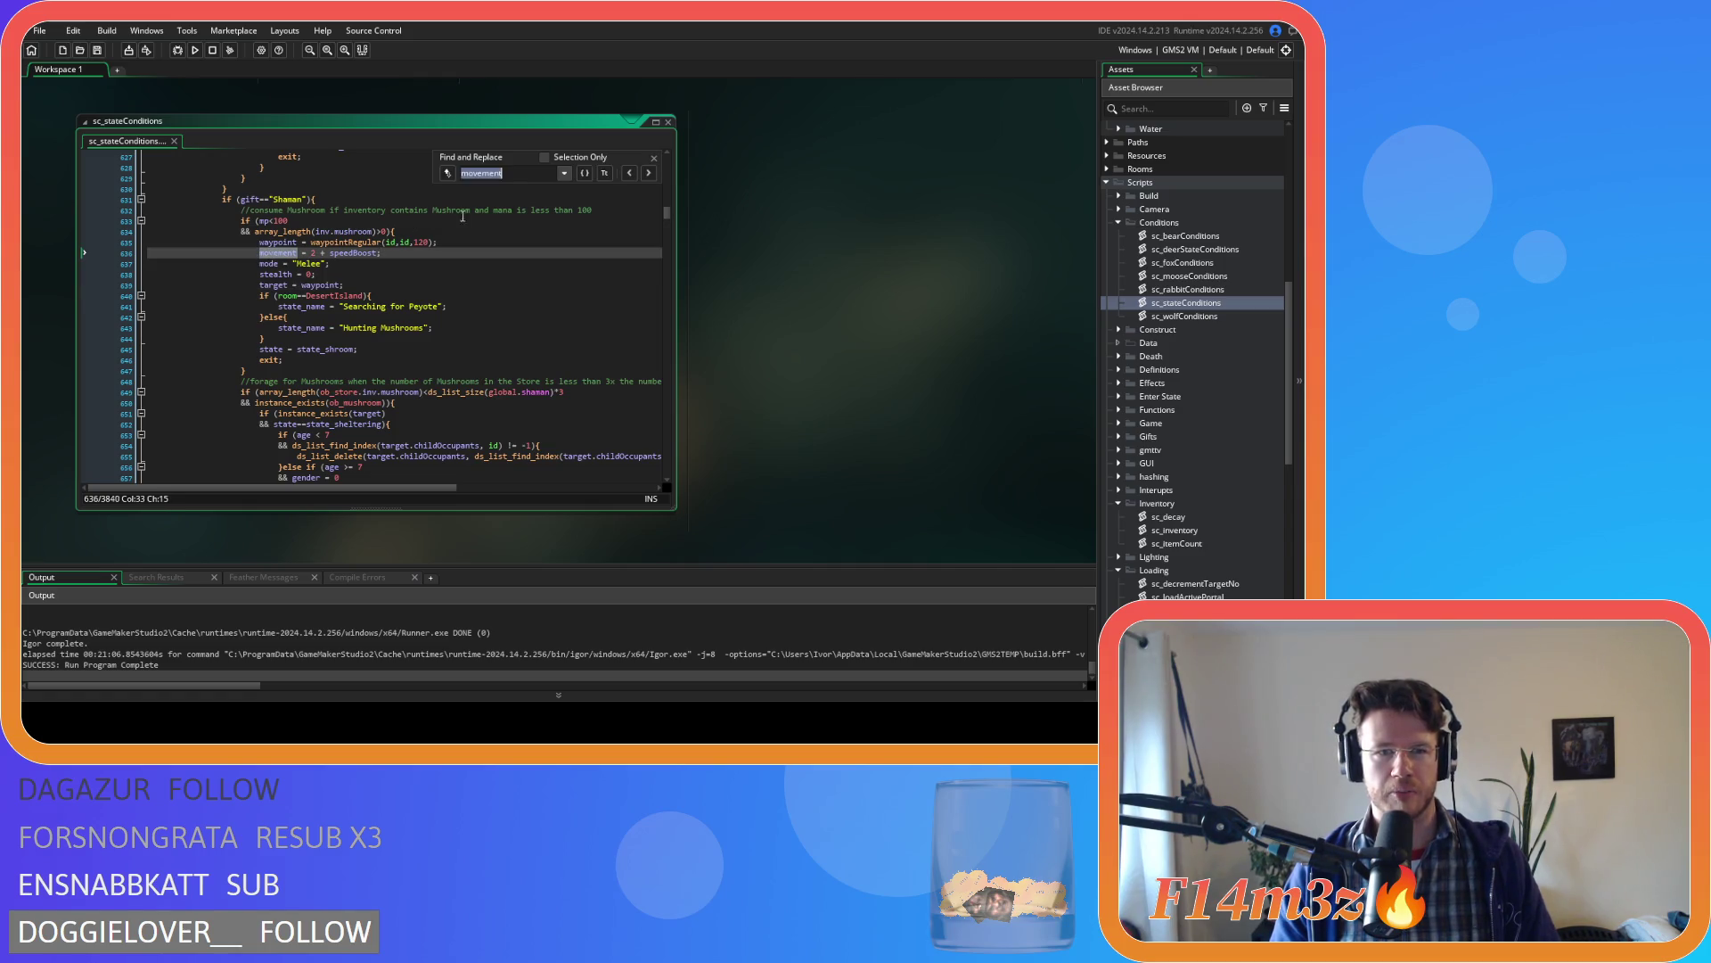
left_click(531, 173)
type("=")
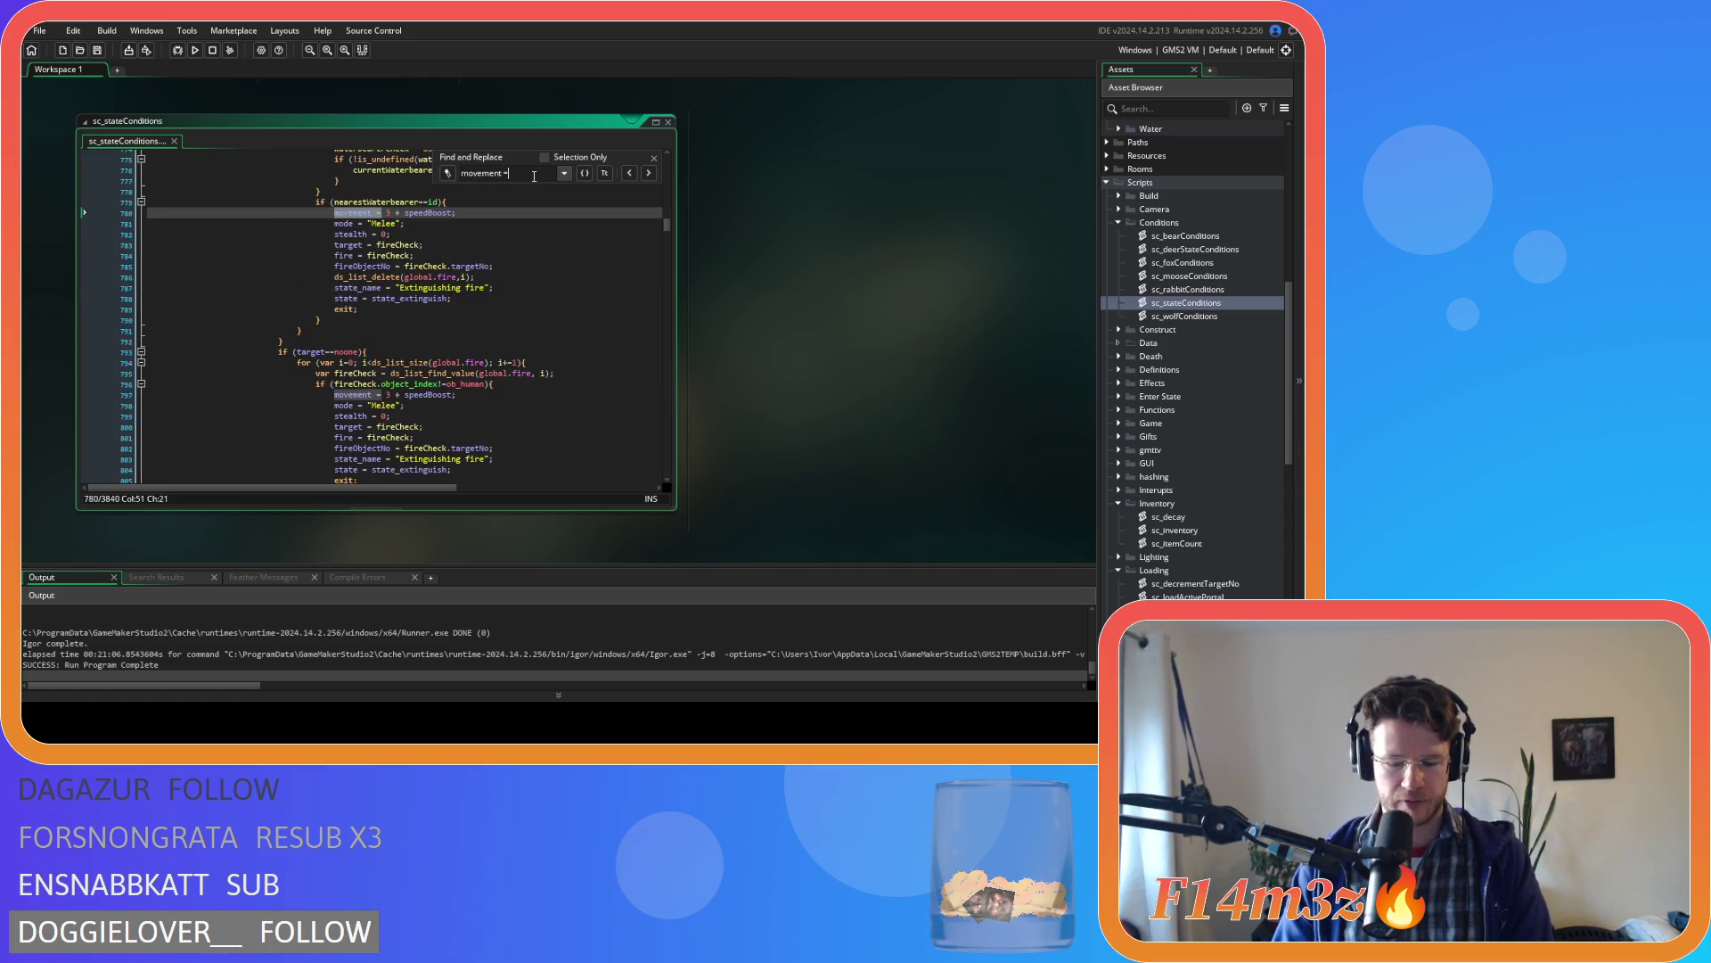
type(" 0")
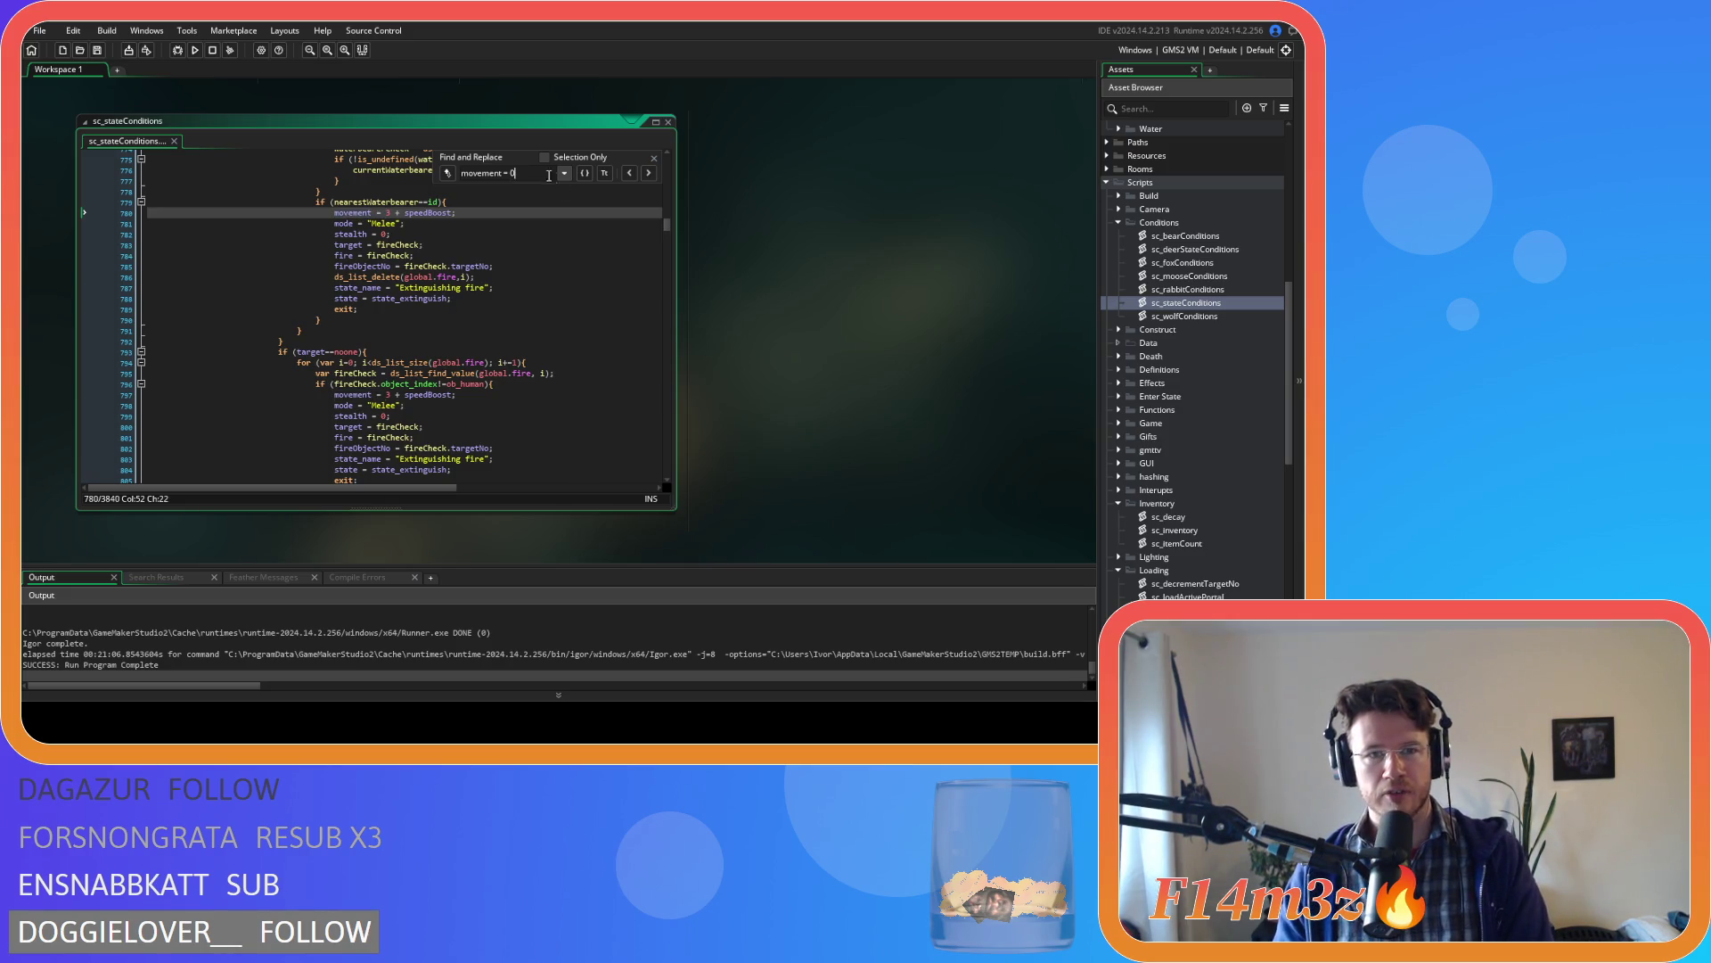
left_click_drag(526, 175, 437, 176)
key("BackSpace")
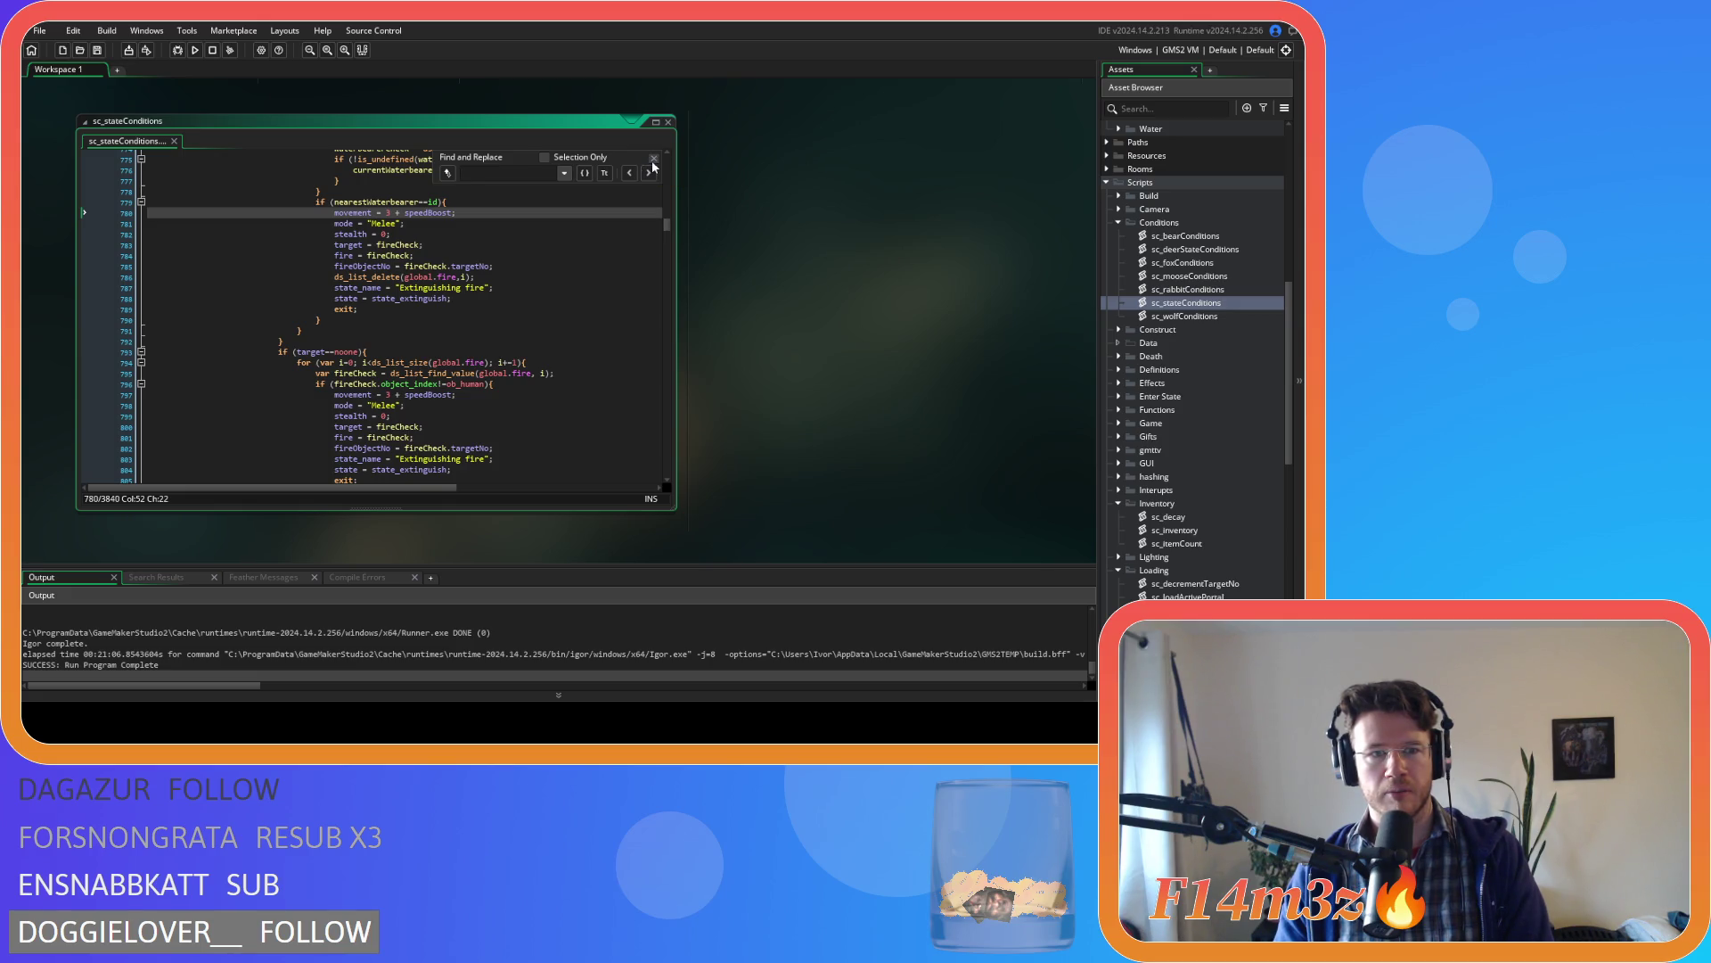
left_click(654, 160)
left_click(499, 244)
scroll(450, 266, "up", 20)
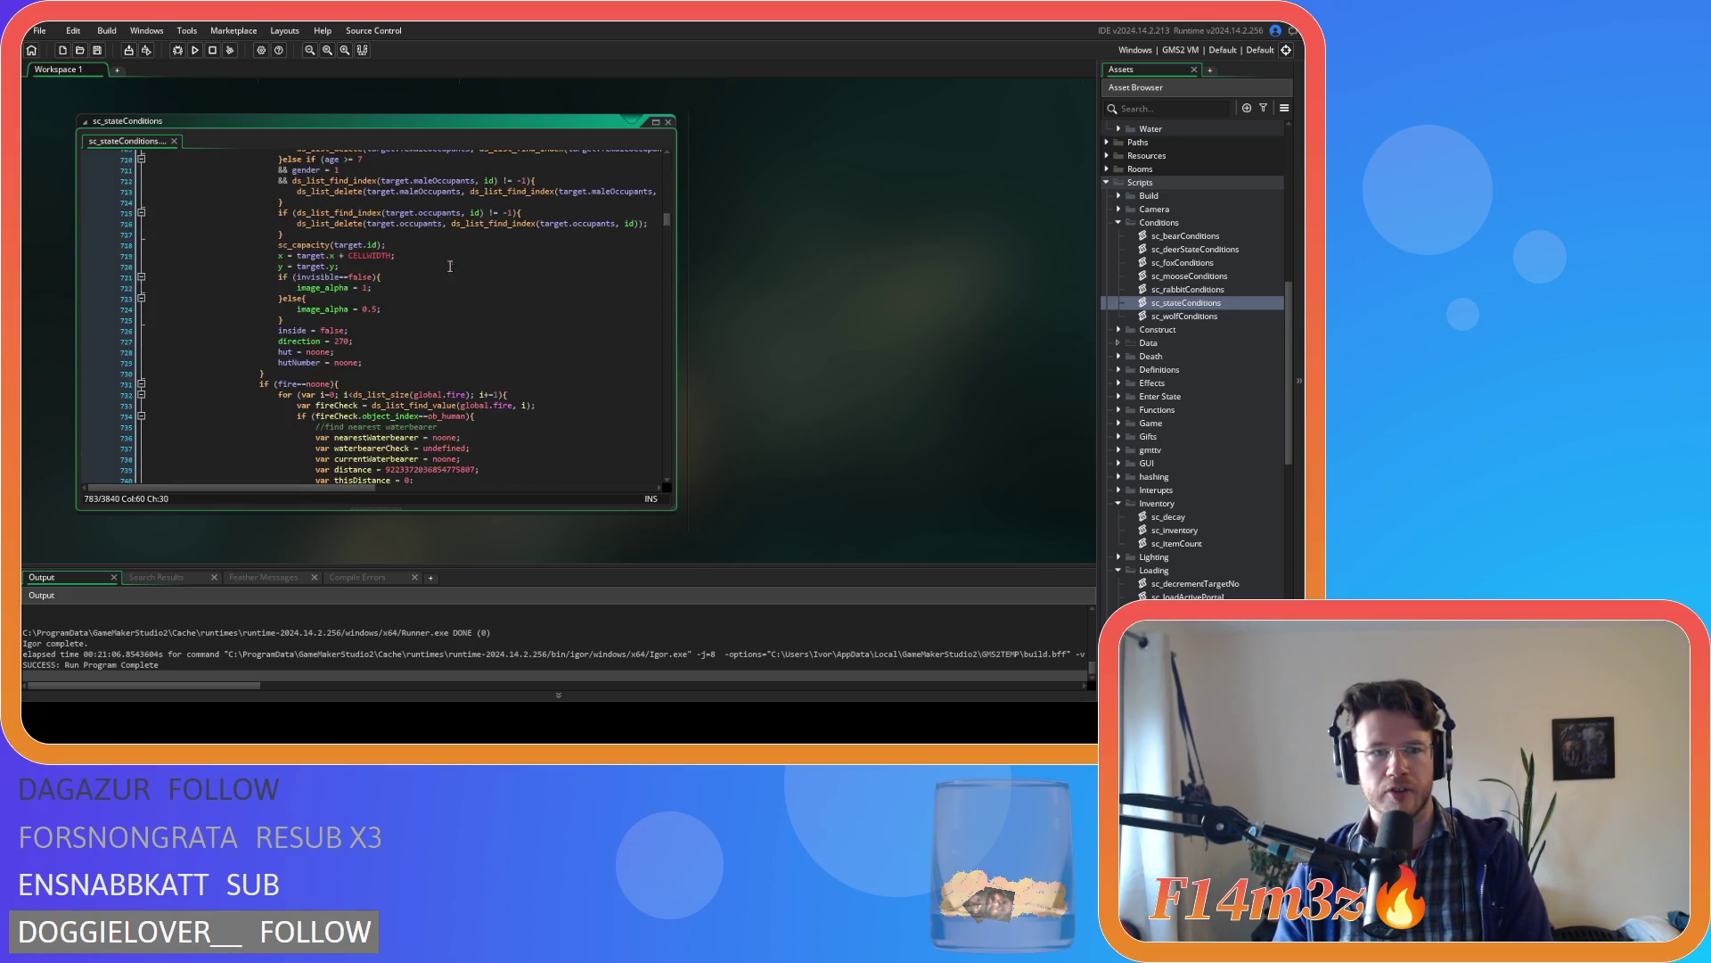
scroll(450, 266, "up", 10)
- Search for 'state' references around the state_shroom assignment and Melee mode line
left_click(446, 269)
key("ctrl+f")
type("state")
scroll(450, 252, "up", 20)
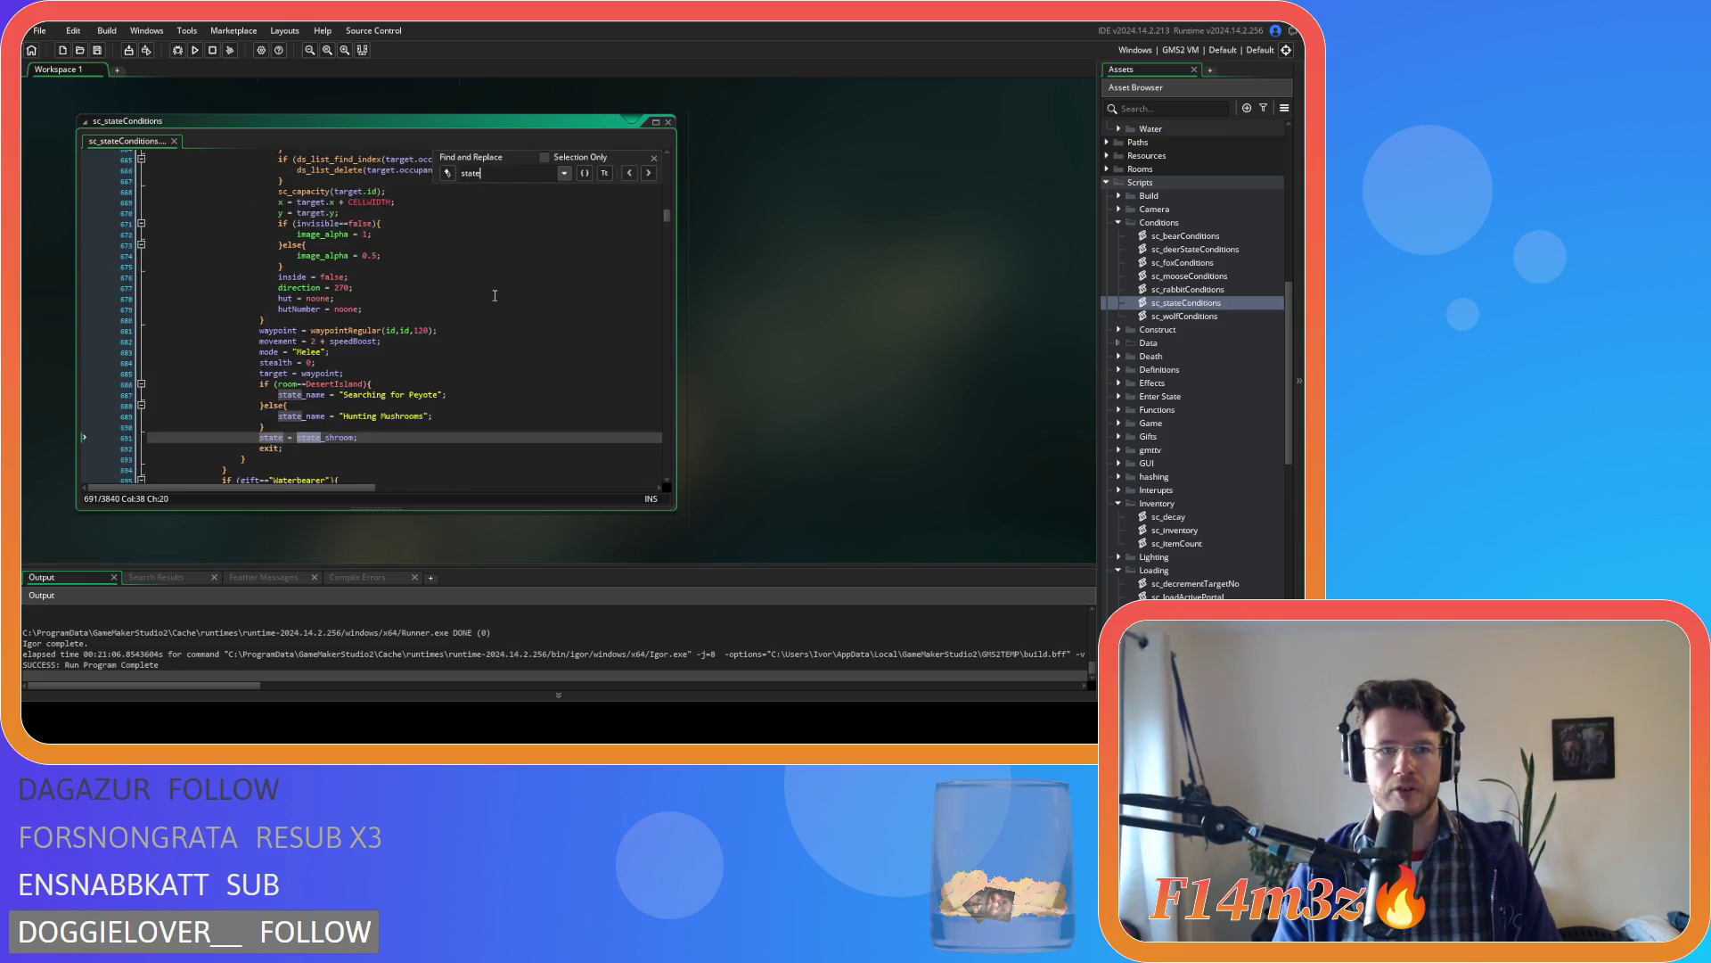
left_click(356, 341)
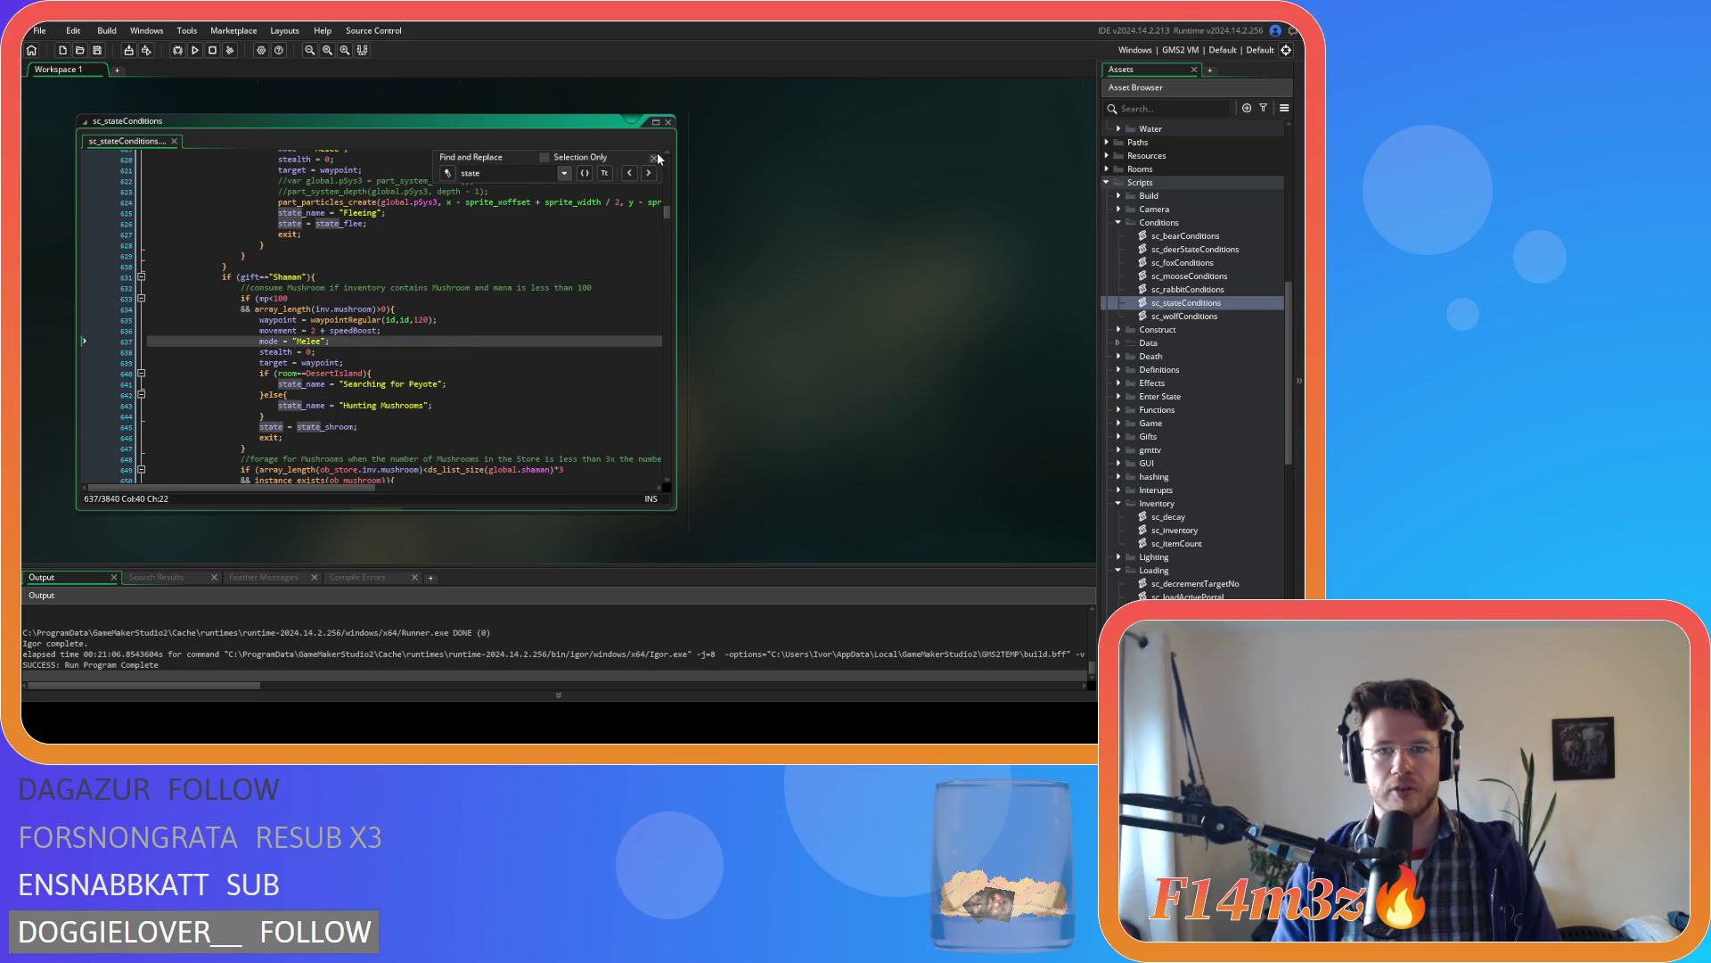
left_click(655, 159)
left_click(539, 330)
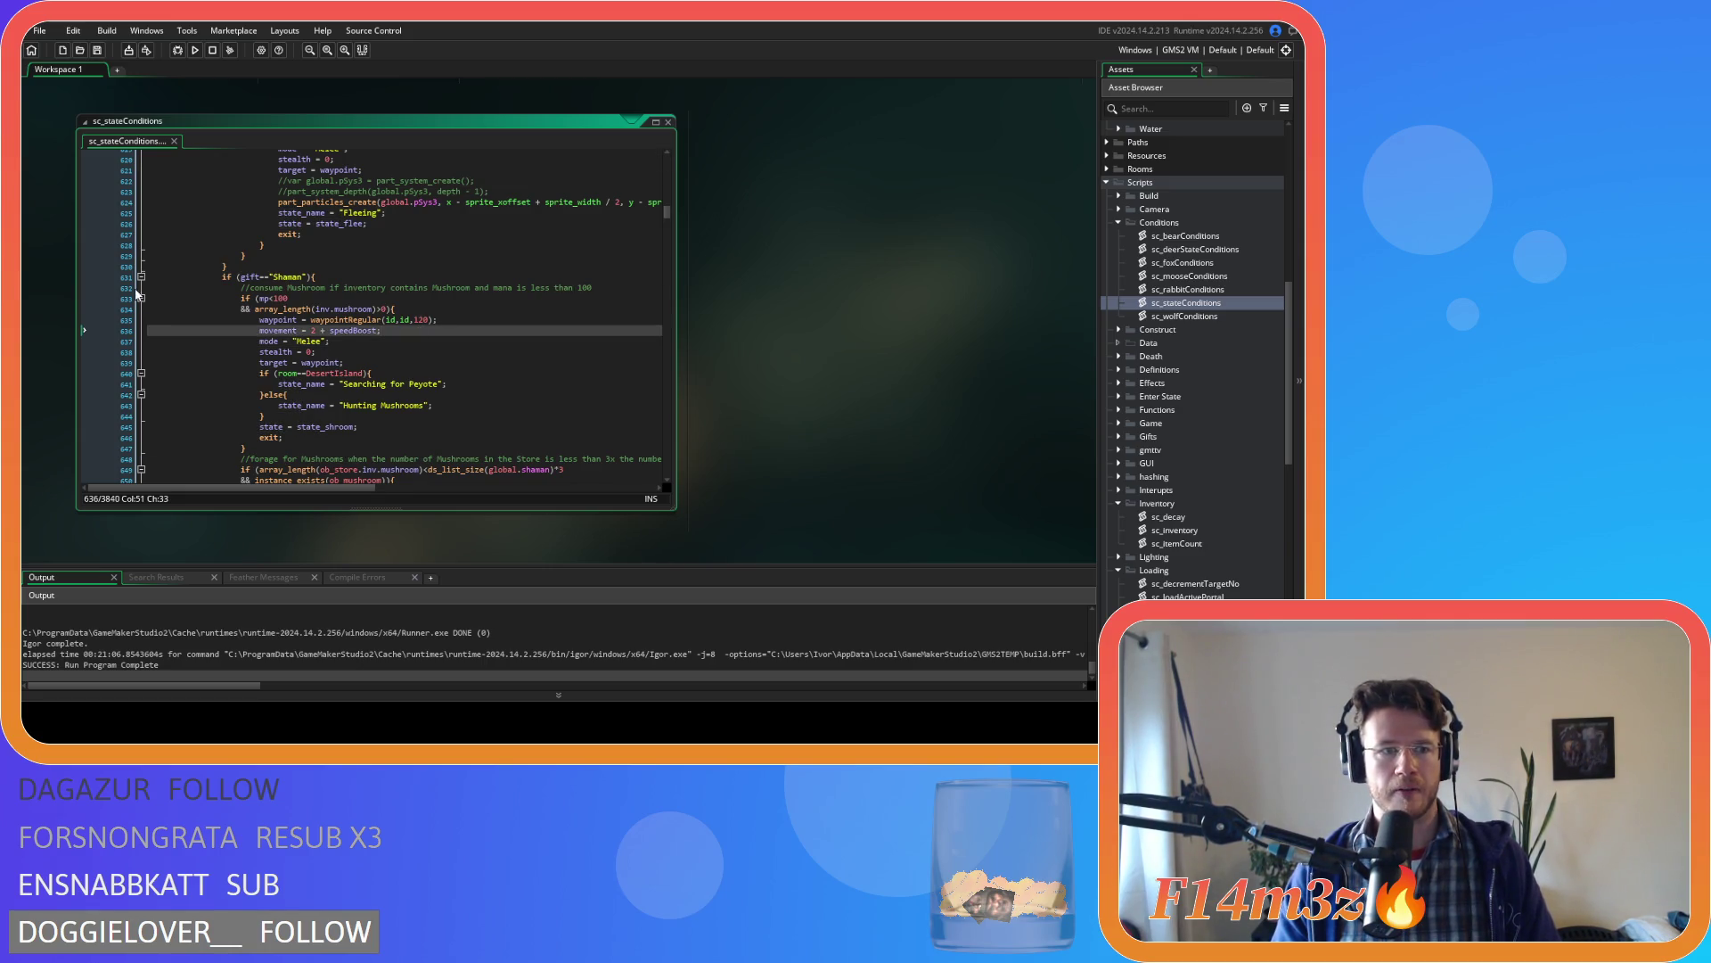
- Search for 'state' again further up to review the script's state assignments
scroll(490, 236, "up", 20)
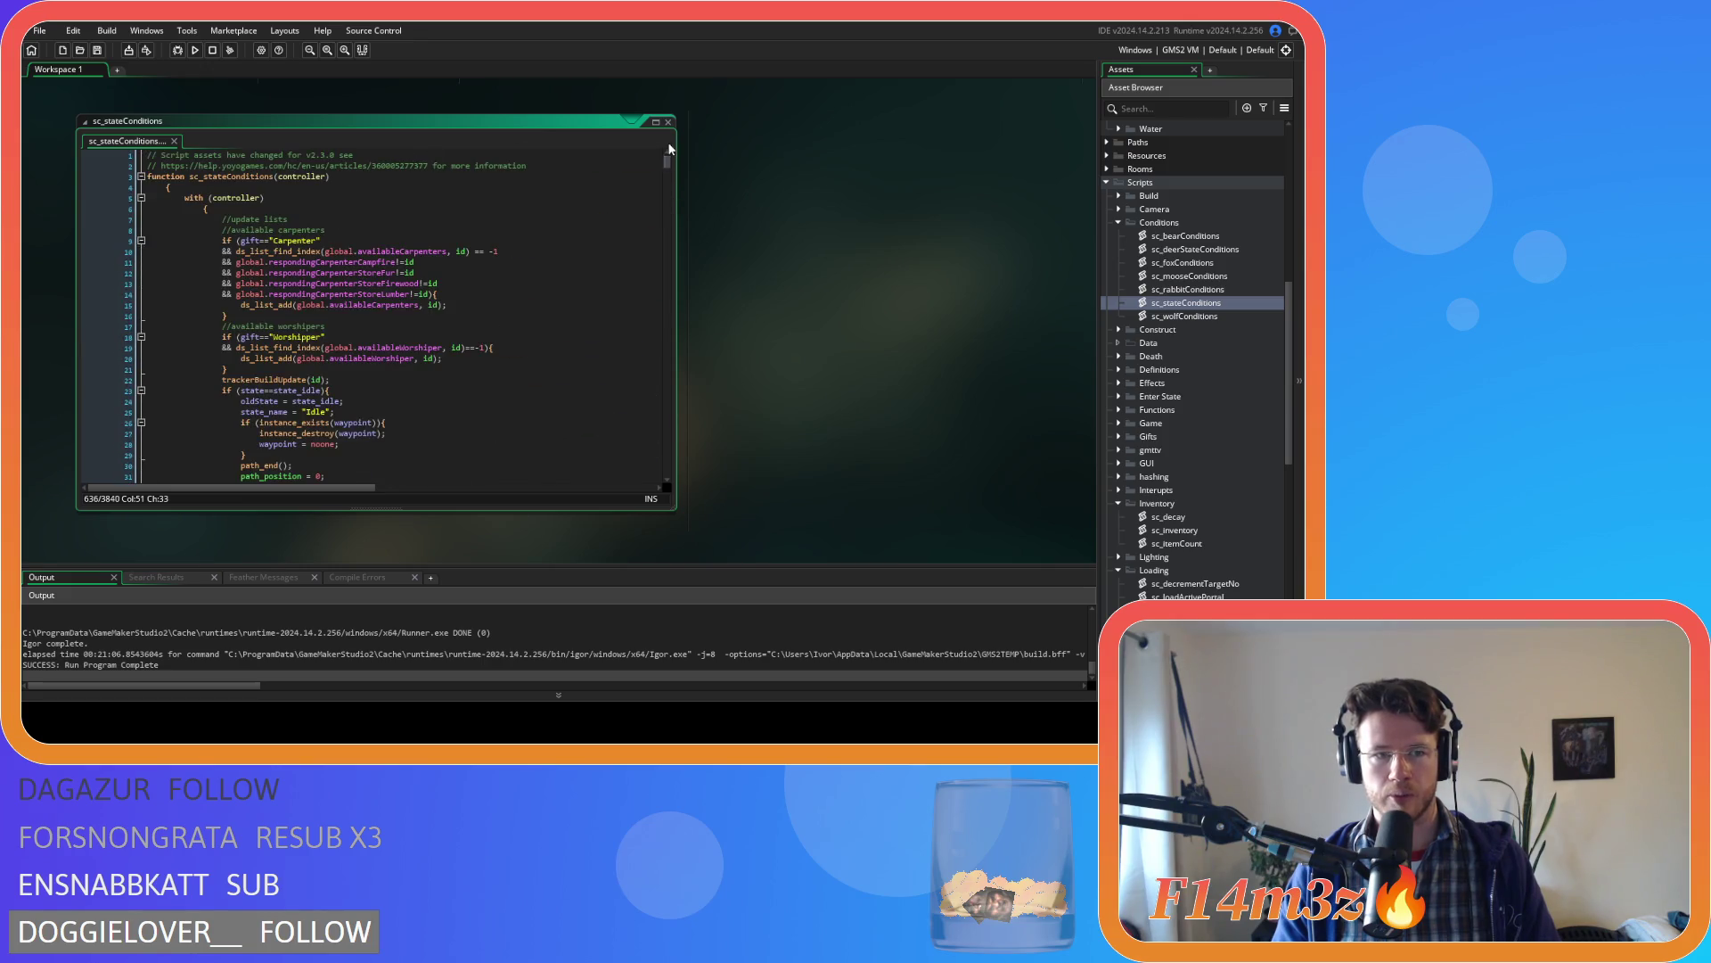
scroll(489, 236, "up", 10)
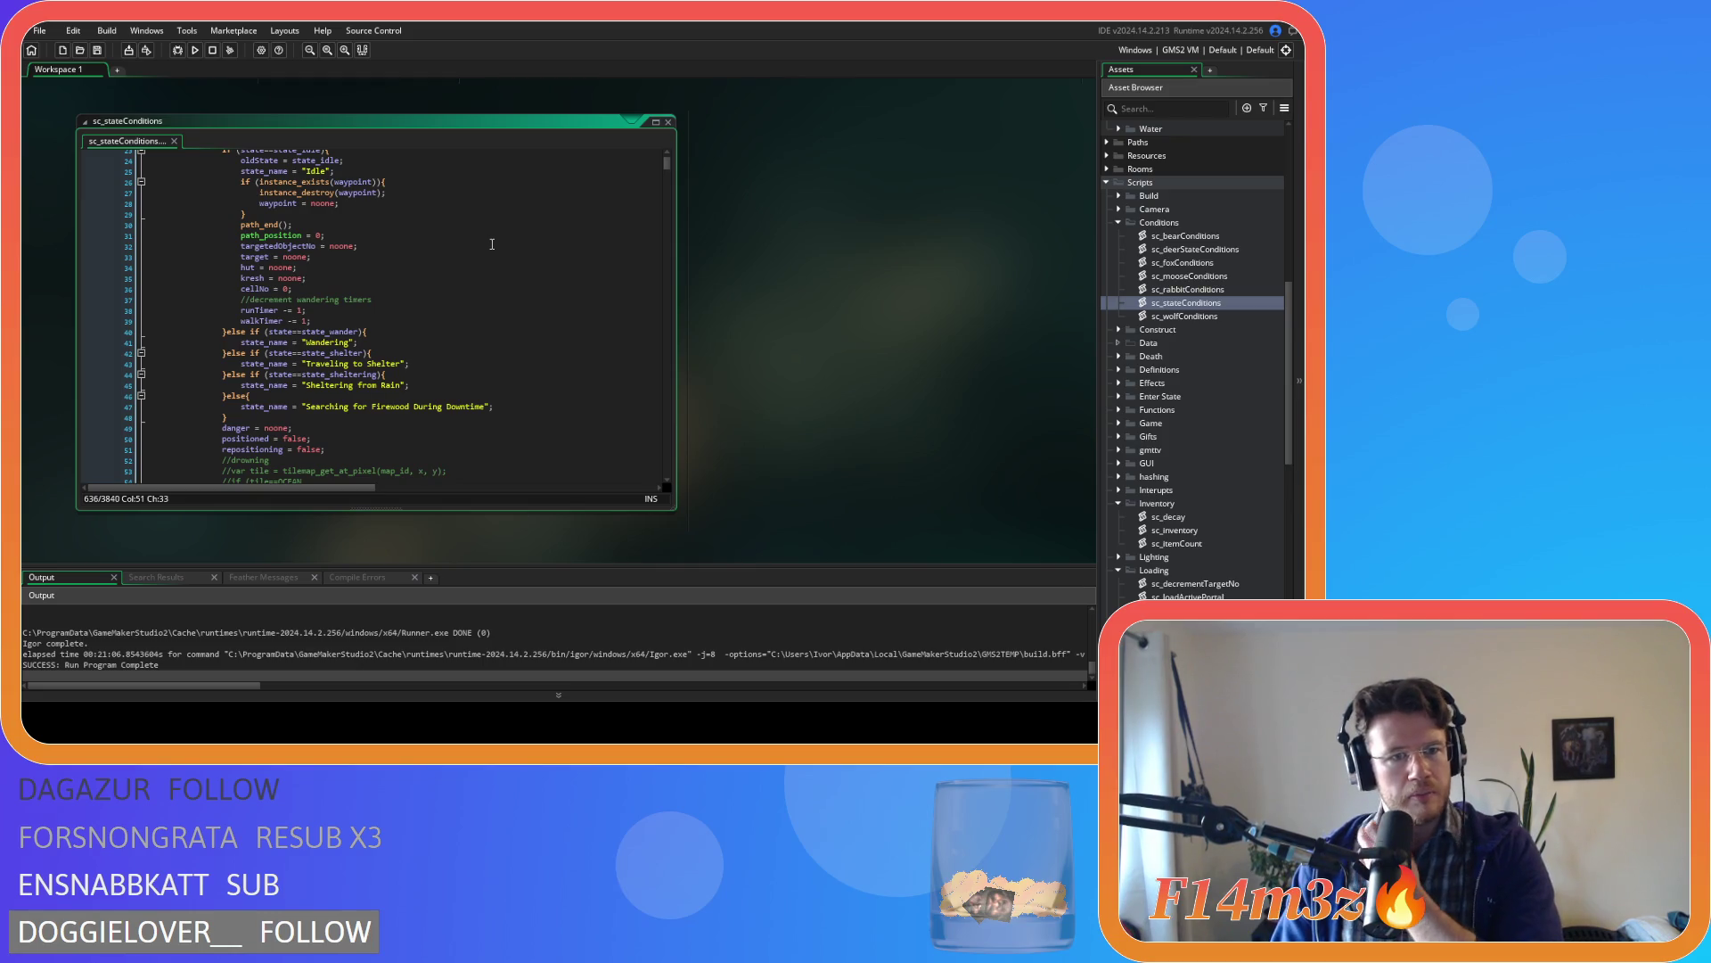
scroll(483, 295, "up", 5)
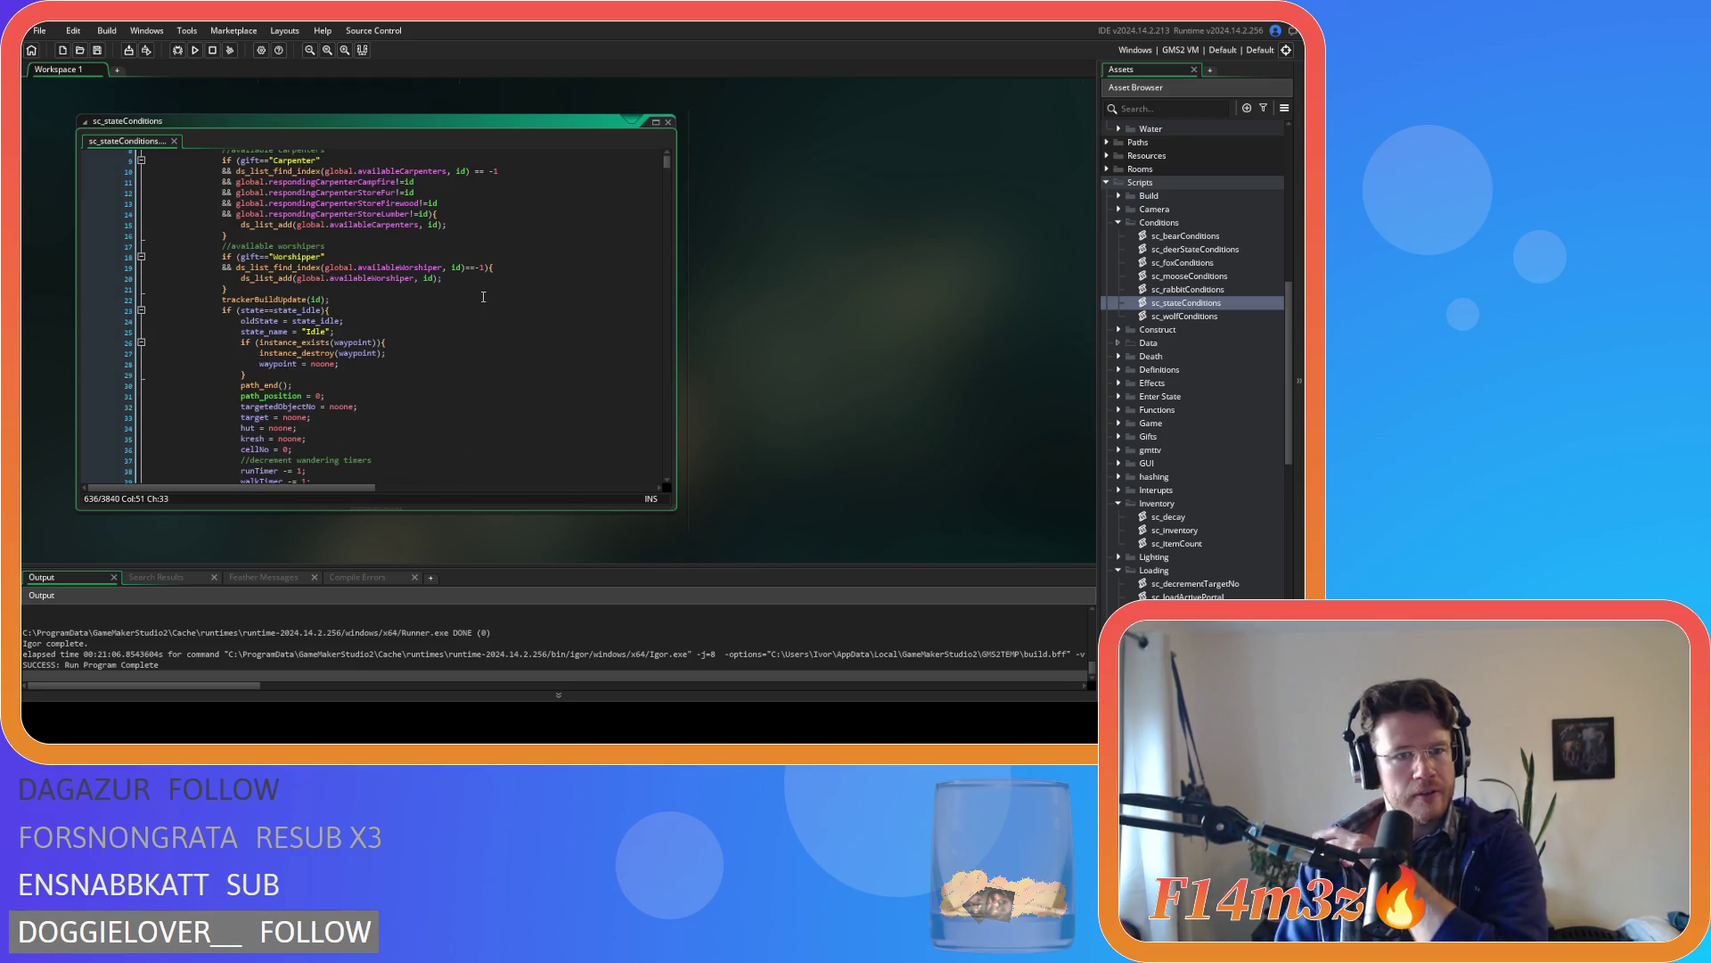
scroll(483, 295, "up", 3)
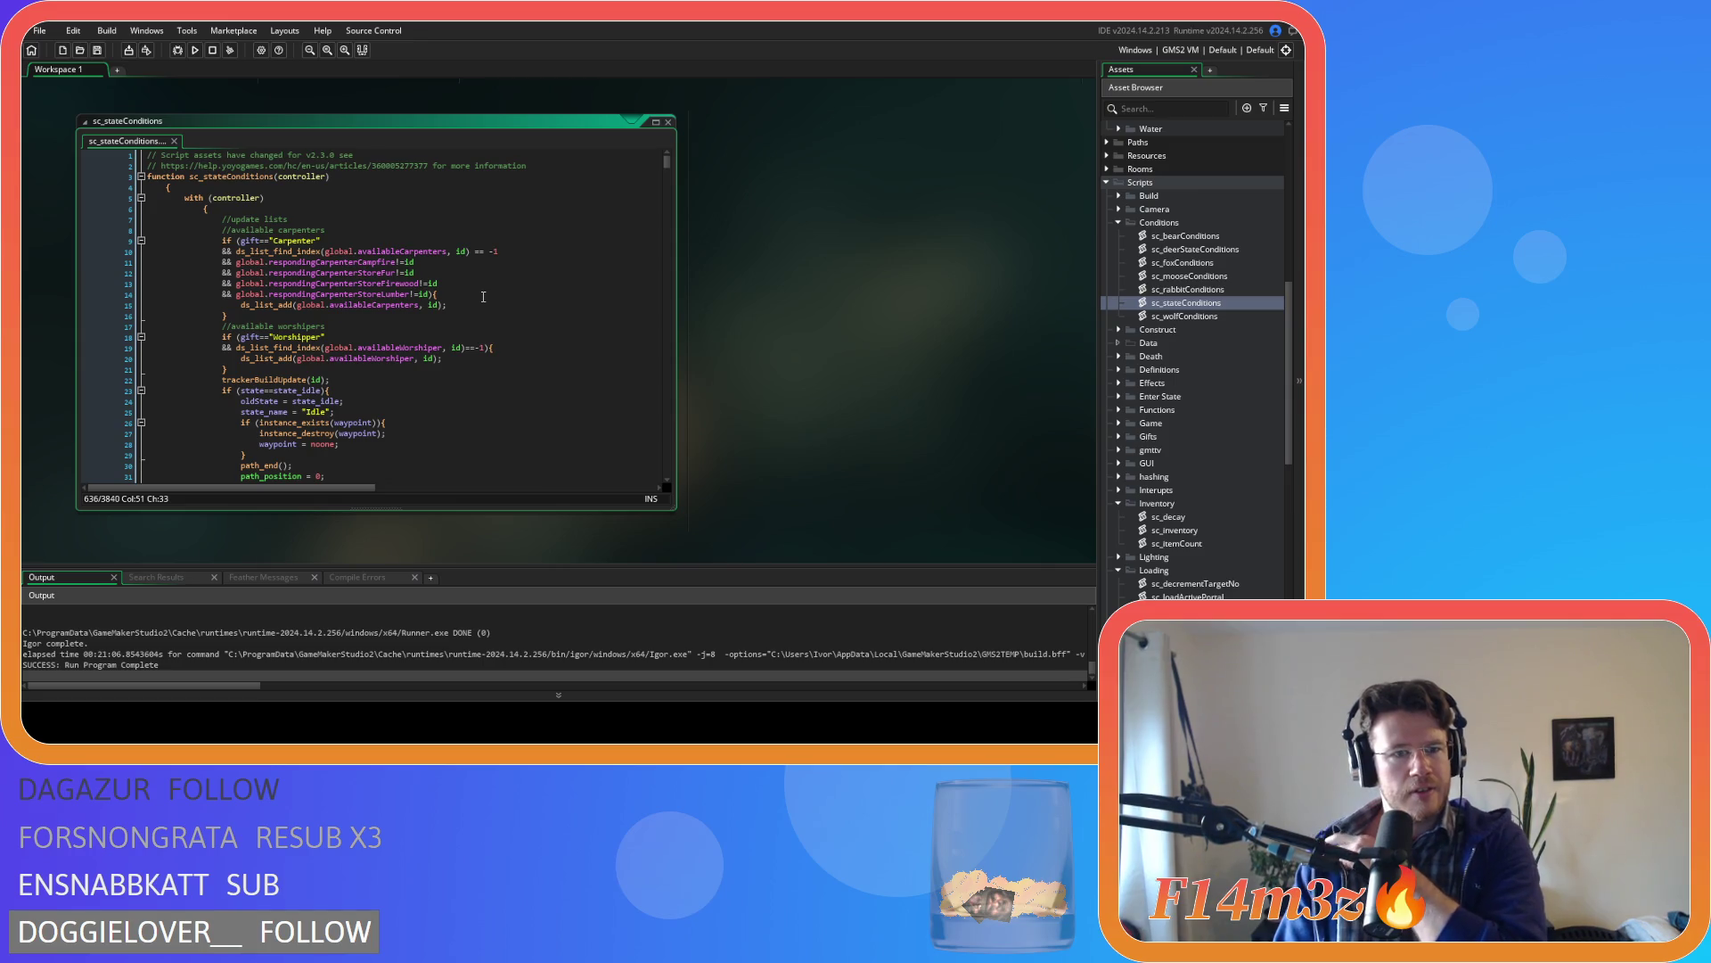
scroll(483, 295, "down", 9)
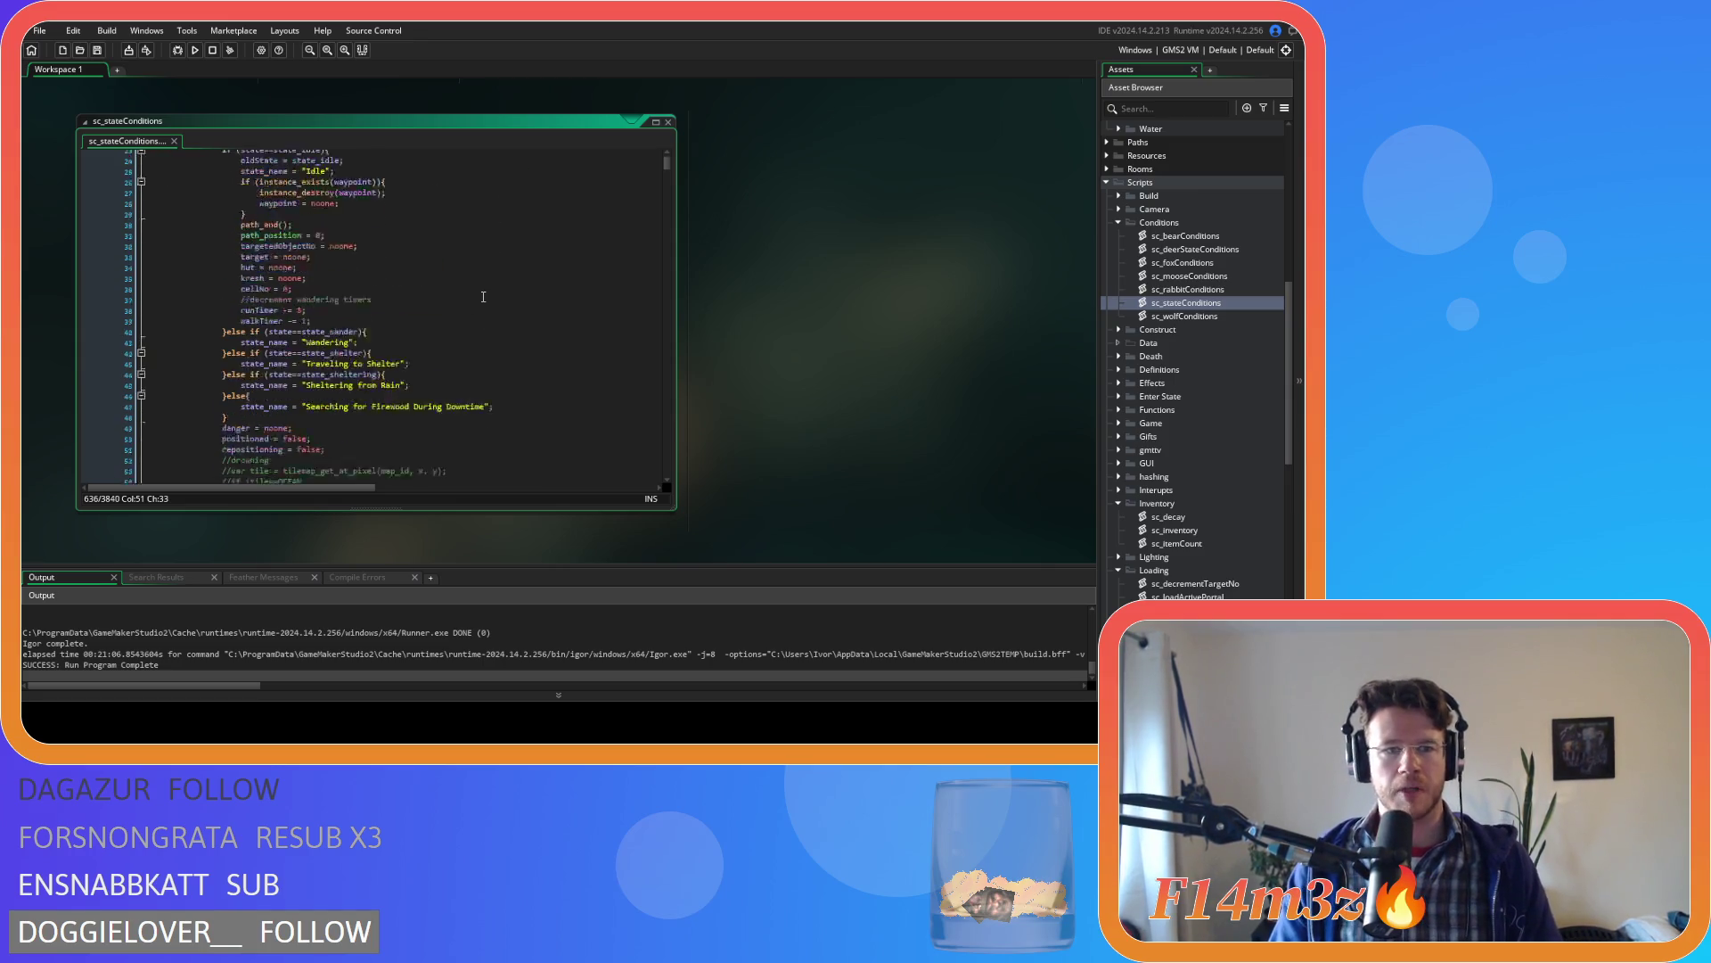
key("ctrl+f")
type("state")
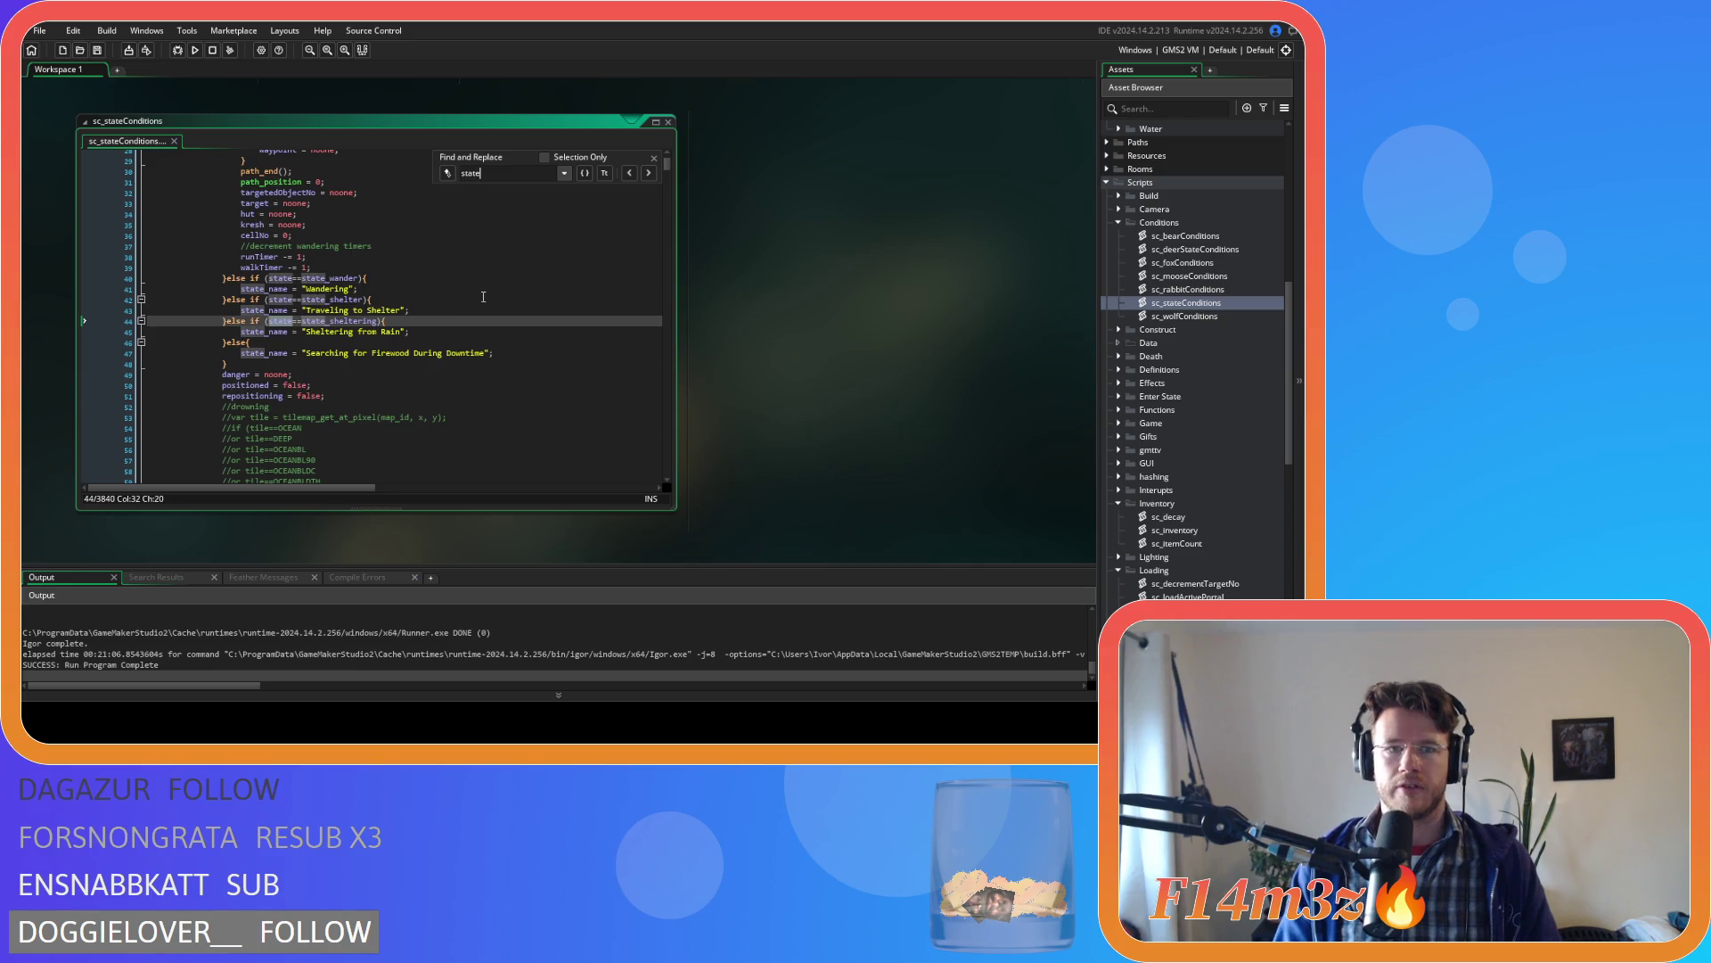
left_click(655, 157)
left_click_drag(665, 163, 675, 214)
scroll(491, 276, "down", 8)
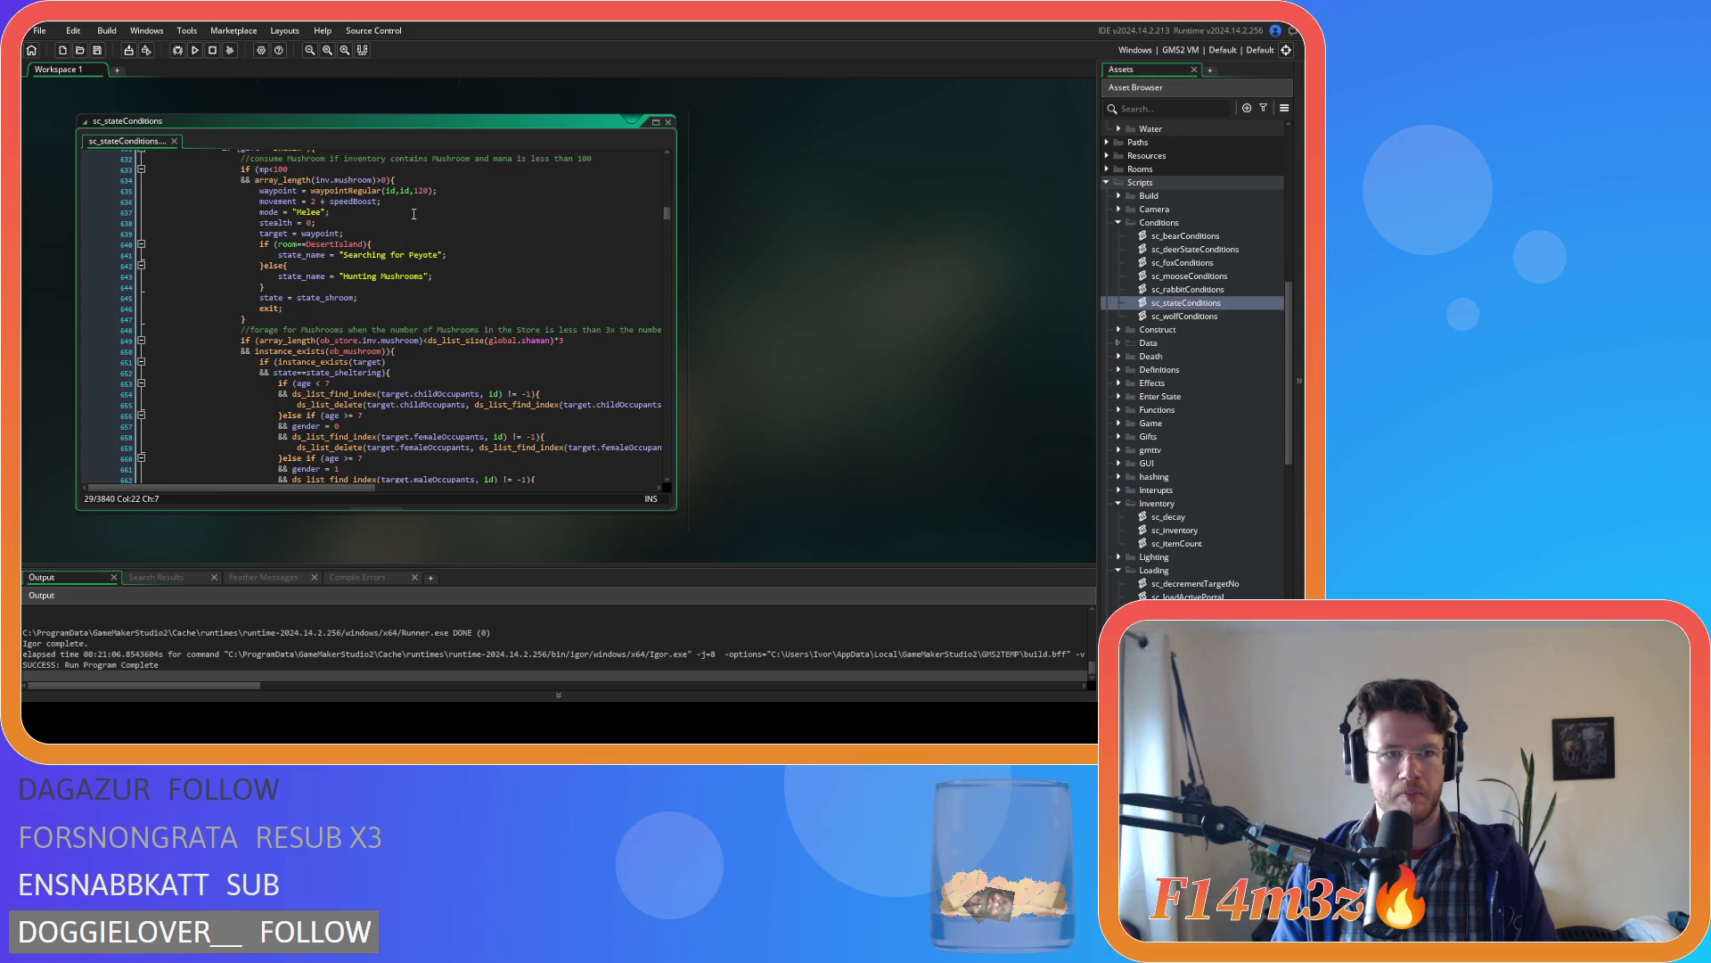
- Delete the waypoint and movement assignments from the Shaman mushroom condition
left_click(446, 191)
scroll(455, 232, "up", 2)
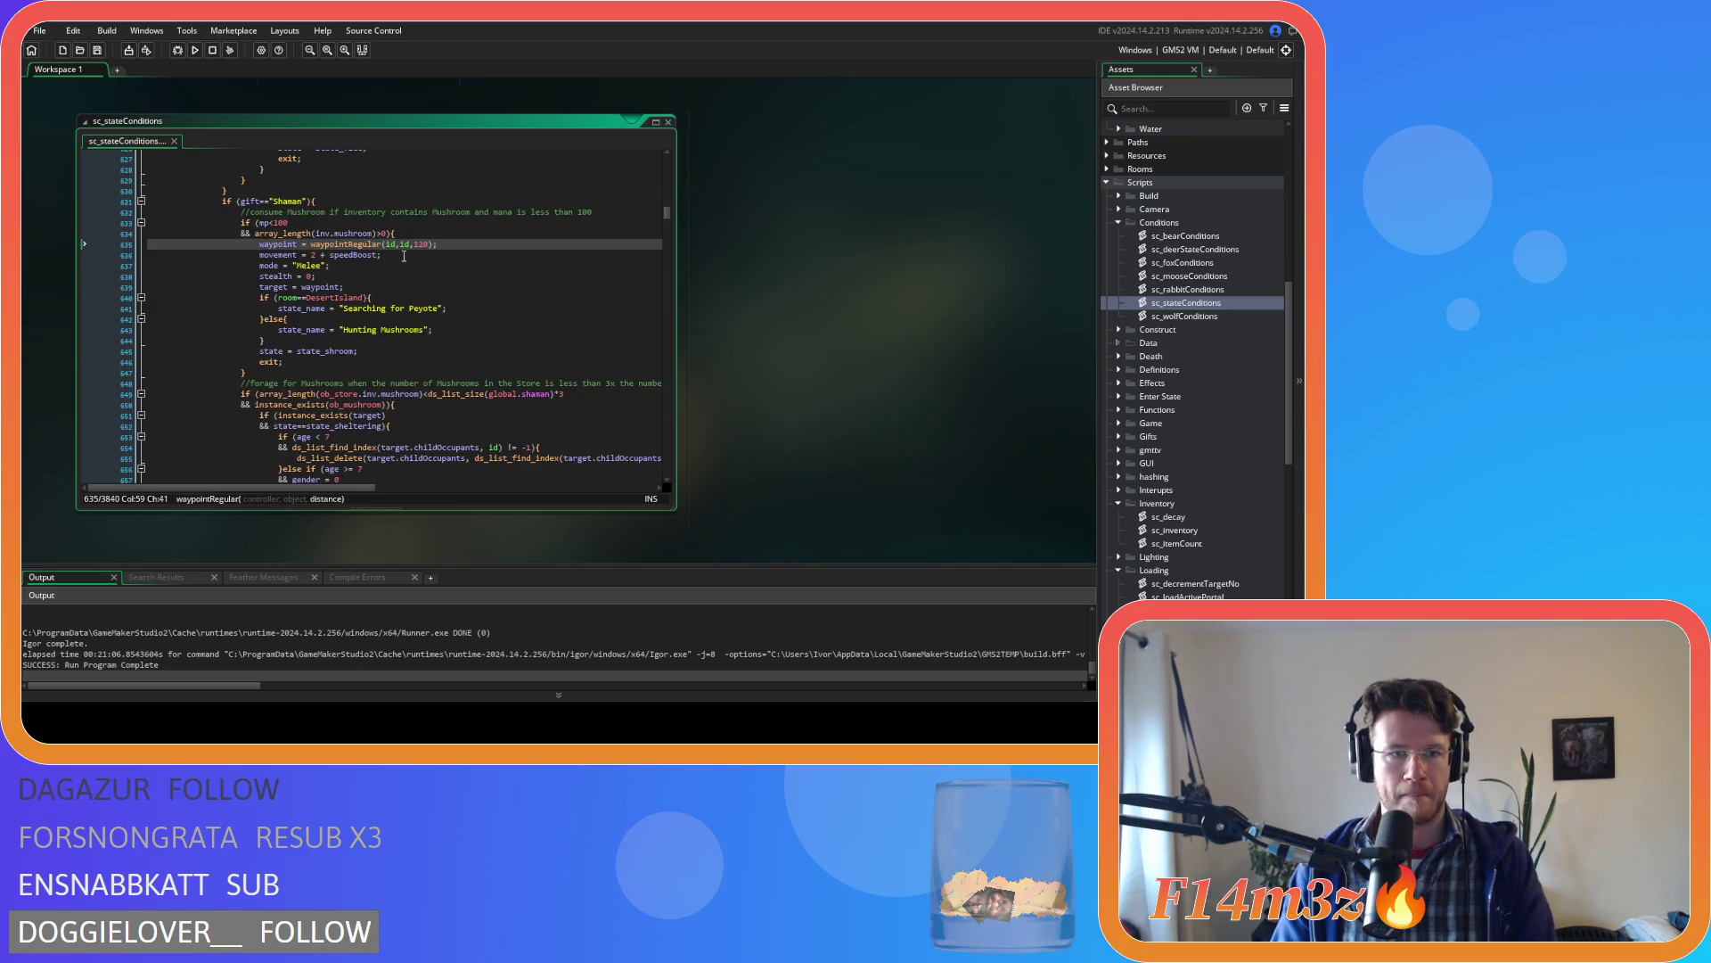
left_click_drag(84, 244, 84, 255)
key("BackSpace")
- Delete the mode, stealth and target assignments
left_click_drag(329, 244, 109, 243)
left_click(320, 254)
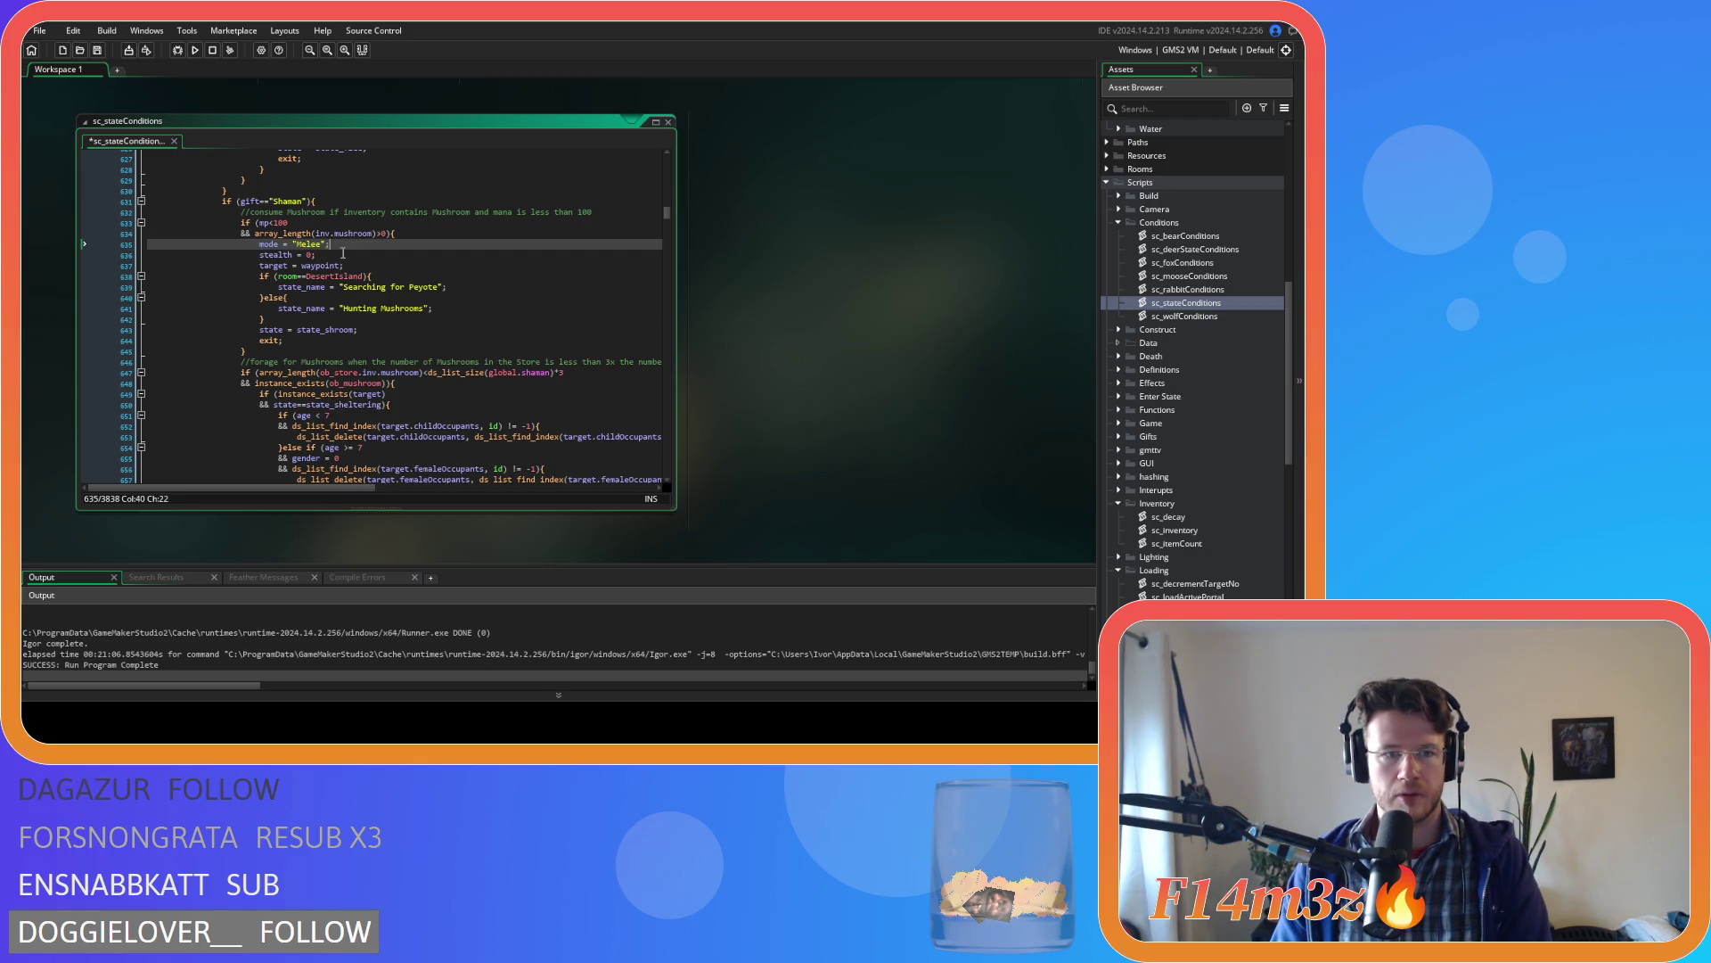
left_click(335, 261)
left_click_drag(335, 261, 57, 240)
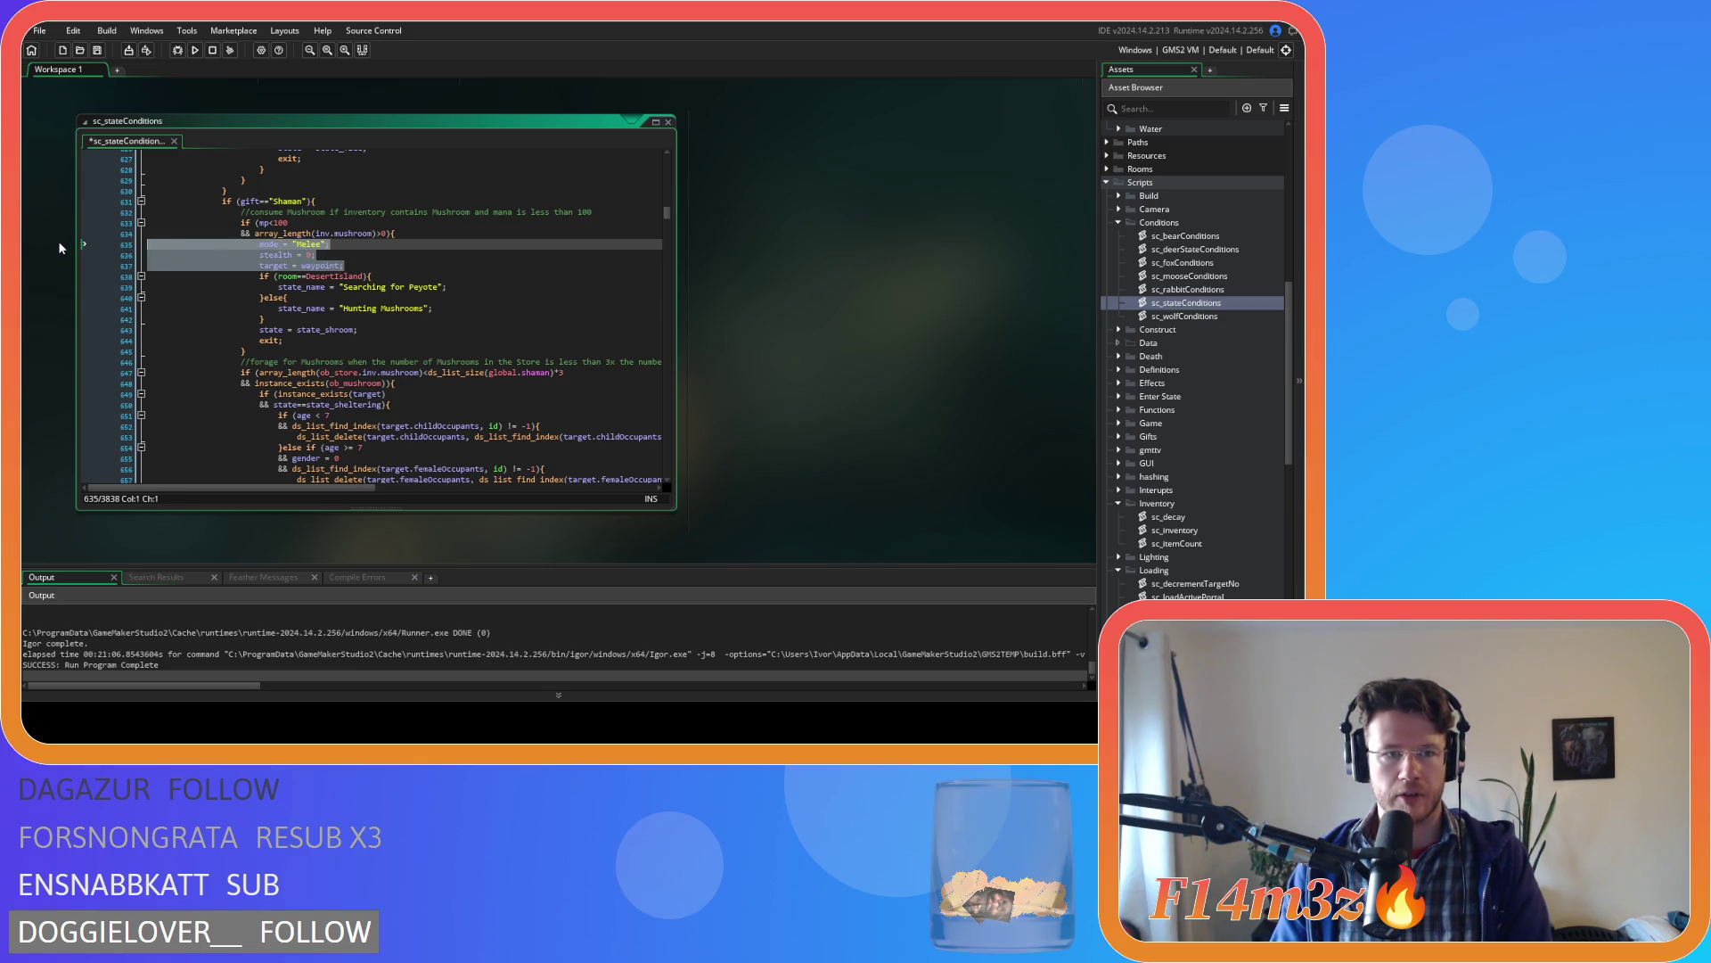
key("BackSpace")
- Remove the DesertIsland room check, its Peyote else branch and the closing brace
left_click(335, 287)
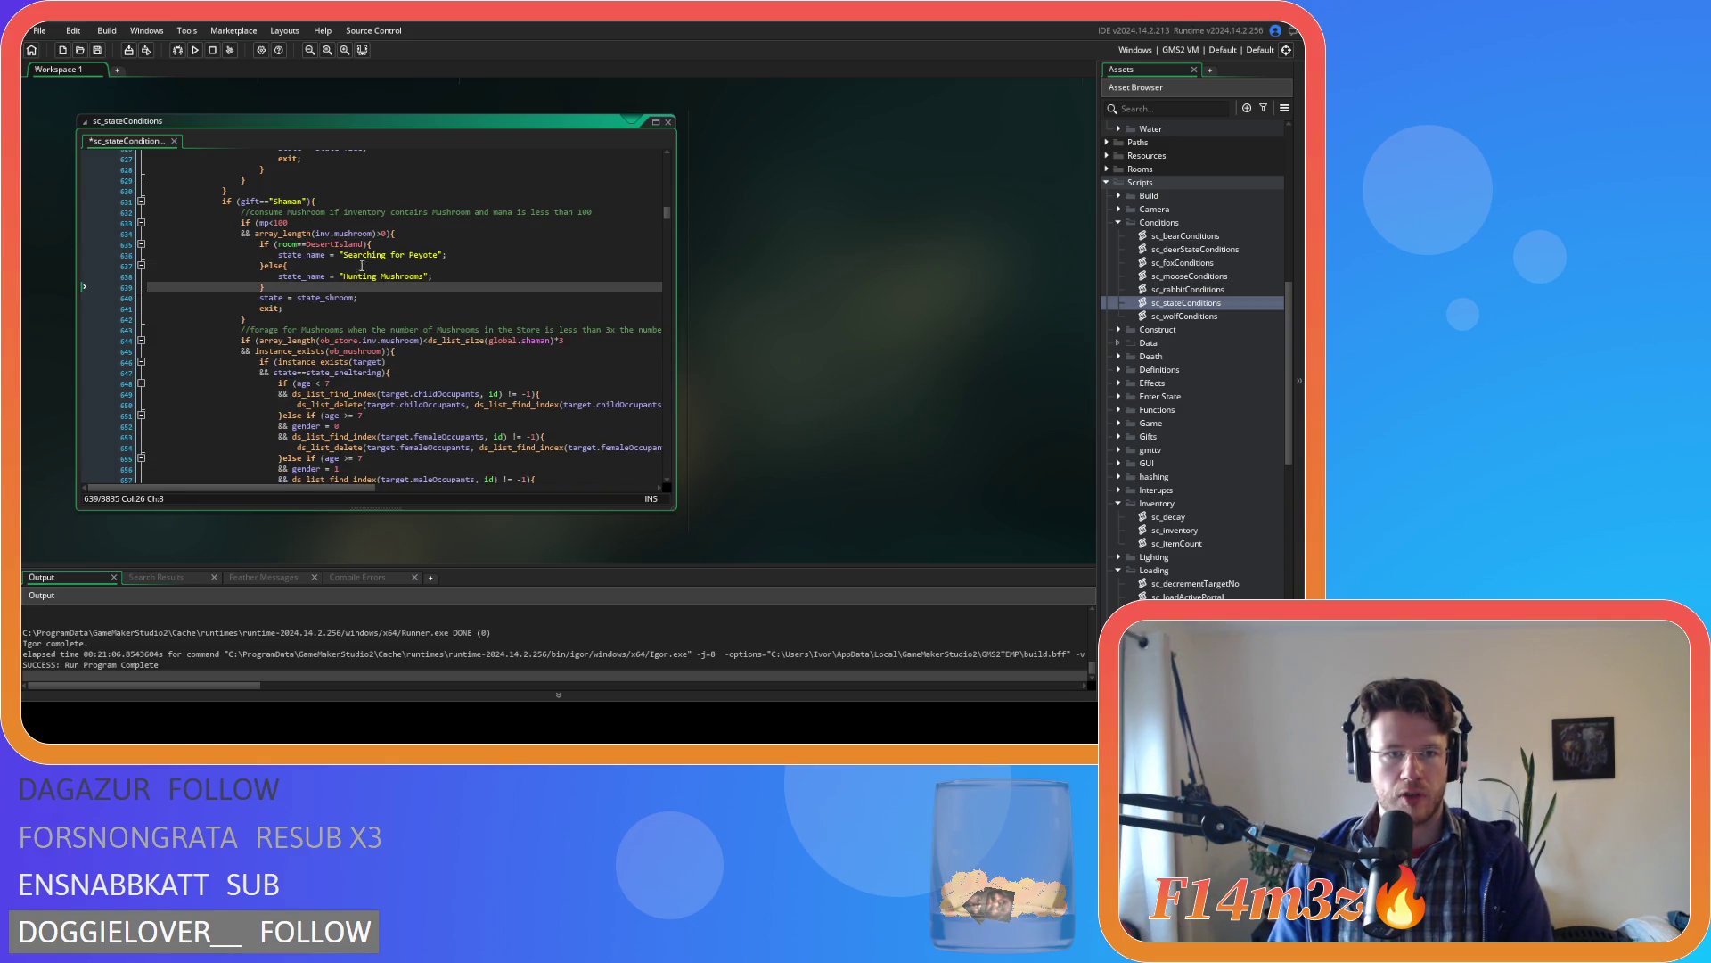
left_click(362, 266)
mouse_move(264, 287)
left_mouse_down()
mouse_move(195, 266)
mouse_move(269, 275)
mouse_move(79, 288)
left_mouse_up()
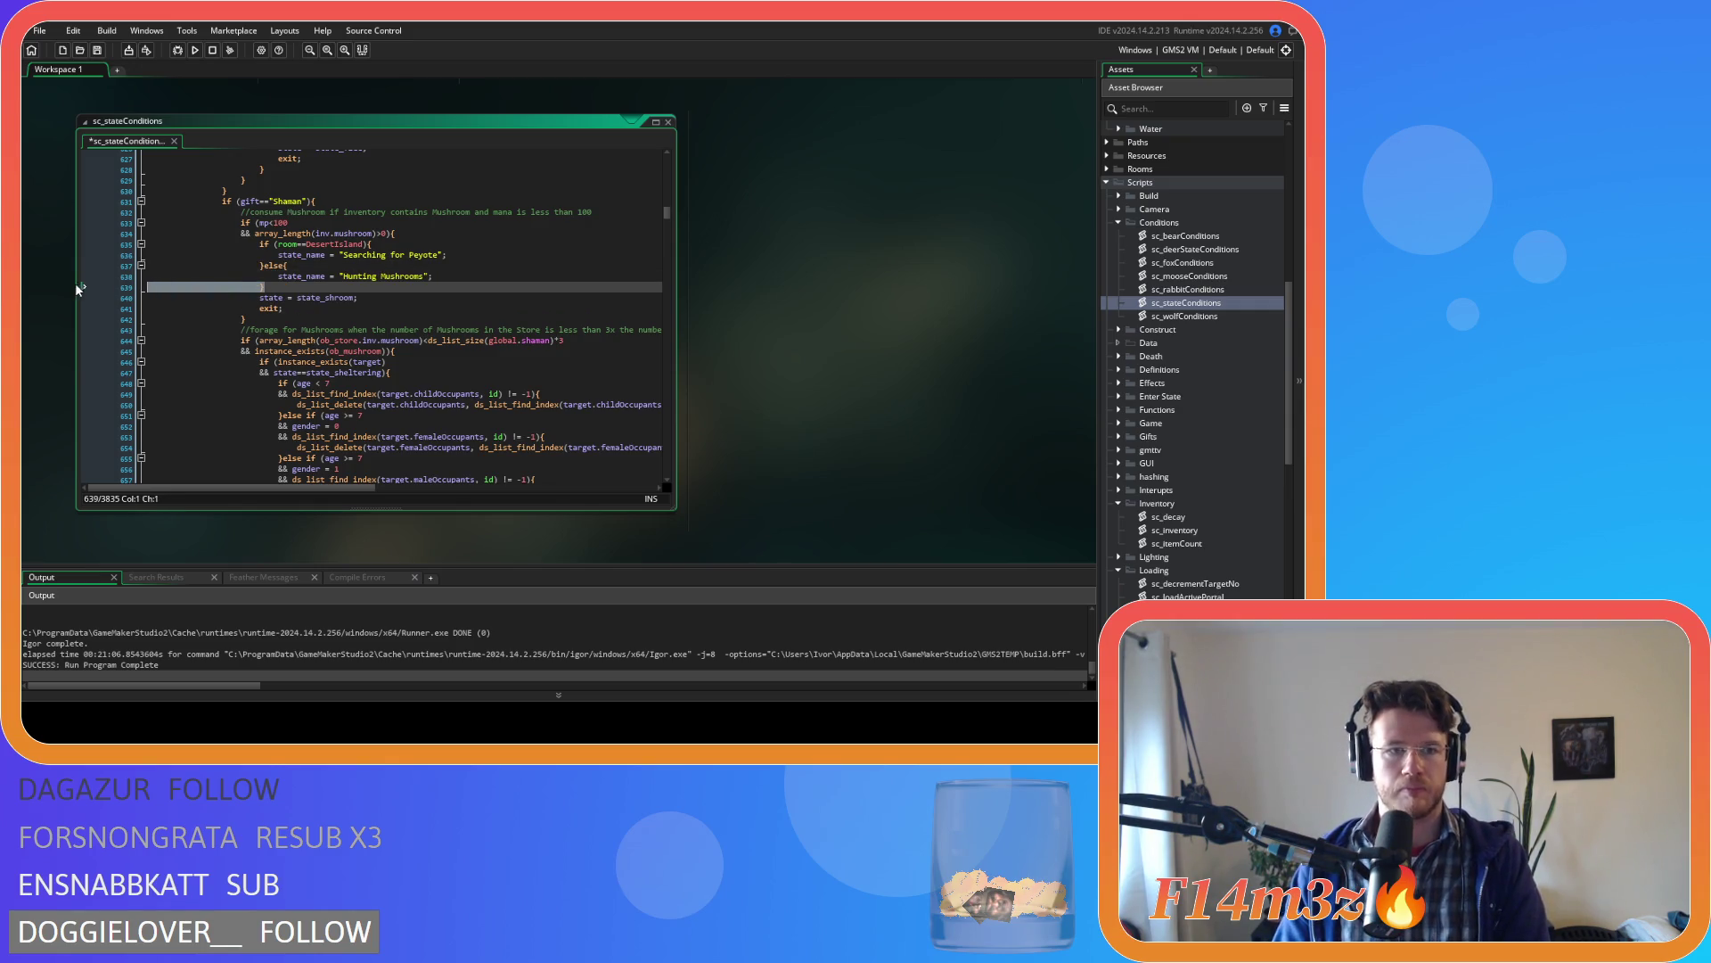
key("BackSpace")
key("BackSpace")
mouse_move(288, 265)
left_mouse_down()
mouse_move(178, 277)
mouse_move(31, 244)
mouse_move(84, 246)
left_mouse_up()
key("BackSpace")
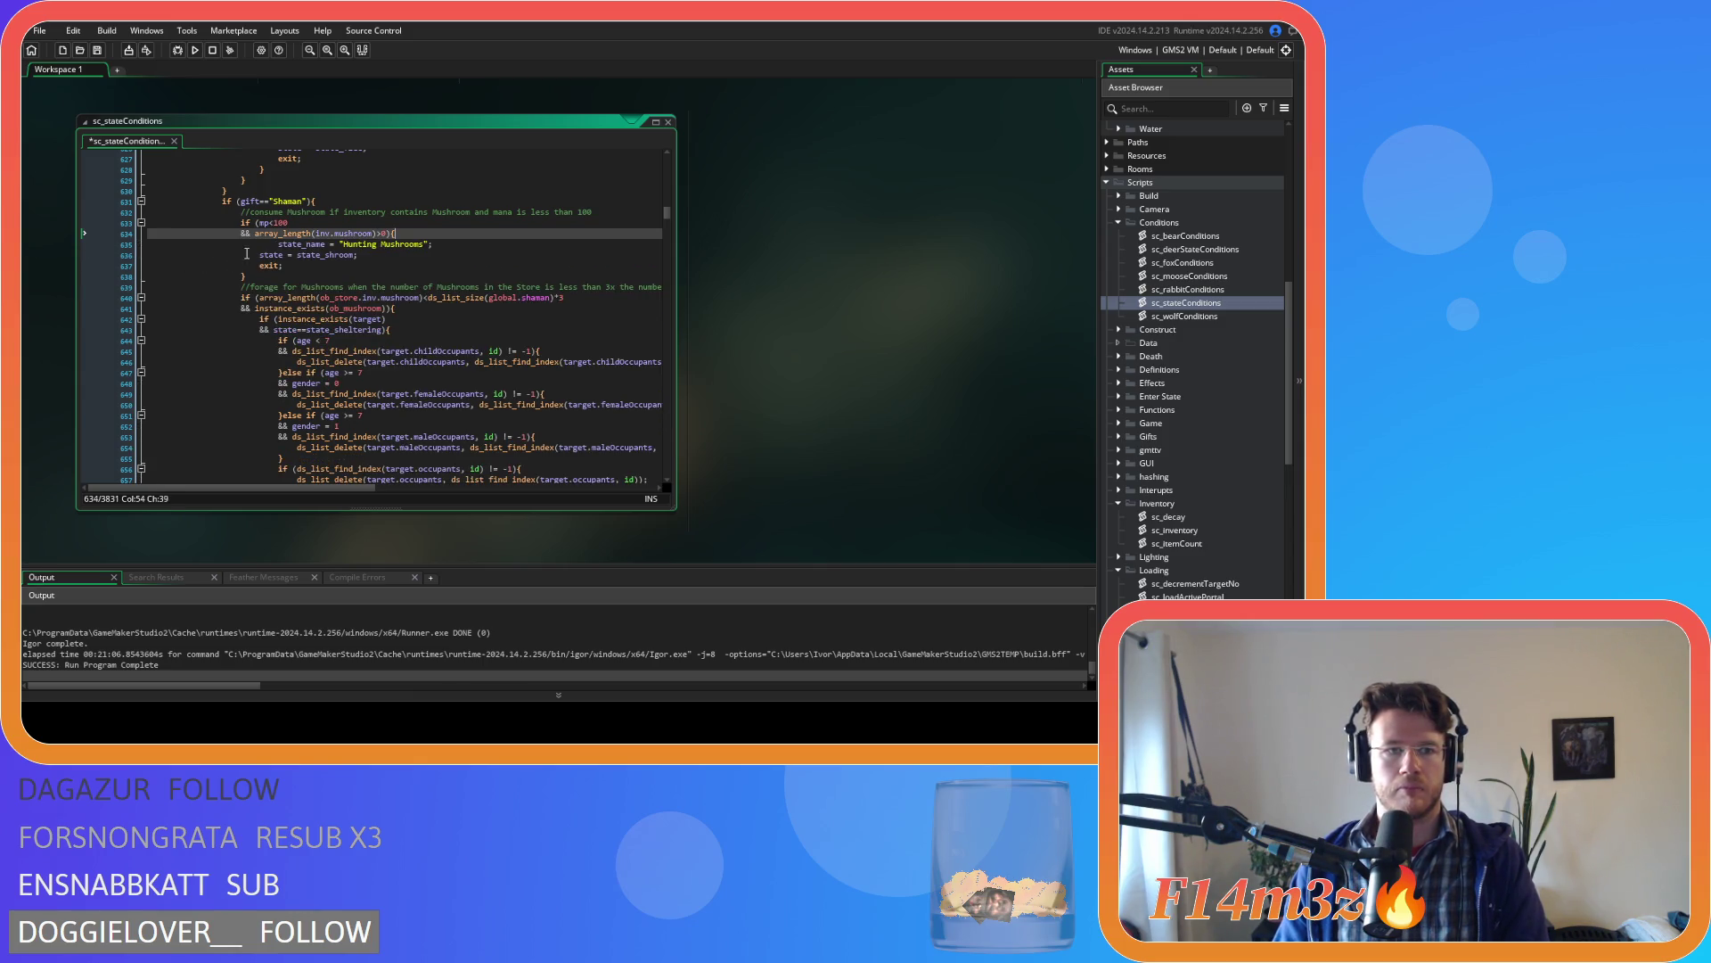
- Rename the 'Hunting Mushrooms' text to 'Tripping', change state to state_trip, and save
left_click_drag(322, 244, 406, 246)
type("Tripping")
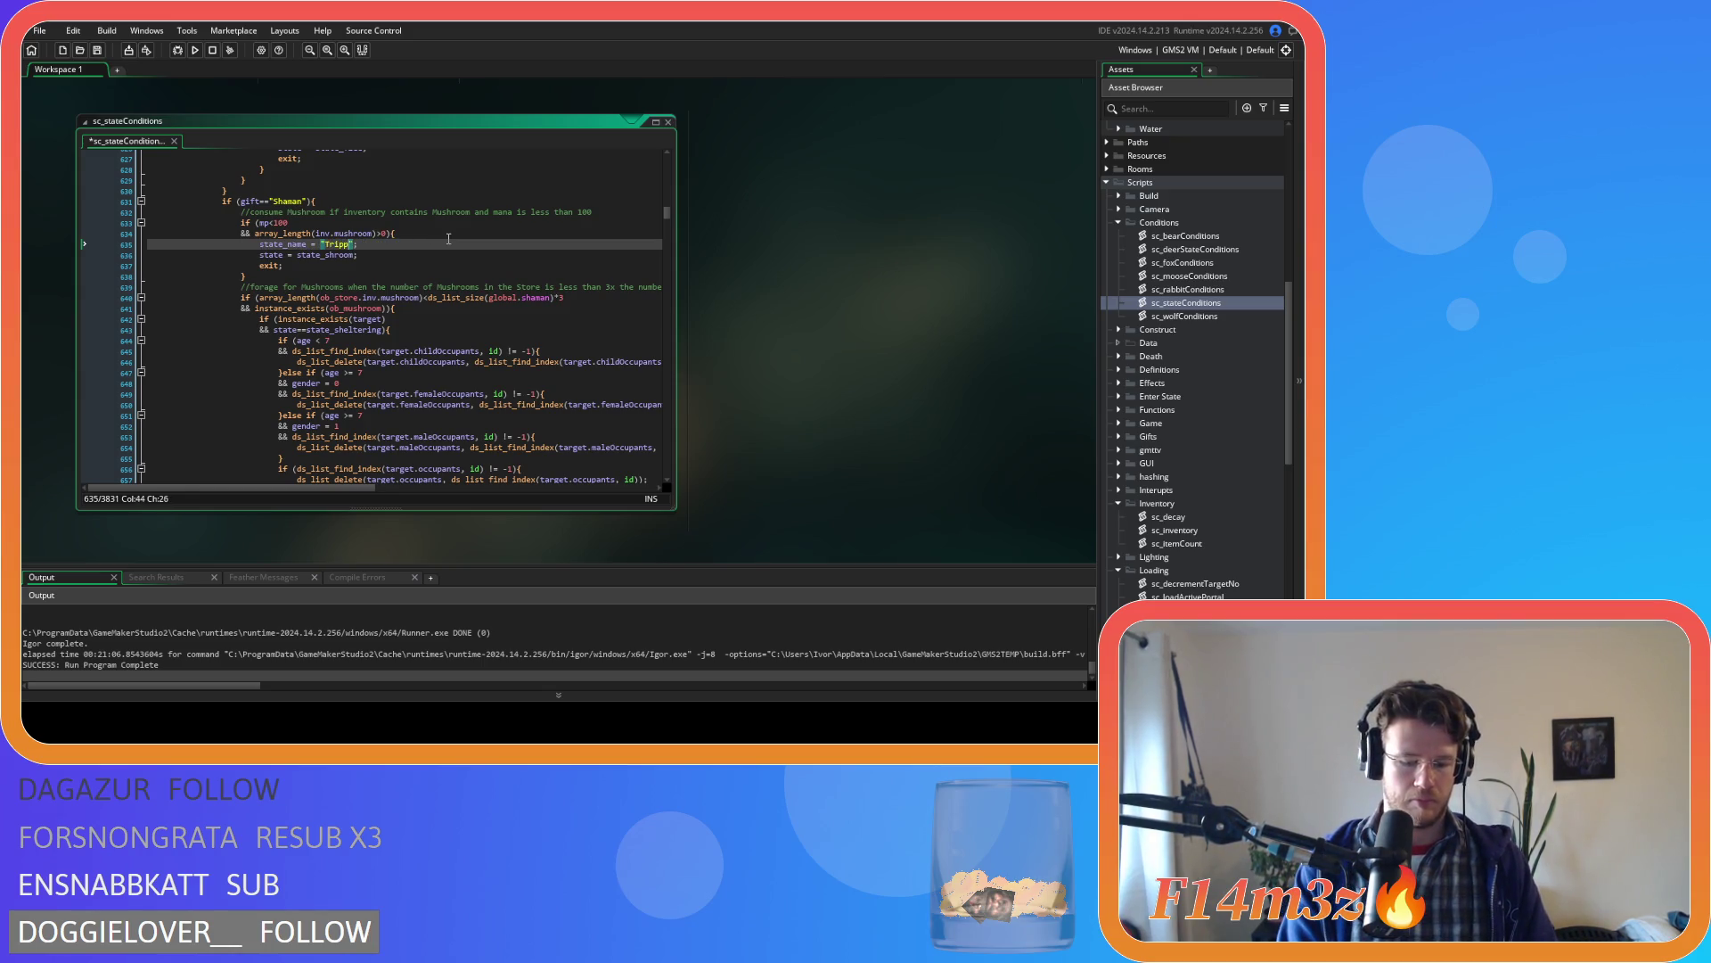
left_click(421, 255)
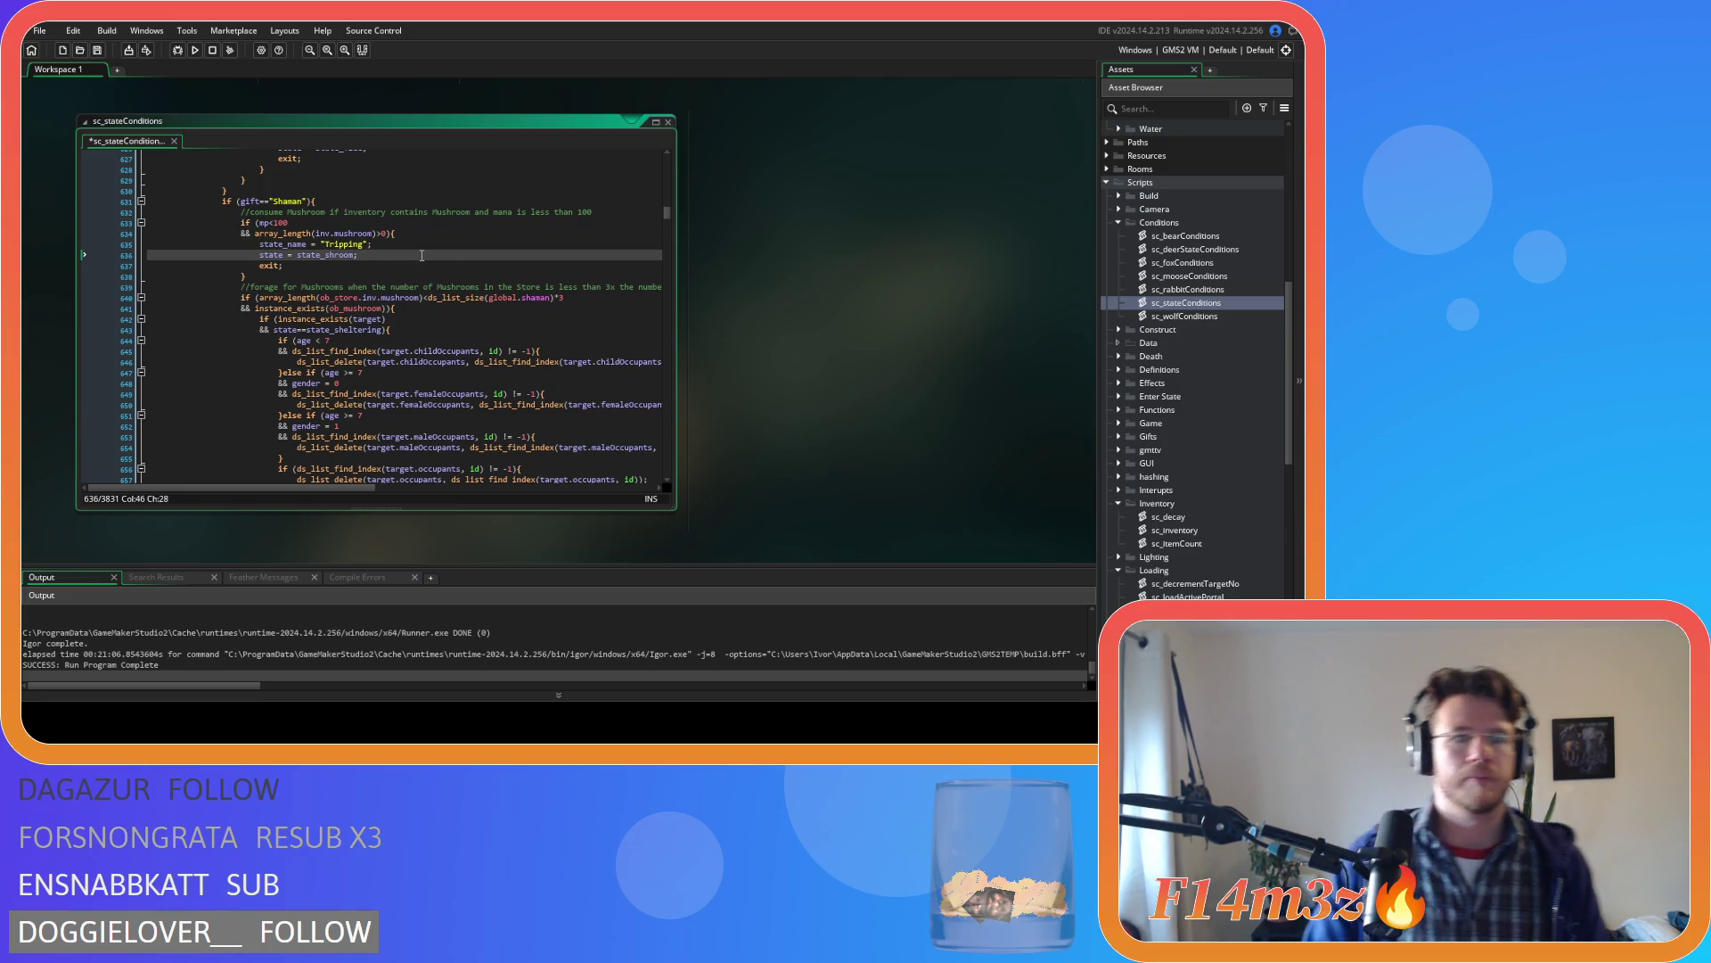
key("BackSpace")
key("BackSpace")
key("BackSpace")
type("trip;")
left_click(433, 268)
key("ctrl+s")
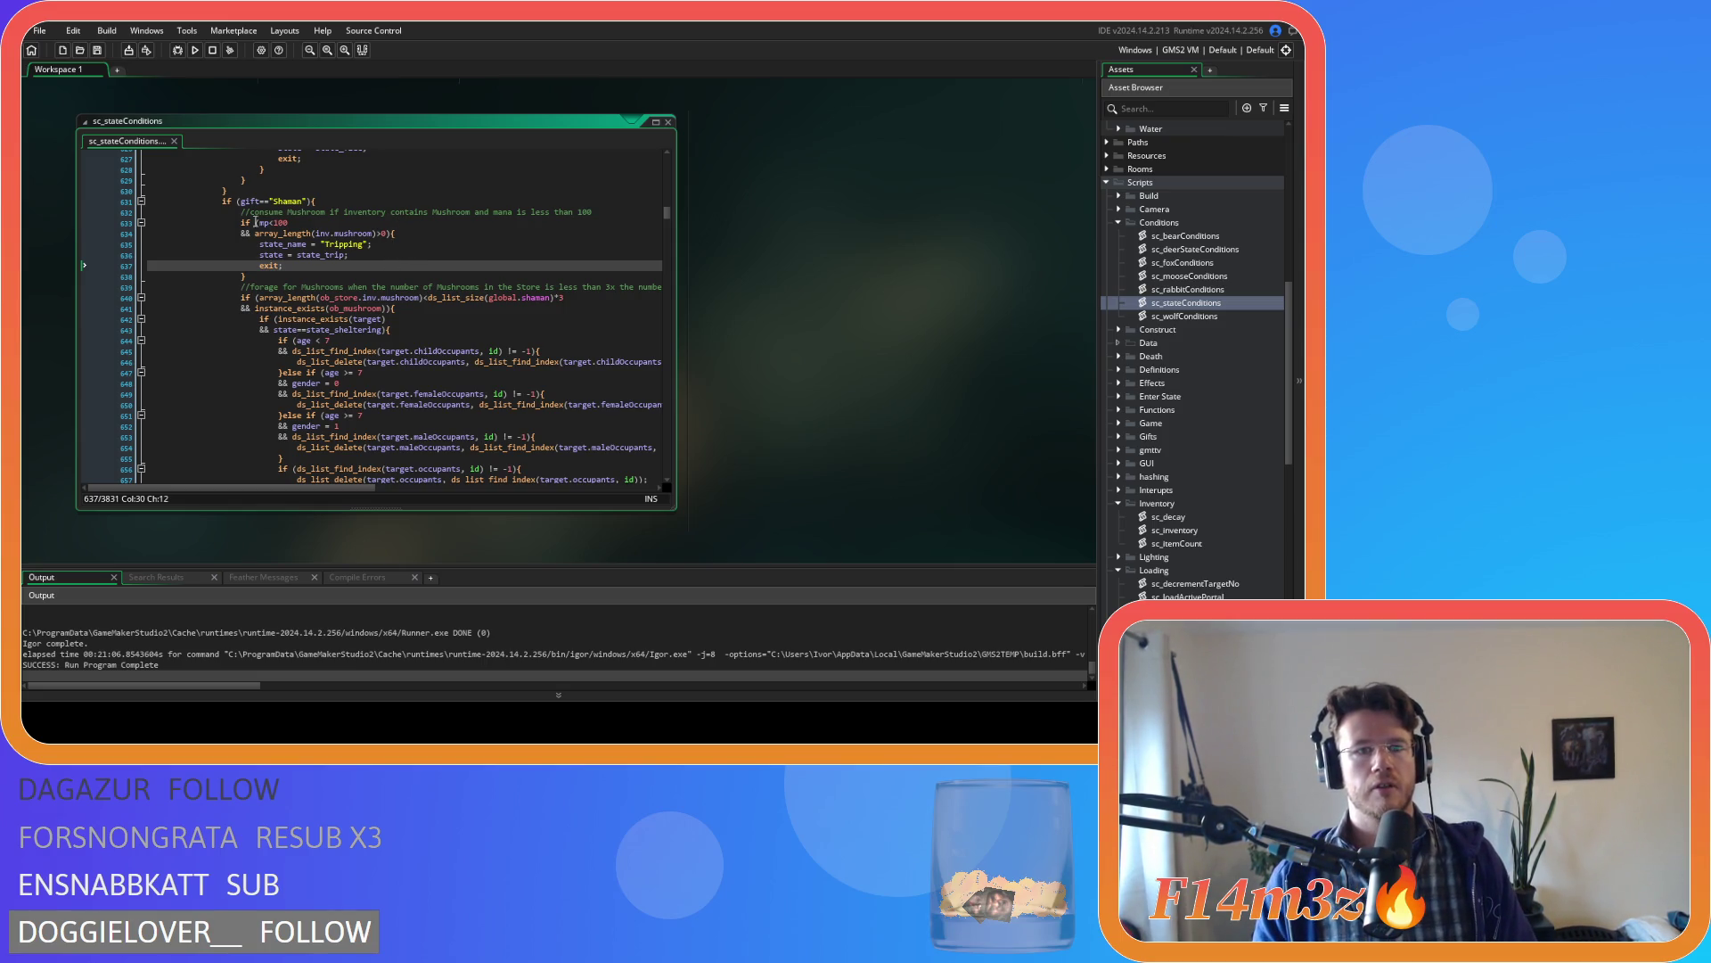
- Review the mp<100 mana check, mushroom inventory check and state_trip assignment
left_click_drag(241, 223, 319, 225)
left_click(395, 234)
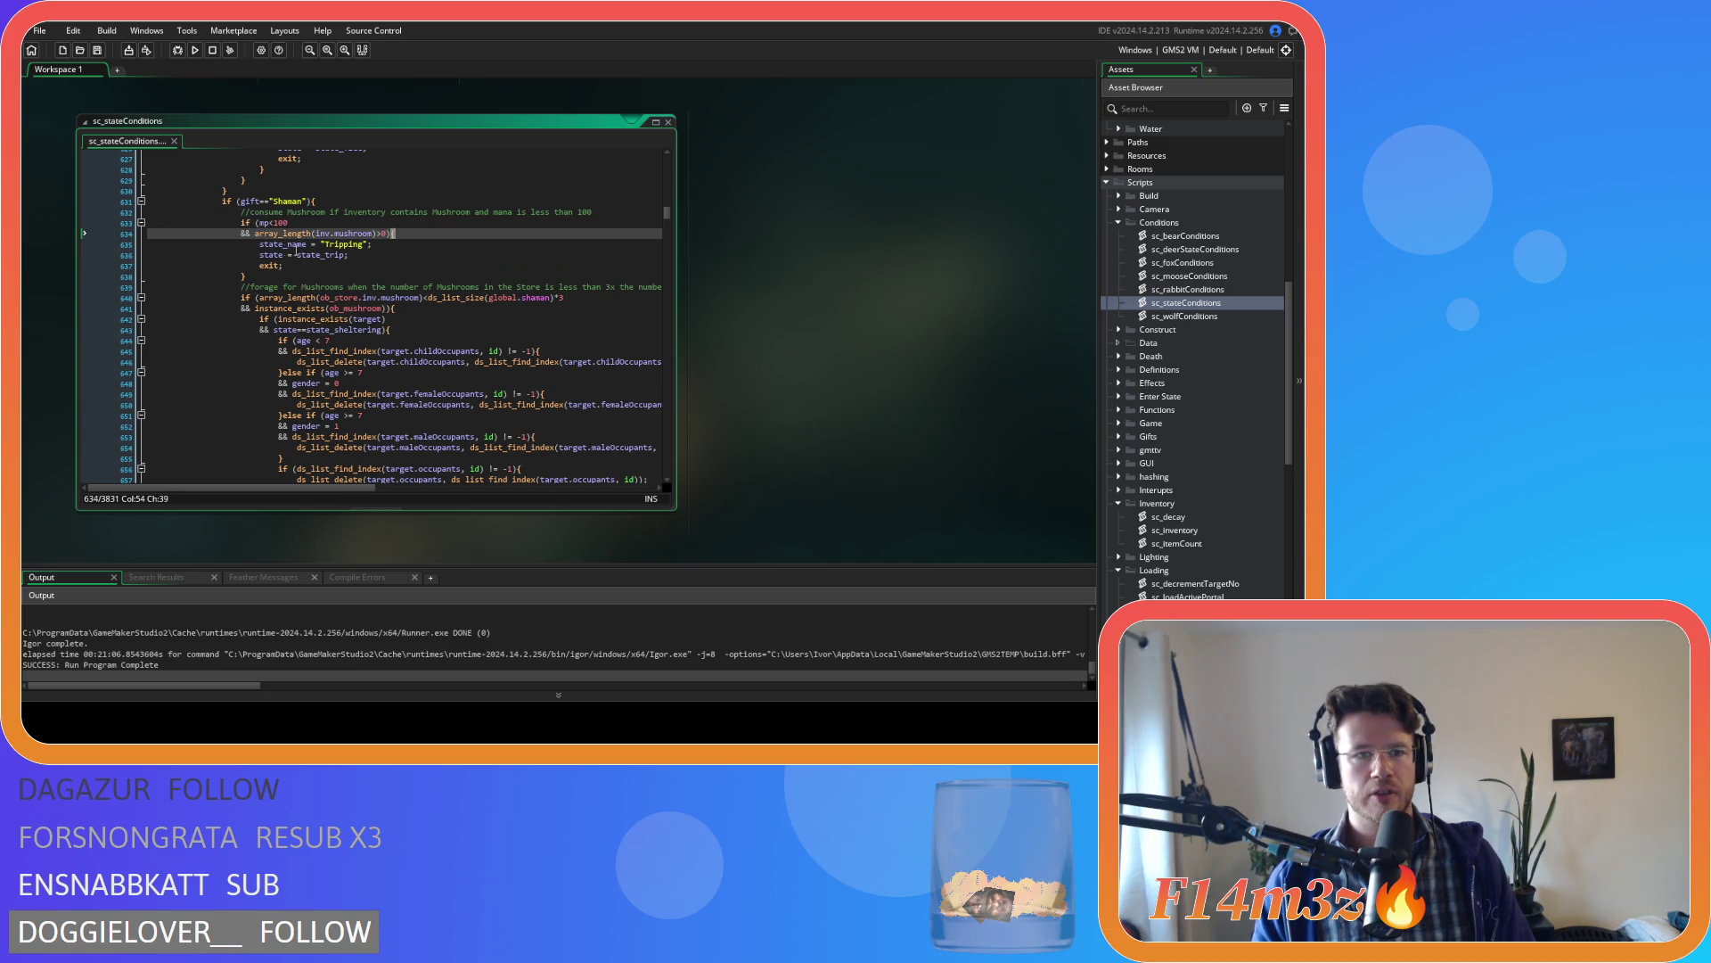
left_click_drag(259, 255, 394, 259)
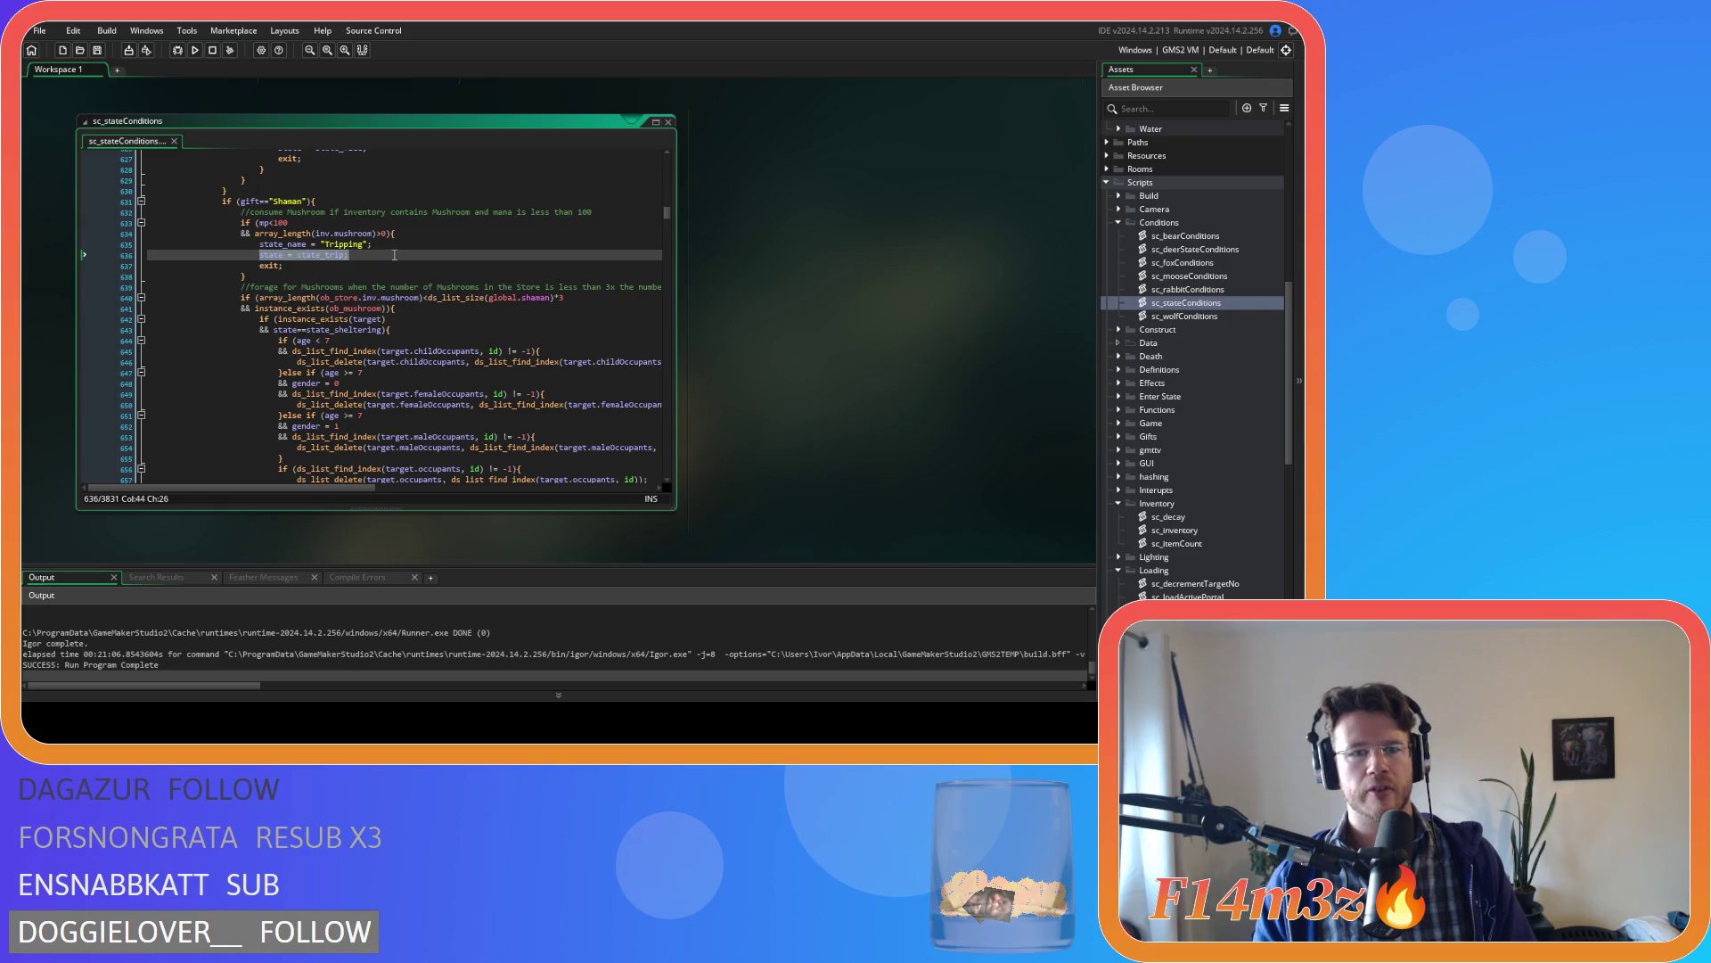
left_click(393, 246)
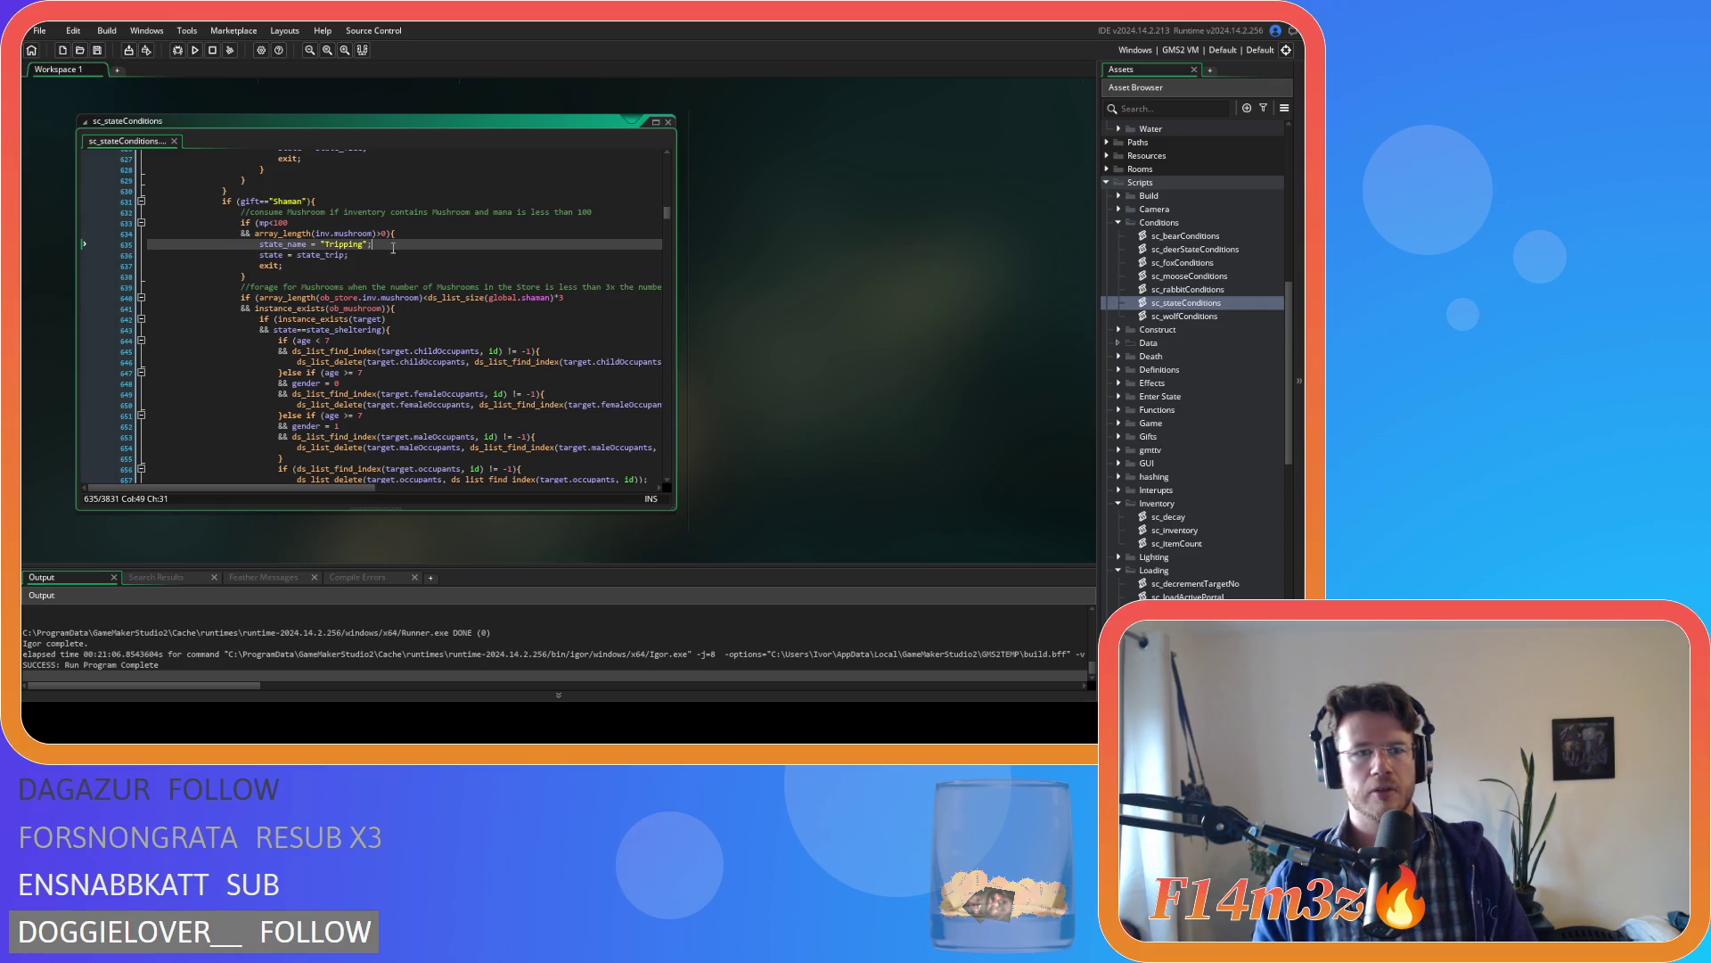
left_click(430, 259)
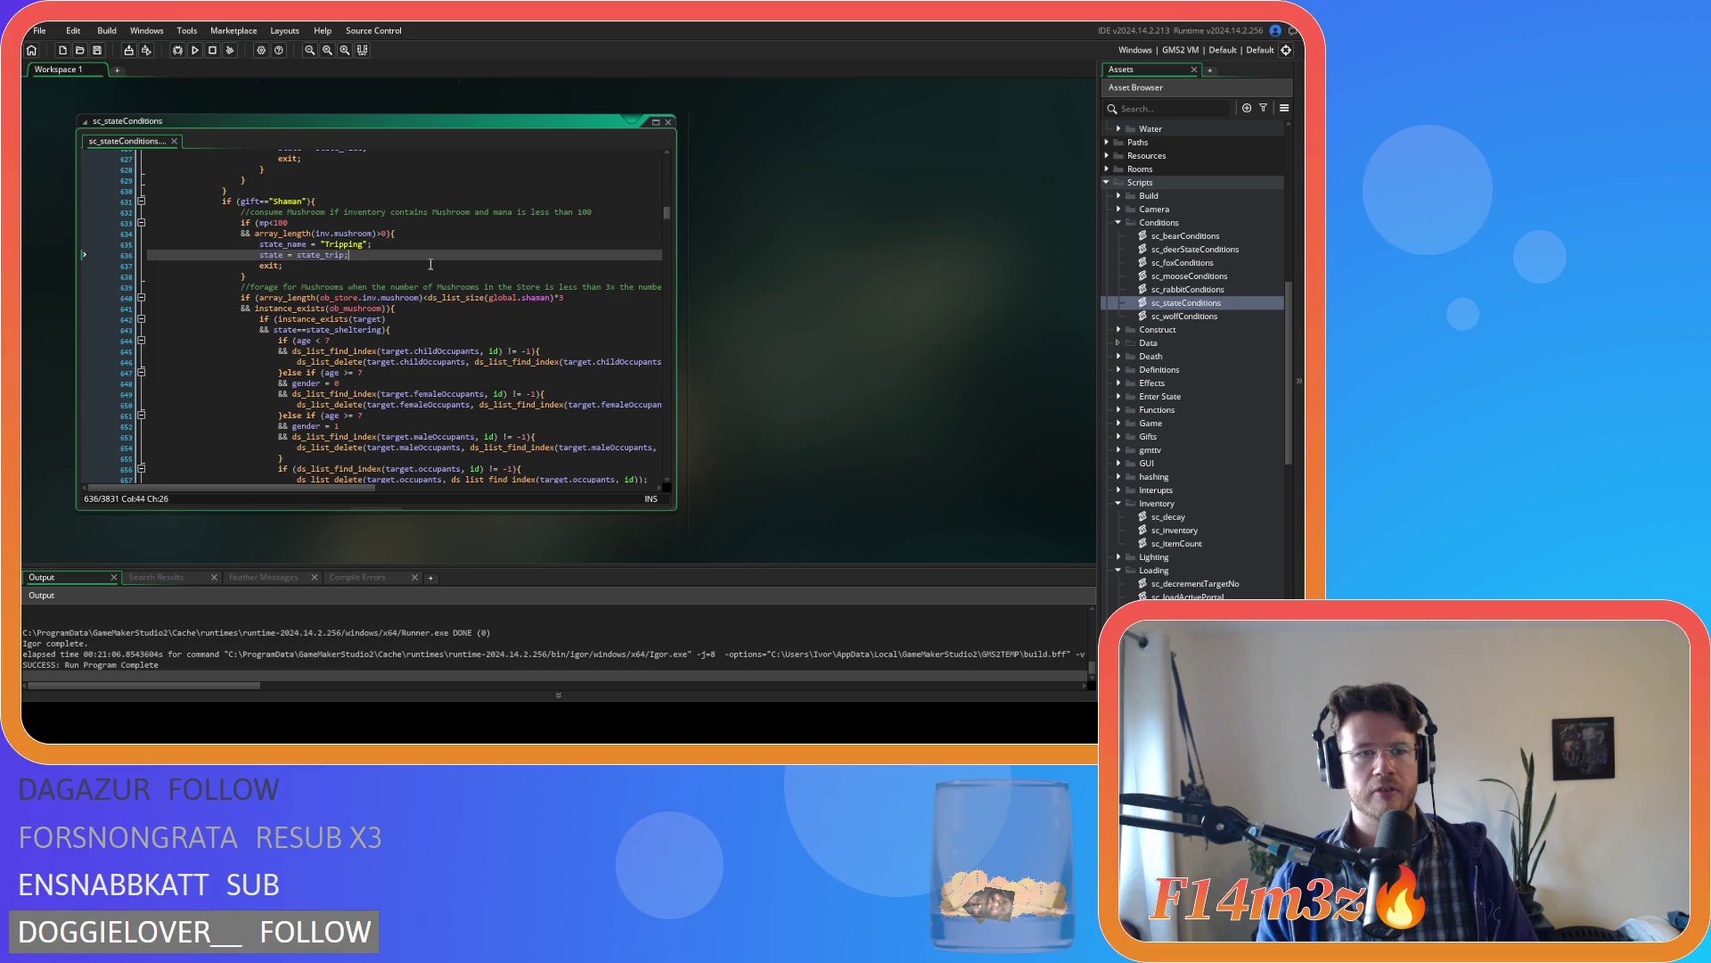
scroll(896, 301, "up", 3)
scroll(825, 444, "up", 1)
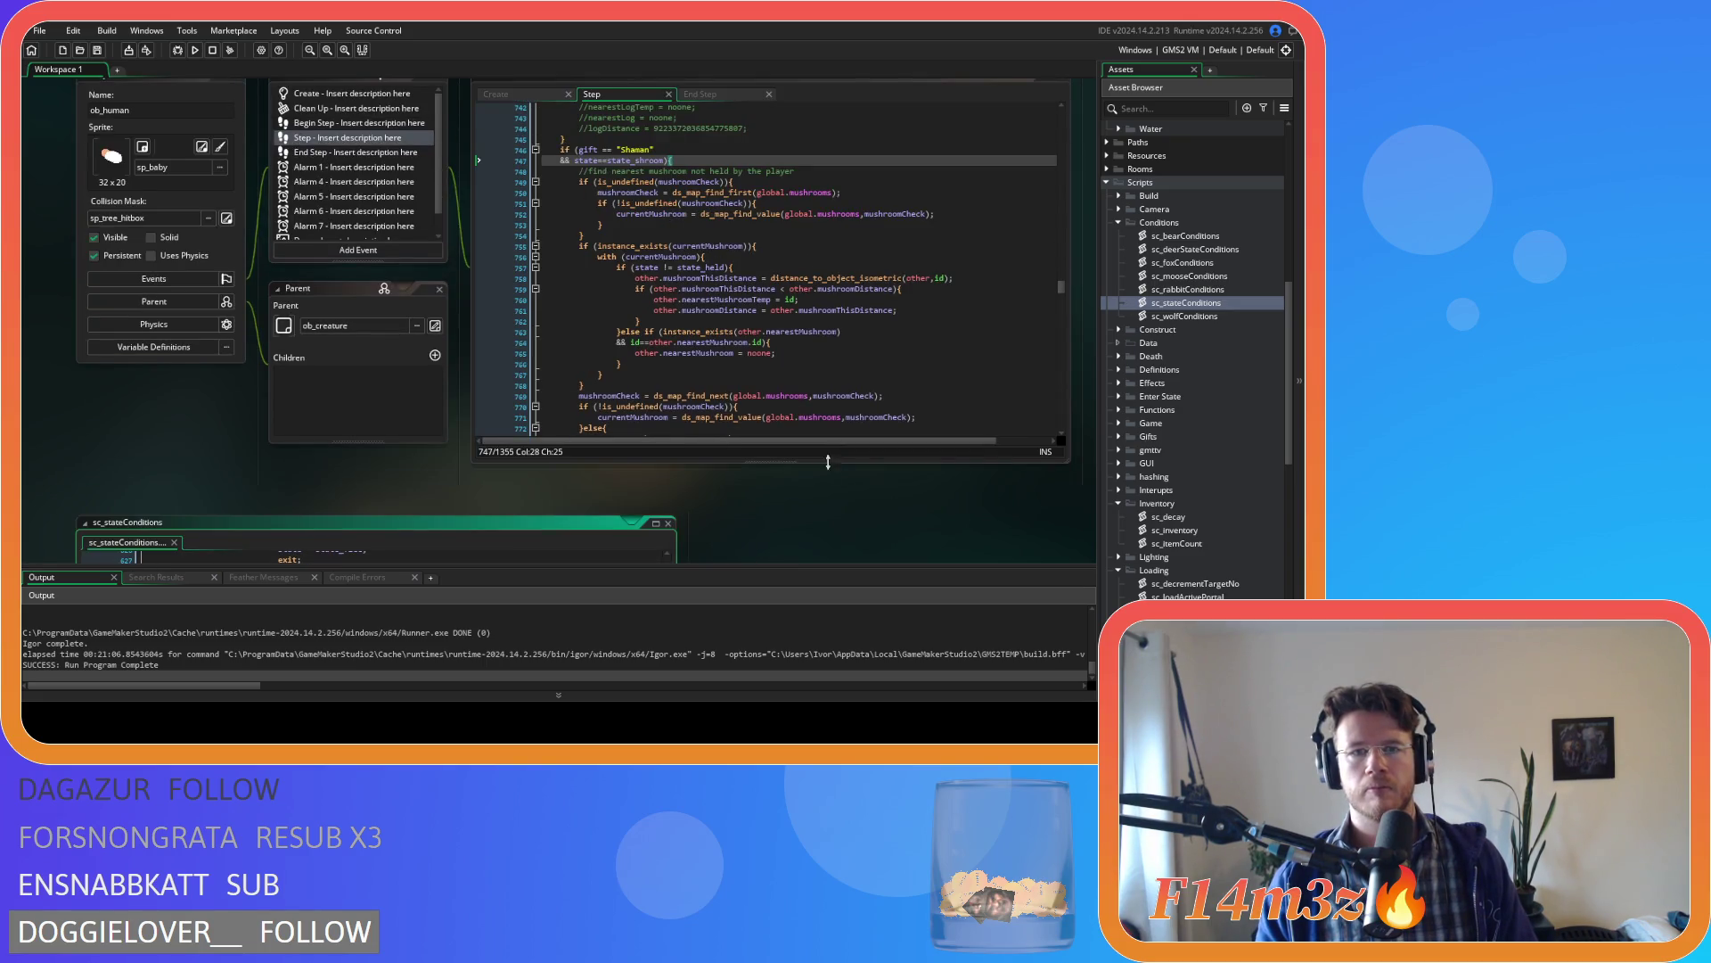
- Review the nearest-mushroom code and the state_trip function in ob_human's Create event
left_click(793, 350)
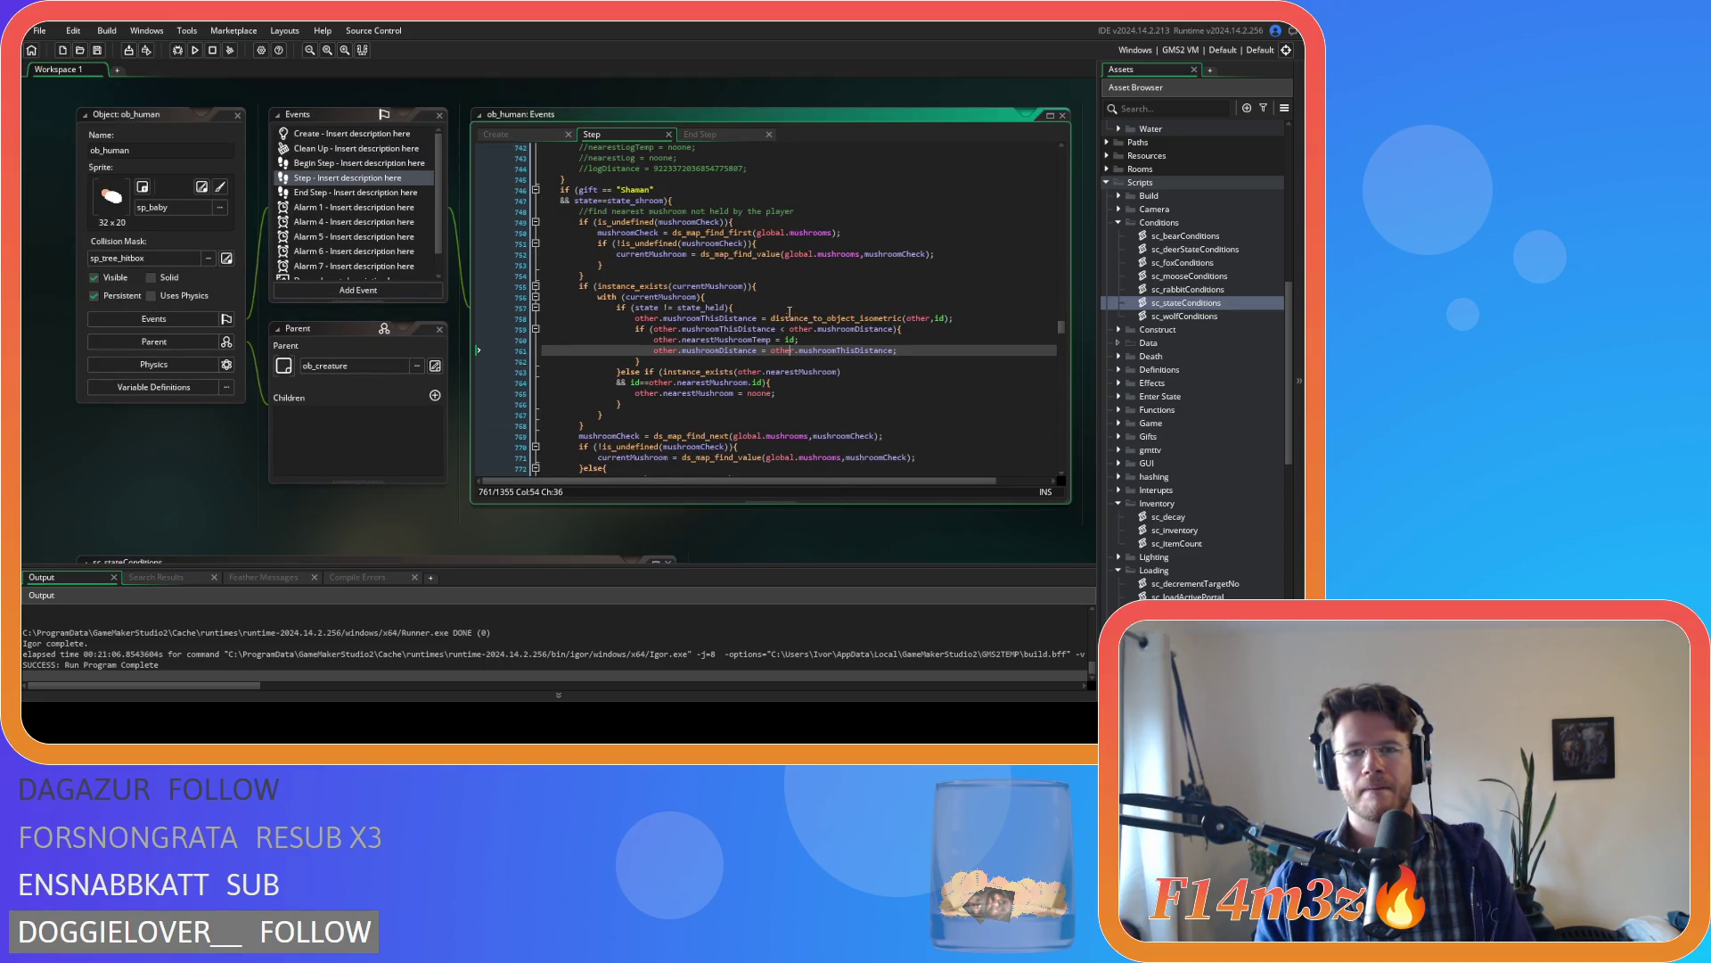
left_click(534, 137)
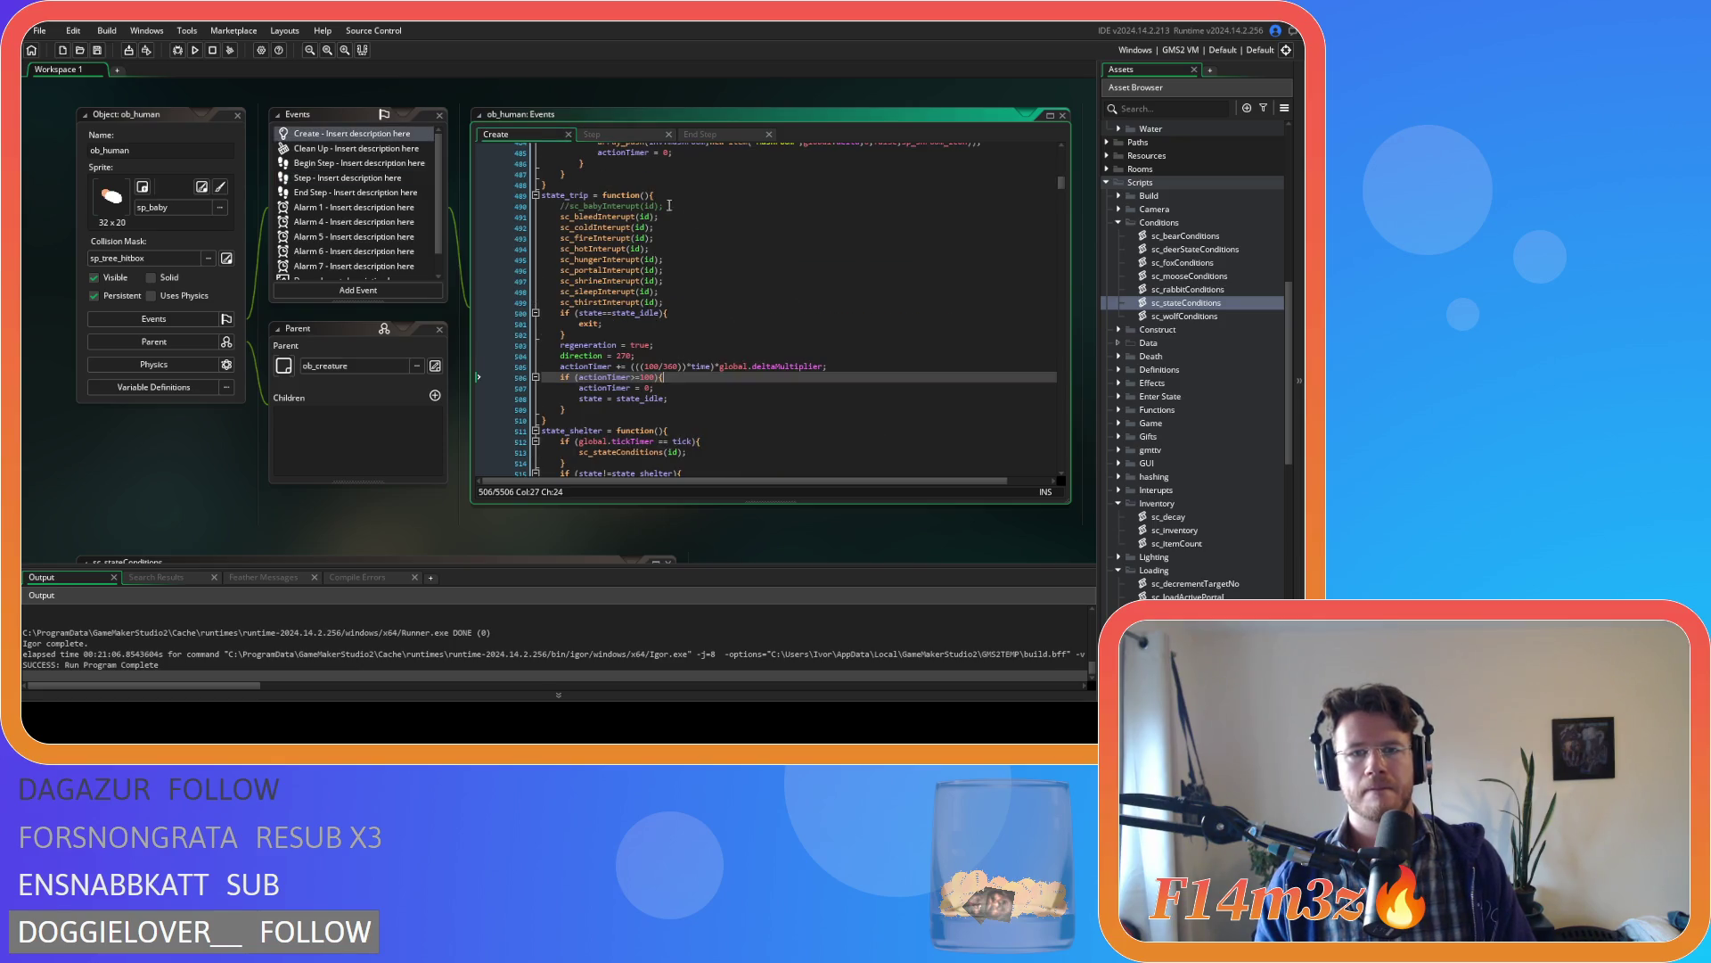
left_click(784, 278)
left_click(758, 345)
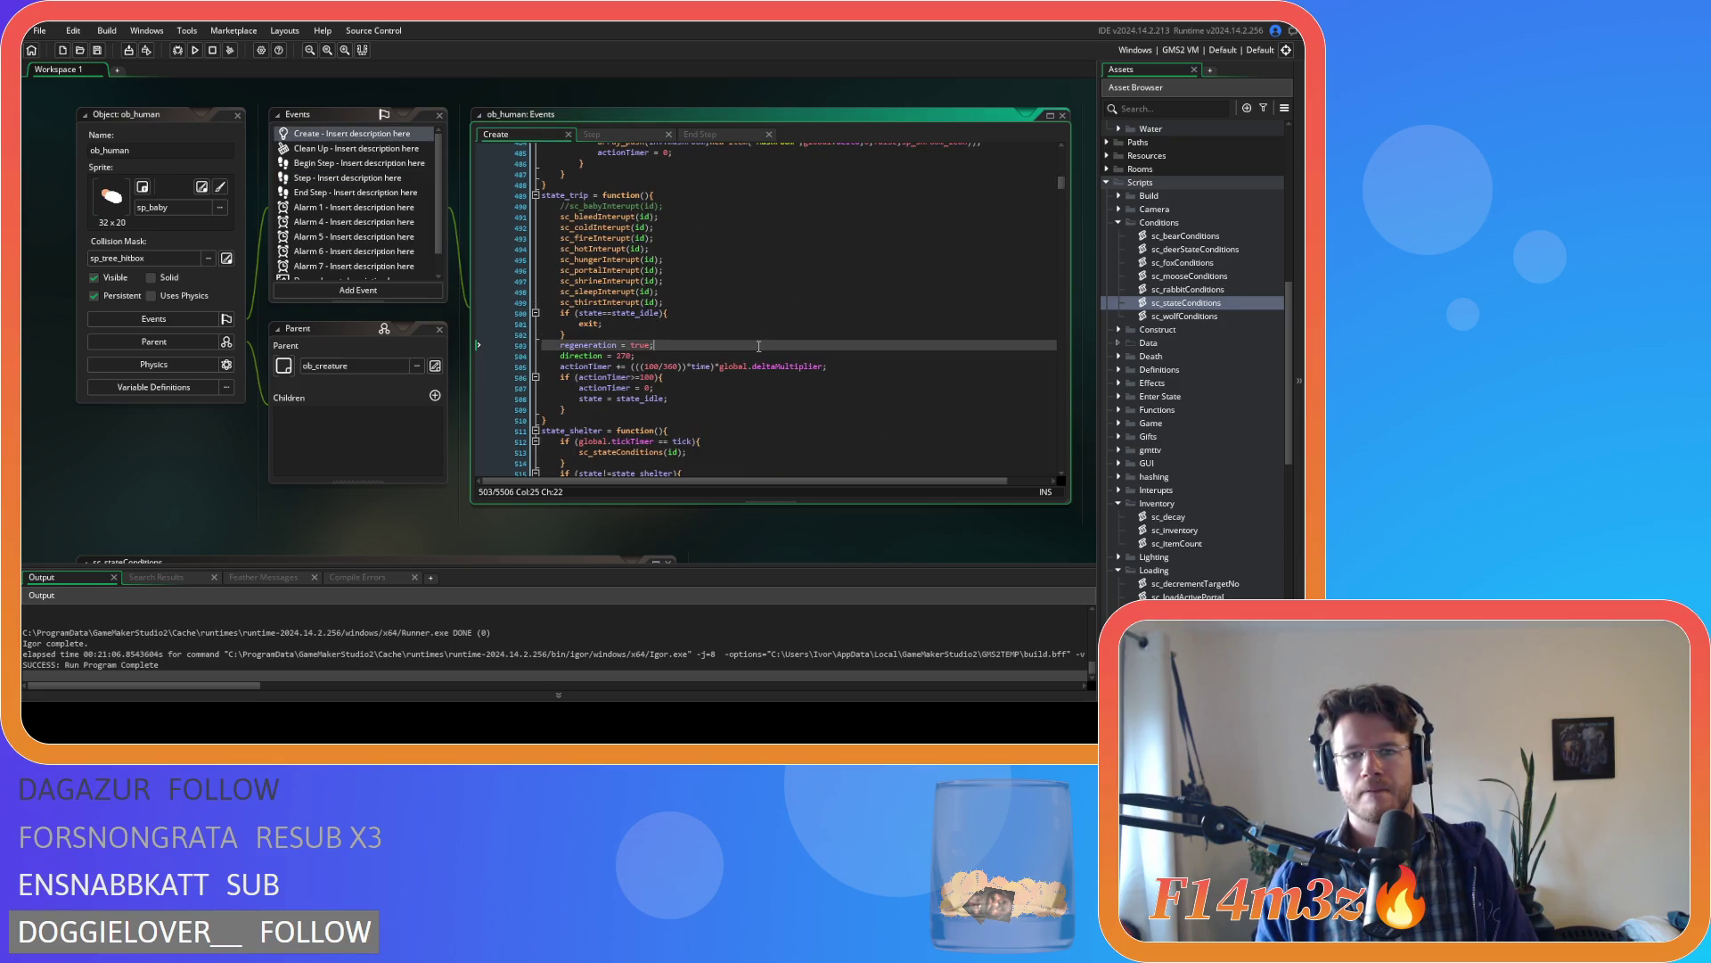
scroll(759, 346, "up", 5)
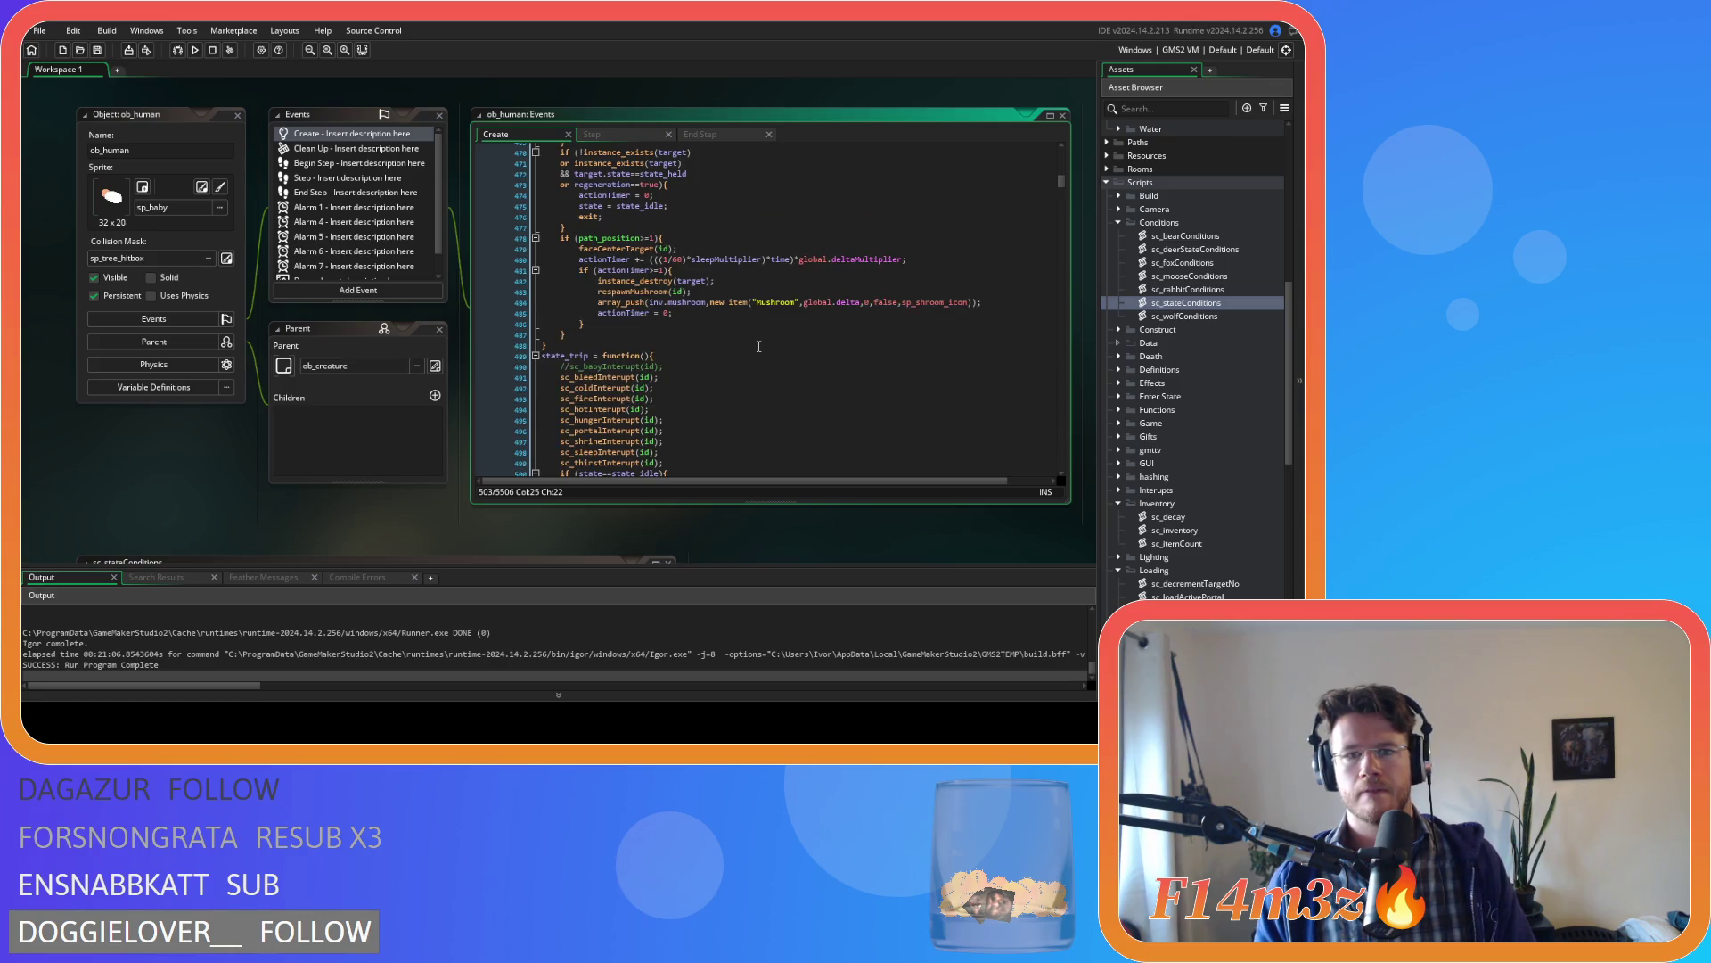
scroll(758, 346, "down", 5)
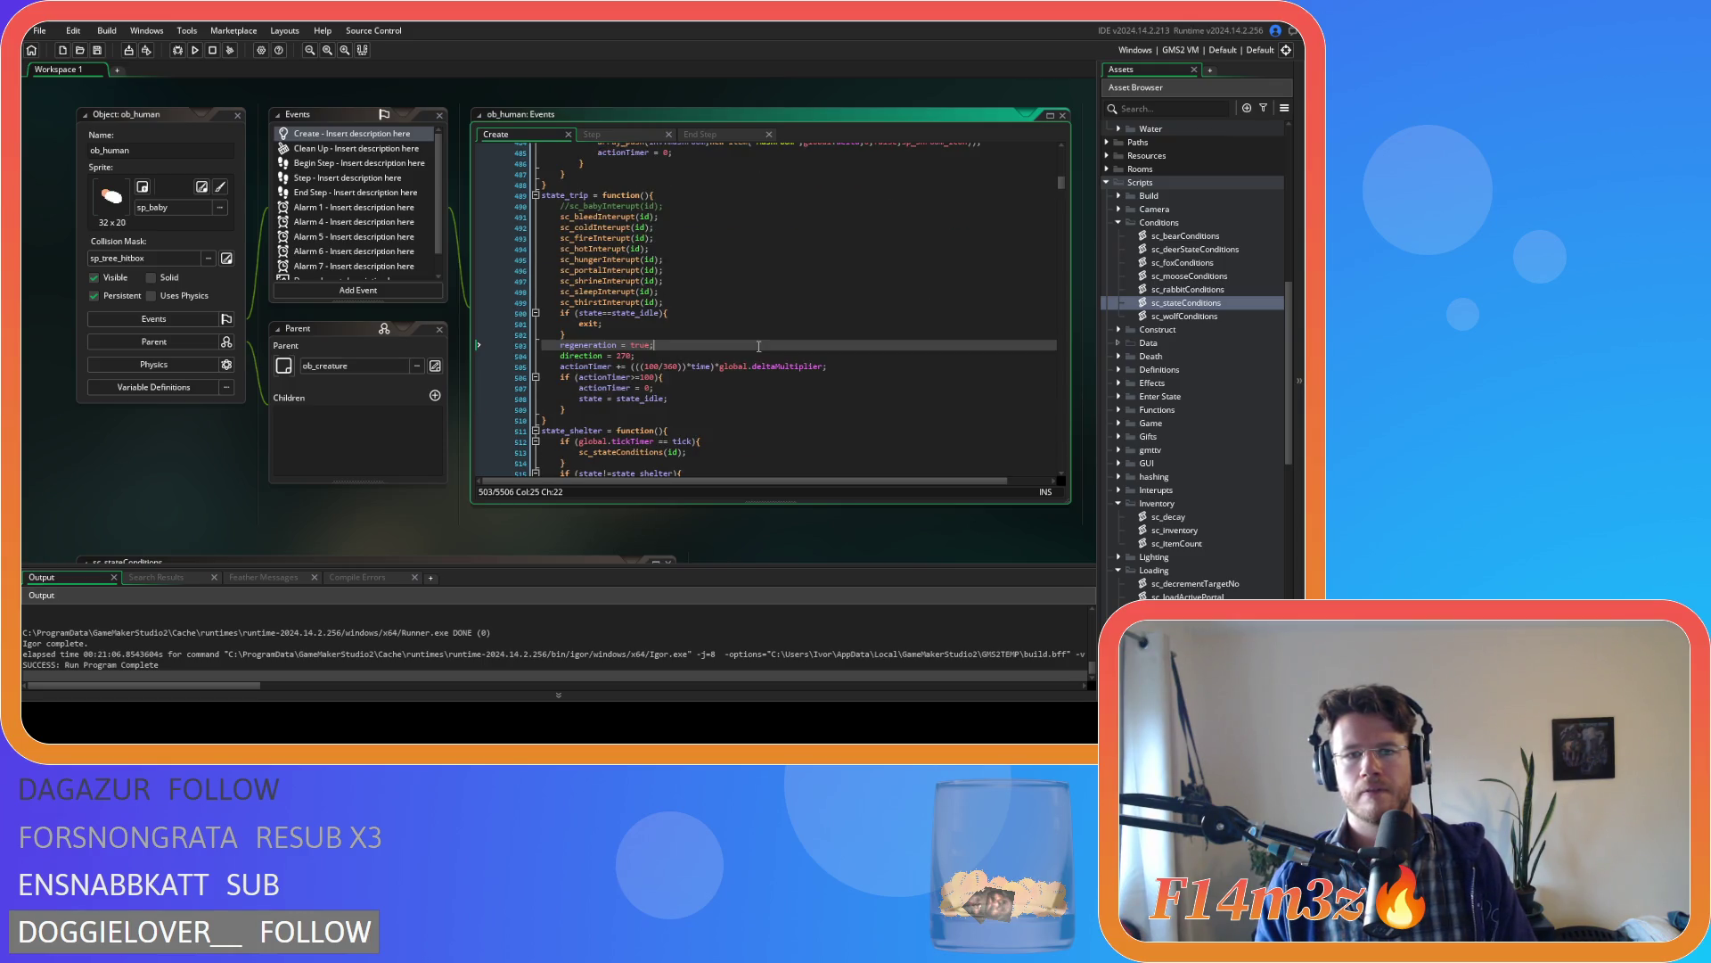
scroll(758, 346, "up", 2)
scroll(759, 346, "down", 2)
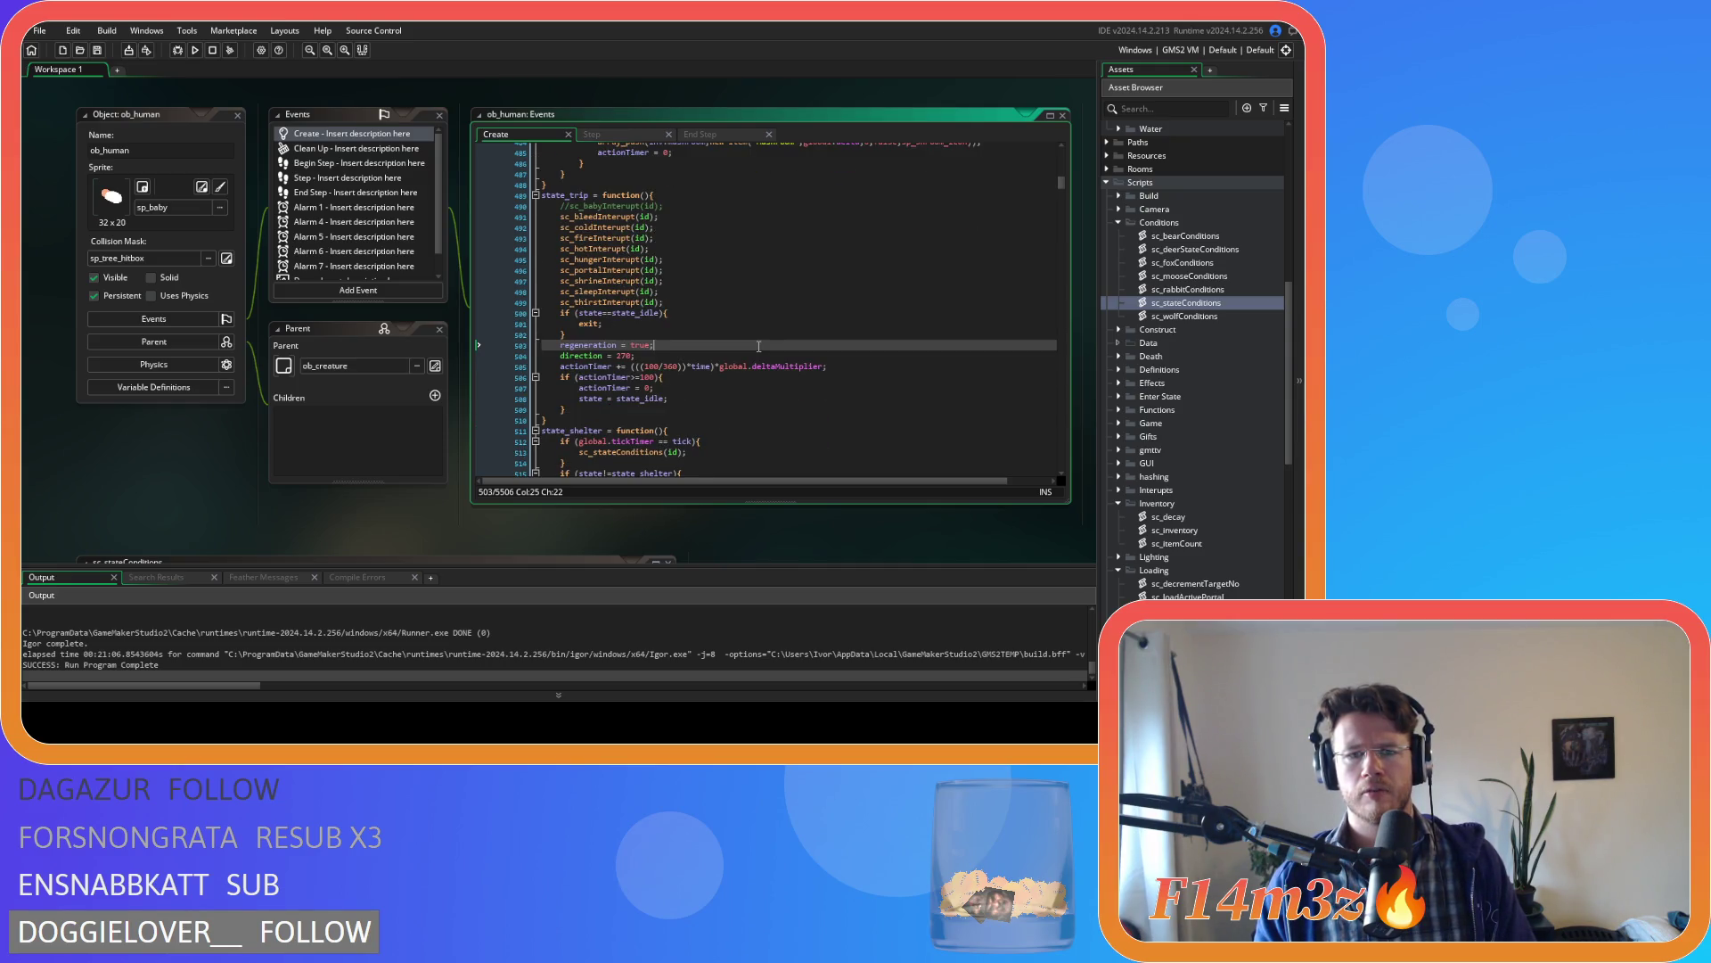
scroll(759, 346, "up", 1)
scroll(759, 346, "down", 2)
- Remove the spaces around == in global.tickTimer==tick in state_shelter and save
left_click(661, 415)
key("BackSpace")
key("Delete")
left_click(773, 287)
scroll(773, 287, "up", 3)
key("ctrl+s")
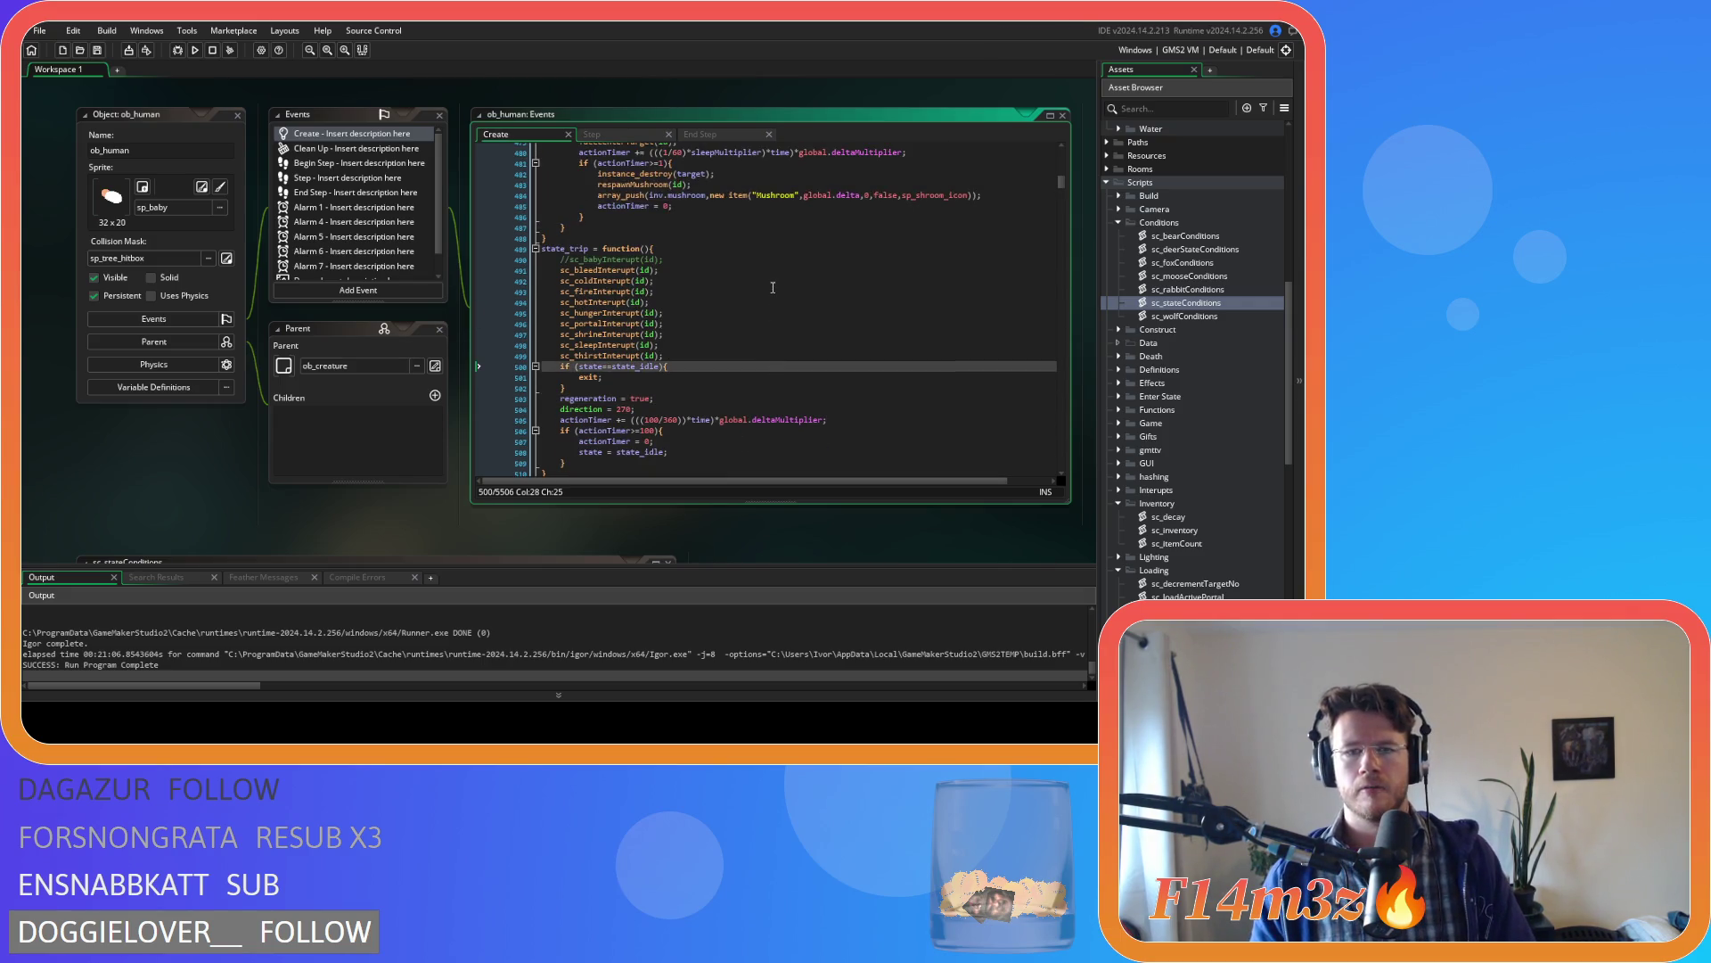
- Return to sc_stateConditions and open its search box
scroll(758, 289, "down", 1)
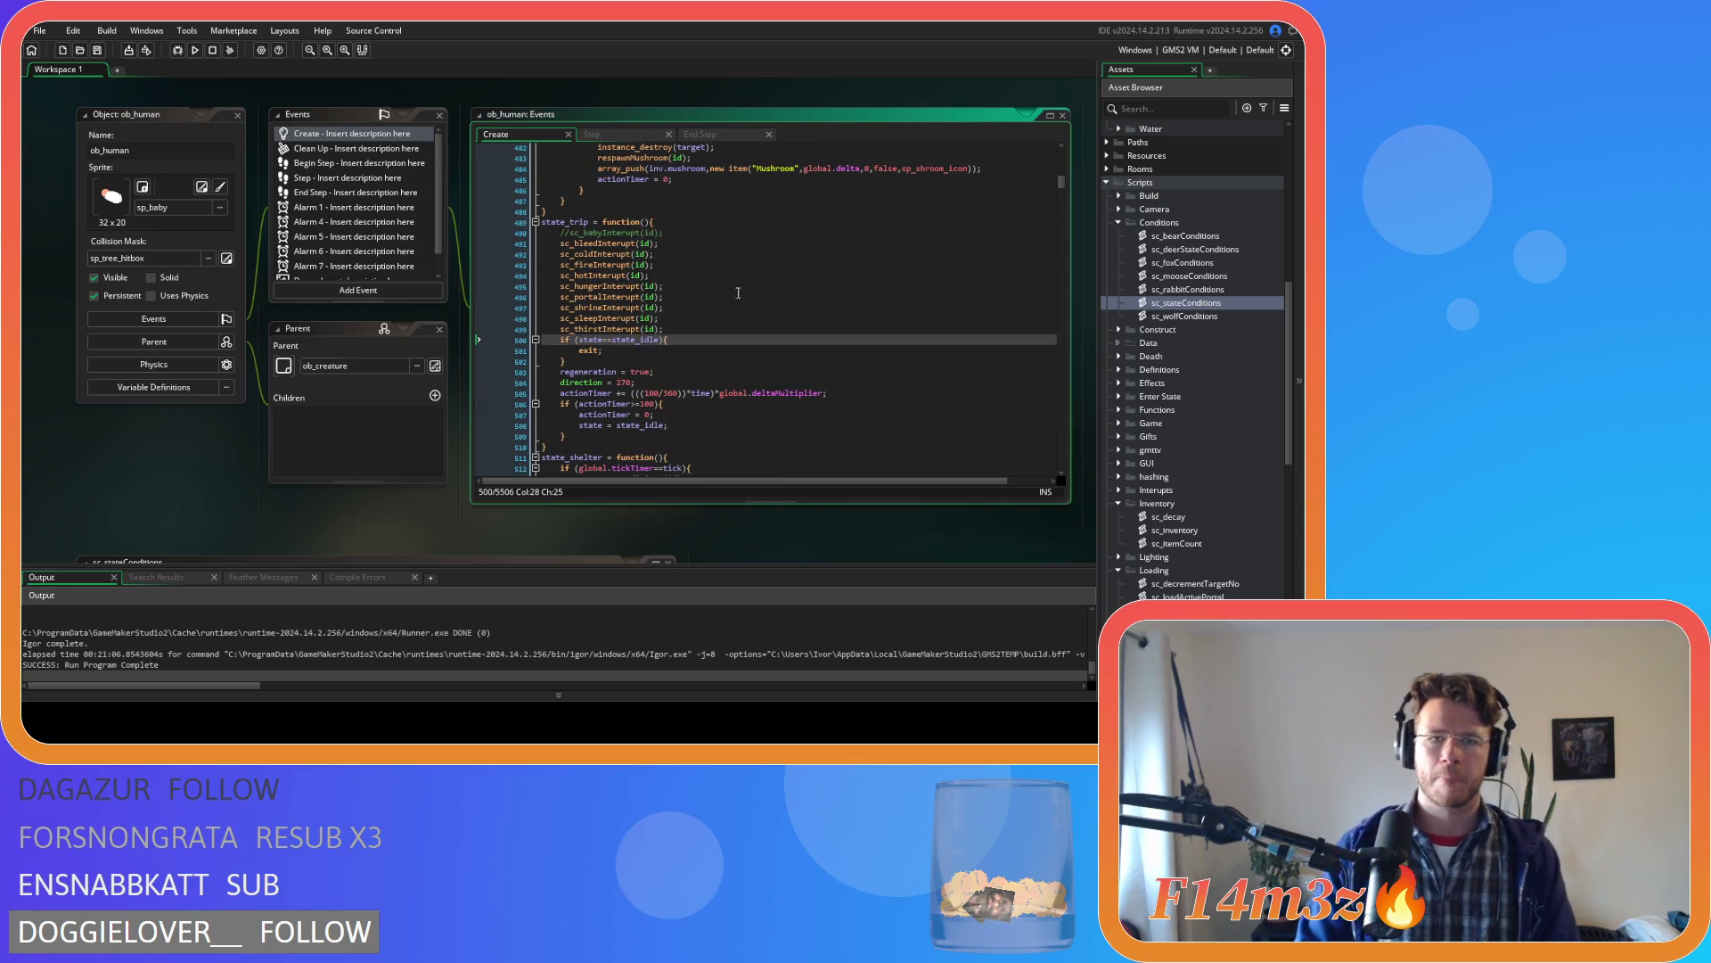
scroll(204, 507, "down", 3)
scroll(764, 344, "down", 2)
key("ctrl+f")
- Find state_eat and delete the space before == in the eat block's sheltering check
type("state_eat")
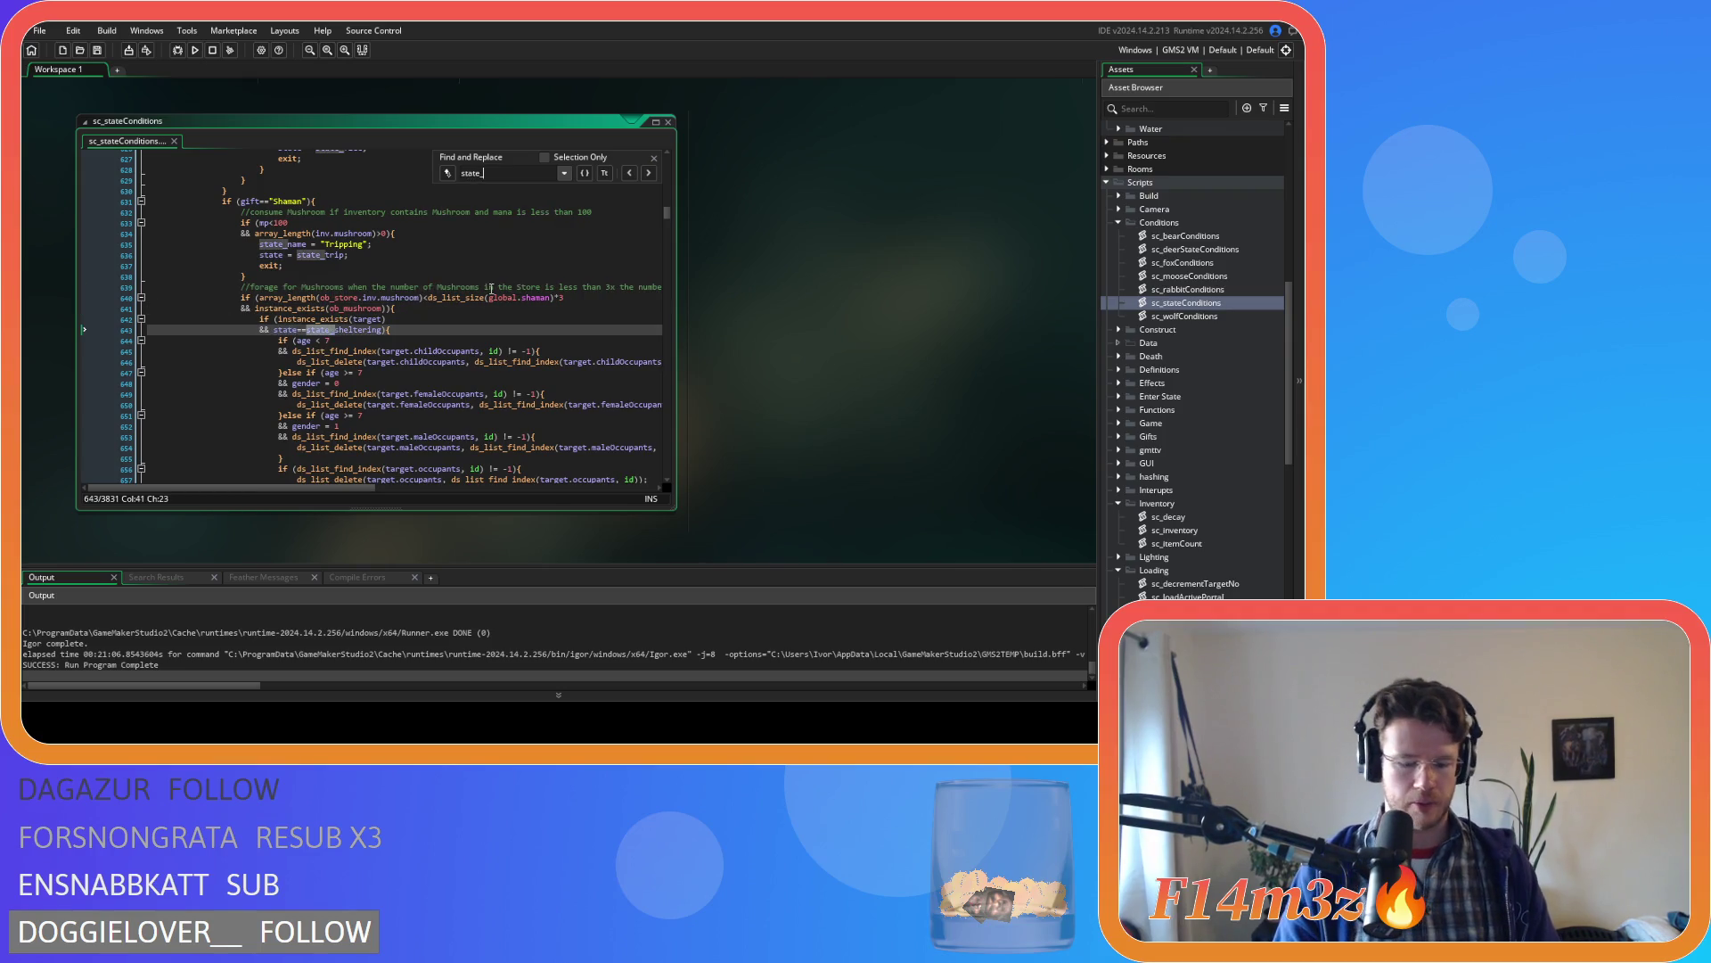
scroll(491, 288, "up", 10)
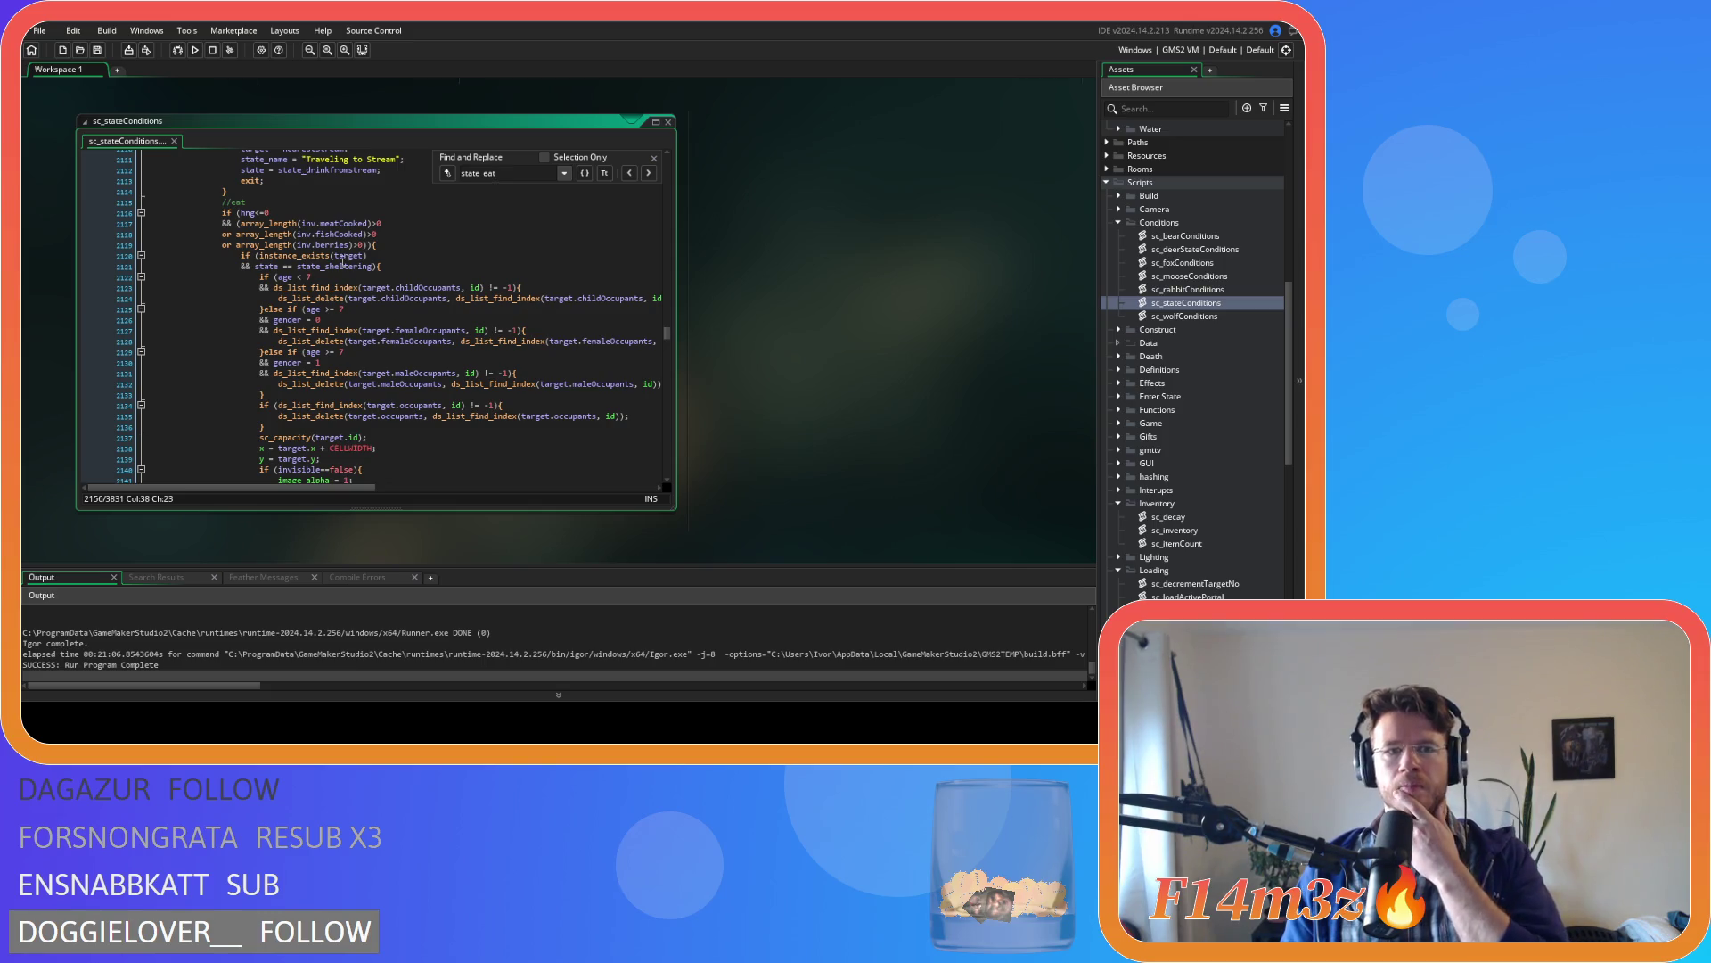
left_click(283, 266)
key("BackSpace")
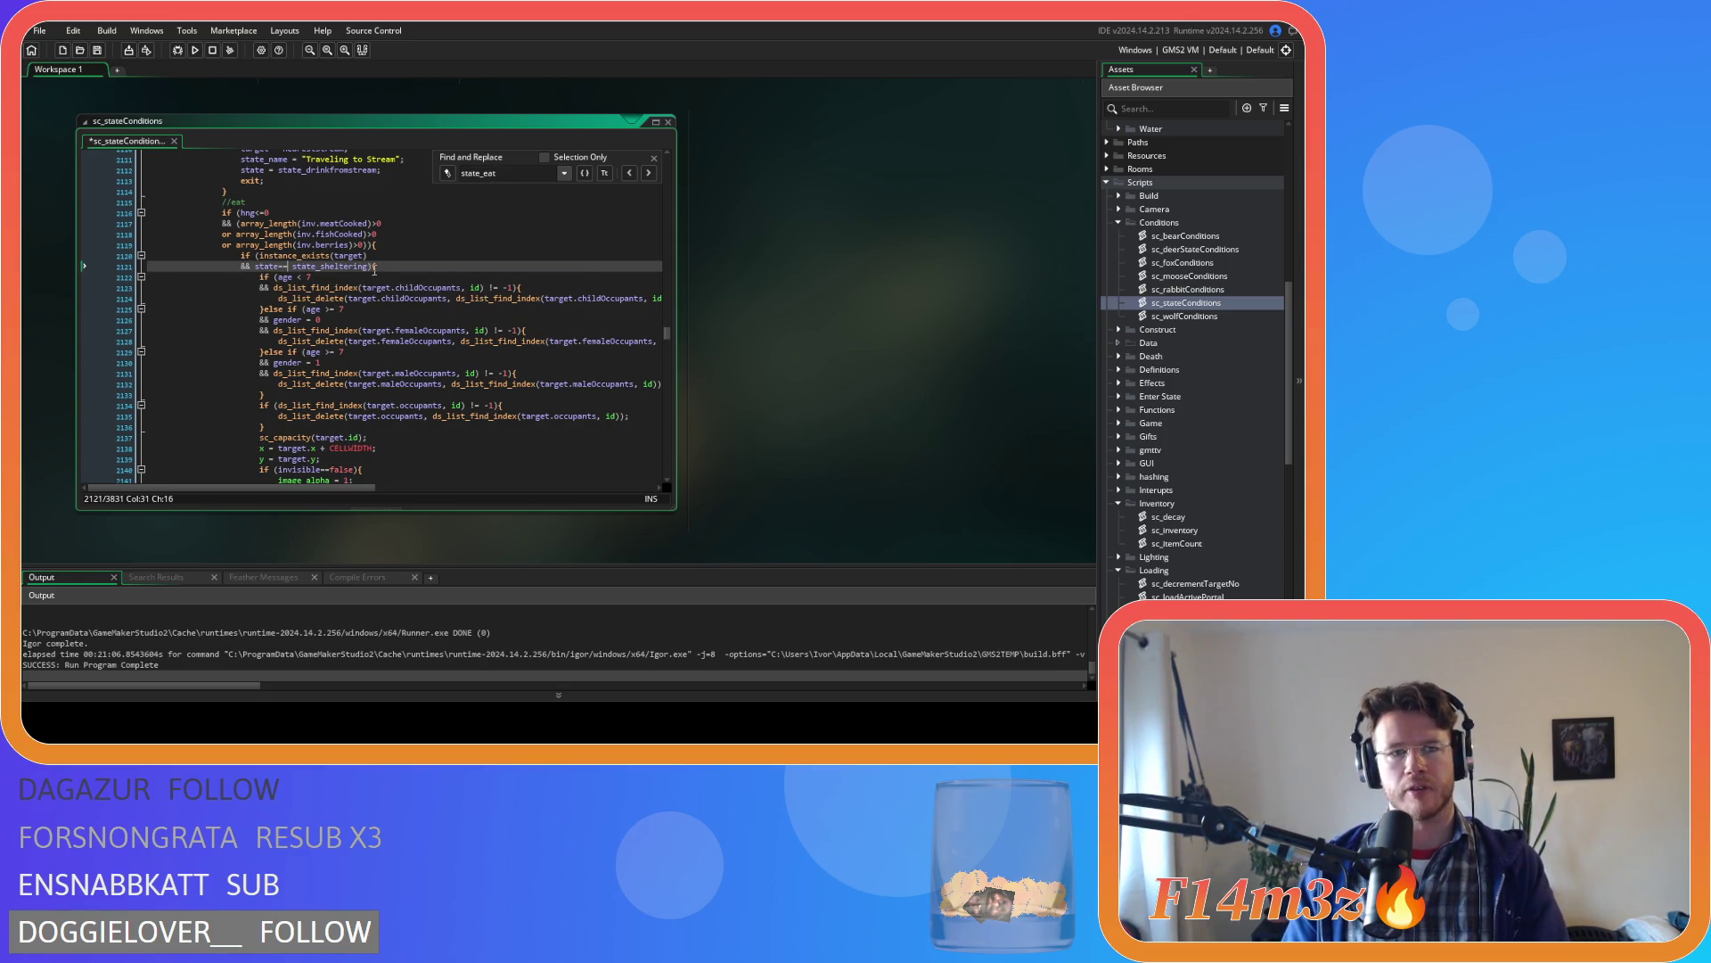
scroll(445, 296, "down", 10)
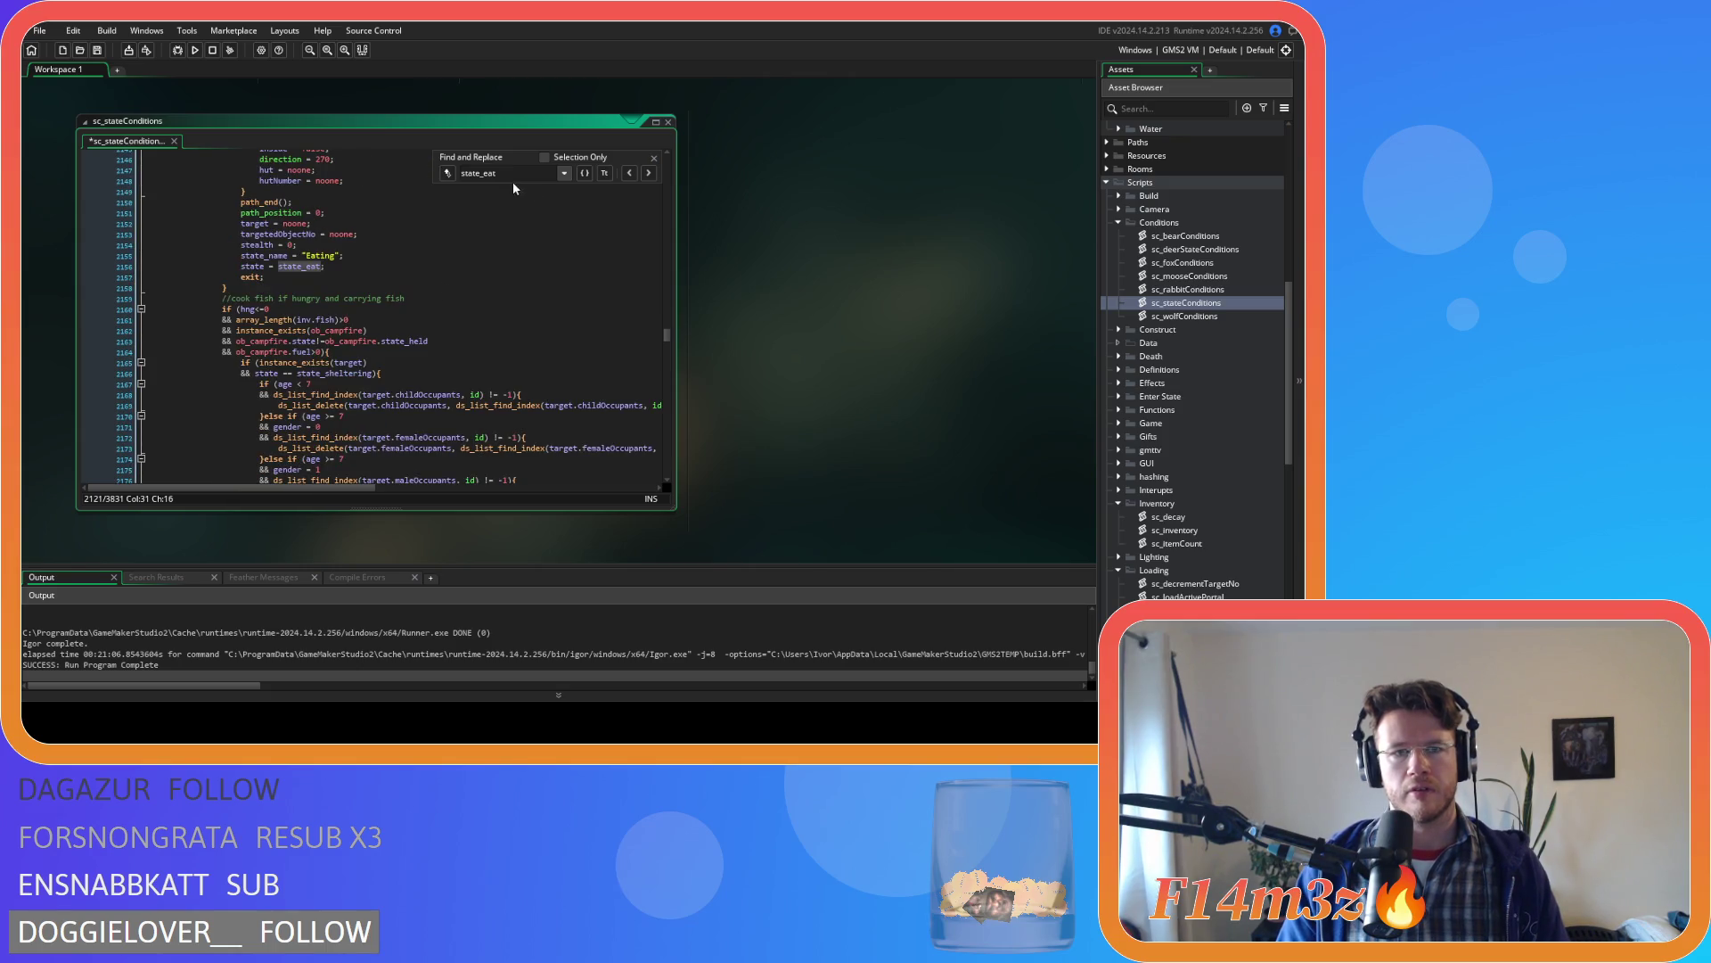
- Search for state_drink and review the drink block's childOccupants check
key("BackSpace")
key("BackSpace")
key("BackSpace")
type("drink")
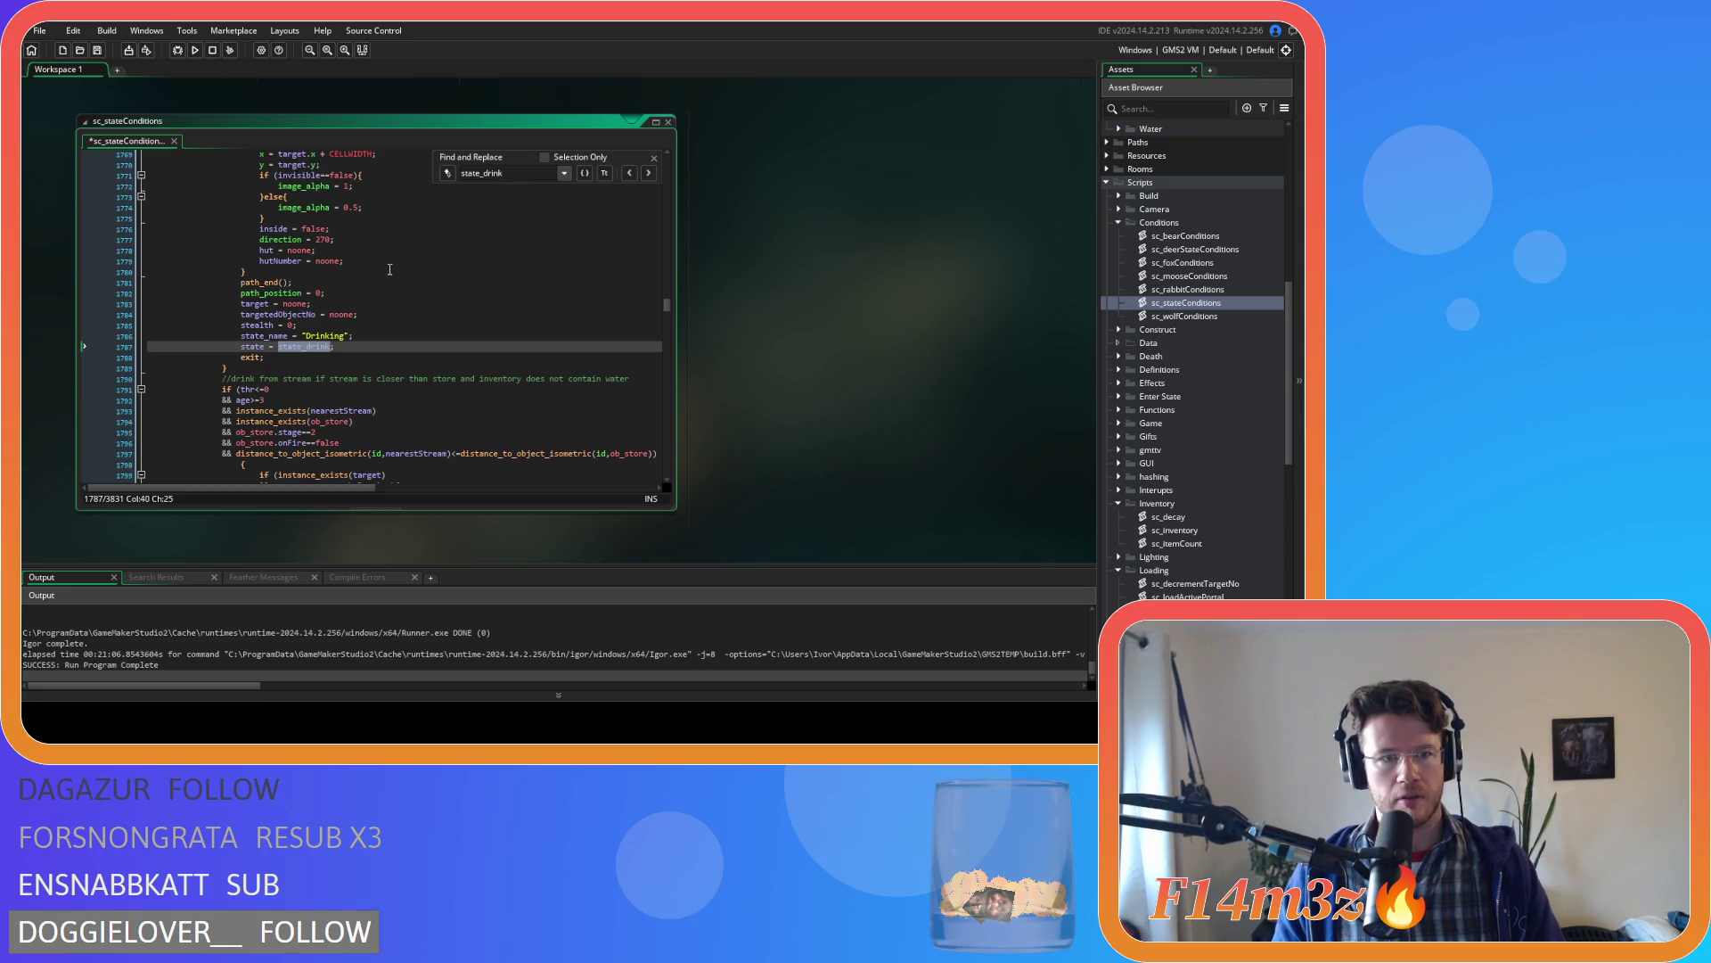
scroll(390, 269, "up", 10)
scroll(389, 269, "up", 3)
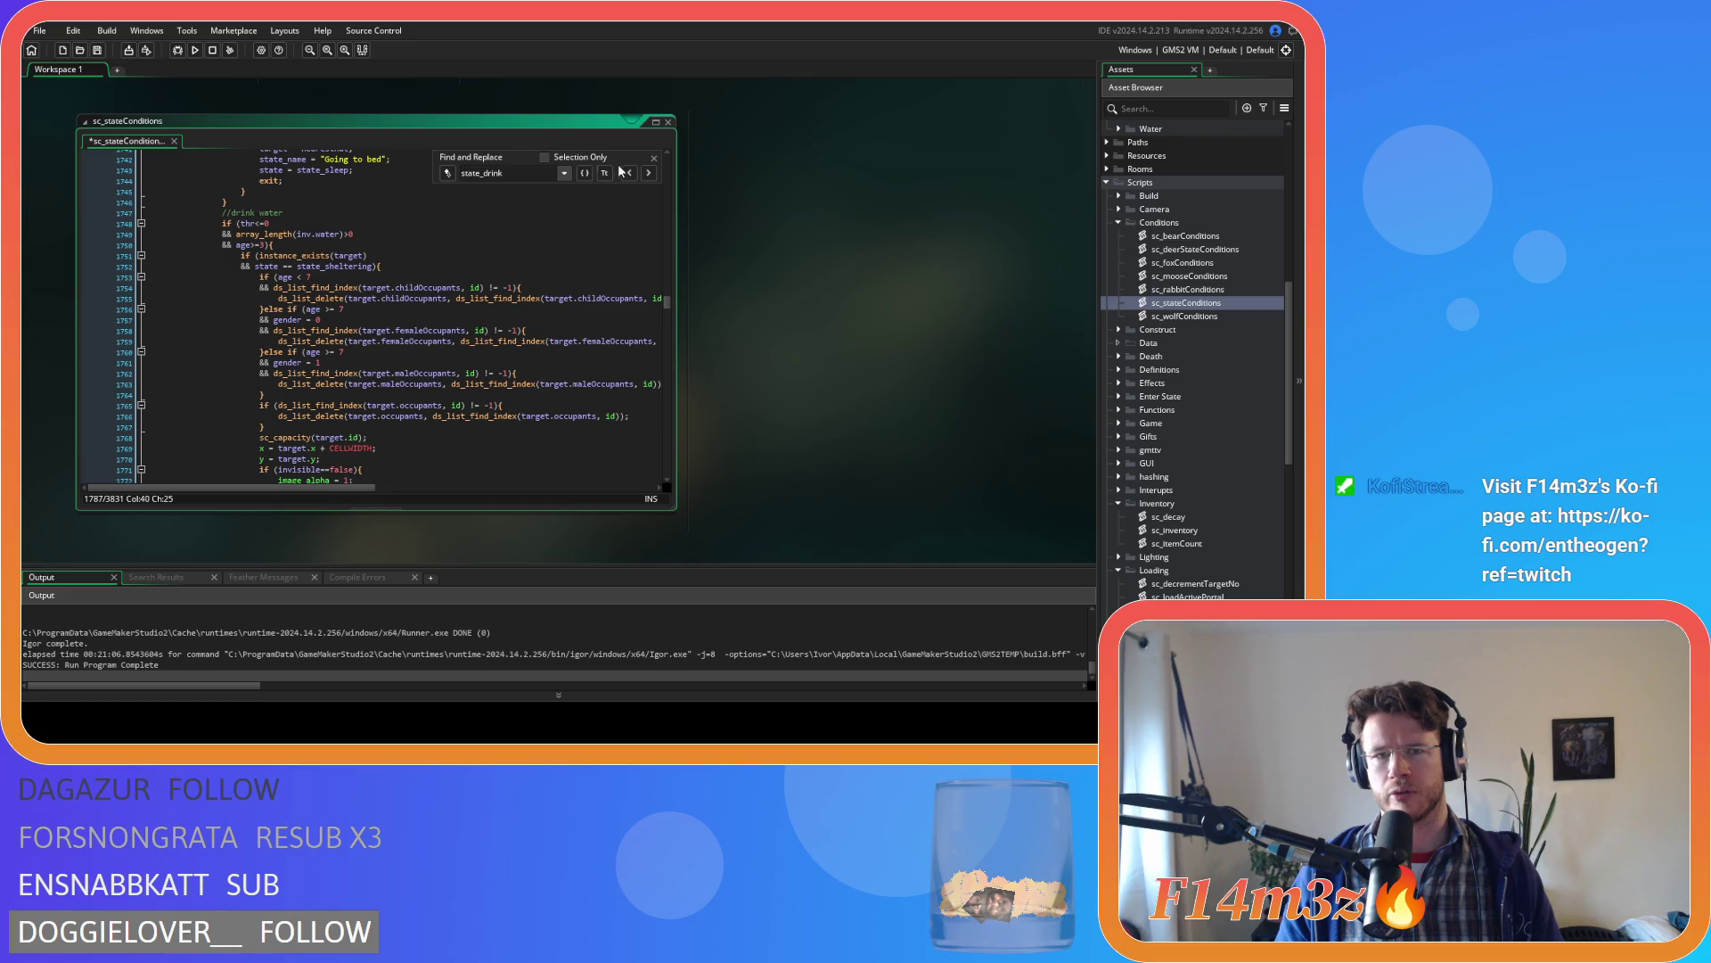
left_click(651, 162)
left_click(425, 286)
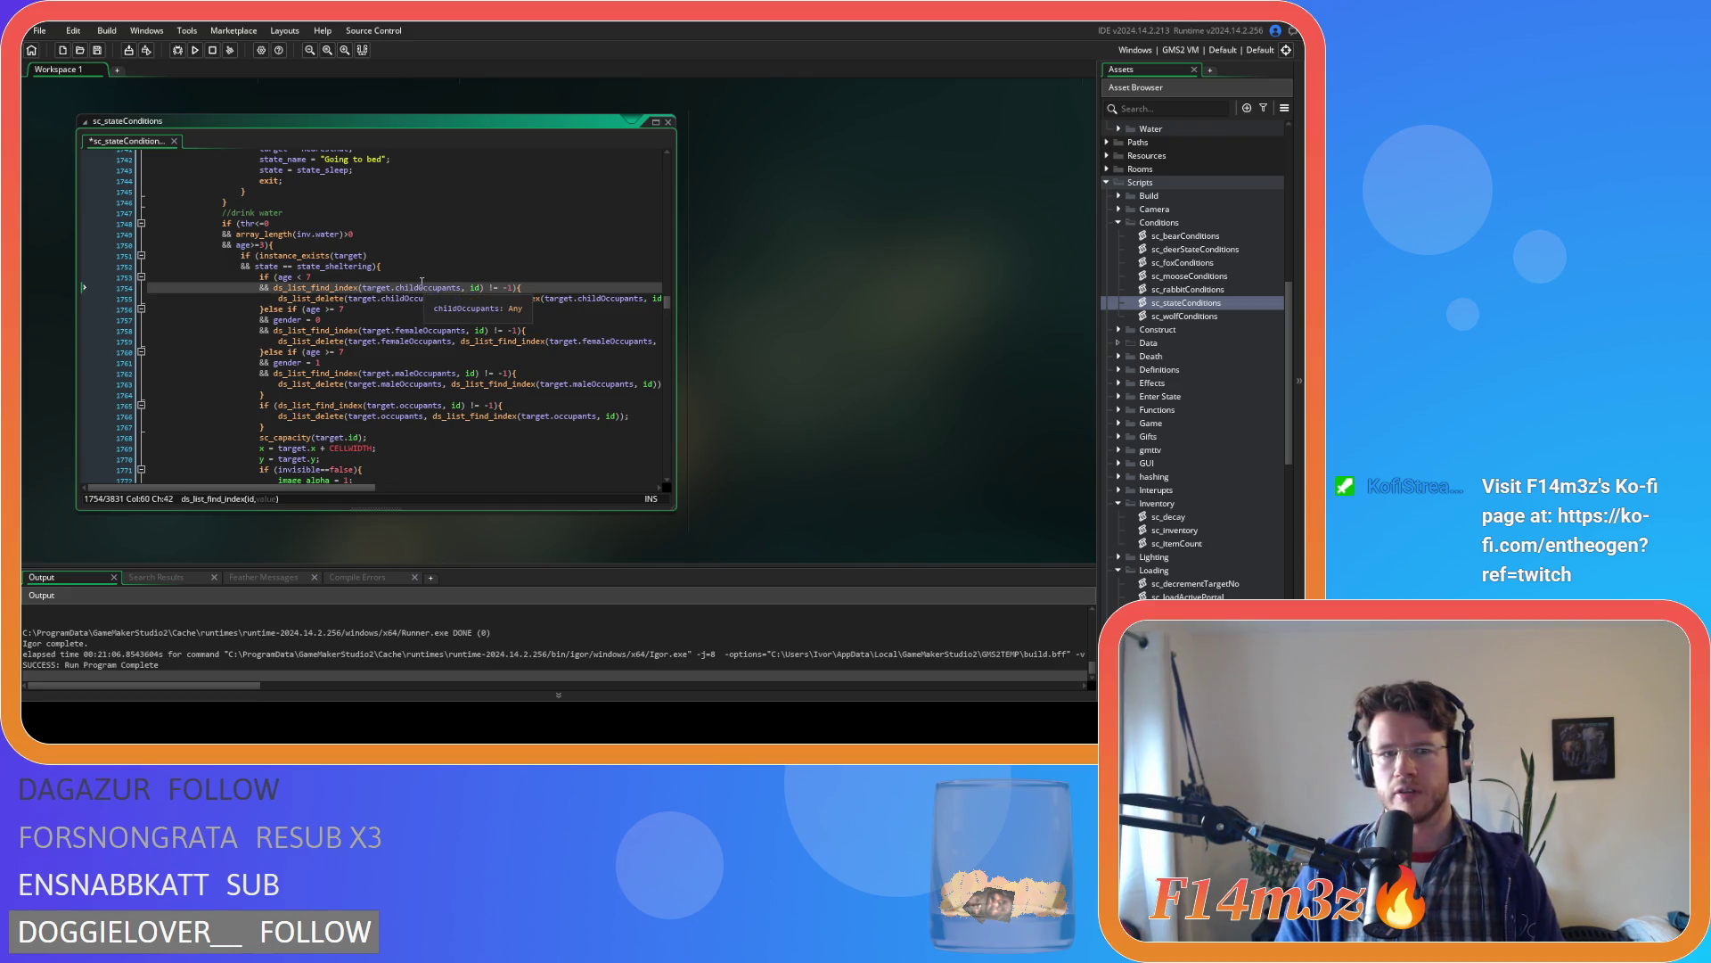
scroll(377, 202, "up", 3)
scroll(377, 203, "up", 7)
- Review the sleep conditions, find state_shroom, and jump to the state_trip definition with F12
left_click(505, 291)
key("ctrl+f")
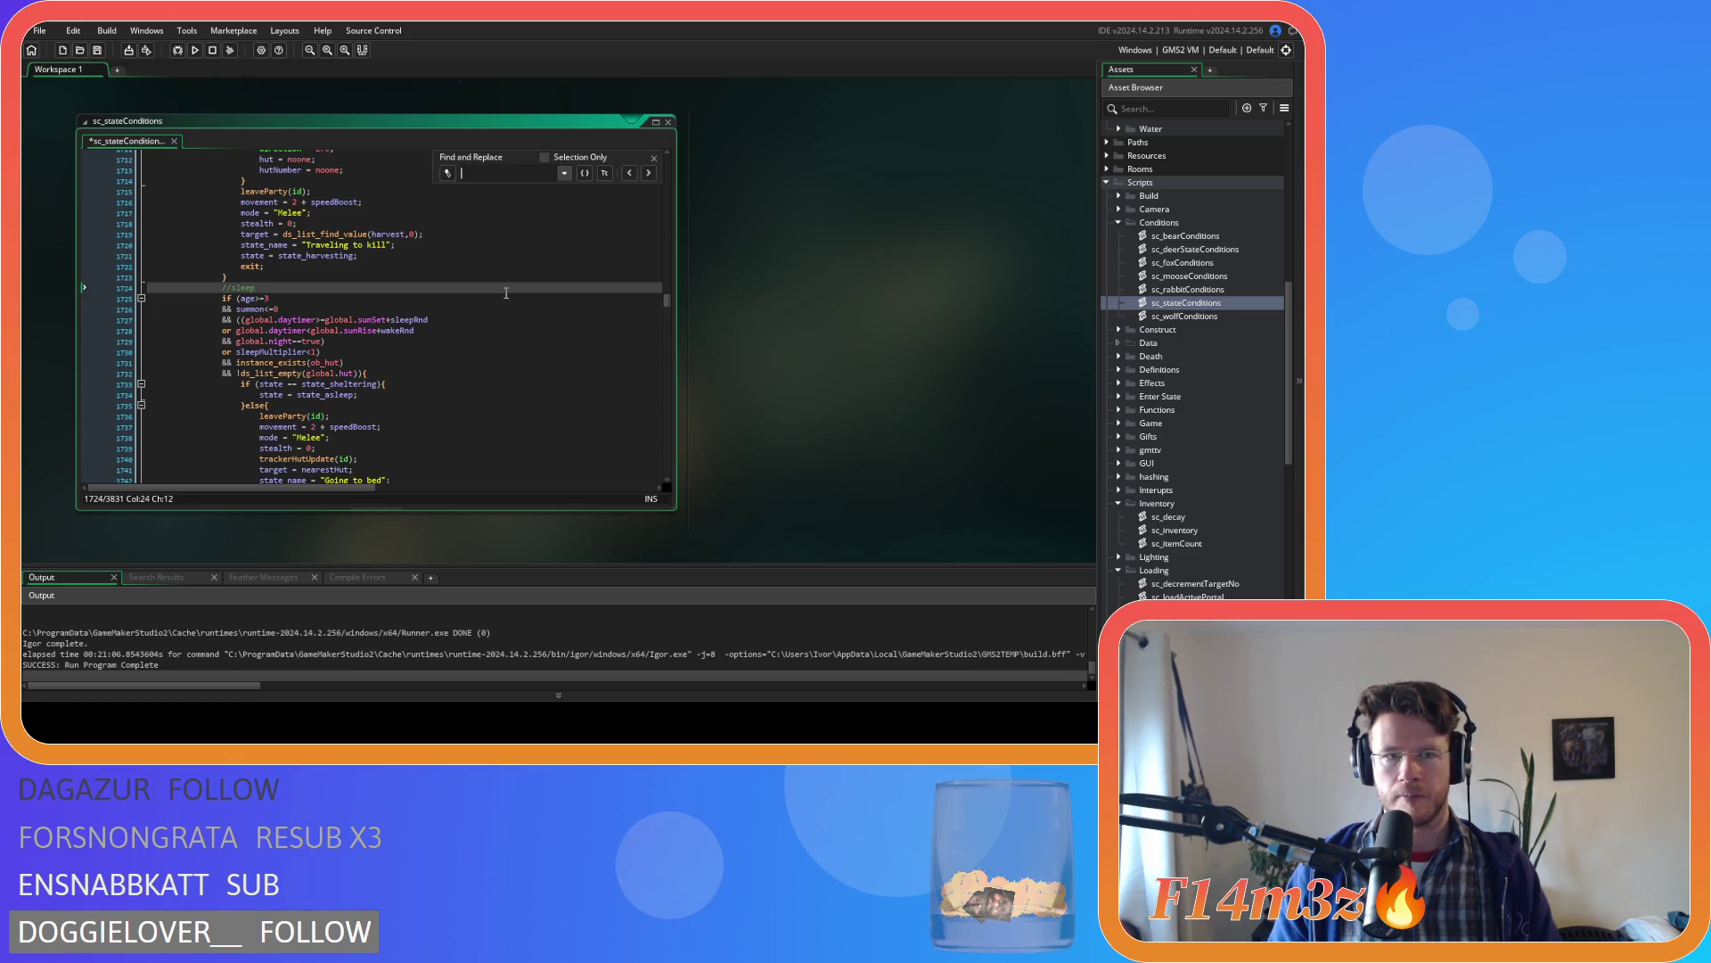
left_click(653, 159)
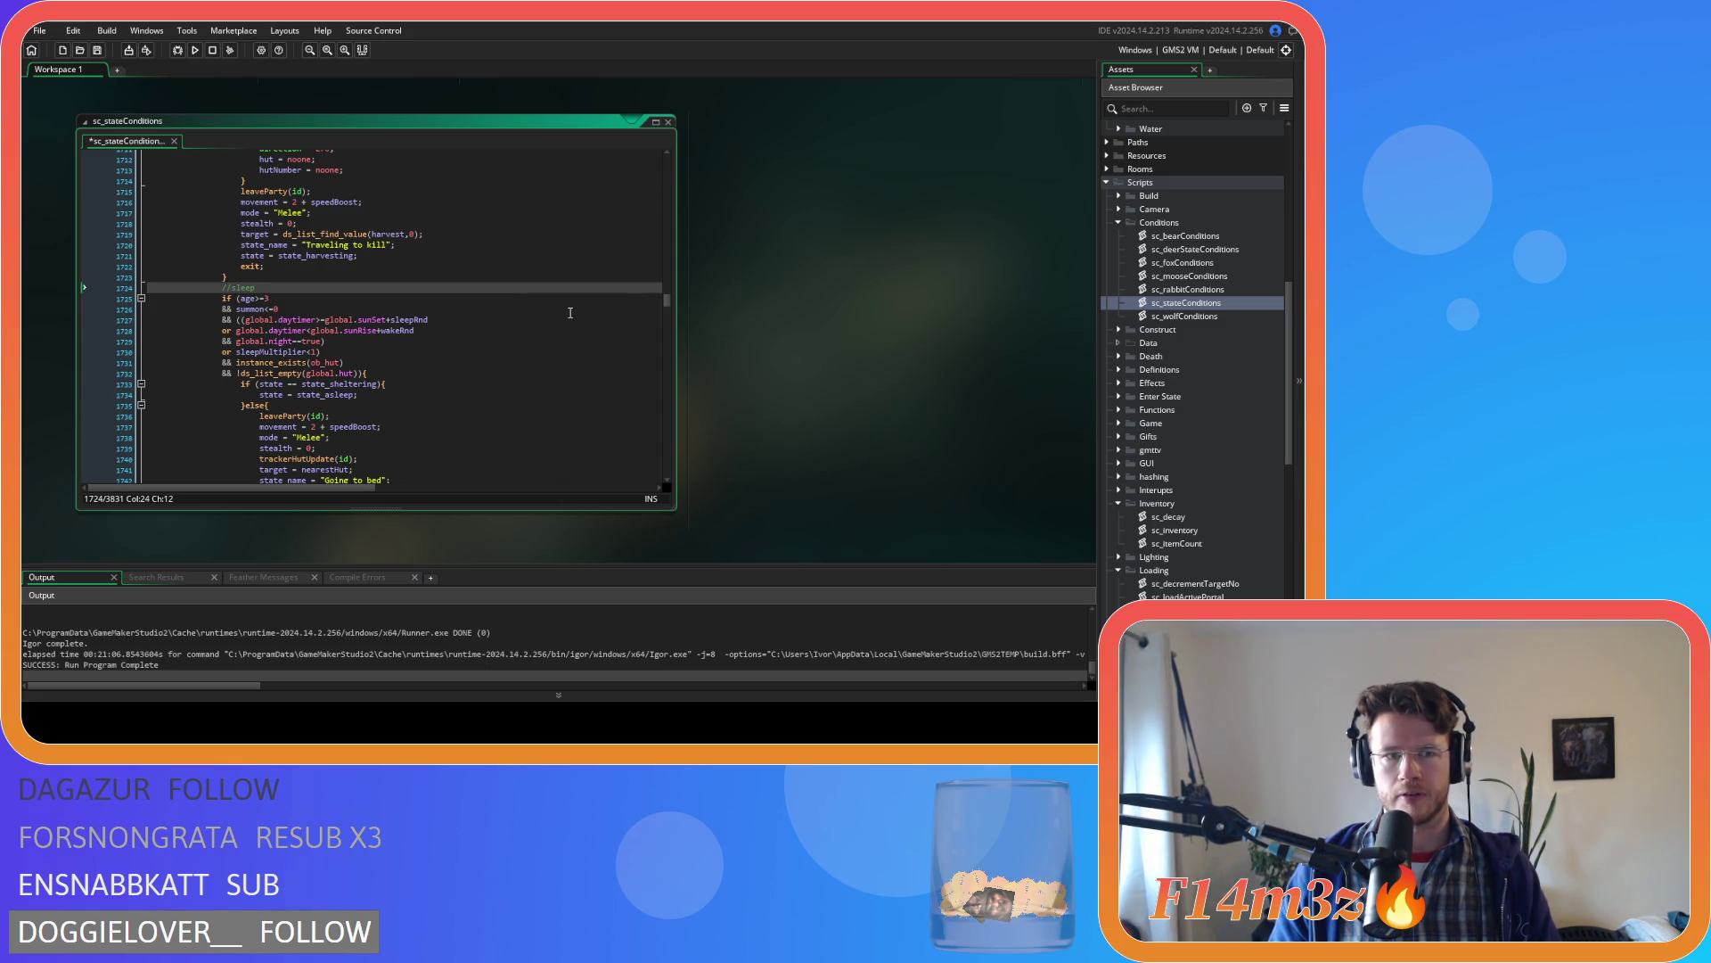
key("ctrl+f")
type("sta")
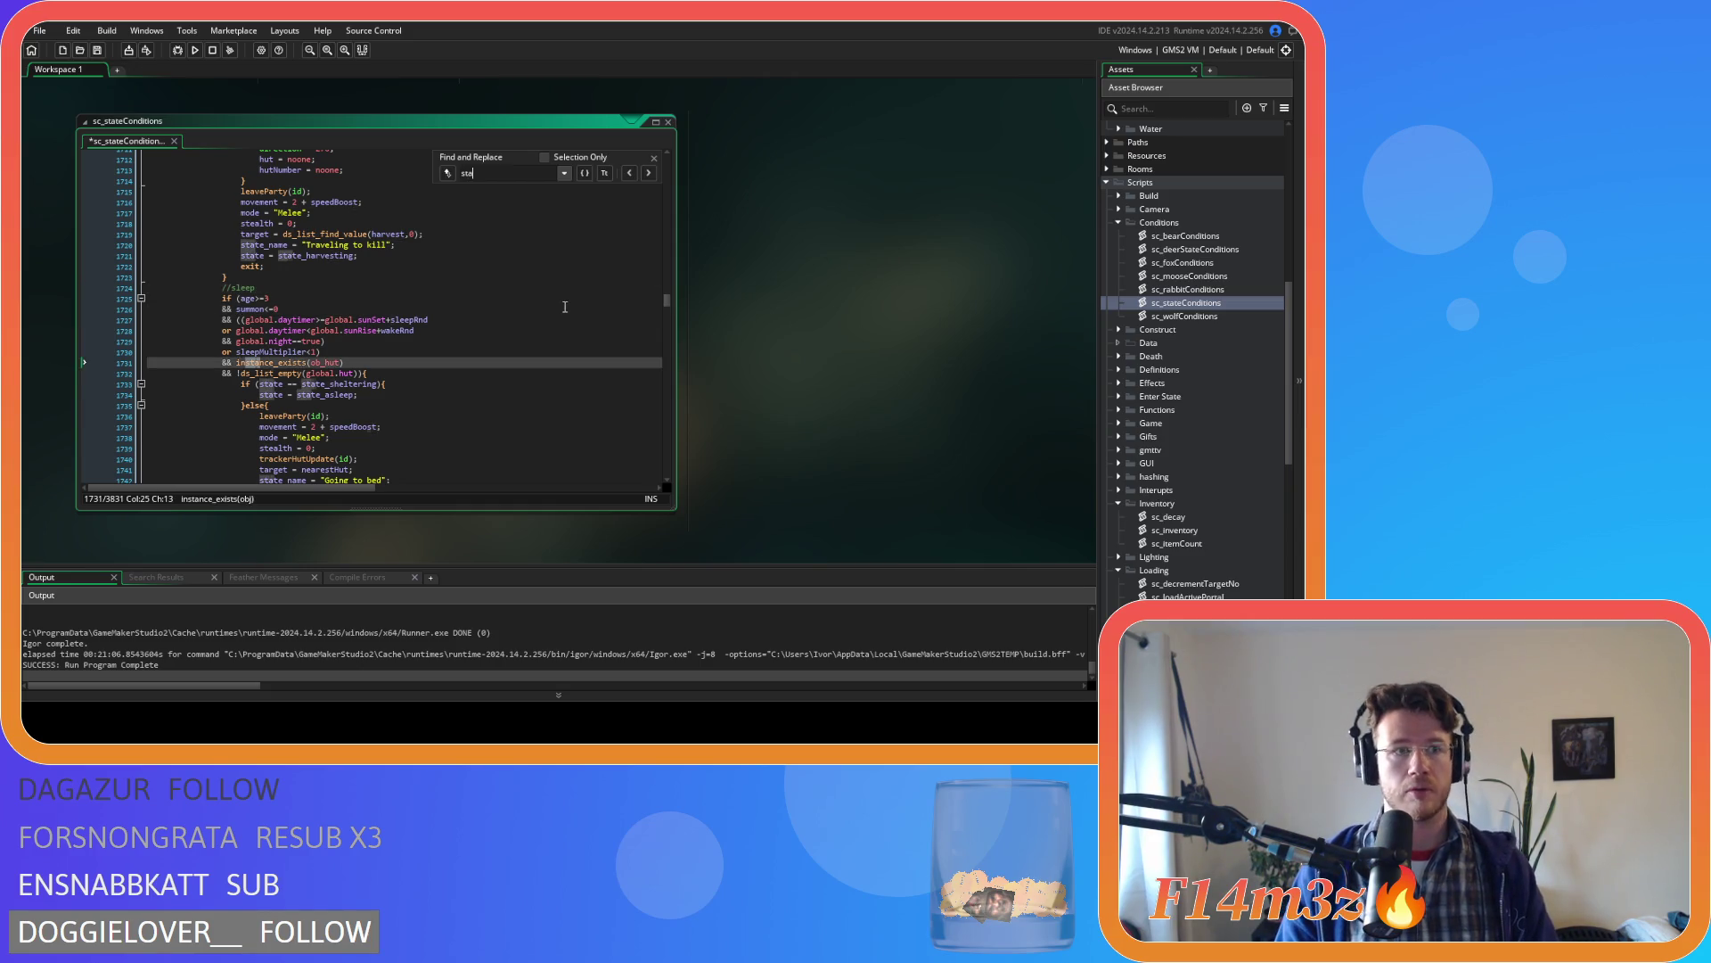
type("te_shroom")
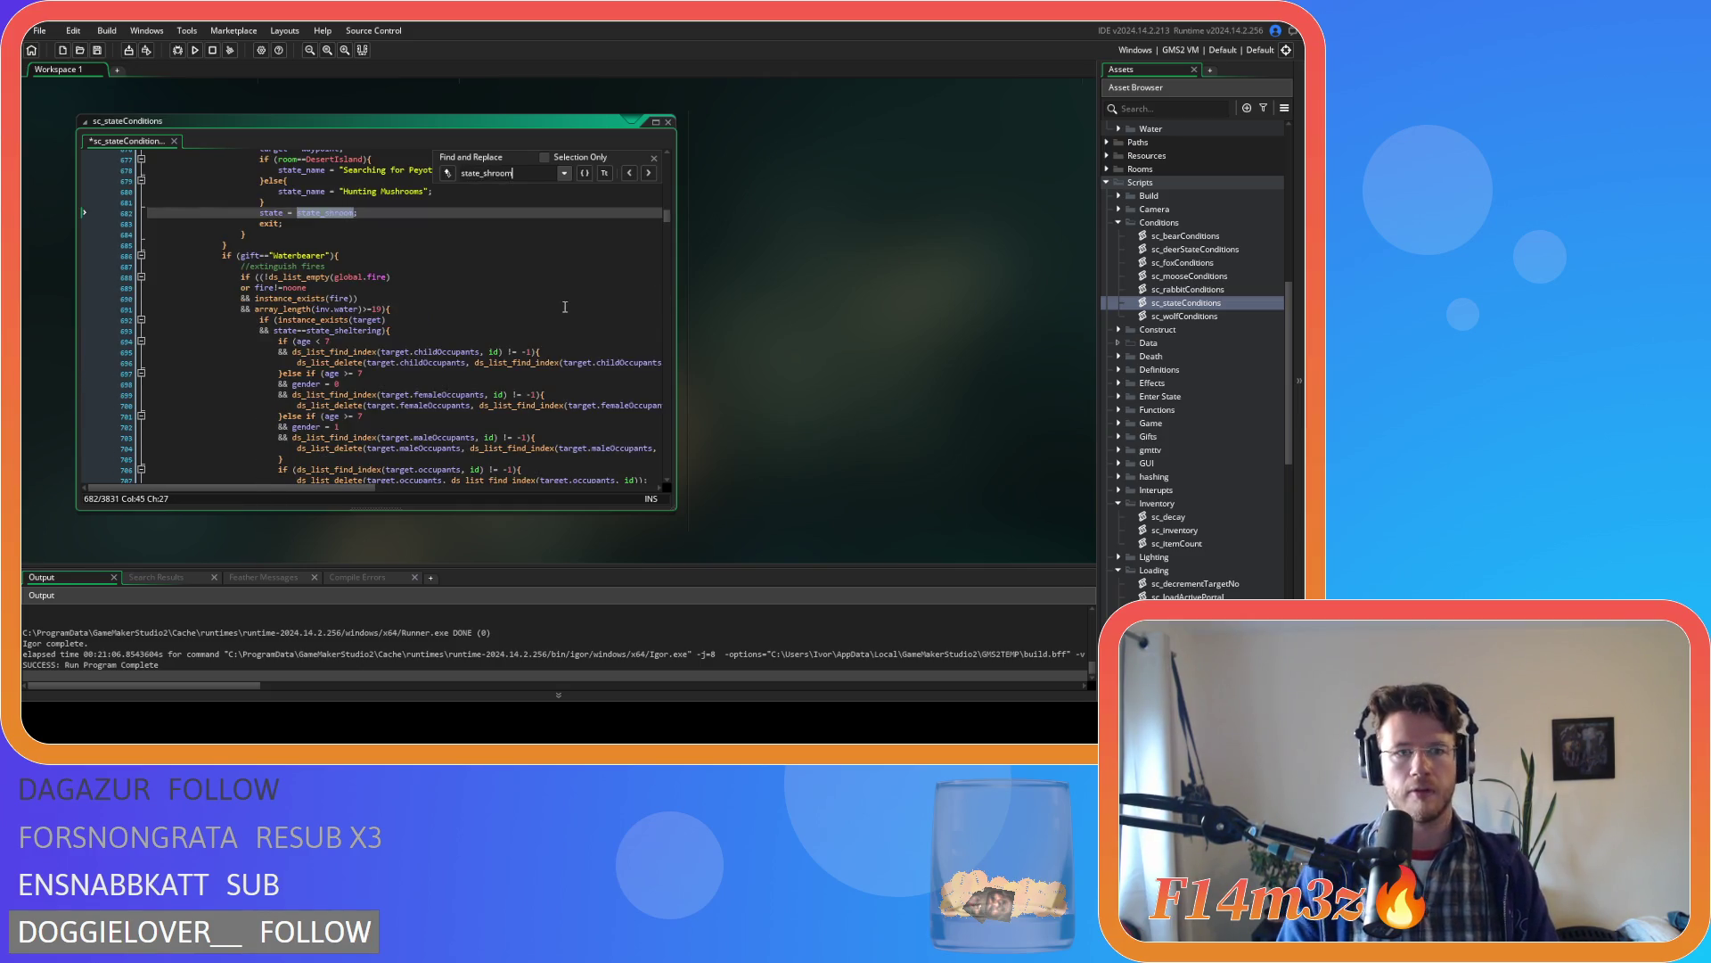
left_click(654, 157)
key("F12")
- Search ob_human's Create event for the state_drink function
key("ctrl+f")
type("st")
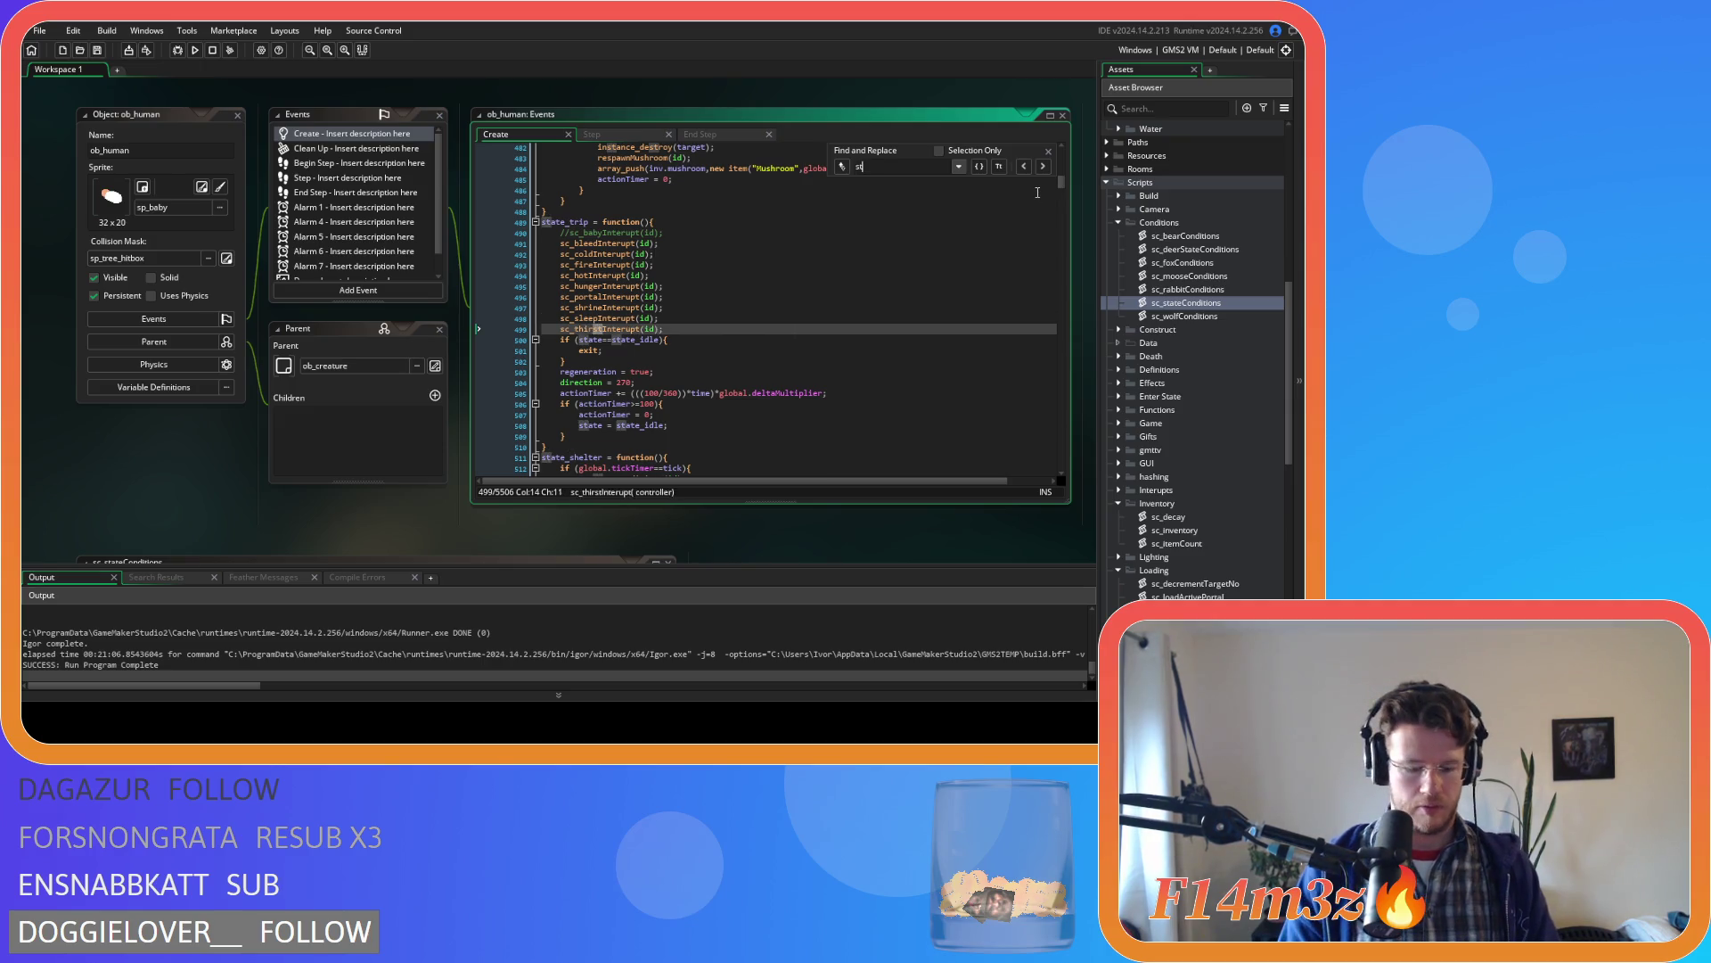
type("ate_drink")
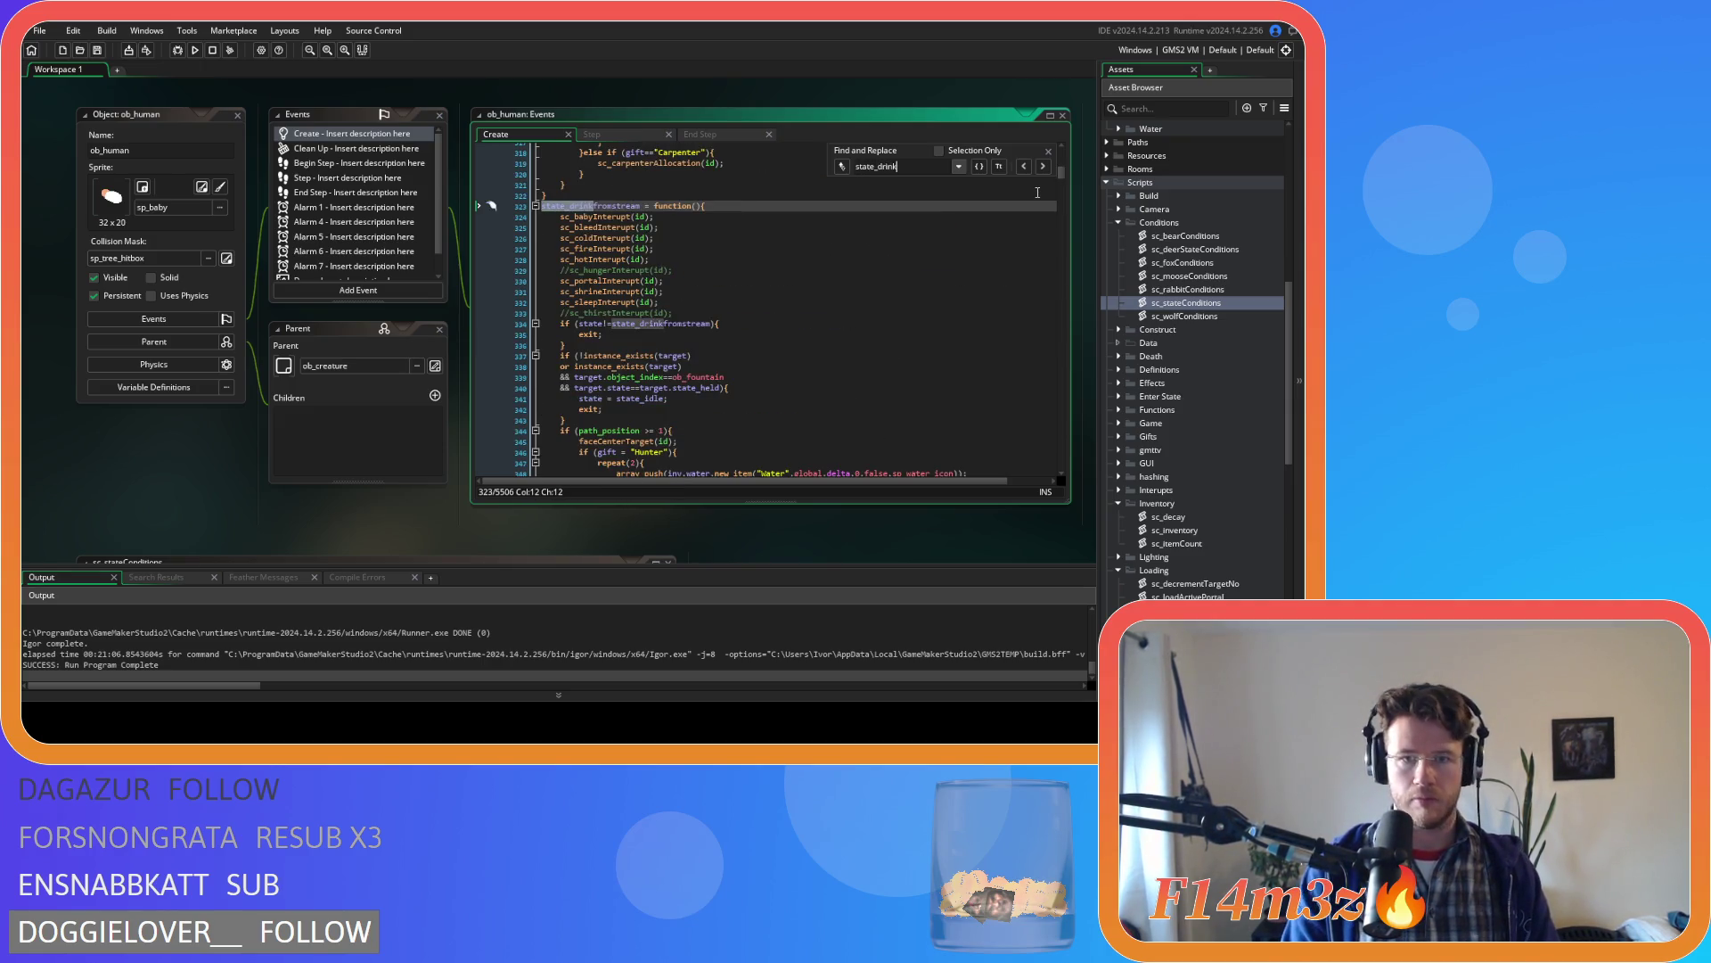
left_click(754, 417)
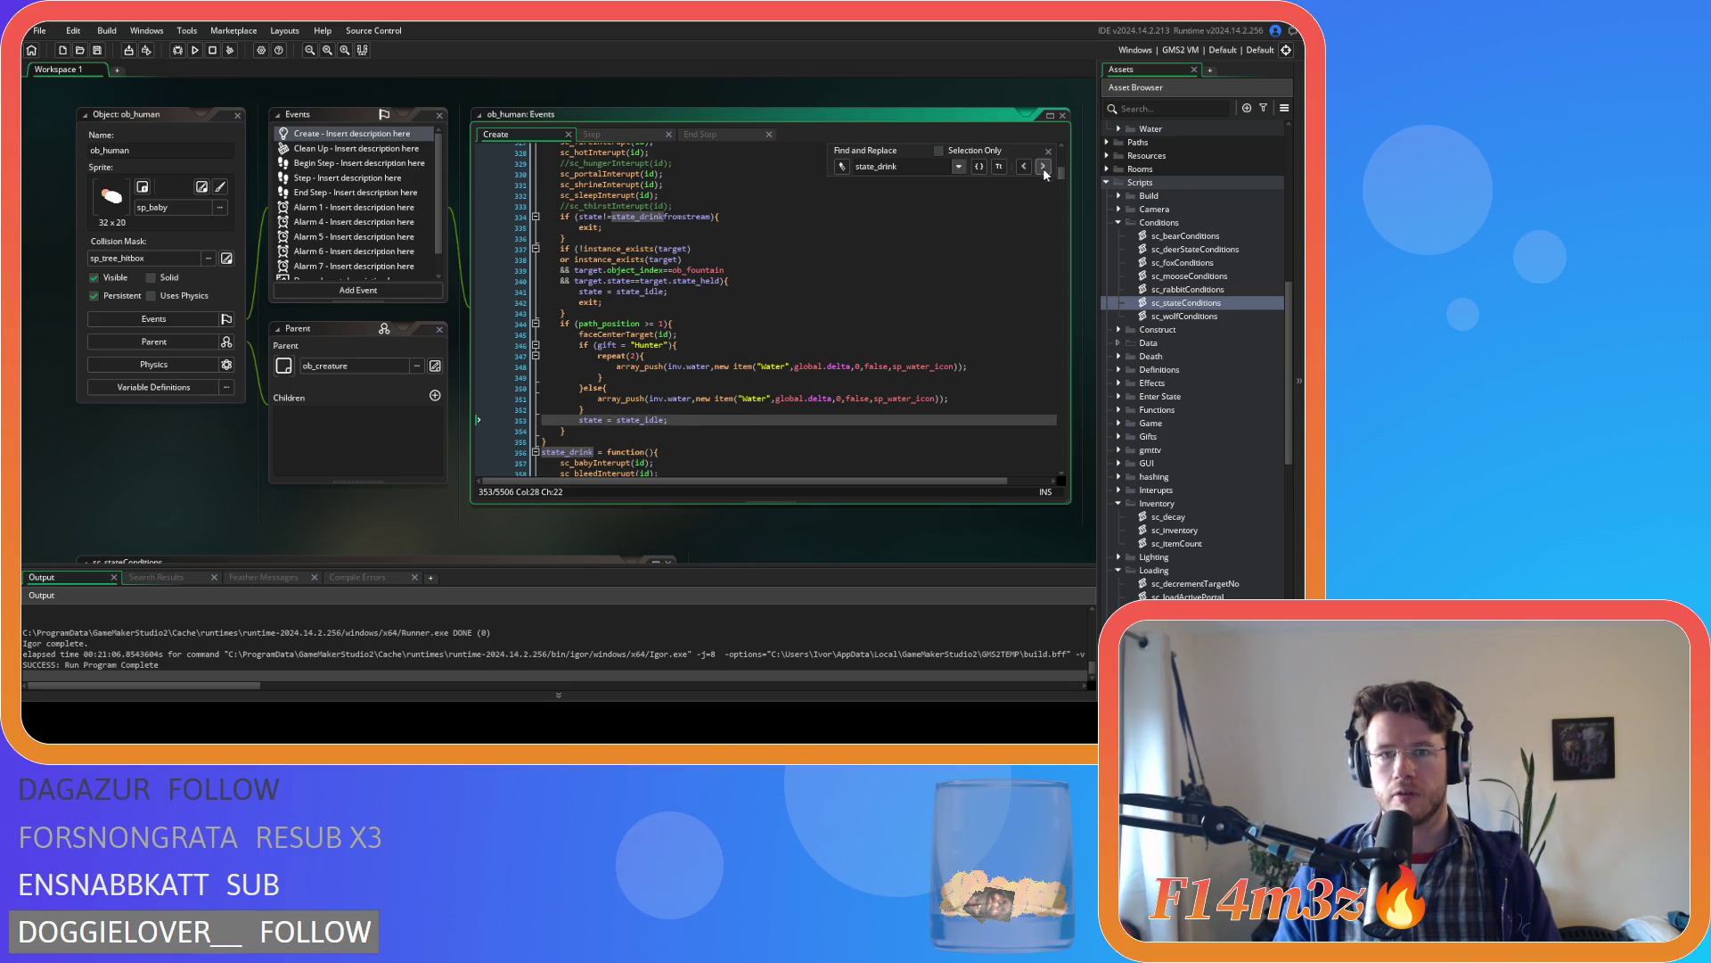
scroll(960, 368, "down", 9)
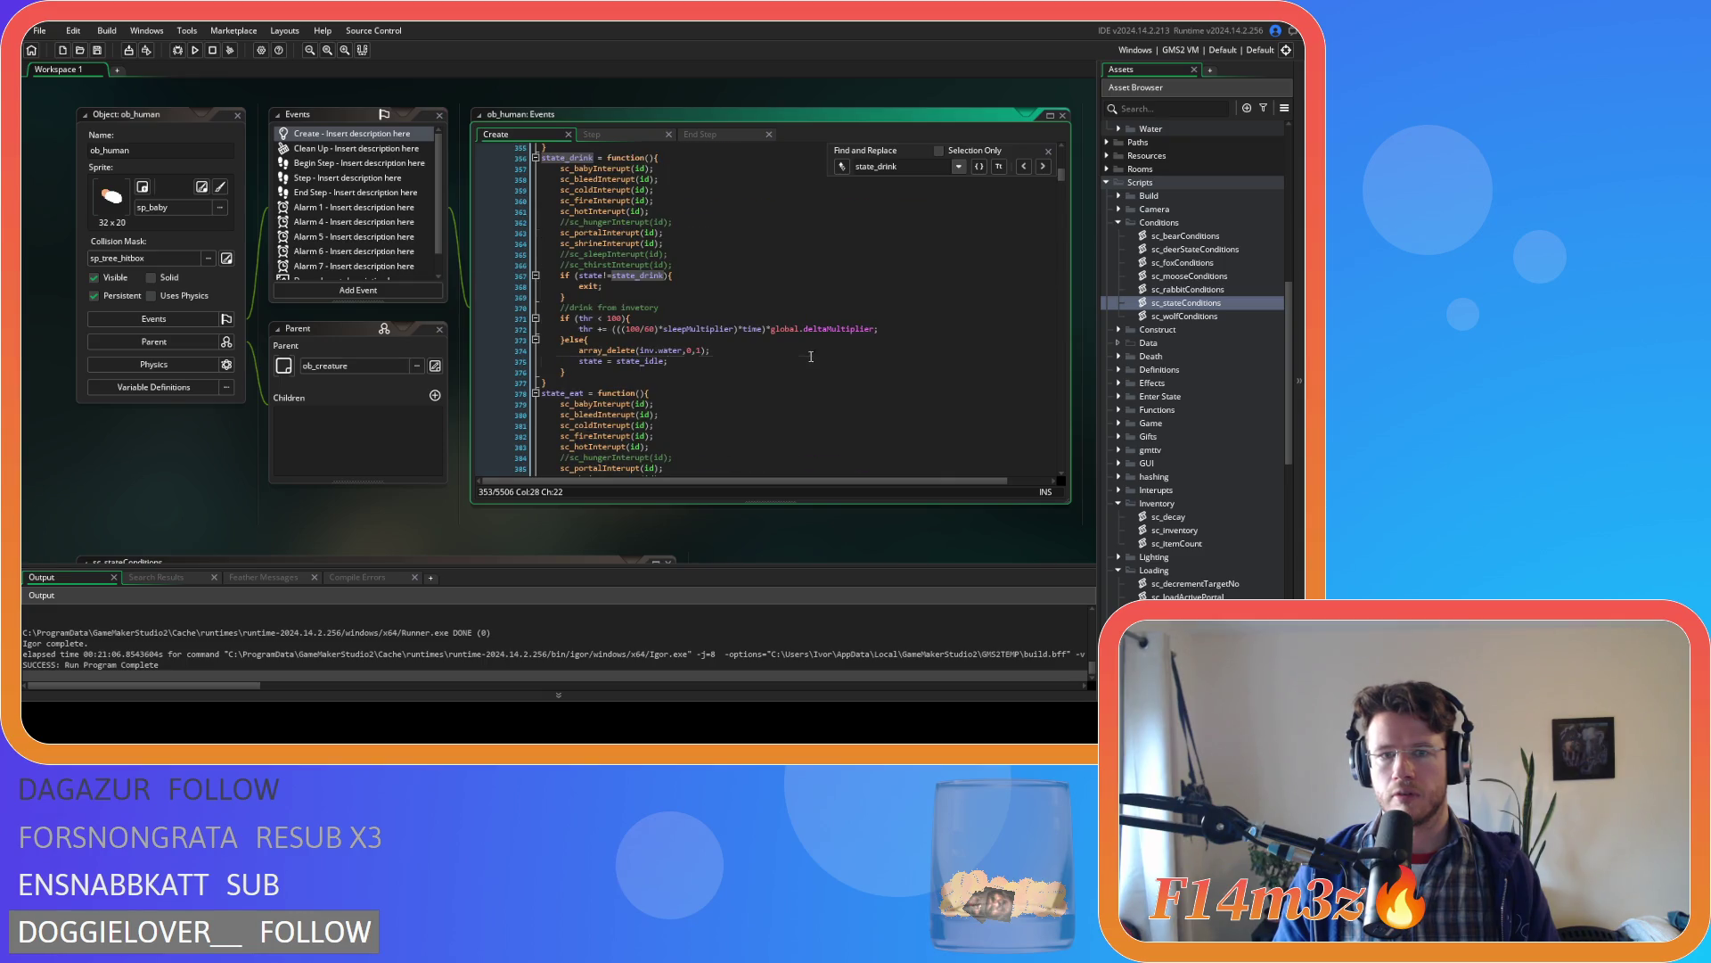
- Copy the array_delete(inv.water,0,1); call from state_drink, then return to sc_stateConditions
left_click(811, 358)
mouse_move(711, 351)
left_mouse_down()
mouse_move(589, 355)
mouse_move(712, 352)
left_mouse_up()
key("ctrl+c")
left_click(1048, 150)
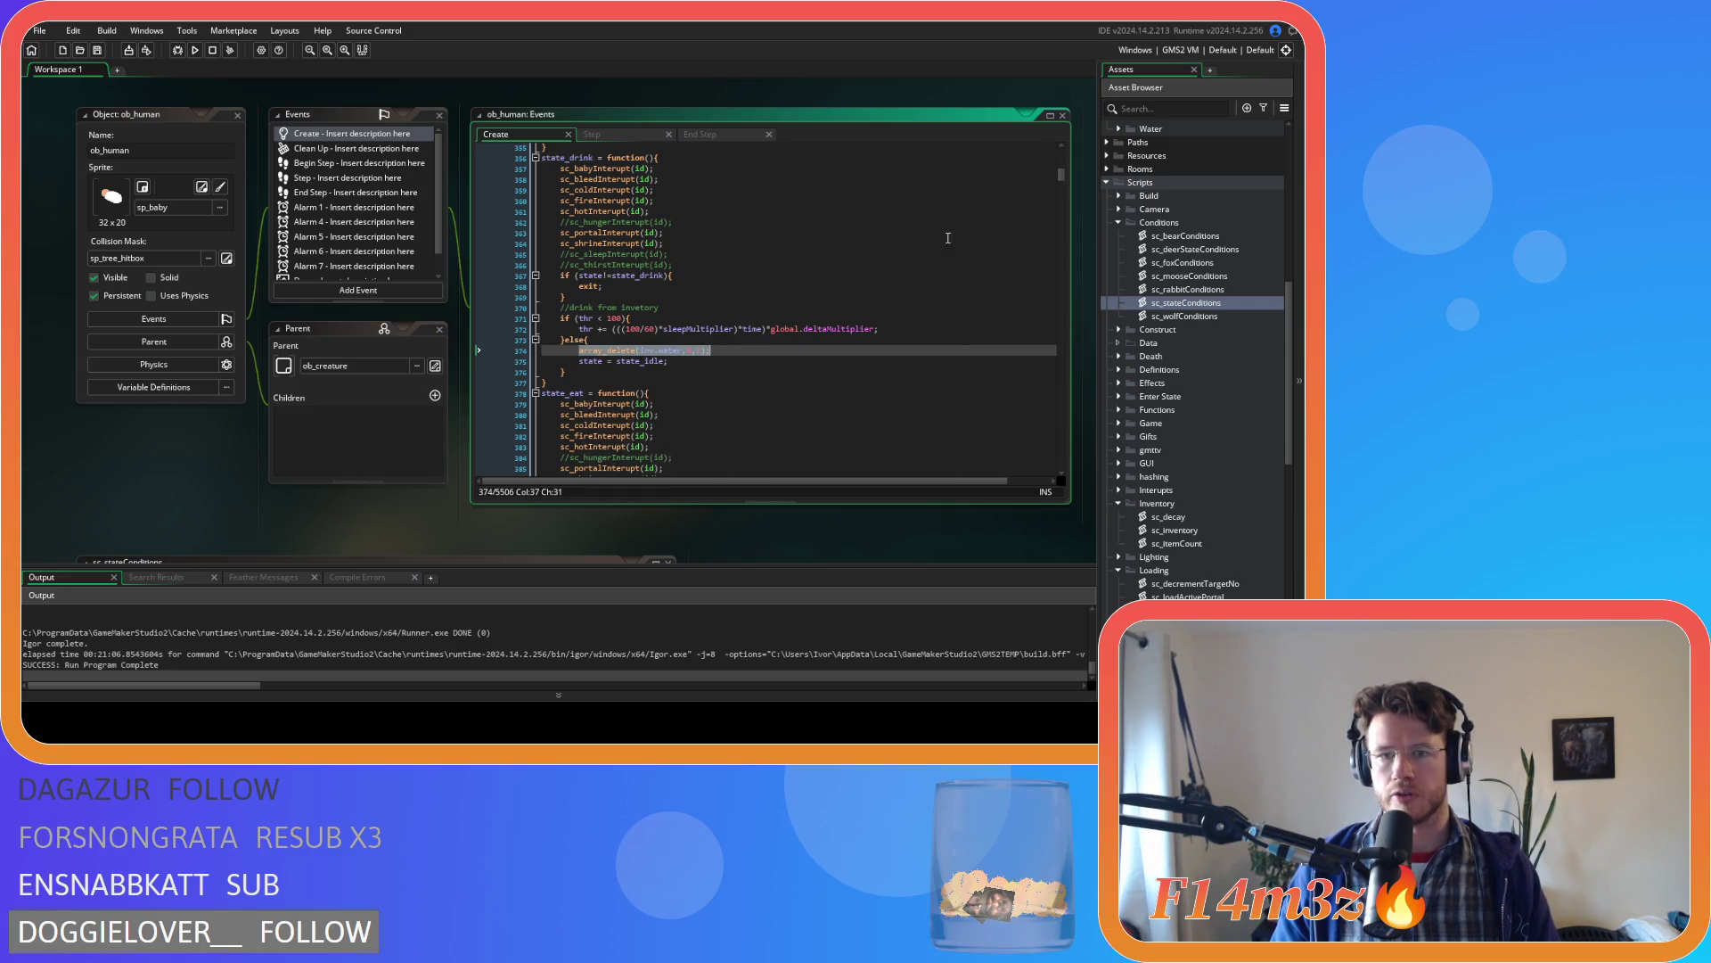
left_click(720, 352)
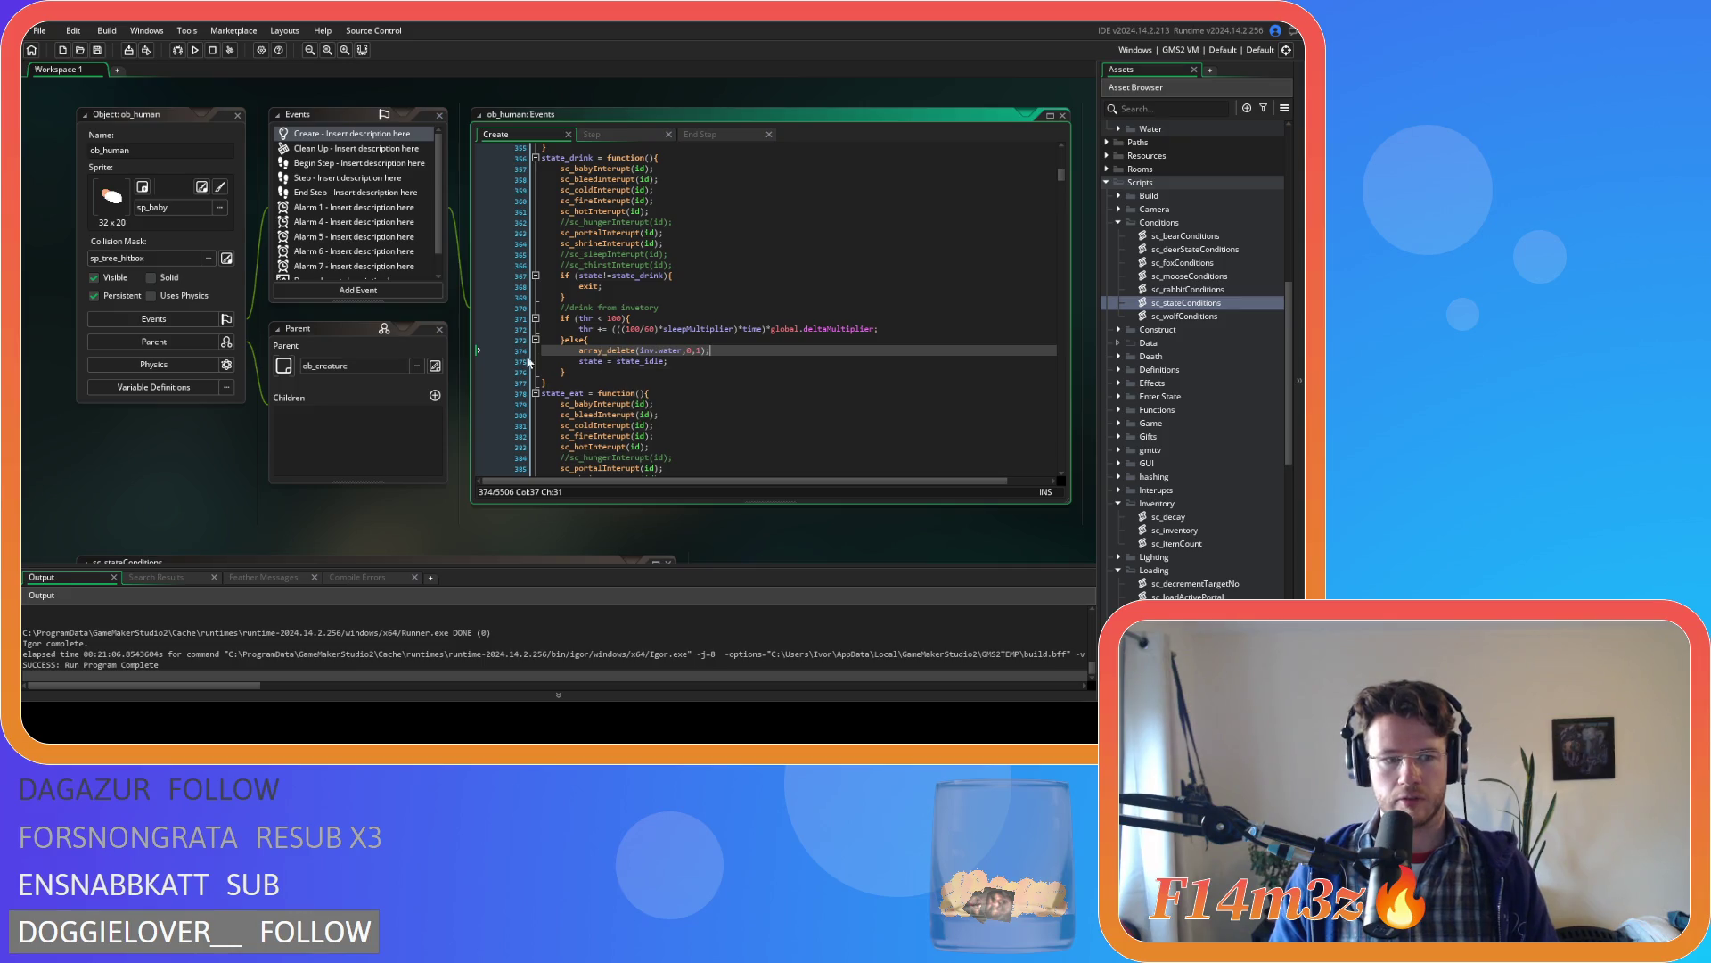
left_click(644, 361)
left_click_drag(710, 350, 627, 356)
key("Left")
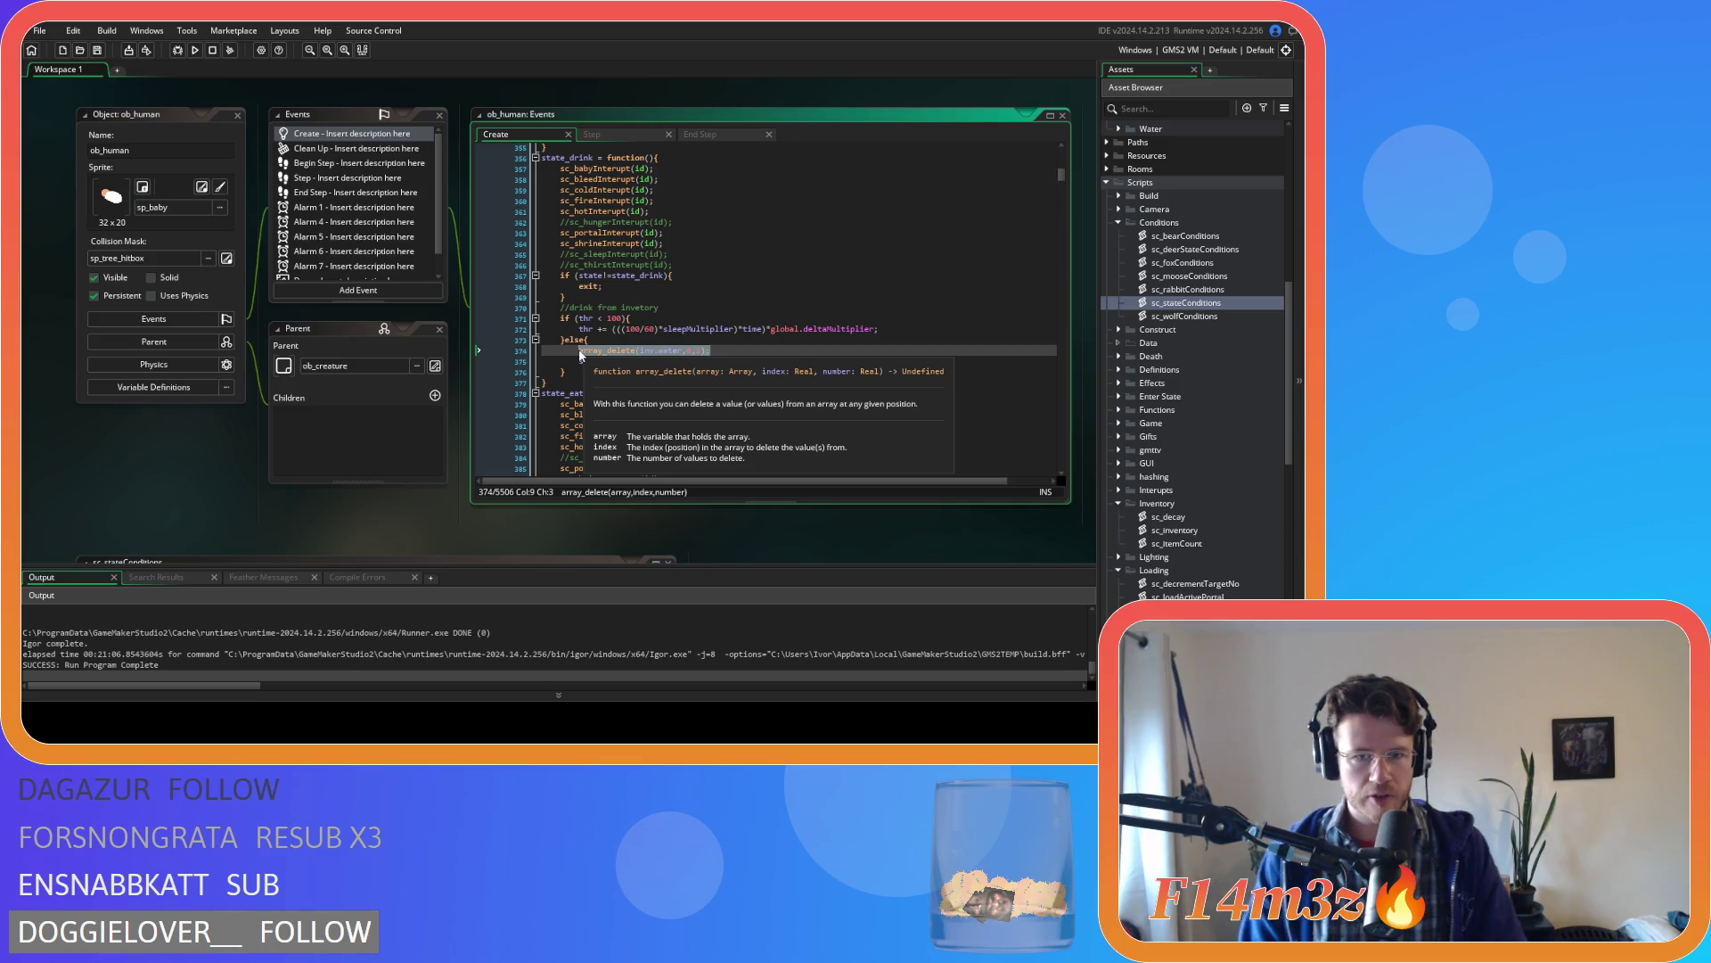
scroll(319, 495, "down", 3)
scroll(734, 473, "down", 4)
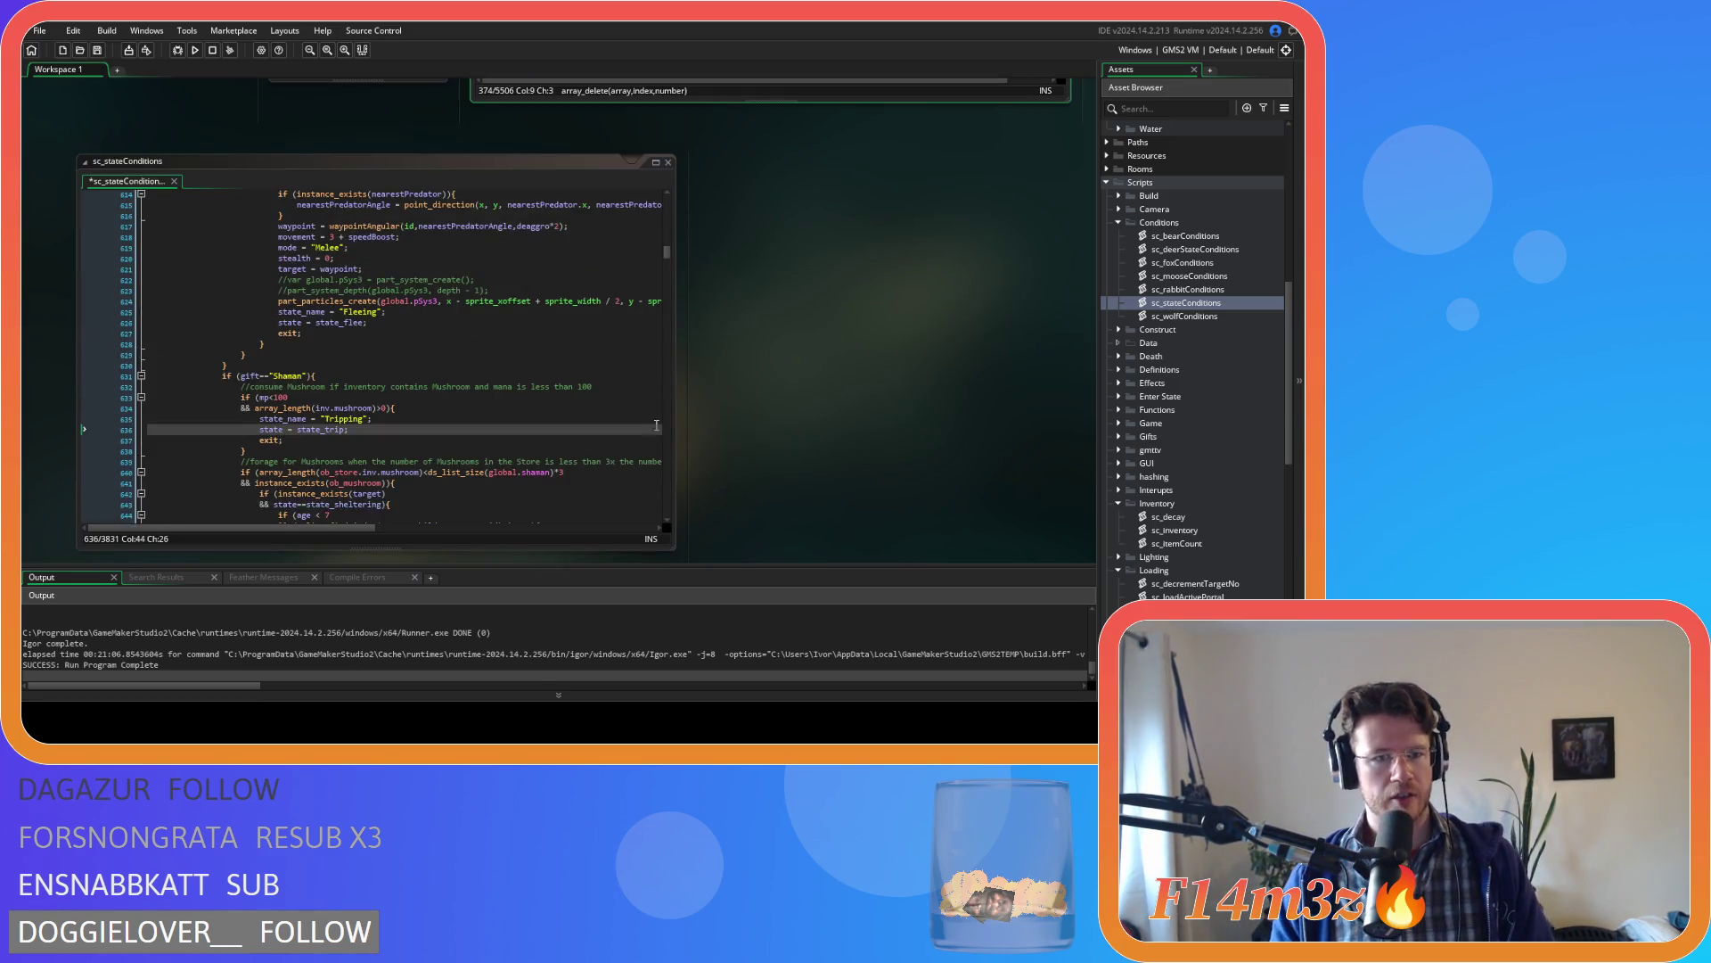
- Add array_delete(inv.mushroom,0,1); below the Tripping line and save sc_stateConditions
left_click(349, 306)
left_click(426, 337)
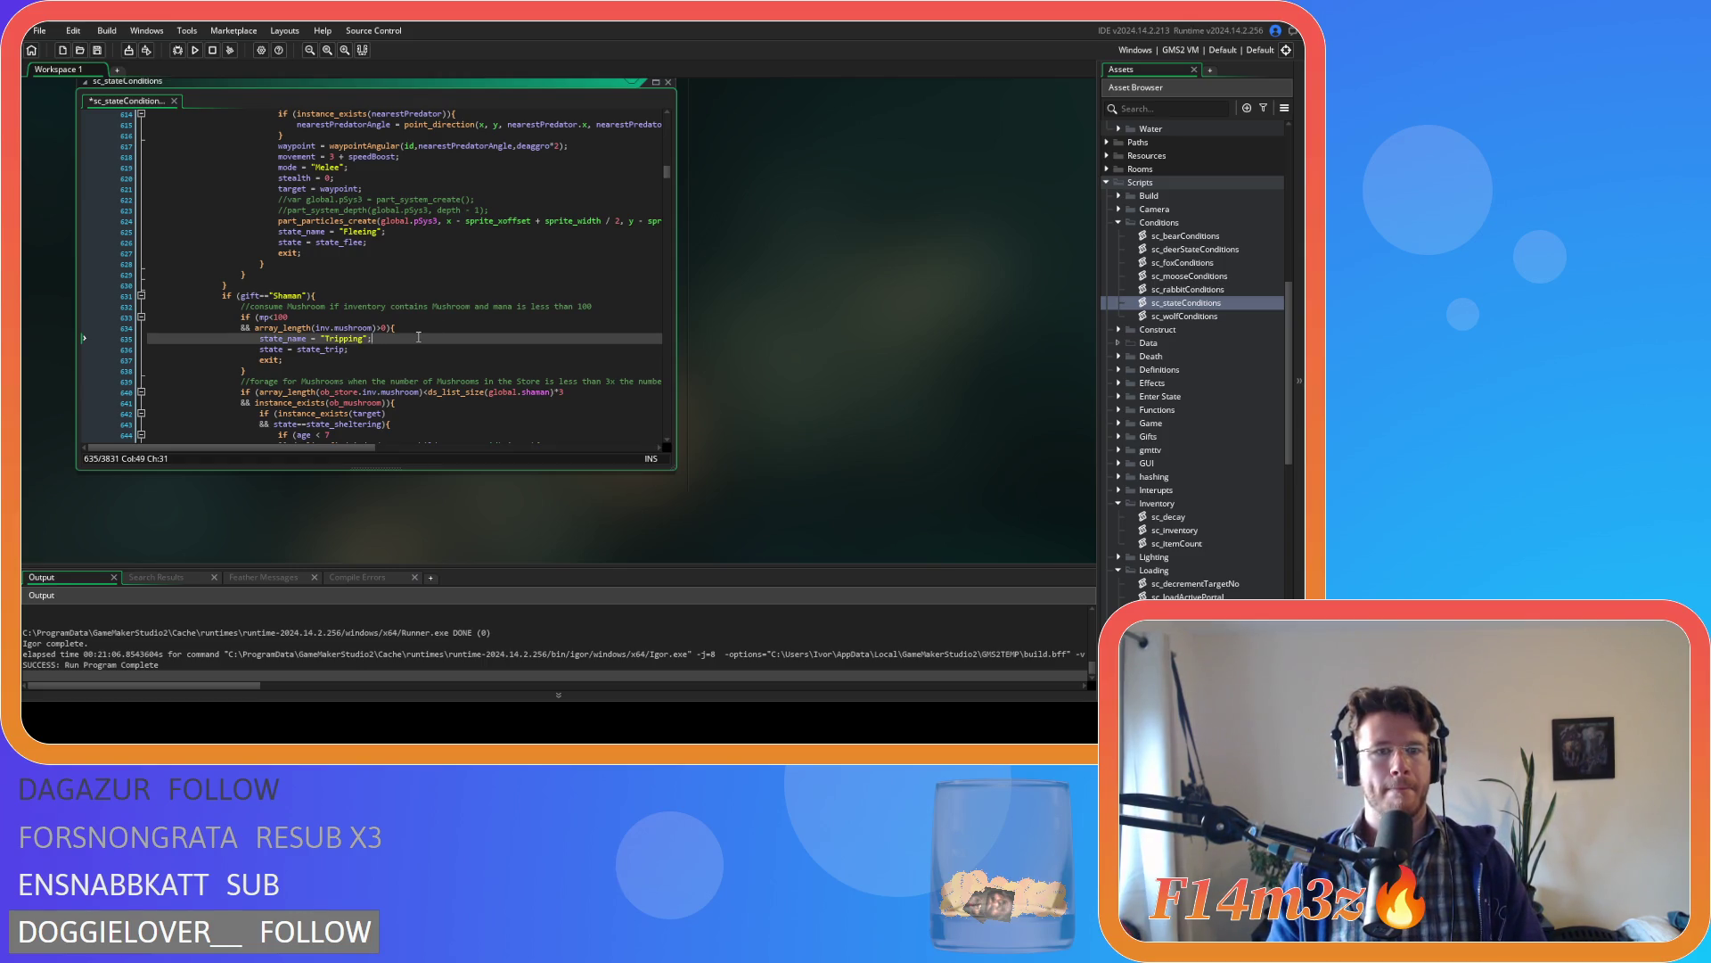
key("Return")
key("ctrl+v")
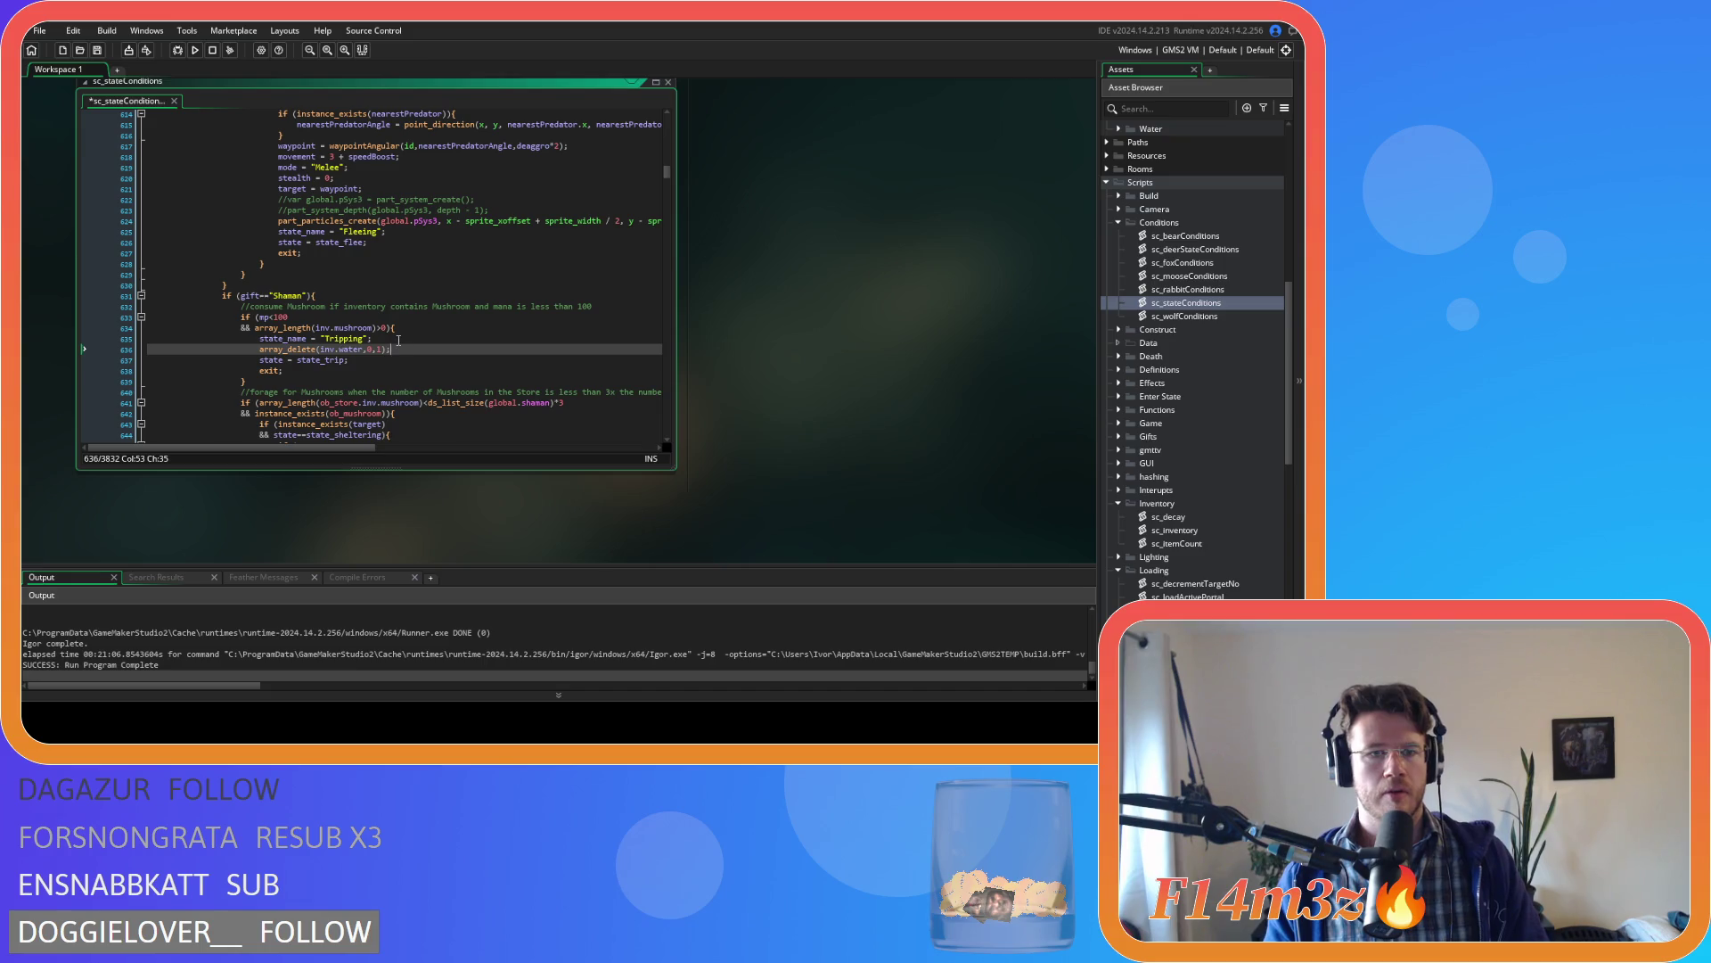
double_click(346, 350)
type("mushroom")
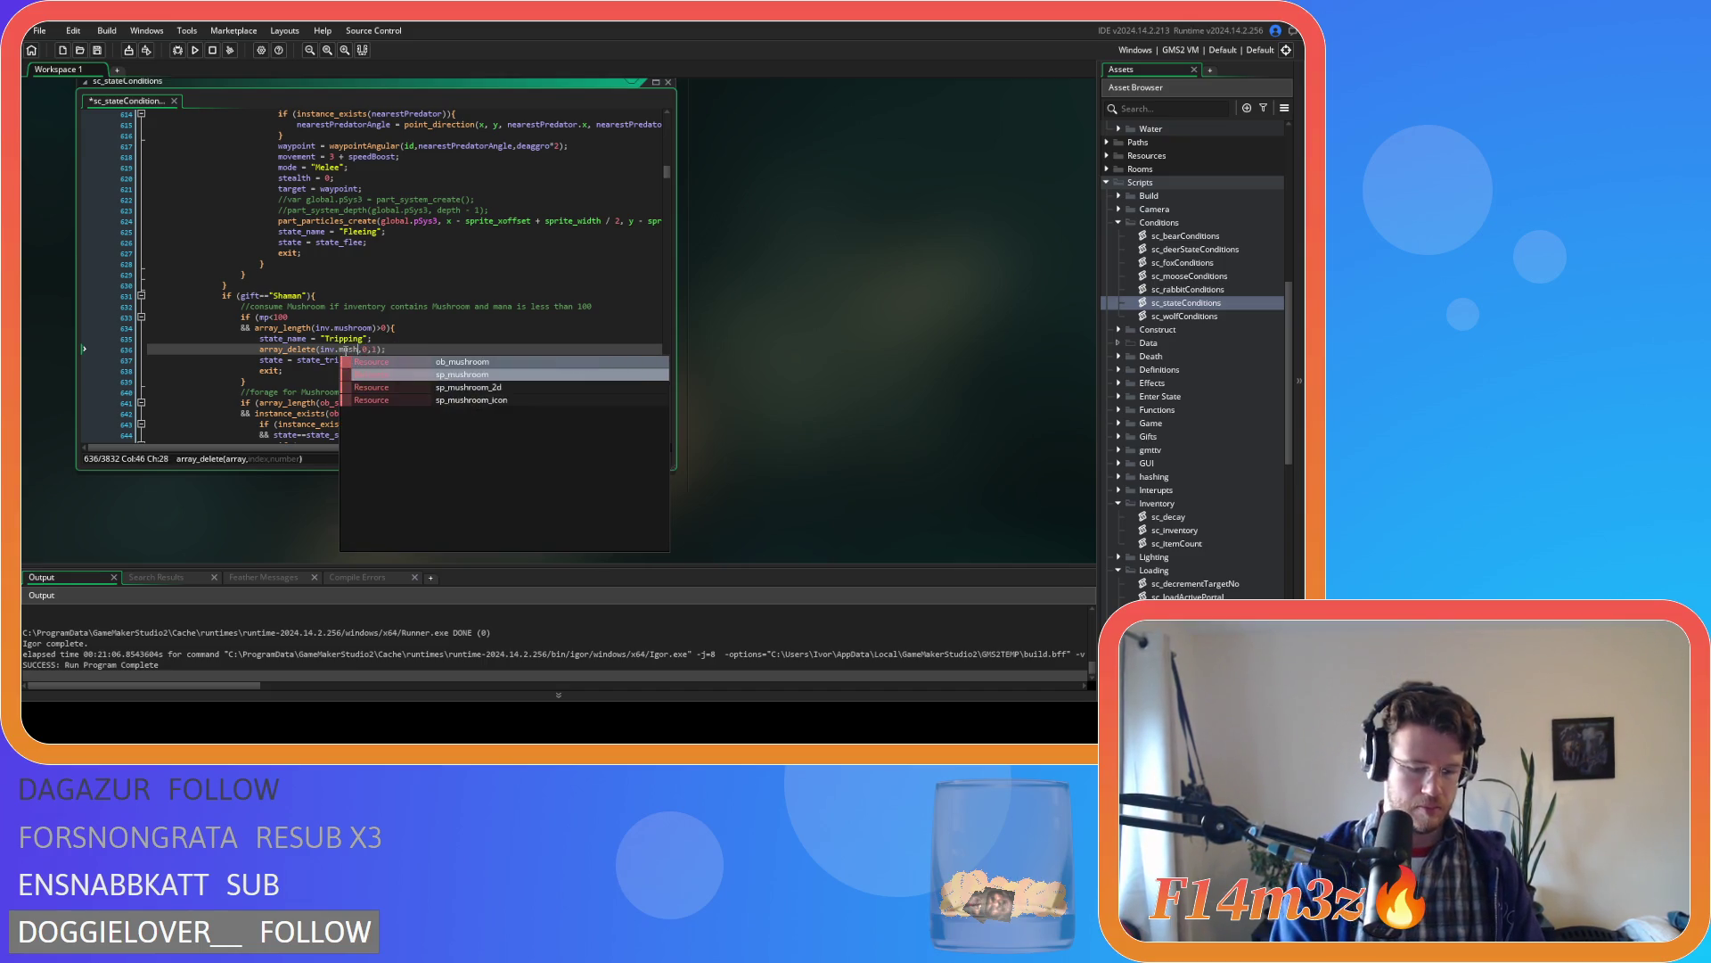
left_click(432, 348)
key("ctrl+s")
scroll(413, 374, "down", 1)
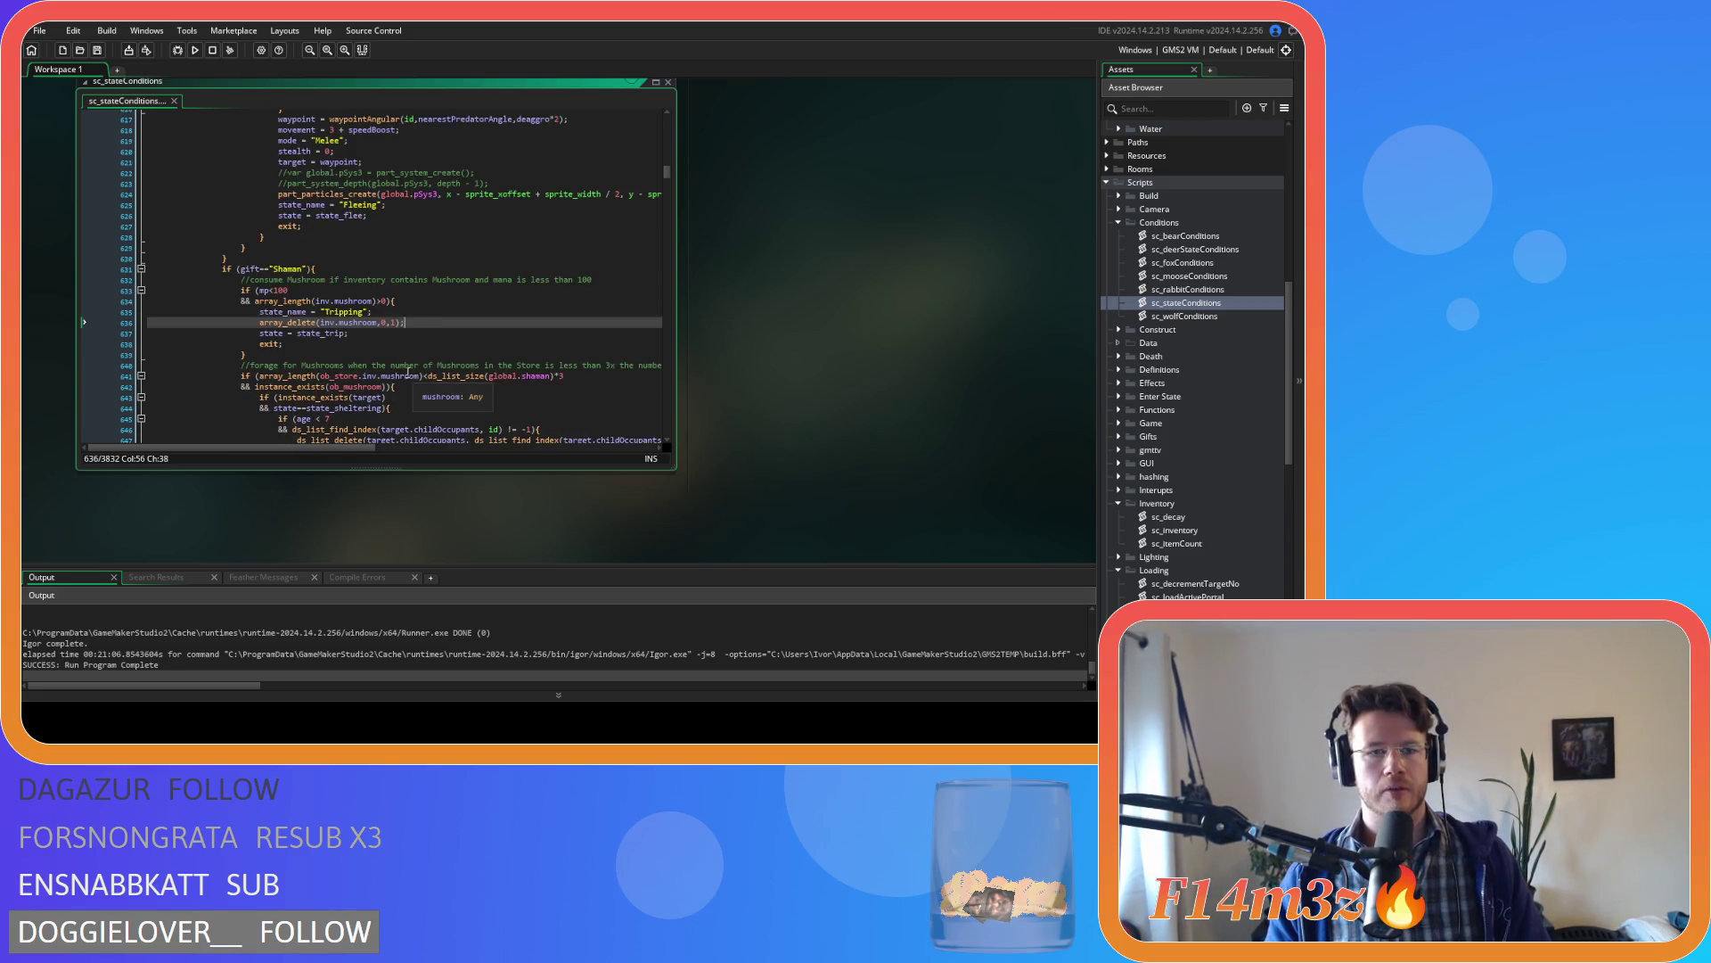
scroll(418, 354, "up", 3)
scroll(418, 354, "down", 2)
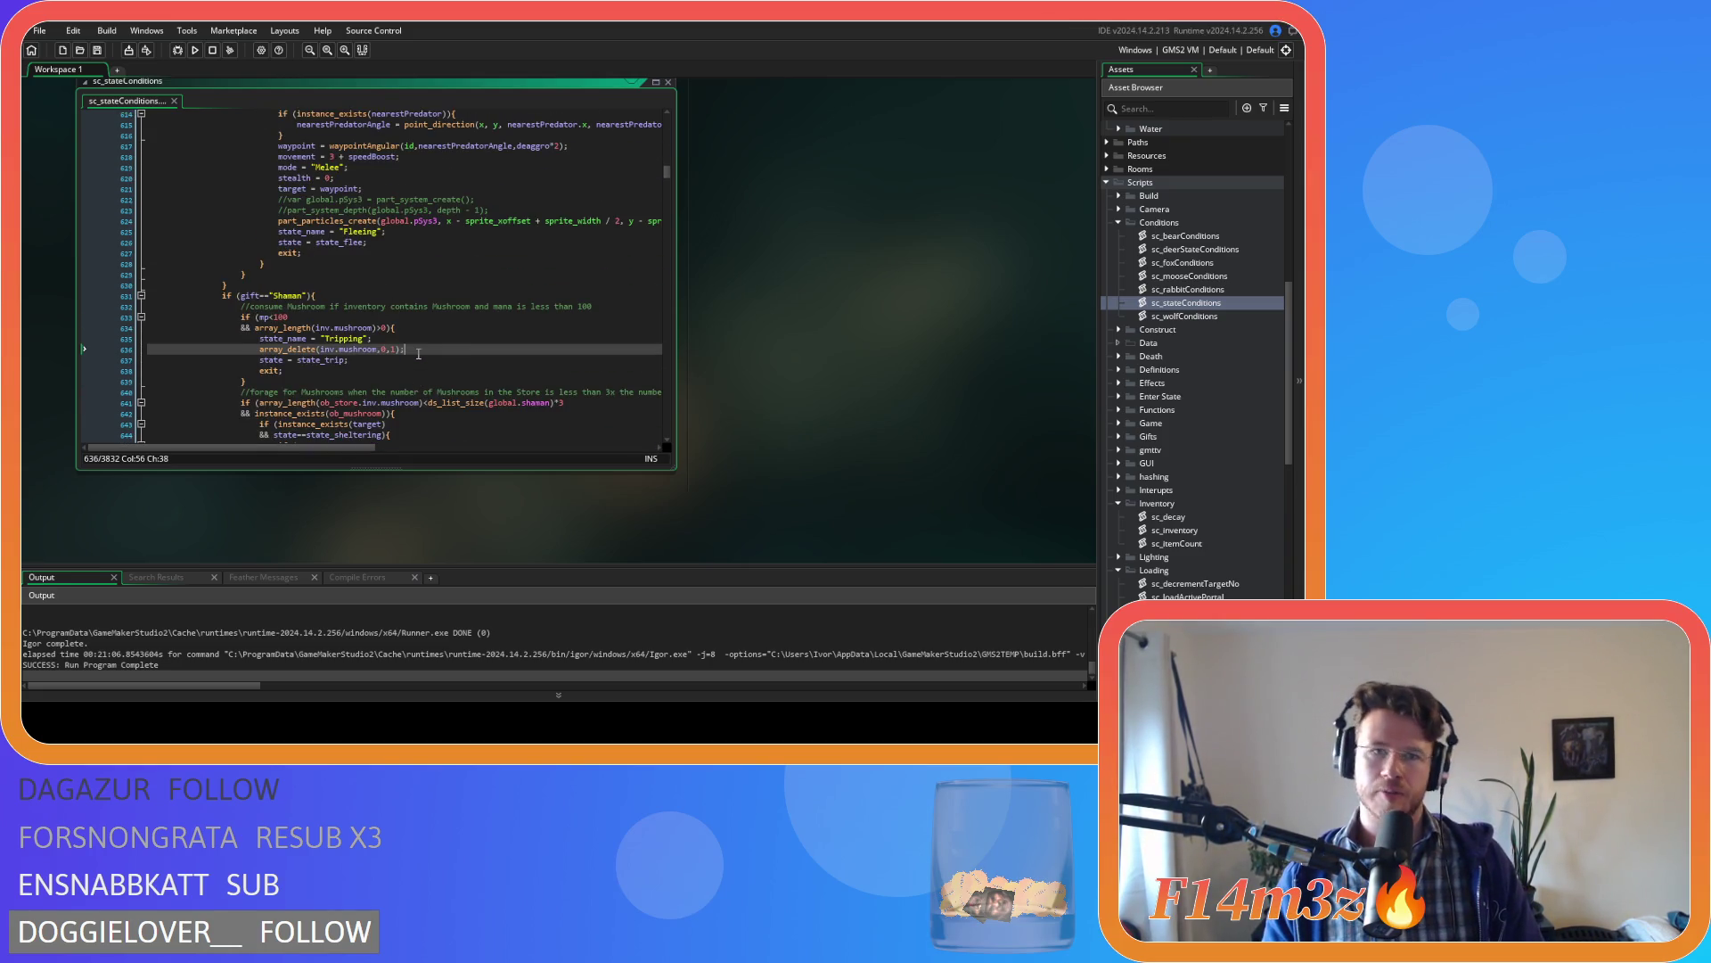
scroll(815, 359, "up", 5)
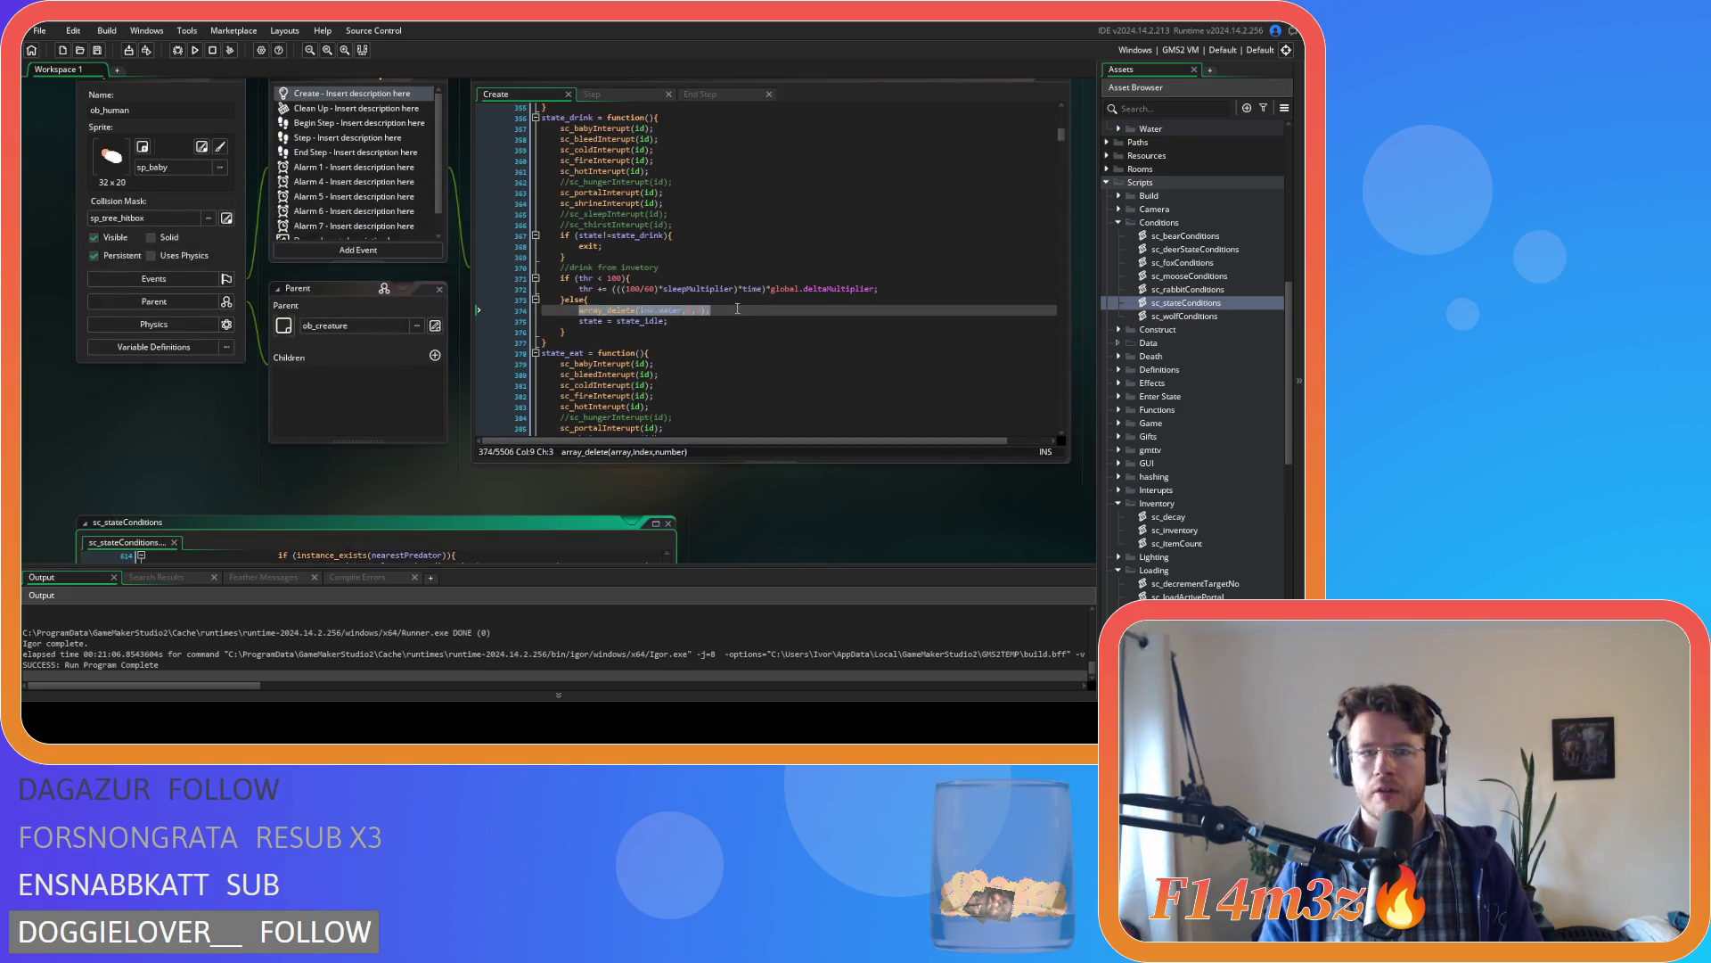
- Delete the regeneration = true and direction = 270 lines from ob_human's state_trip function
key("ctrl+f")
type("state_tri")
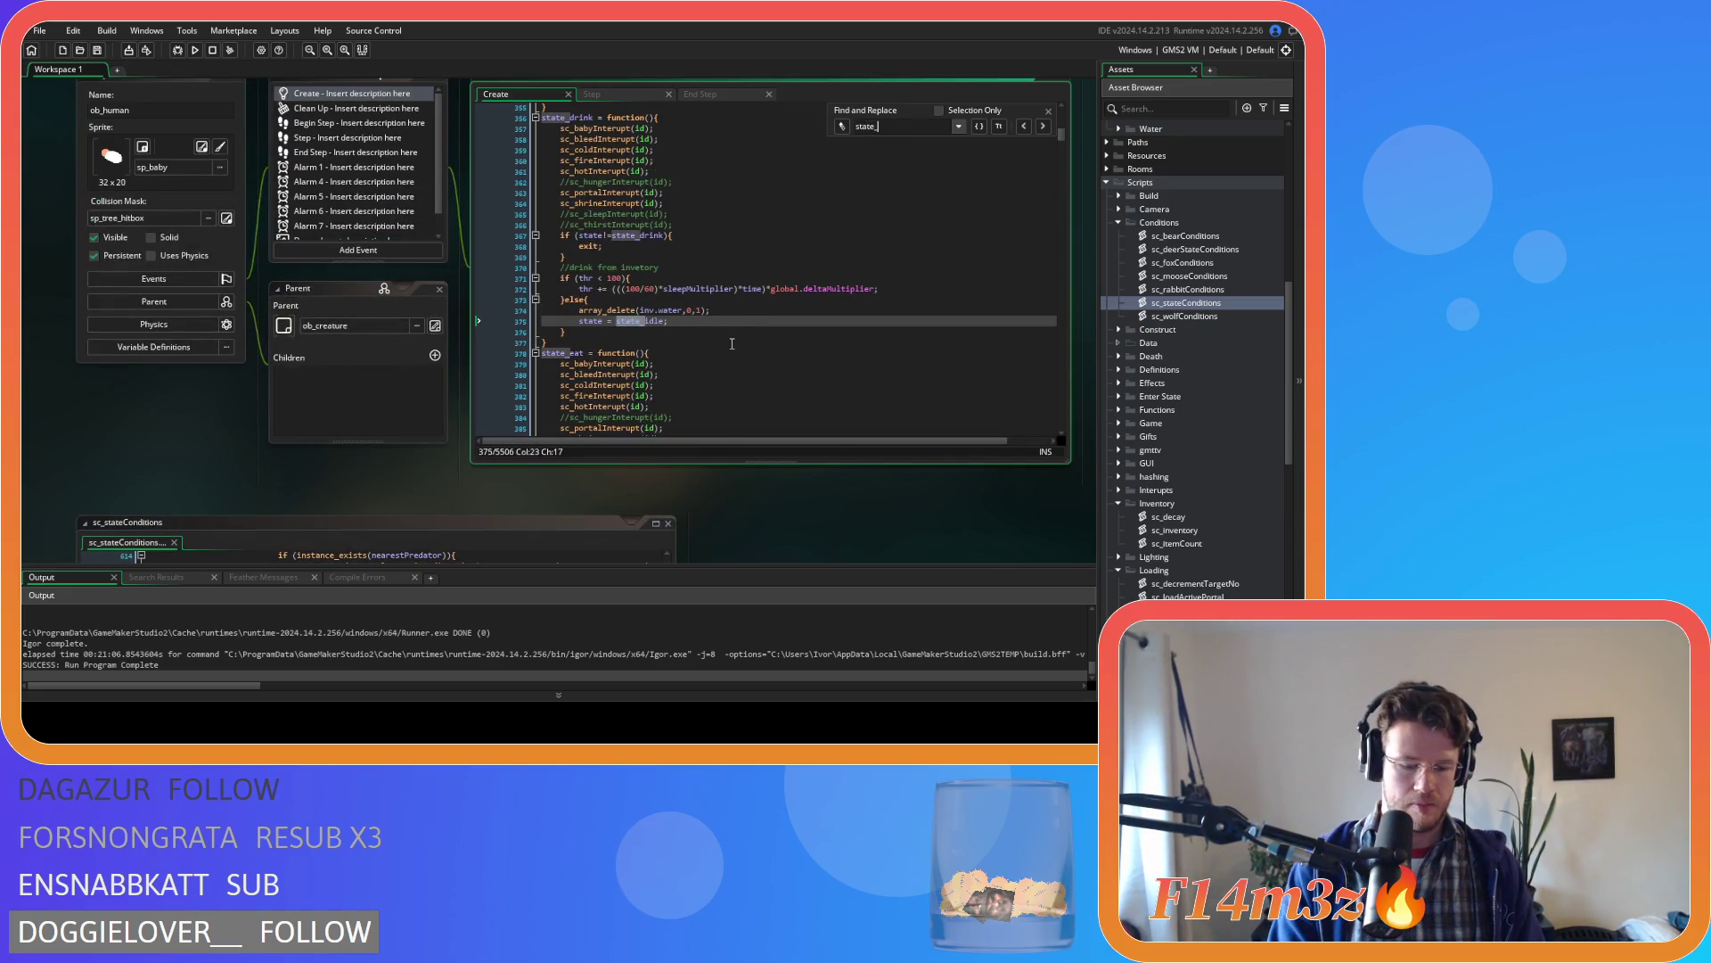
left_click_drag(544, 341, 550, 312)
key("shift+Home")
key("ctrl+c")
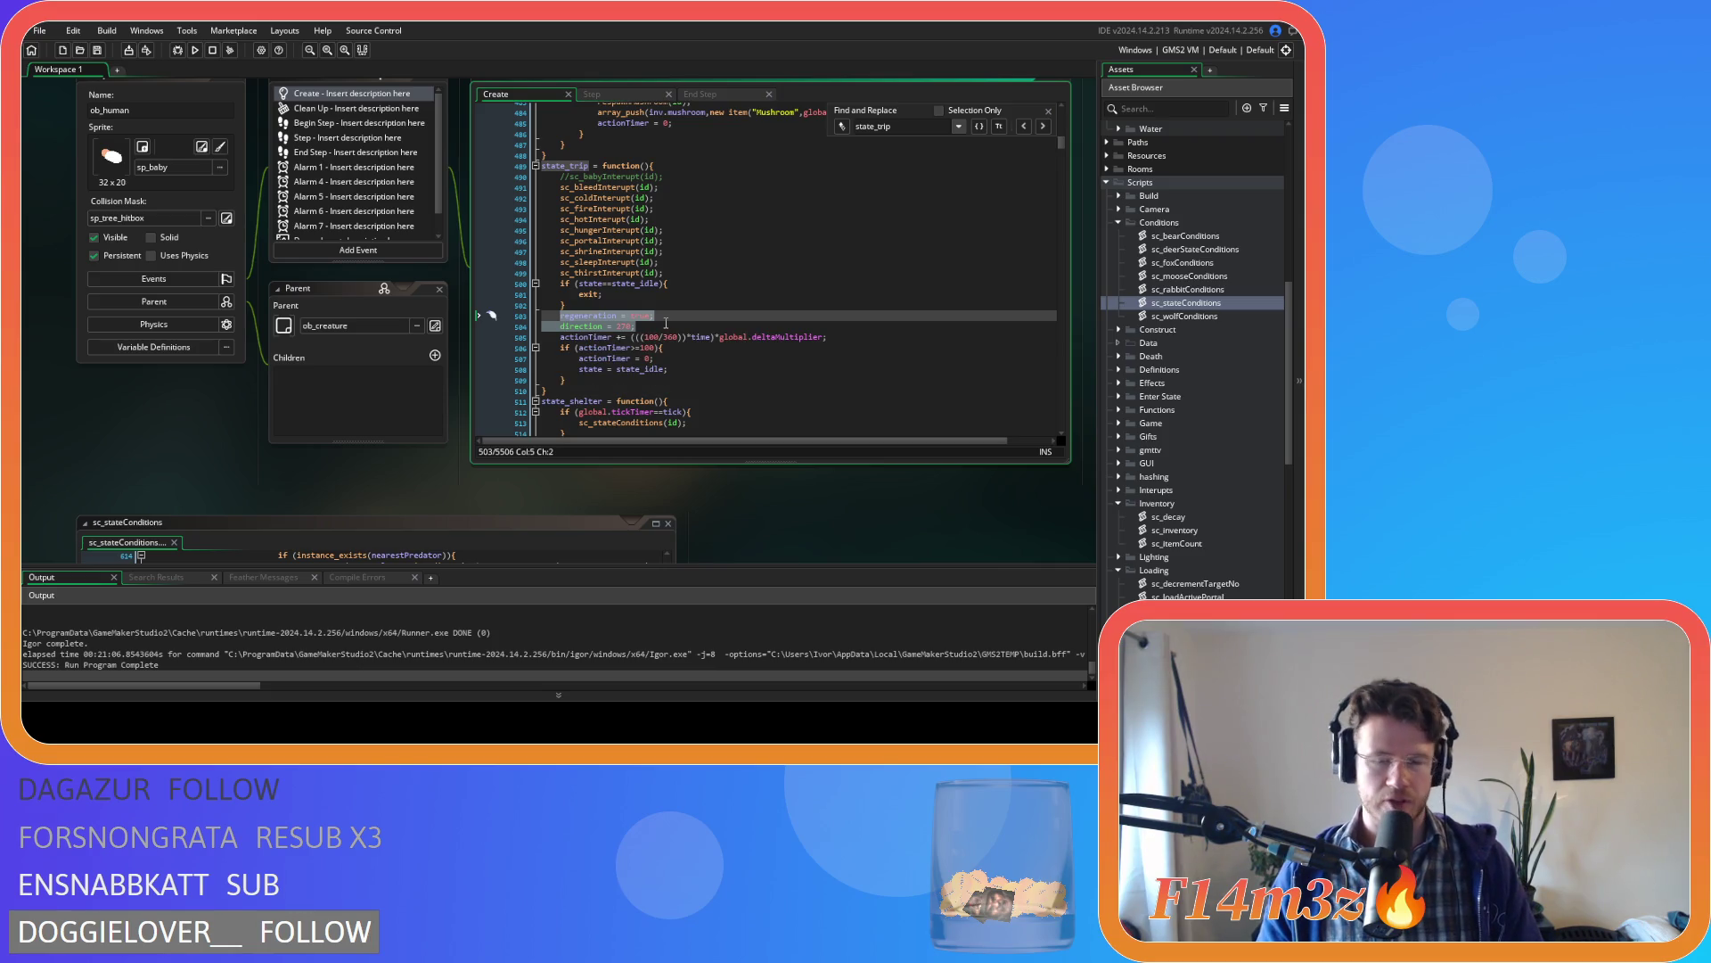
key("BackSpace")
key("BackSpace")
key("BackSpace")
key("BackSpace")
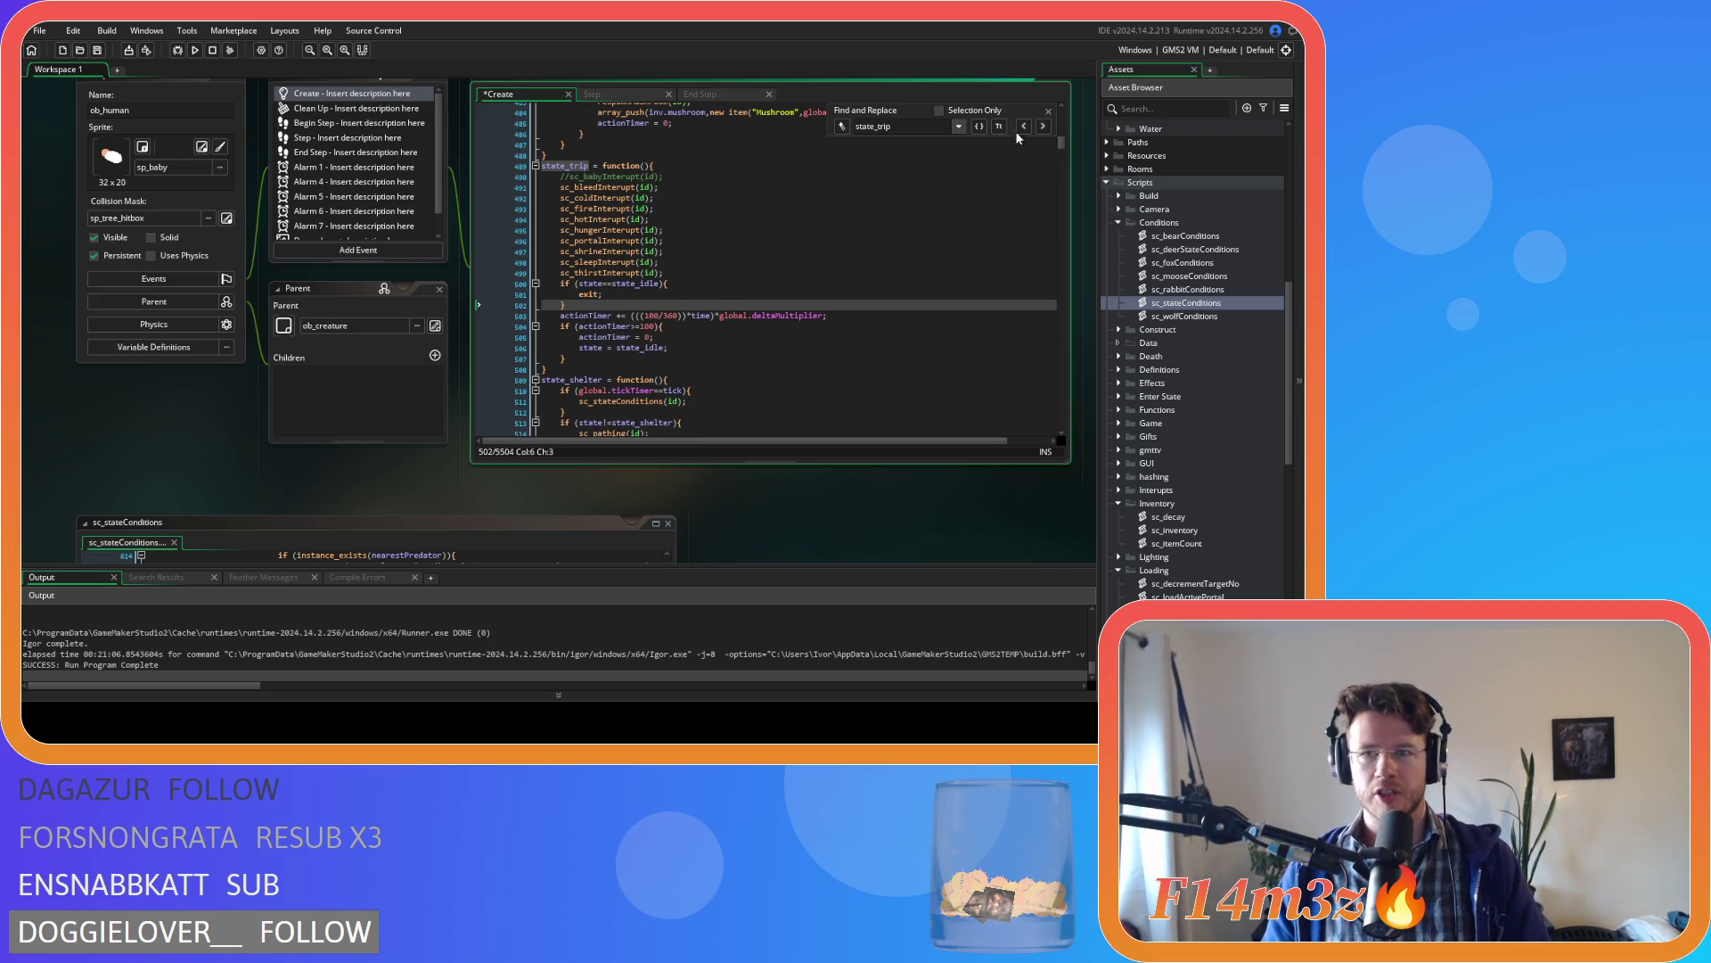
left_click(1049, 111)
scroll(357, 406, "down", 5)
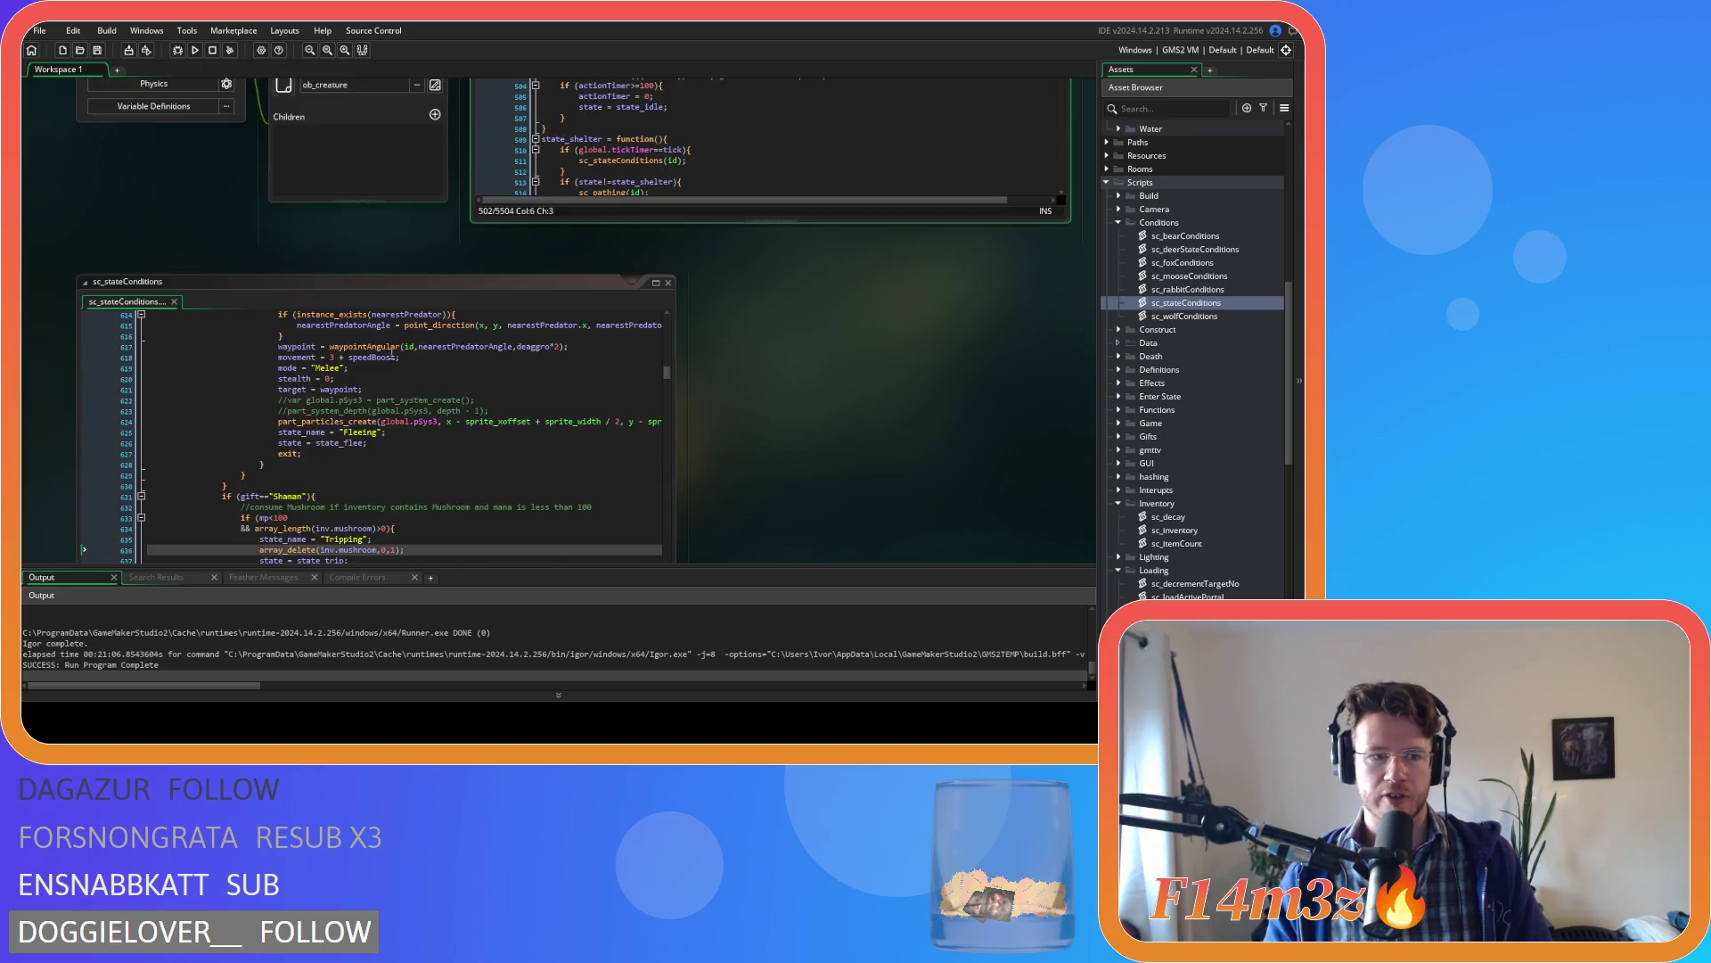
- Paste the regeneration = true and direction = 270 lines into the Shaman tripping branch, indent them, and save
left_click(425, 382)
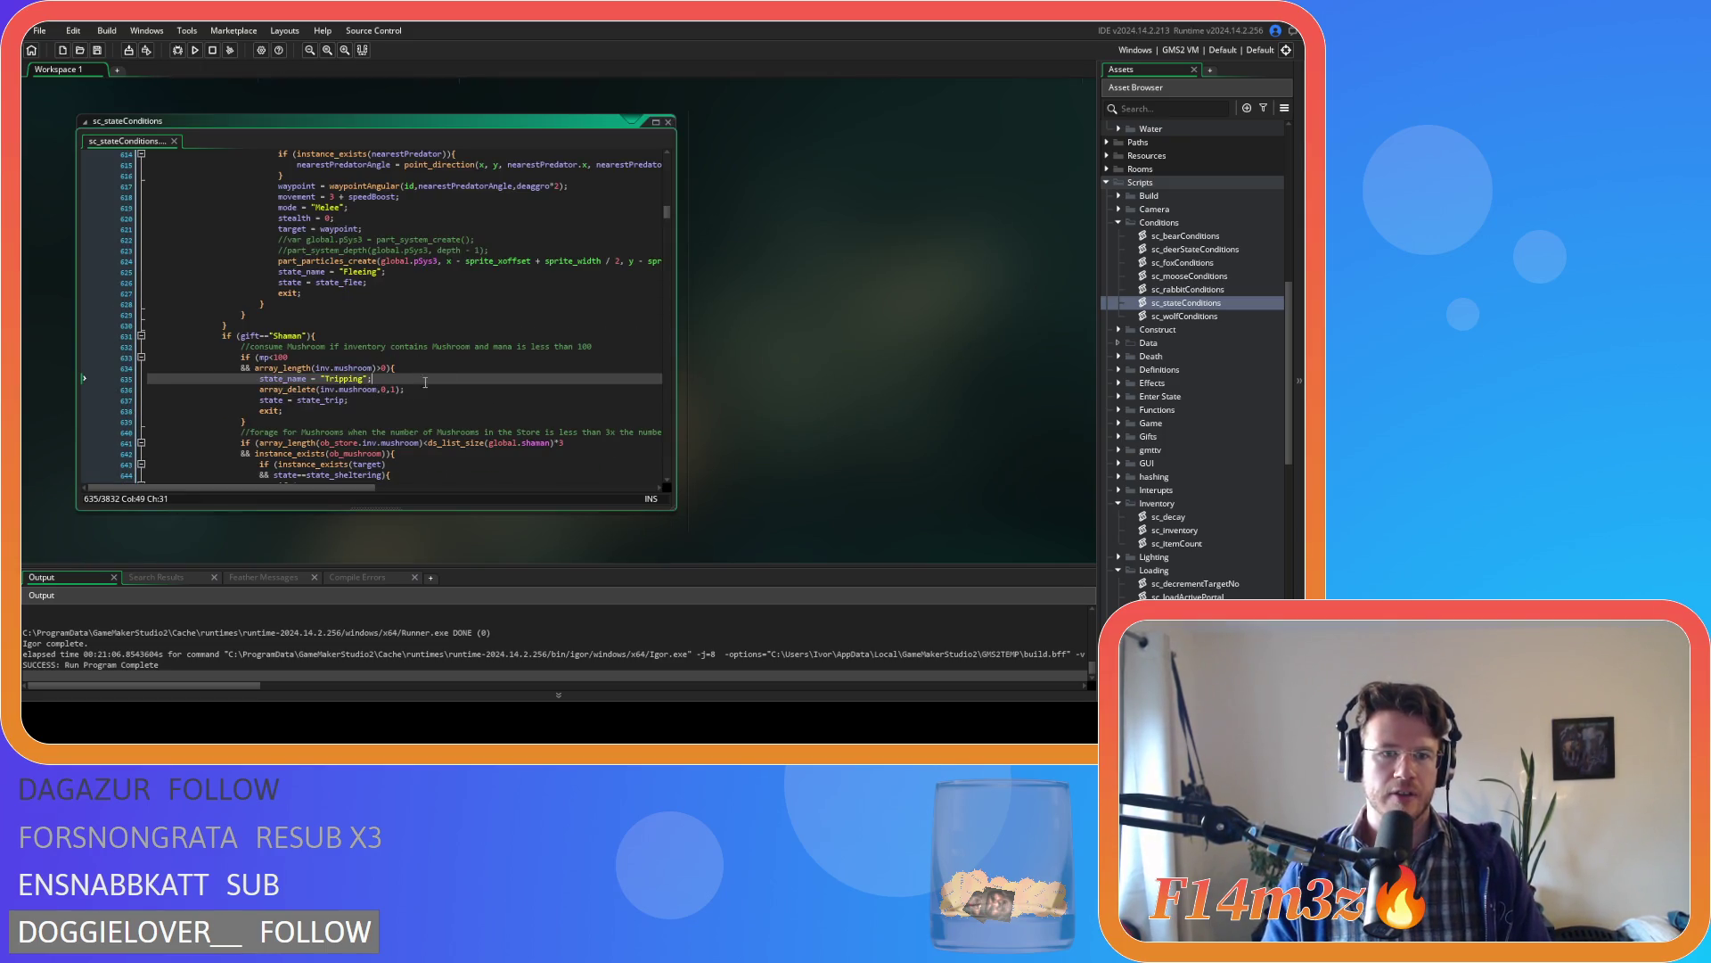
key("Return")
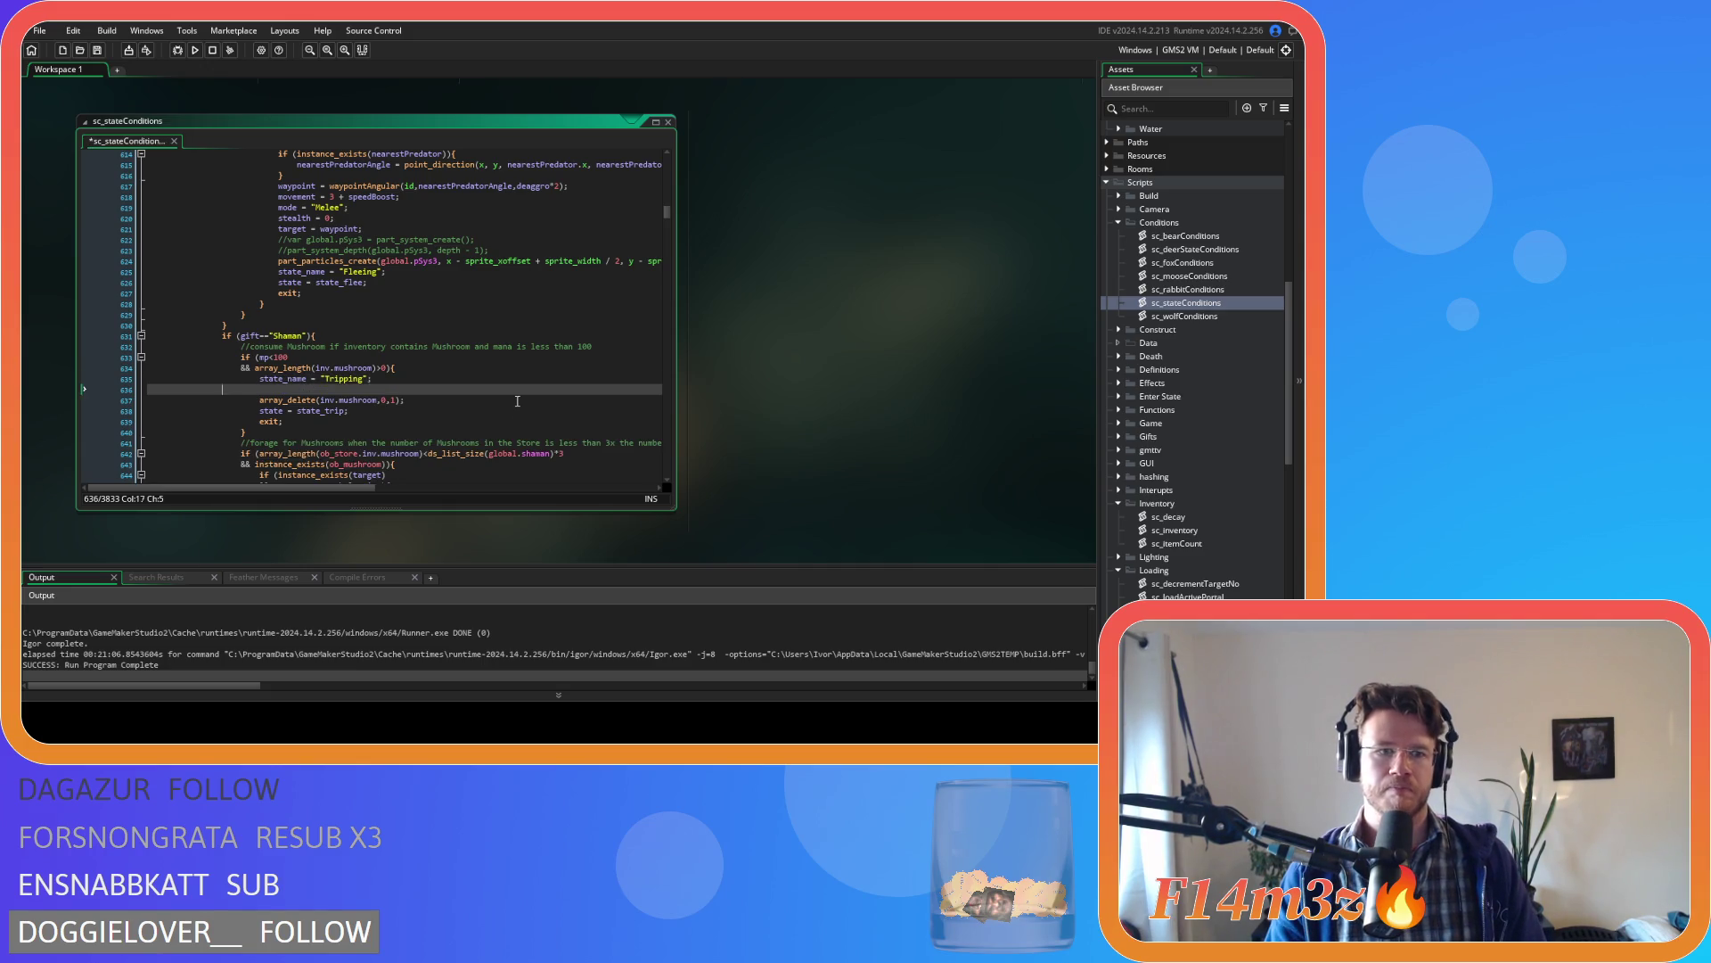
key("ctrl+z")
left_click(442, 389)
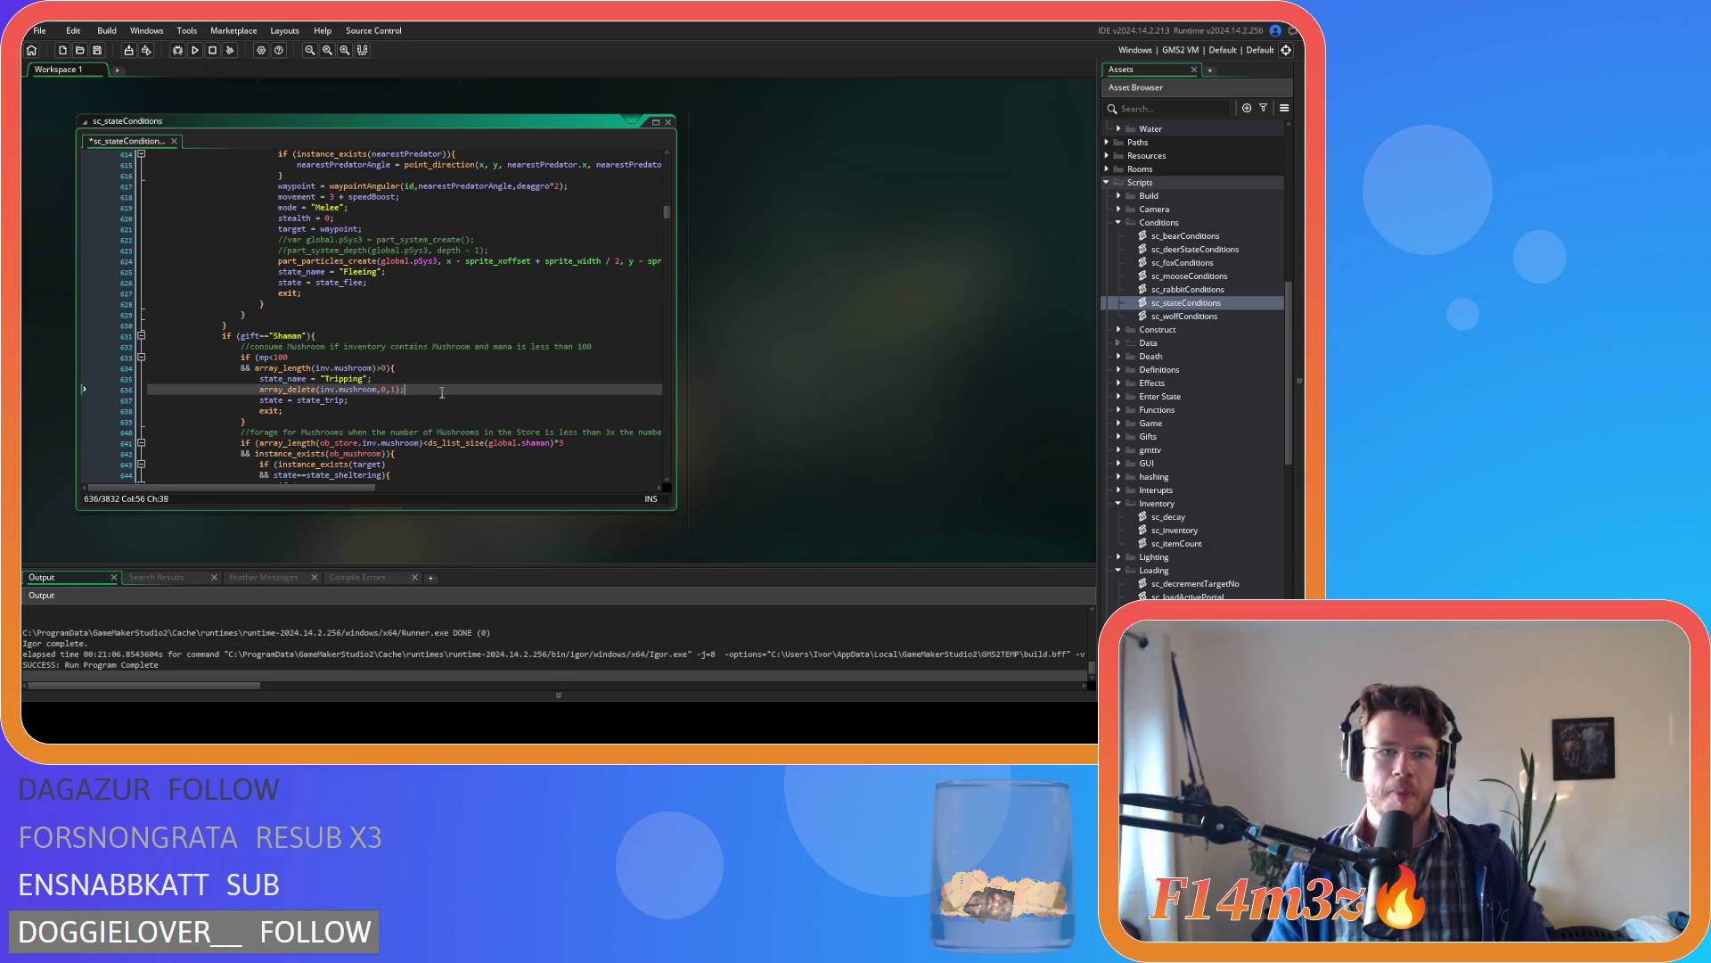
key("ctrl+v")
left_click(165, 411)
key("Tab")
key("Tab")
key("Tab")
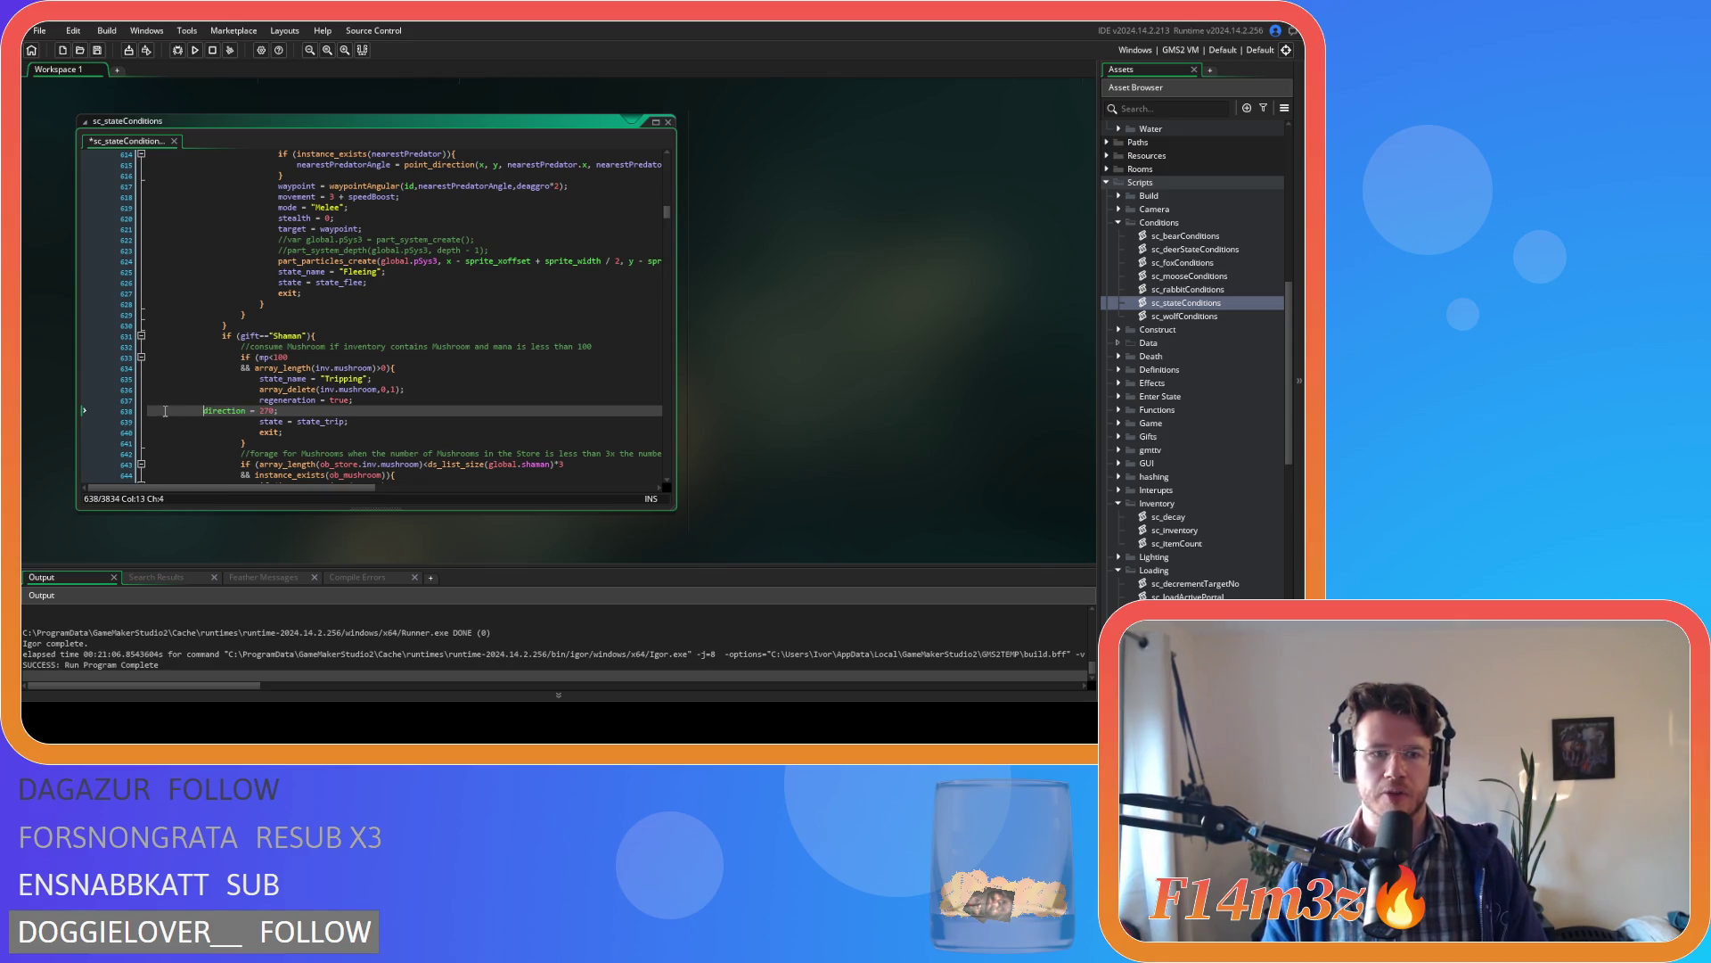
key("ctrl+s")
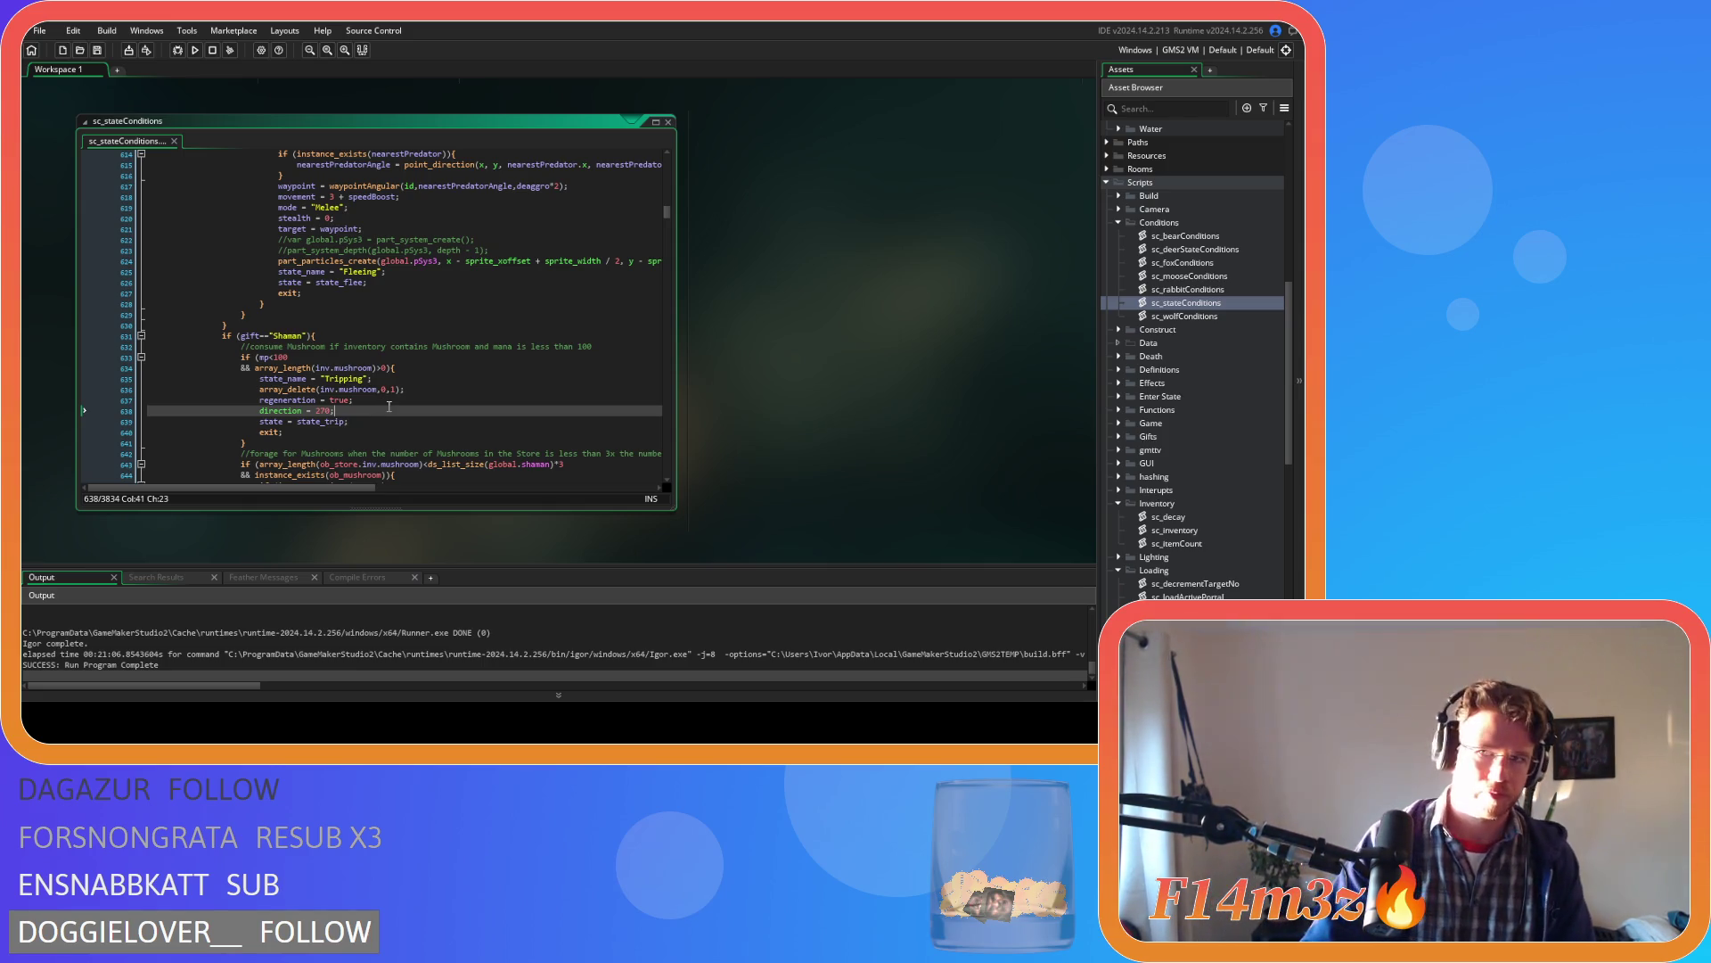
- Move to the state_trip line and start a search of the script
left_click(372, 421)
scroll(372, 419, "down", 3)
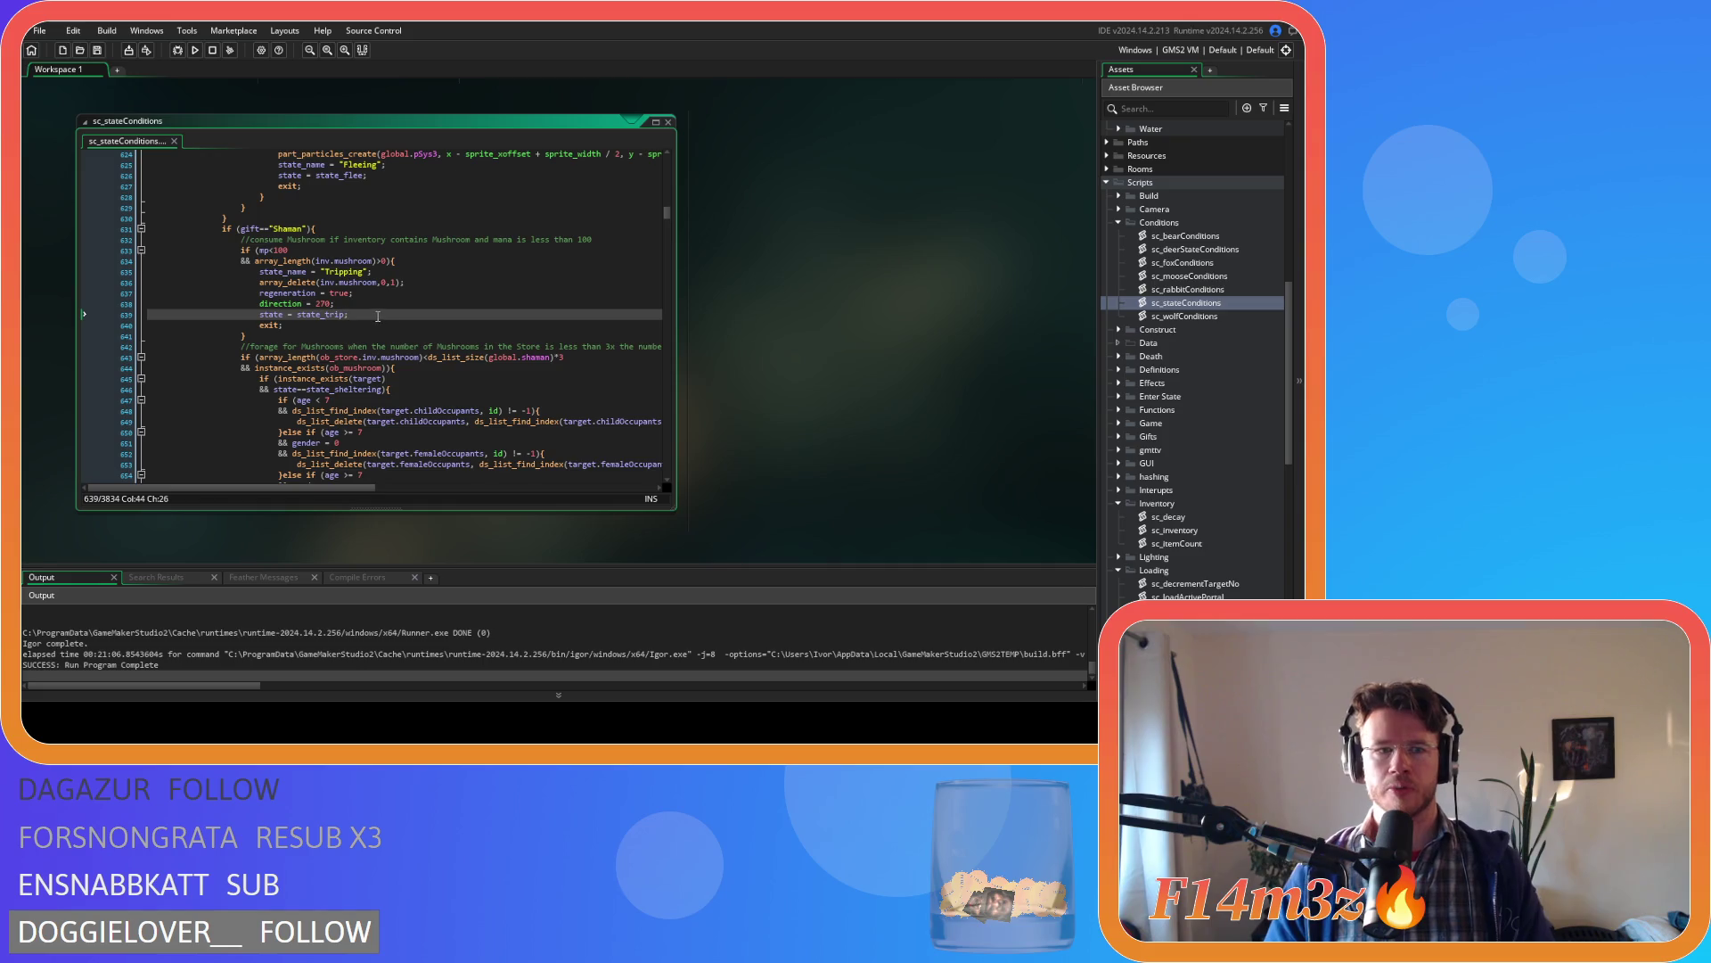
key("ctrl+f")
- Find state_deposit and review the deposit-fish block's occupant-removal lines
type("state_depos")
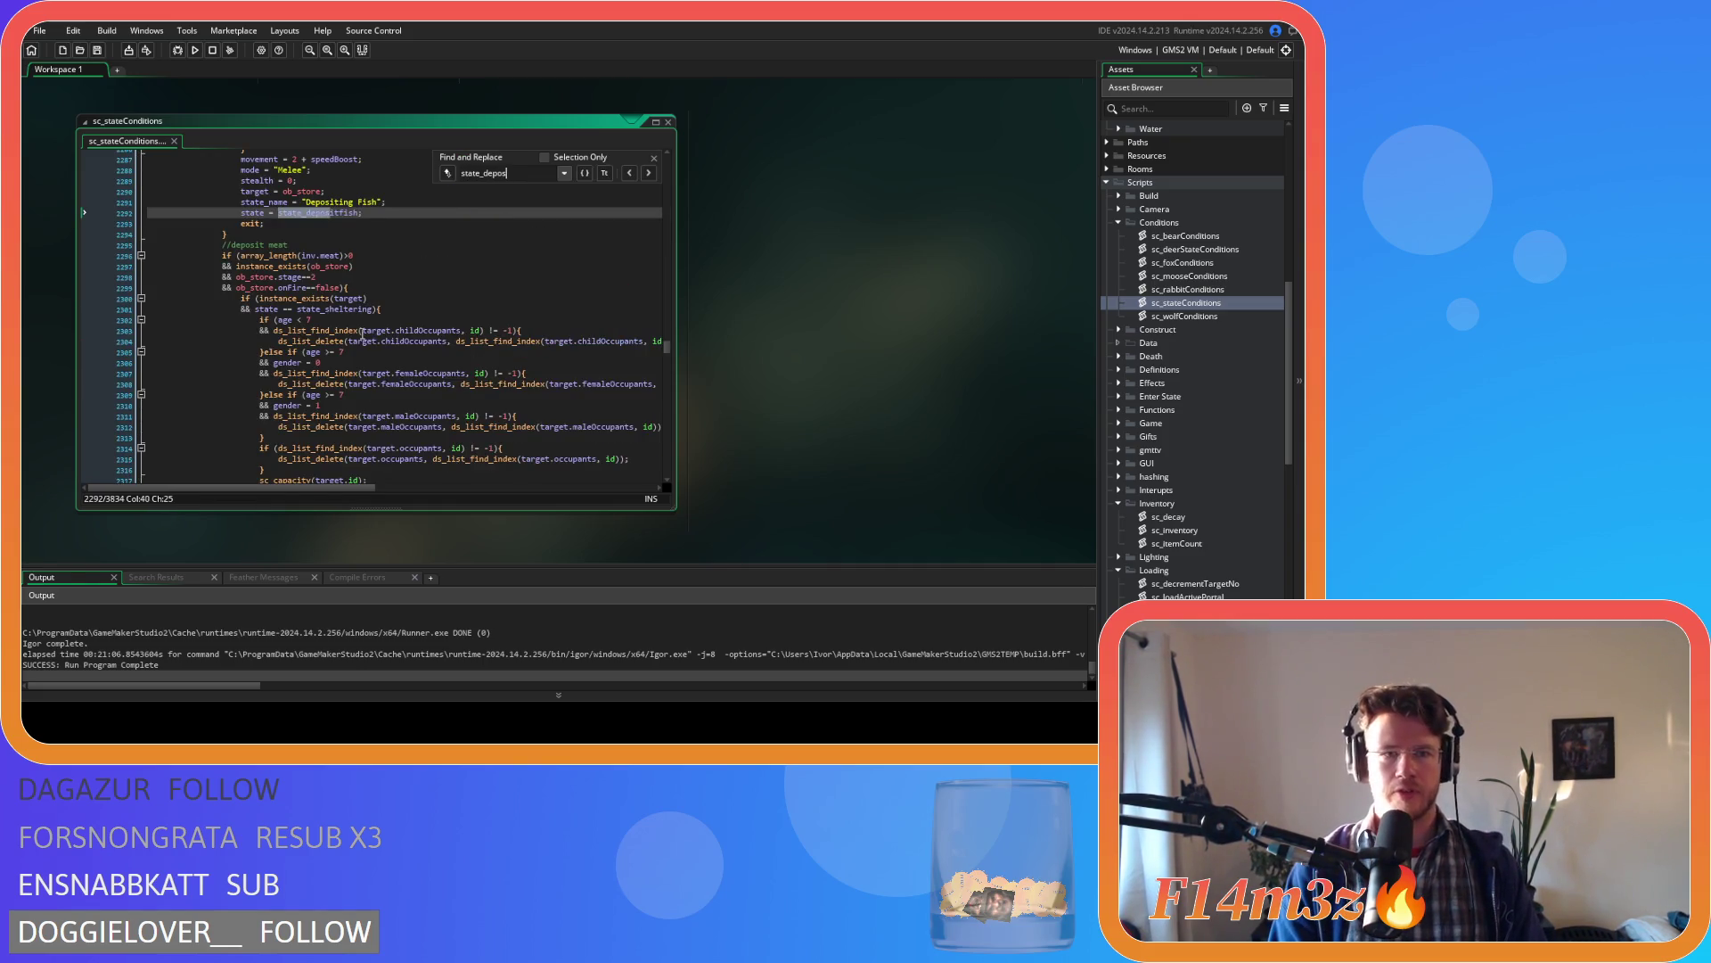
type("it")
scroll(256, 417, "up", 6)
left_click(256, 417)
scroll(236, 392, "up", 4)
left_click(217, 381)
scroll(222, 378, "up", 4)
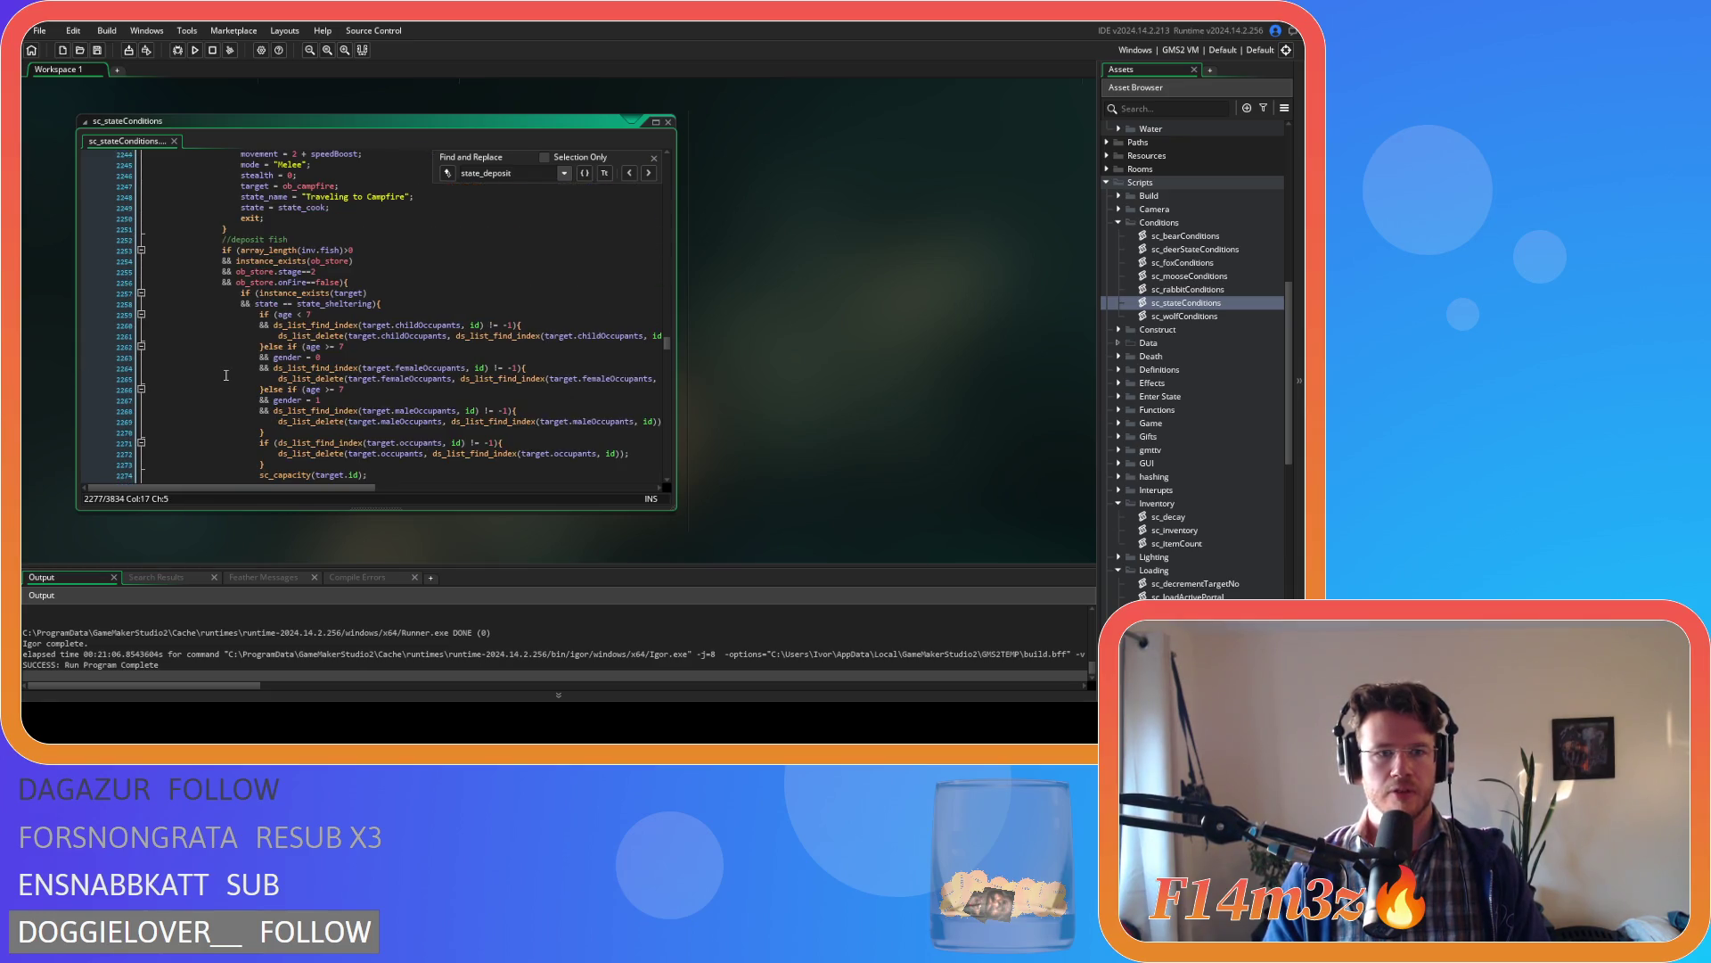
left_click(227, 369, "shift")
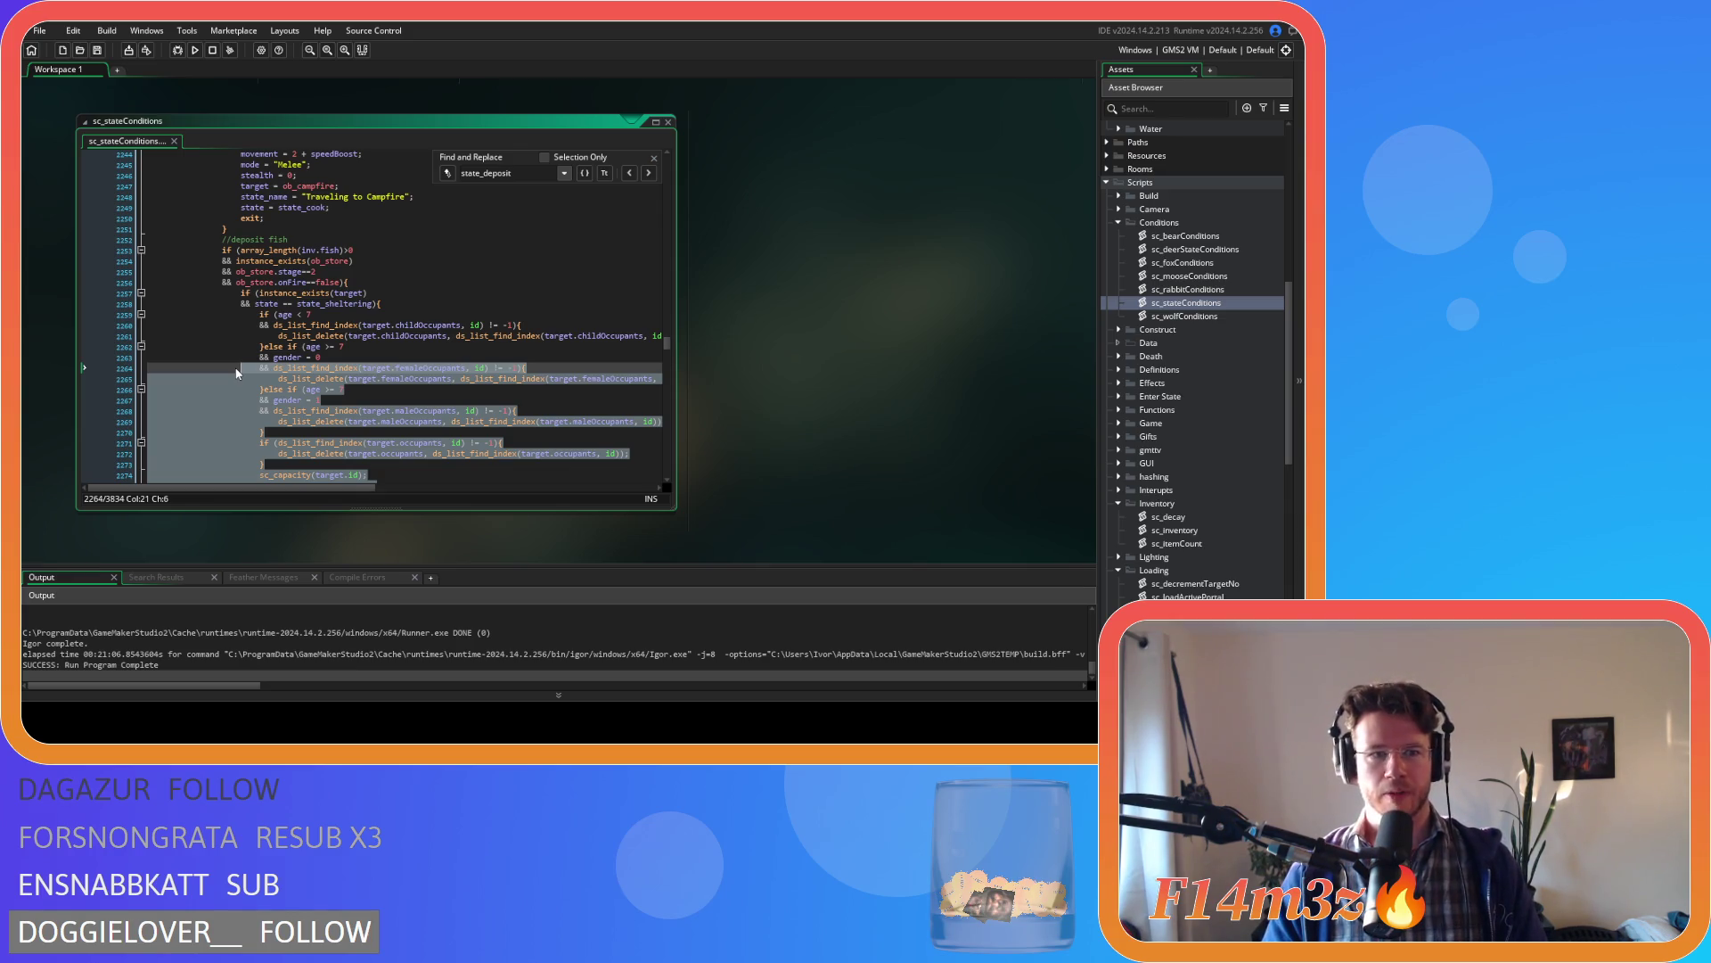
- Change 'state = state_sheltering' to the comparison 'state==state_sheltering'
left_click(287, 301)
key("BackSpace")
type("=")
key("Delete")
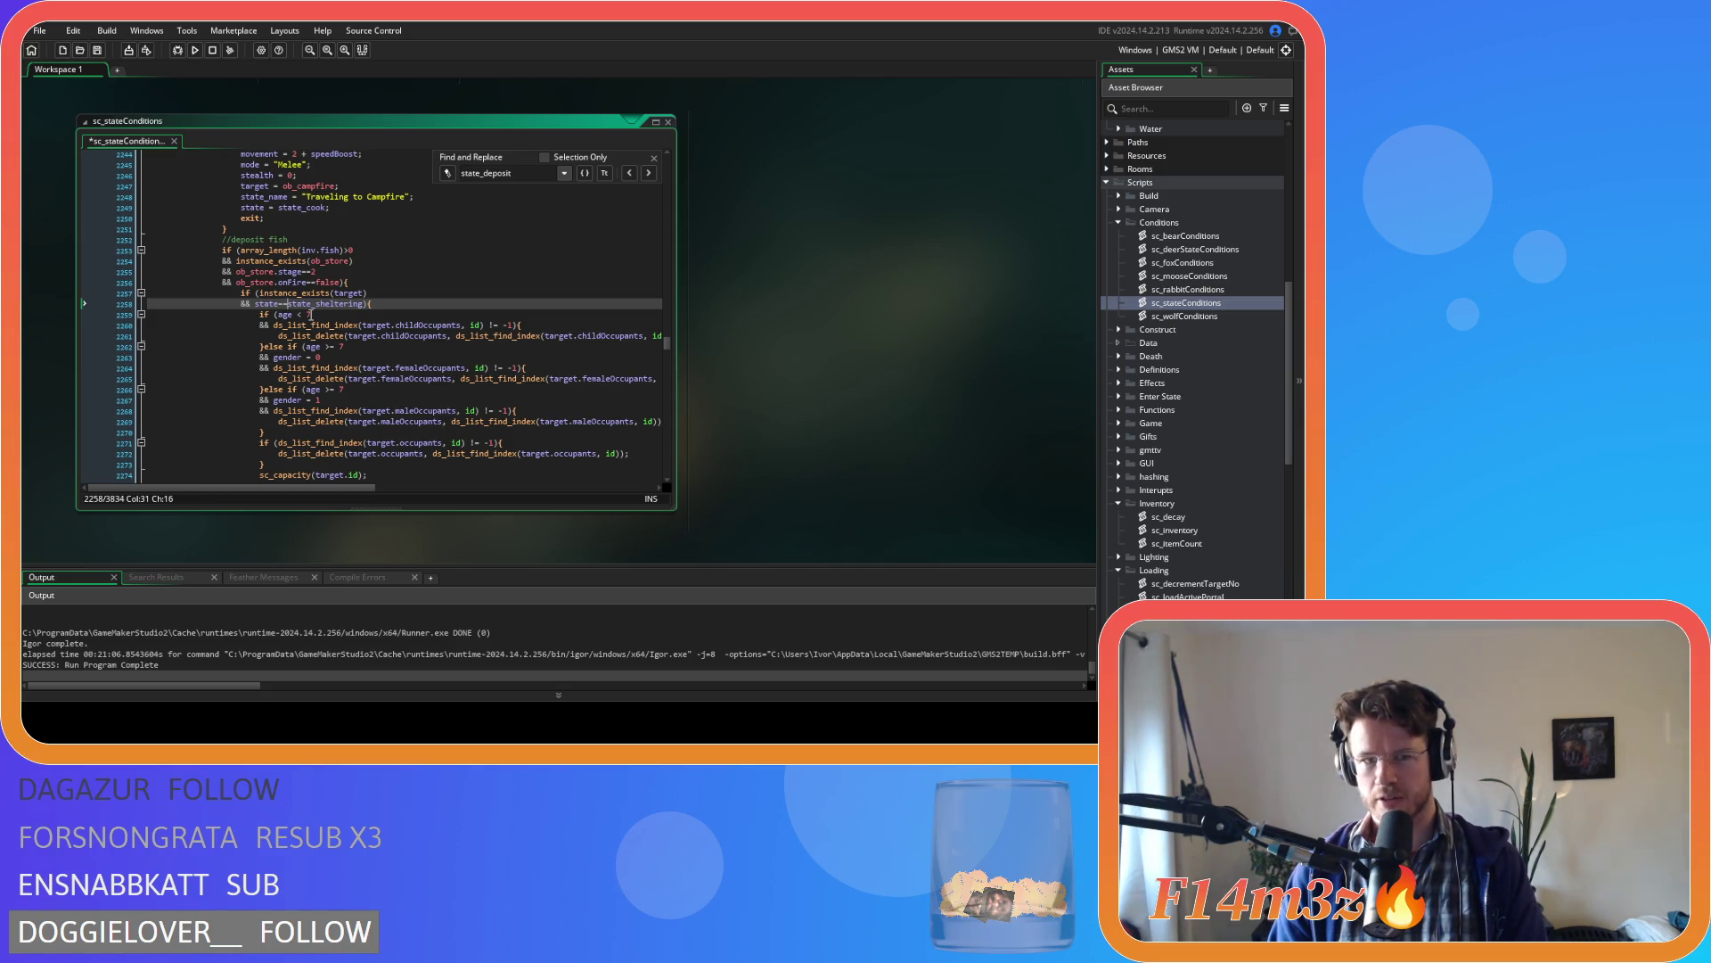
- Select the sheltering block, then search the script for shroom
scroll(303, 330, "down", 8)
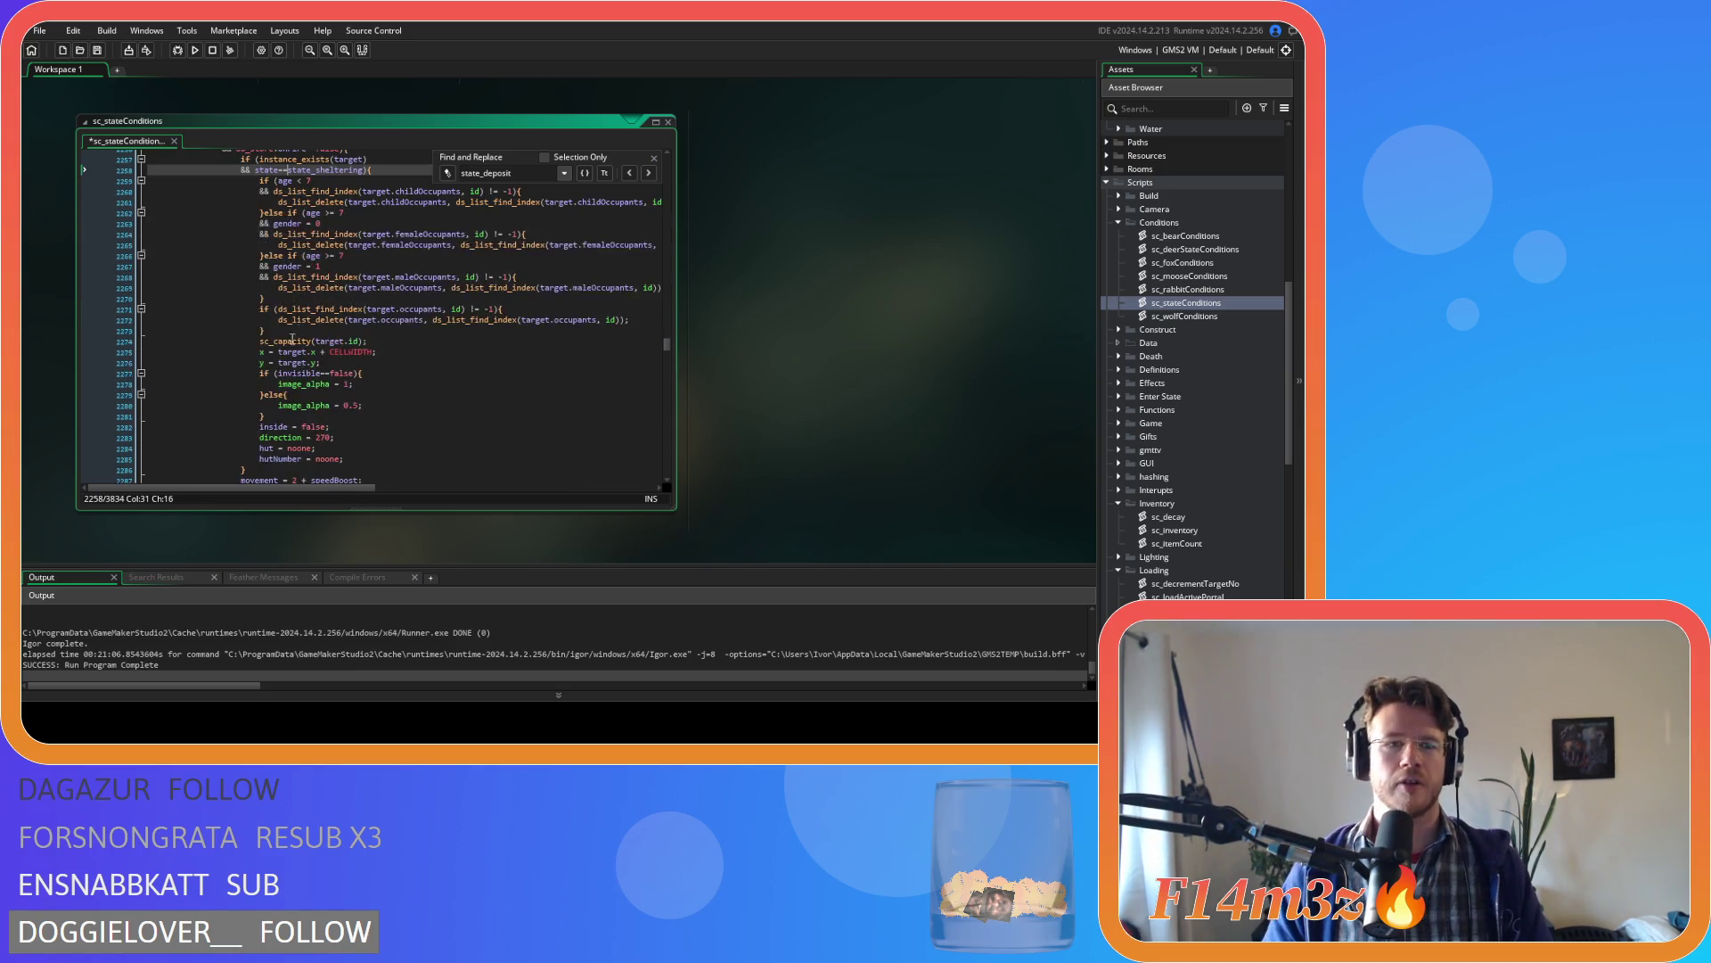
mouse_move(285, 360)
left_mouse_down()
mouse_move(267, 160)
mouse_move(246, 308)
mouse_move(241, 292)
left_mouse_up()
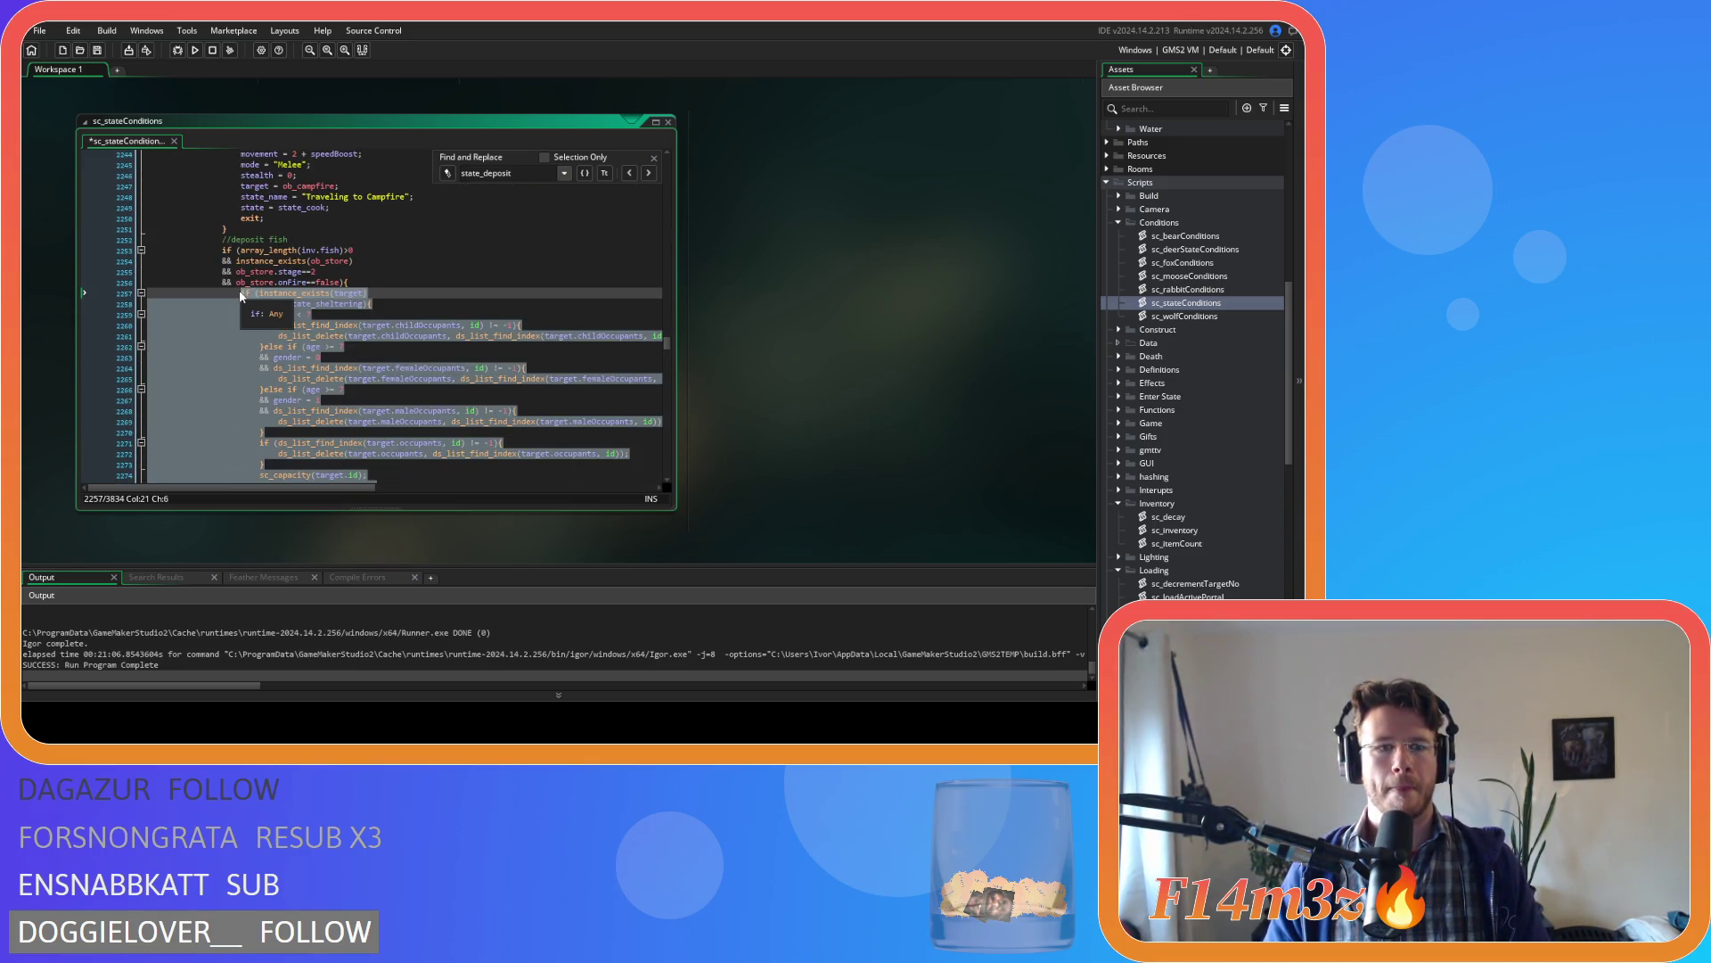
left_click(463, 251)
left_click_drag(530, 182, 486, 178)
type("s")
type("hroom")
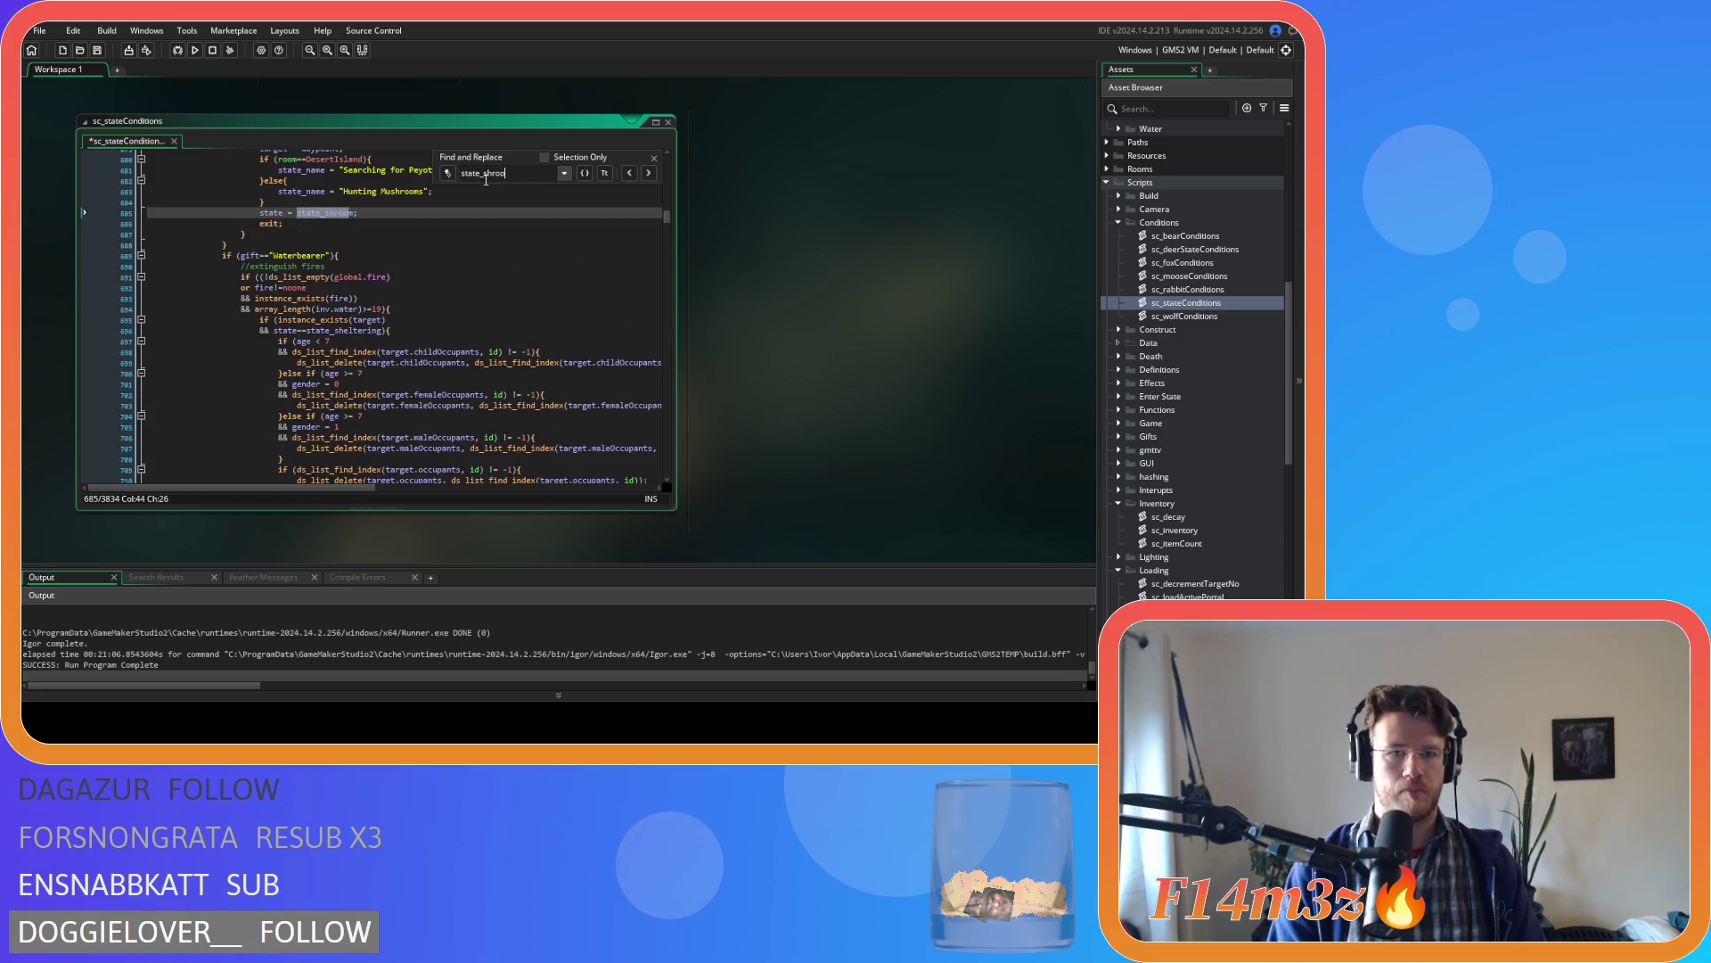
- Paste the sheltering-exit code under the mushroom check, indent it one level, and save
scroll(477, 209, "up", 20)
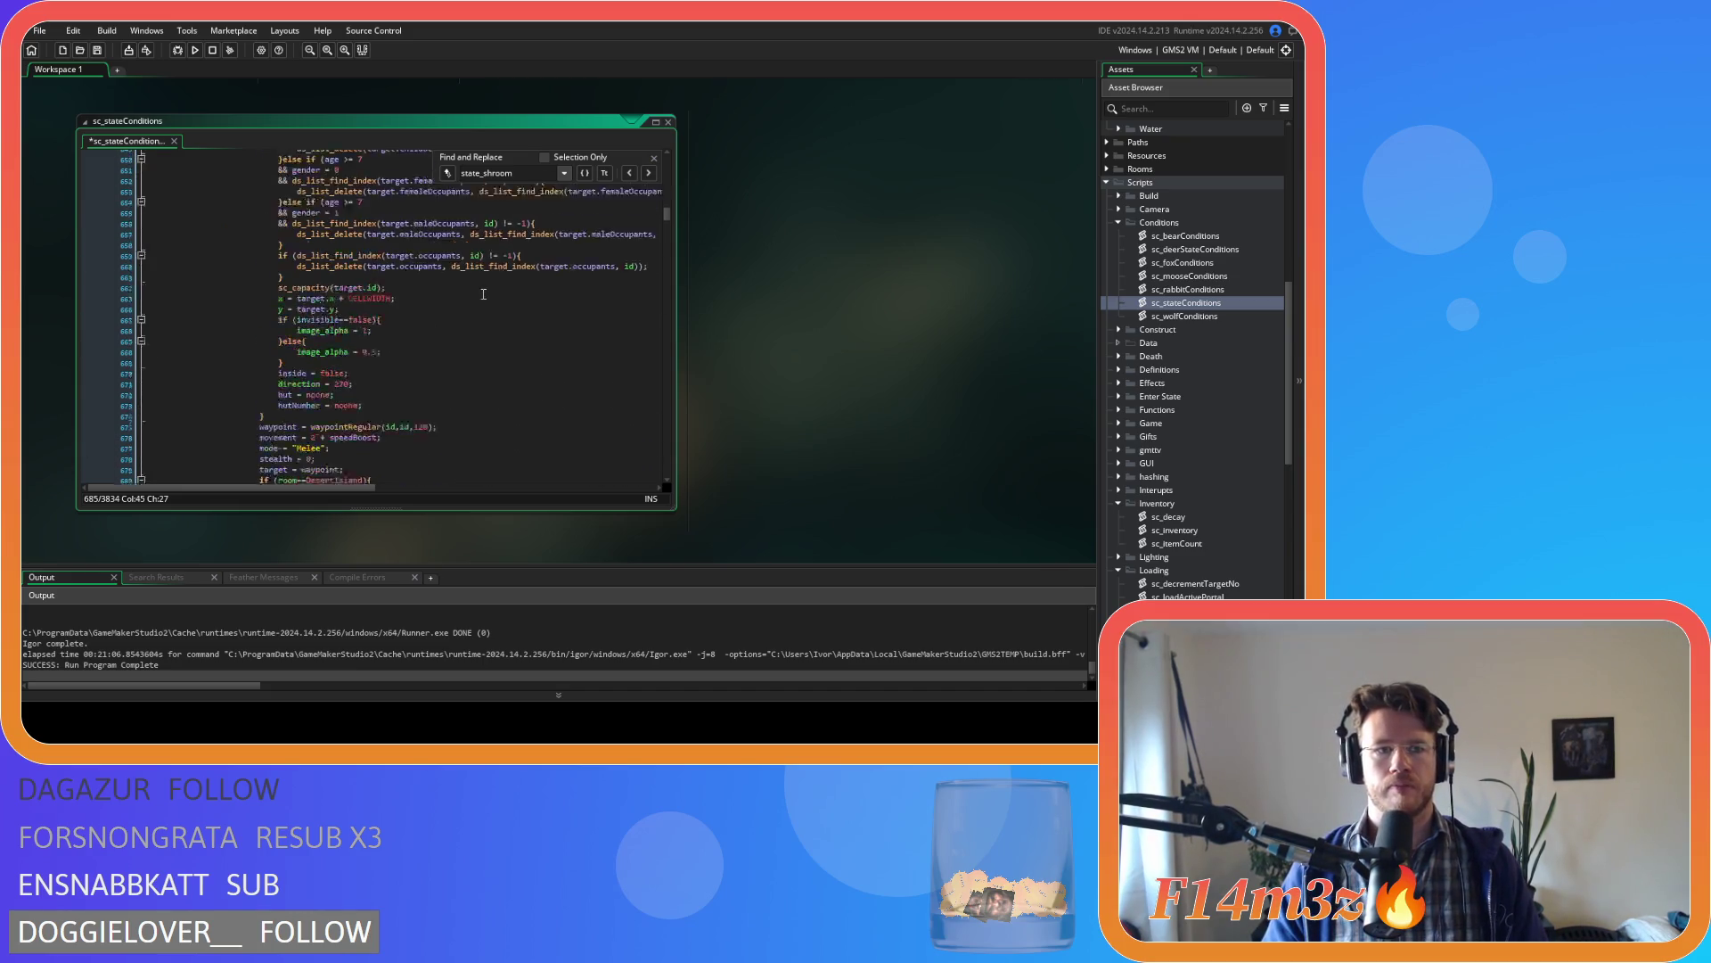
left_click(434, 309)
key("Return")
key("ctrl+v")
mouse_move(266, 398)
left_mouse_down()
mouse_move(239, 360)
mouse_move(227, 234)
left_mouse_up()
key("Tab")
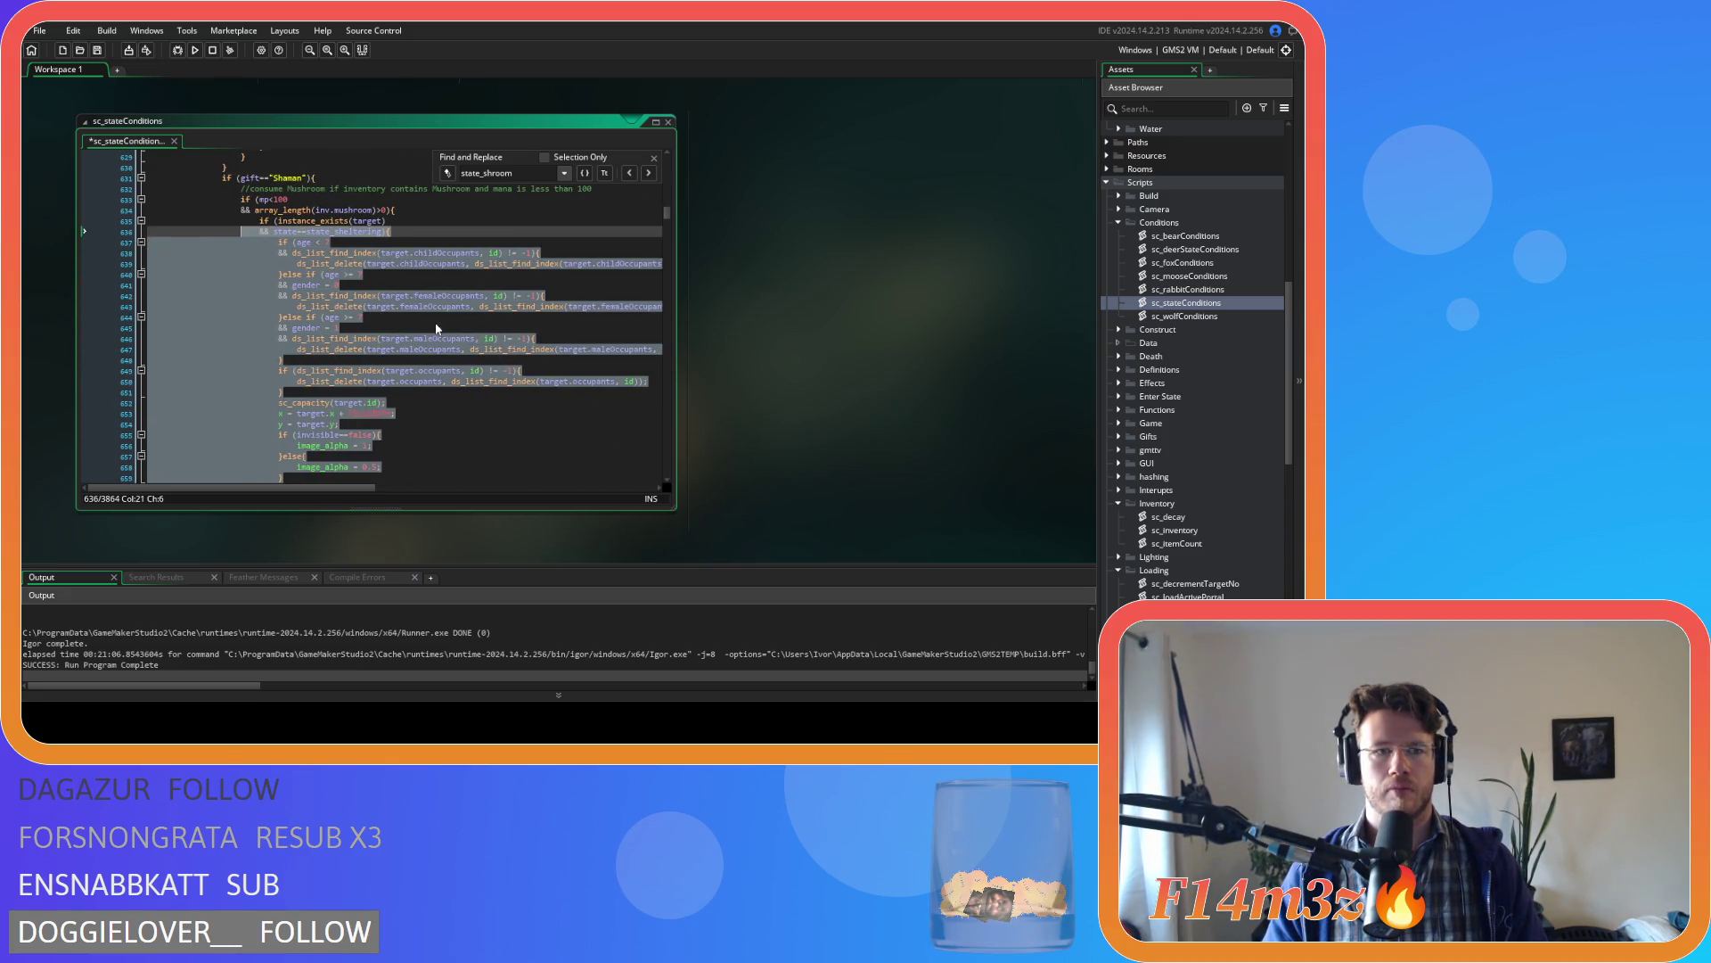
left_click(439, 328)
key("ctrl+s")
- Review the pasted block, clear the selection and close the state_shroom search
left_click(440, 220)
scroll(488, 315, "down", 3)
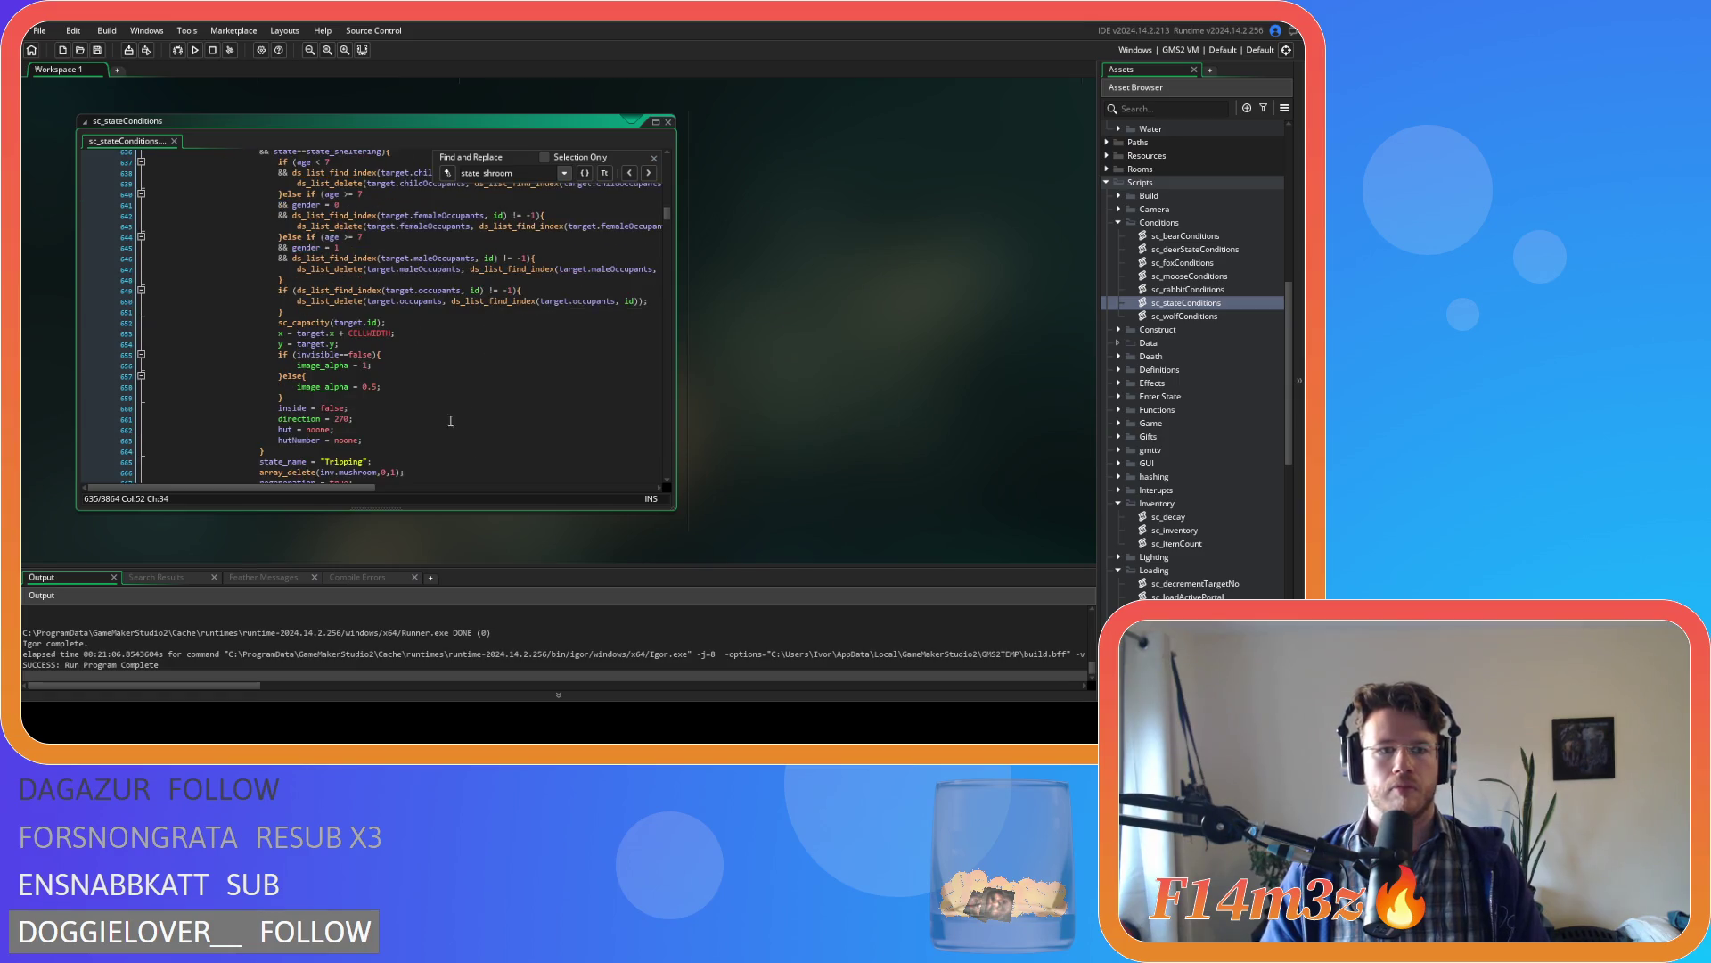
scroll(428, 438, "up", 2)
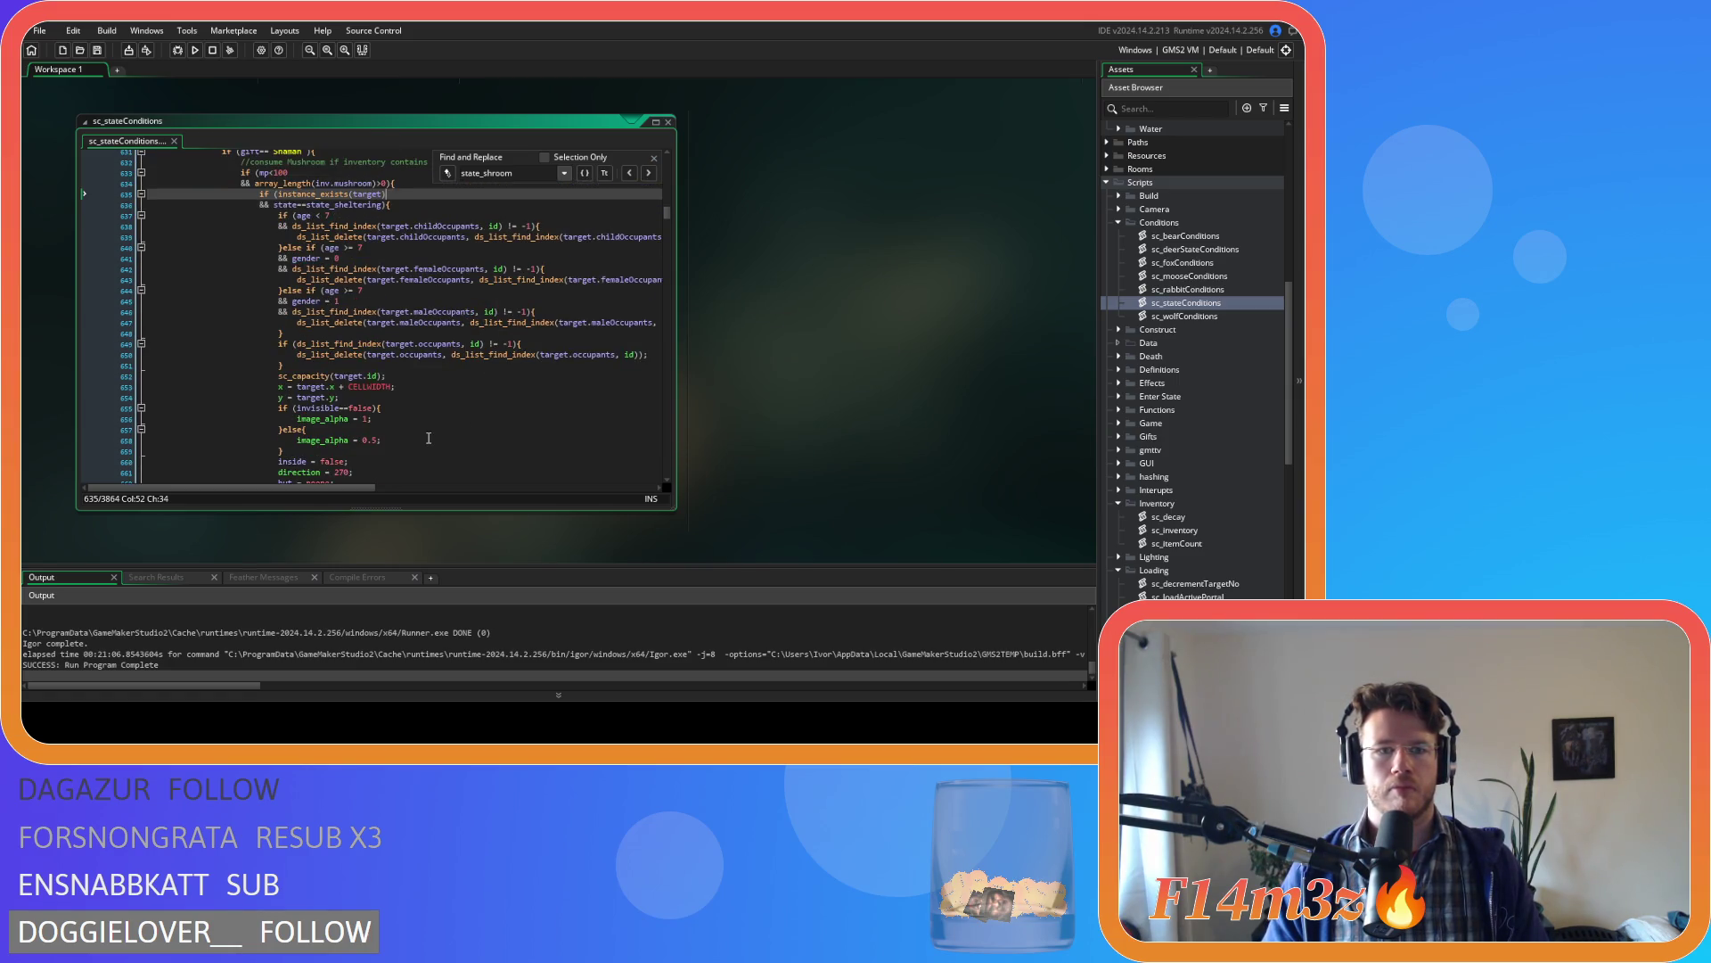
scroll(464, 360, "up", 2)
left_click_drag(150, 305, 342, 434)
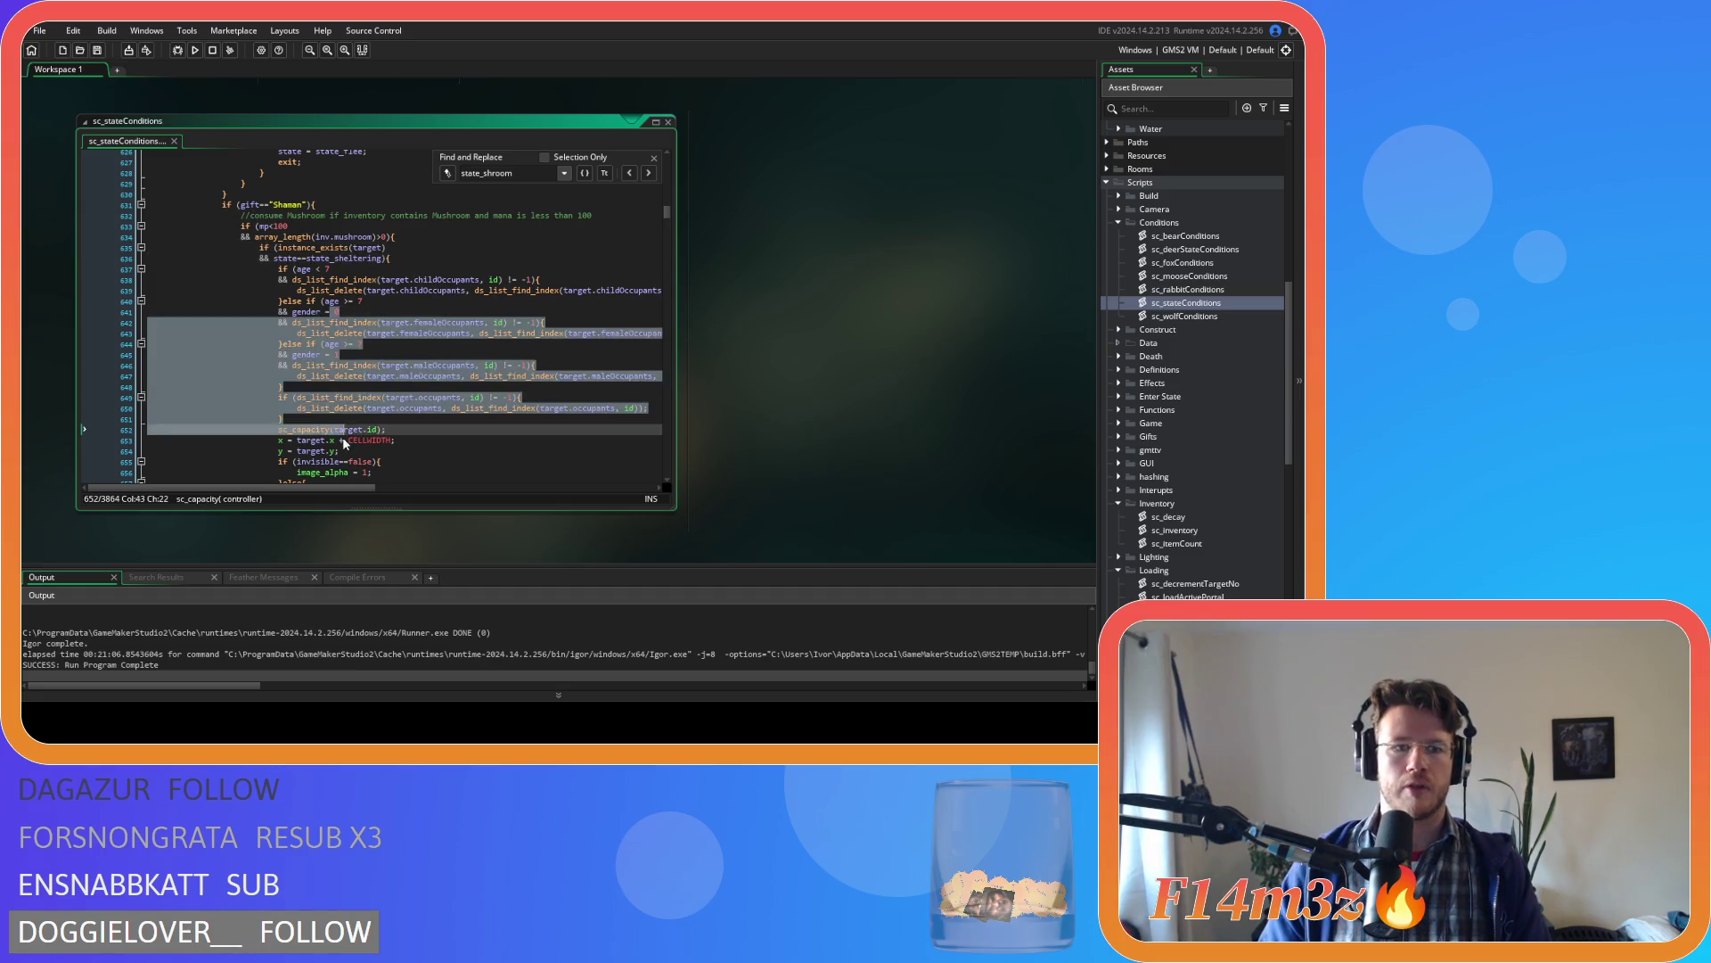
scroll(422, 386, "down", 5)
mouse_move(423, 386)
left_mouse_down()
mouse_move(268, 156)
mouse_move(258, 228)
left_mouse_up()
left_click(264, 151)
left_click(653, 158)
- Inspect the consumption condition's mp<100 and mushroom inventory checks
left_click(426, 210)
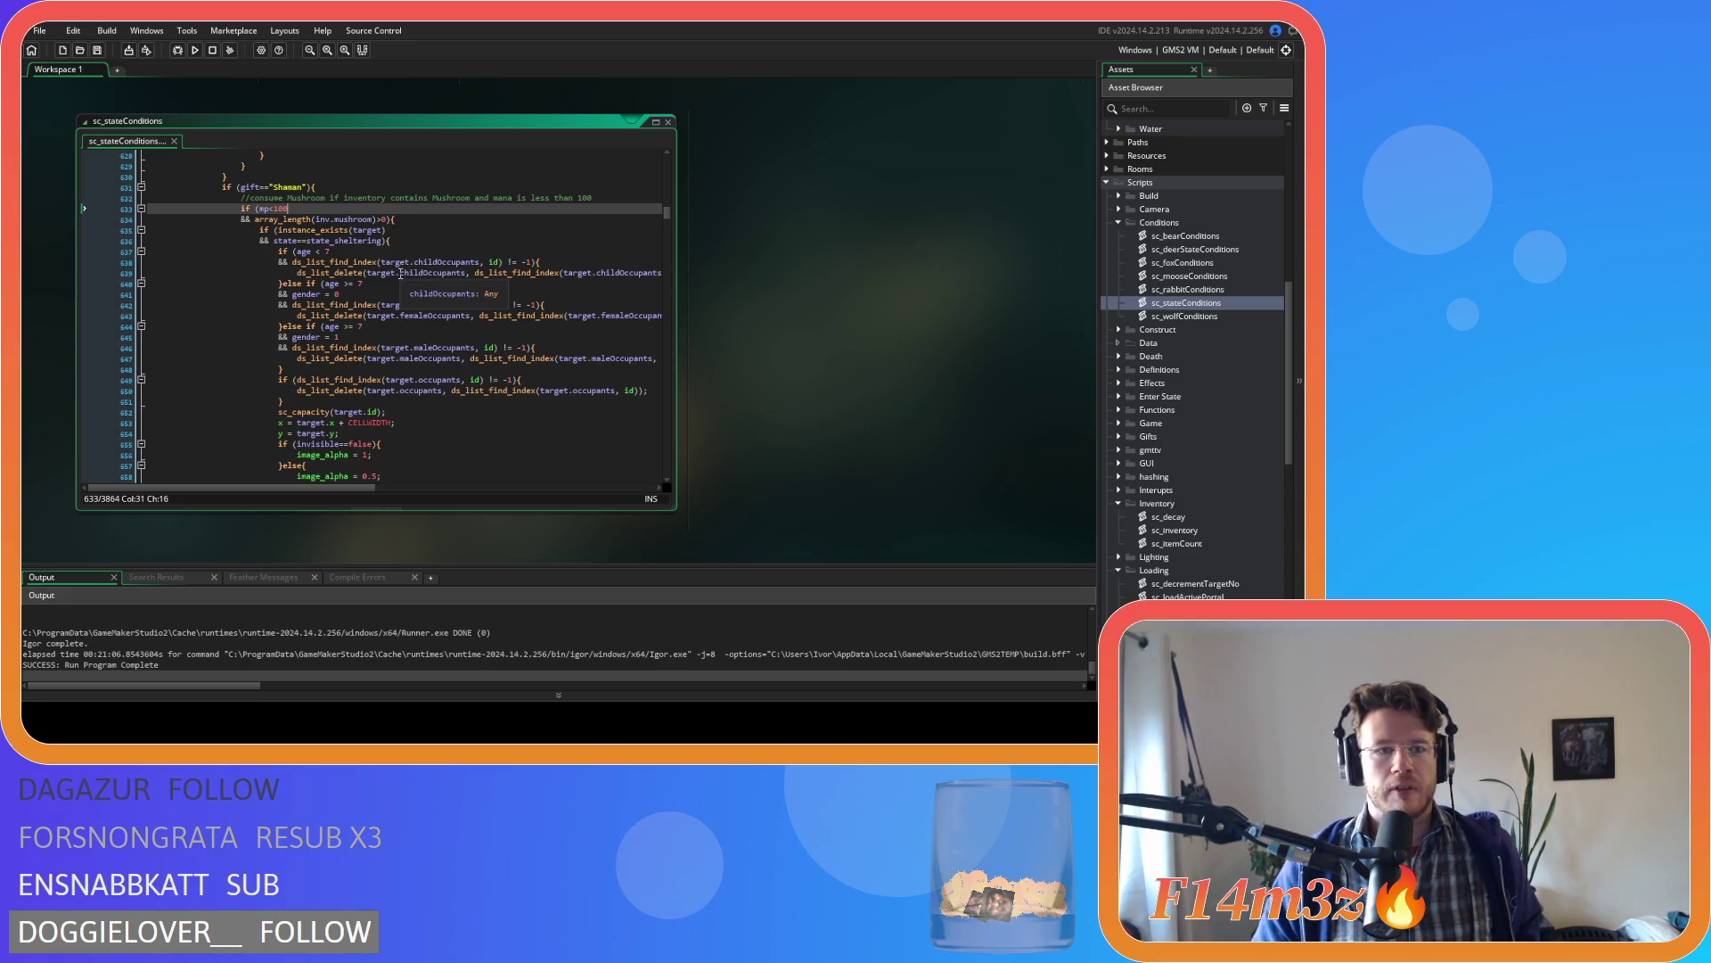
left_click(377, 220)
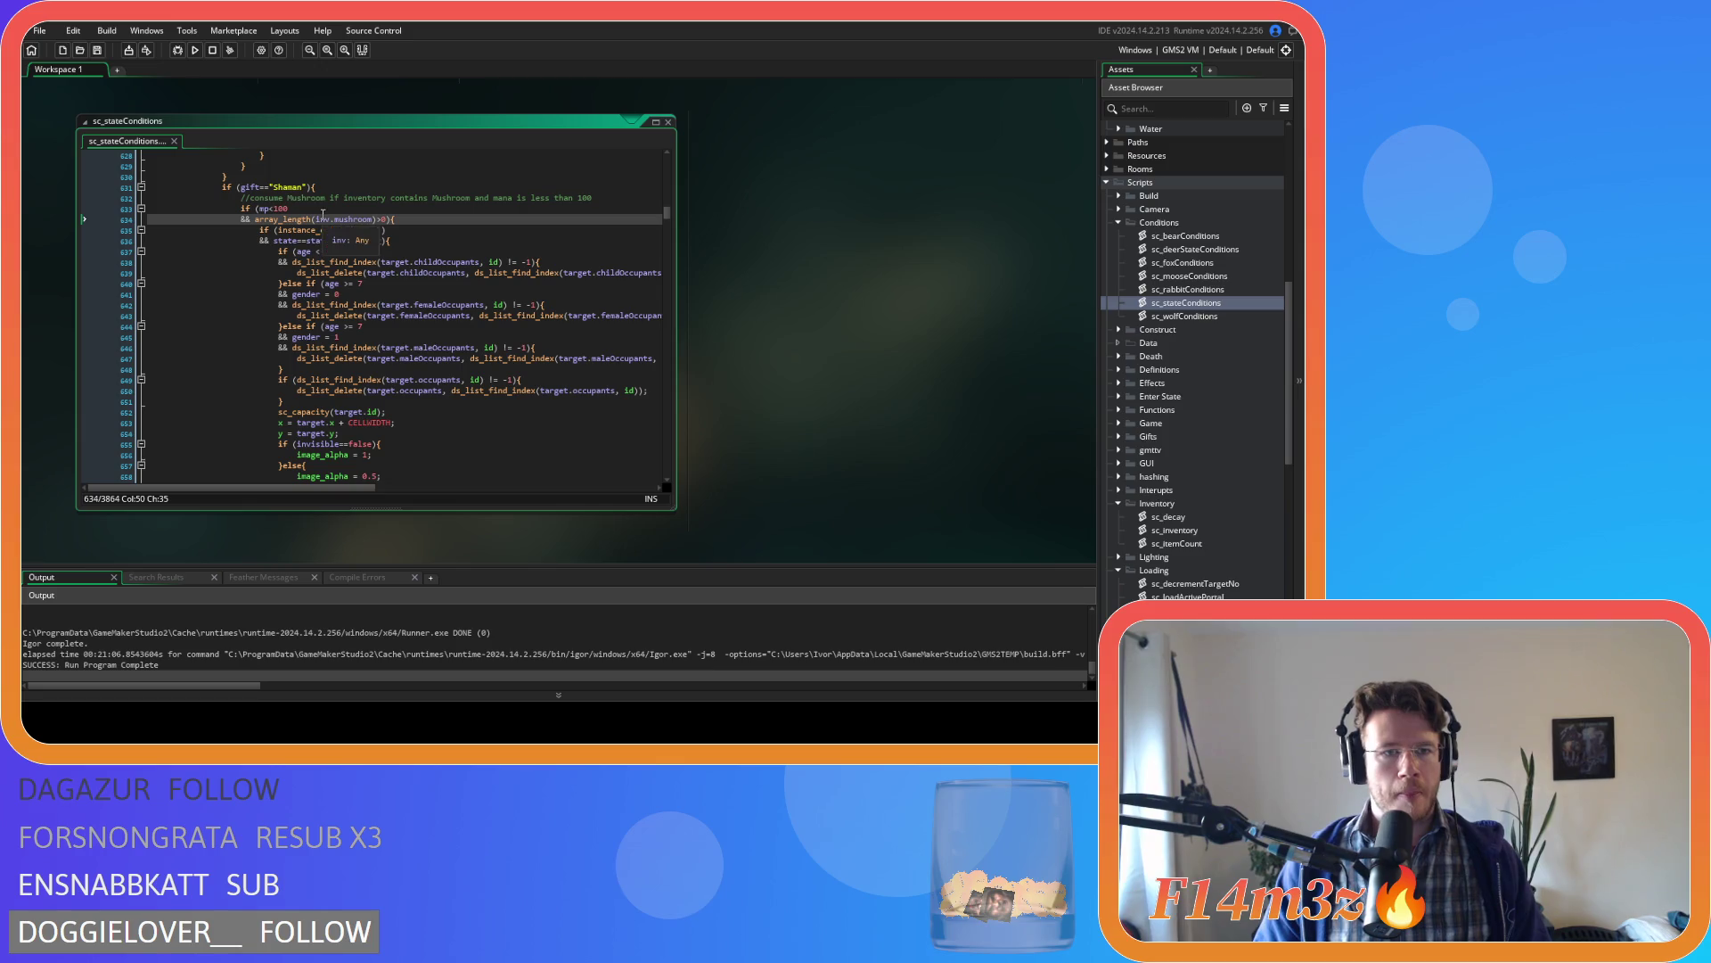
key("Up")
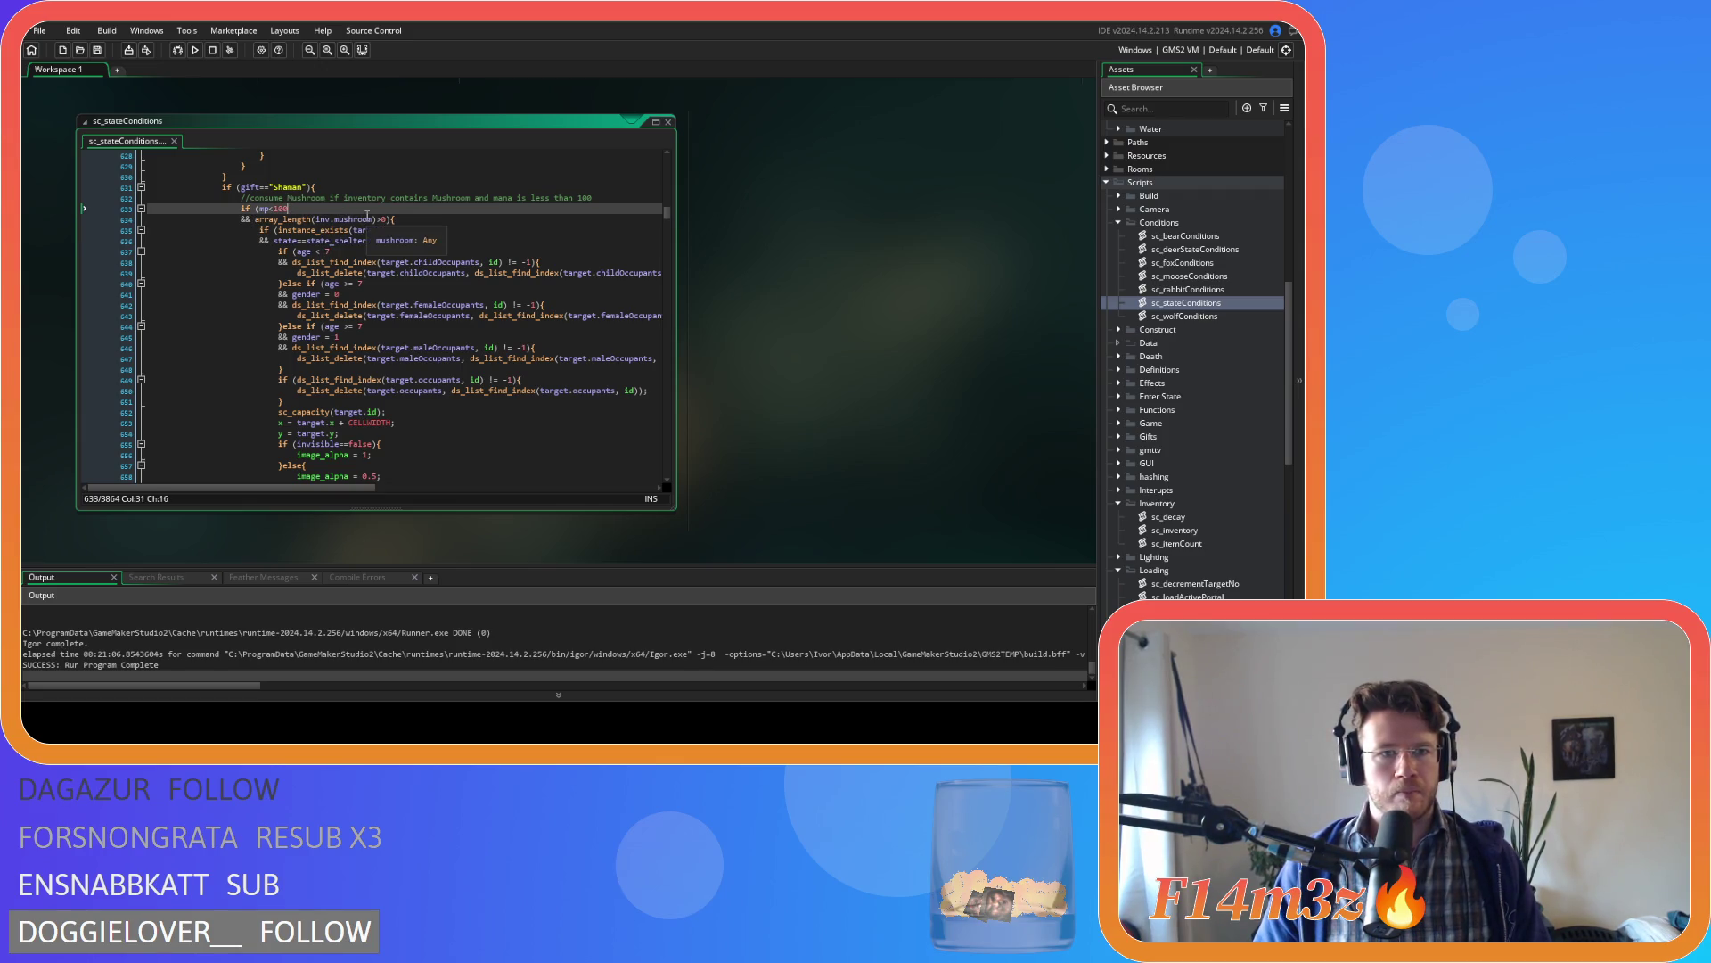
mouse_move(315, 261)
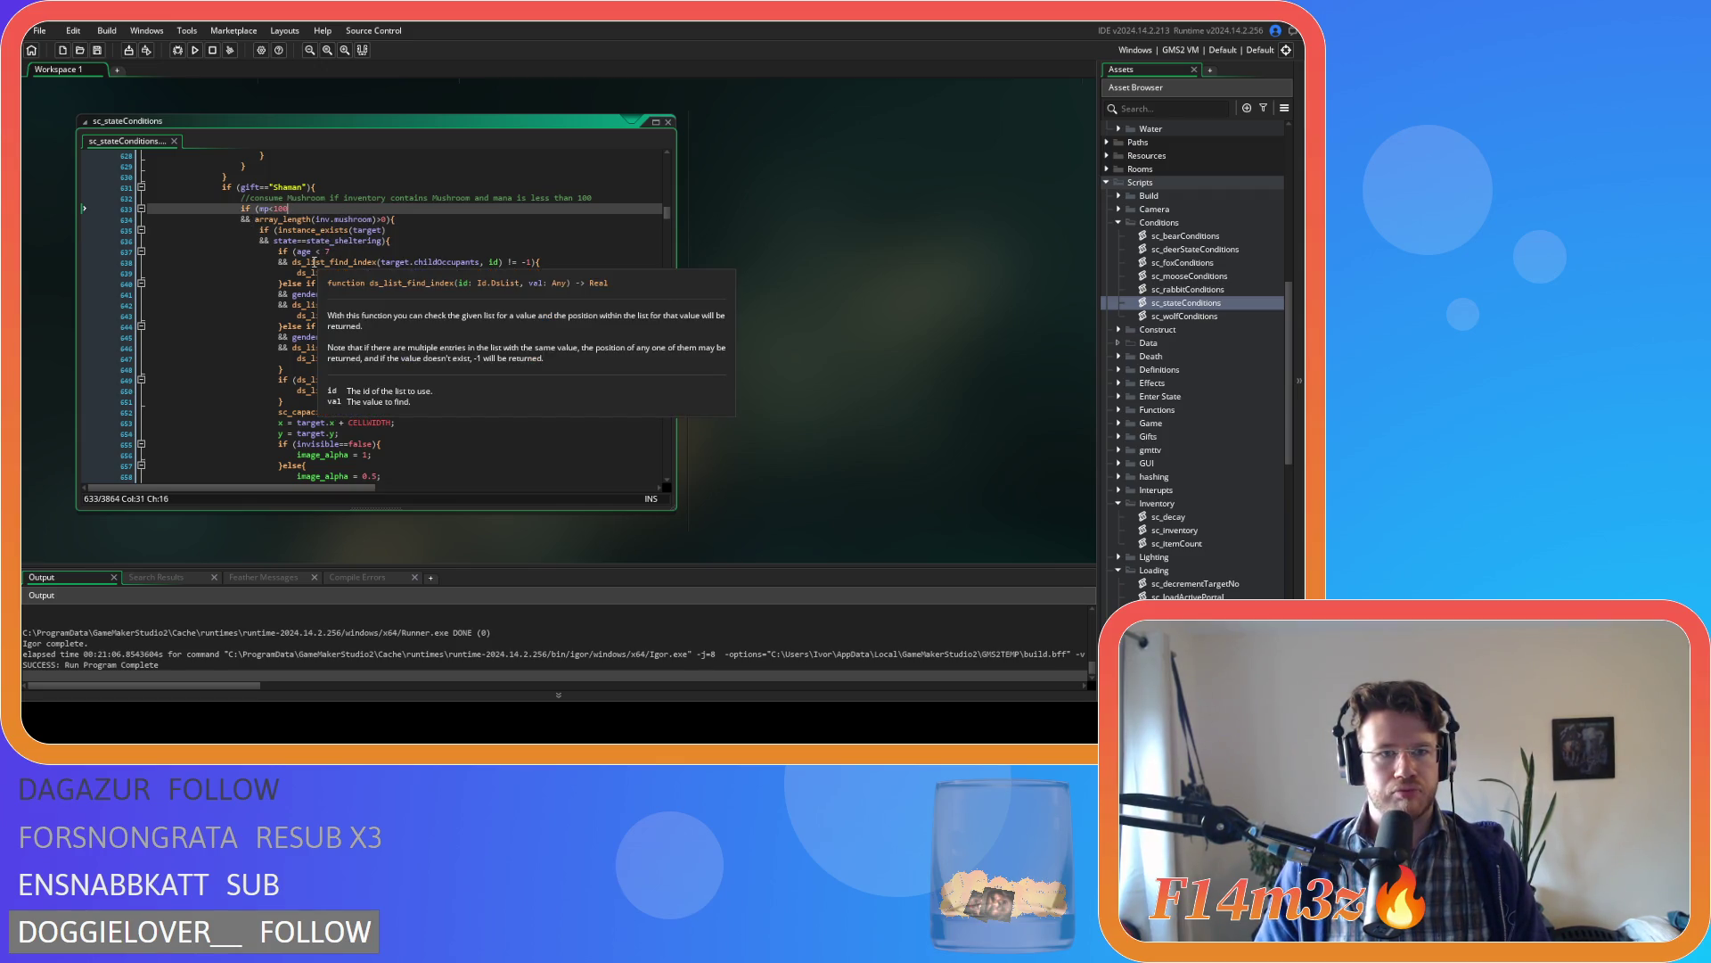
scroll(313, 261, "down", 5)
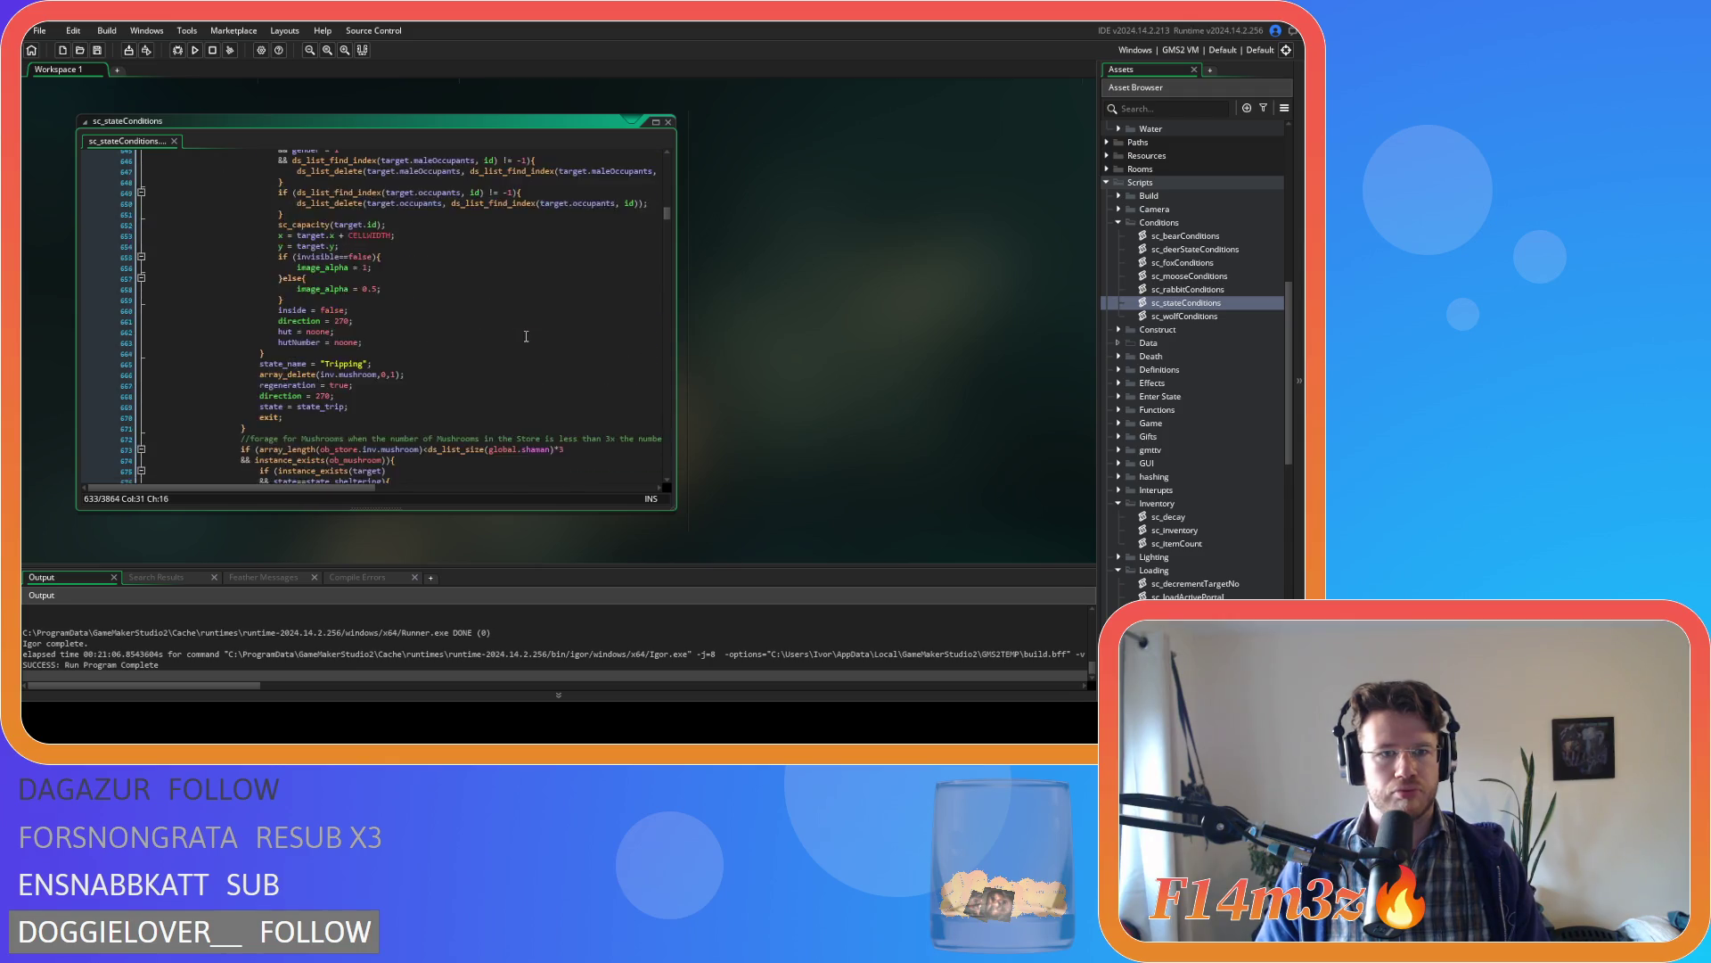
scroll(293, 214, "up", 5)
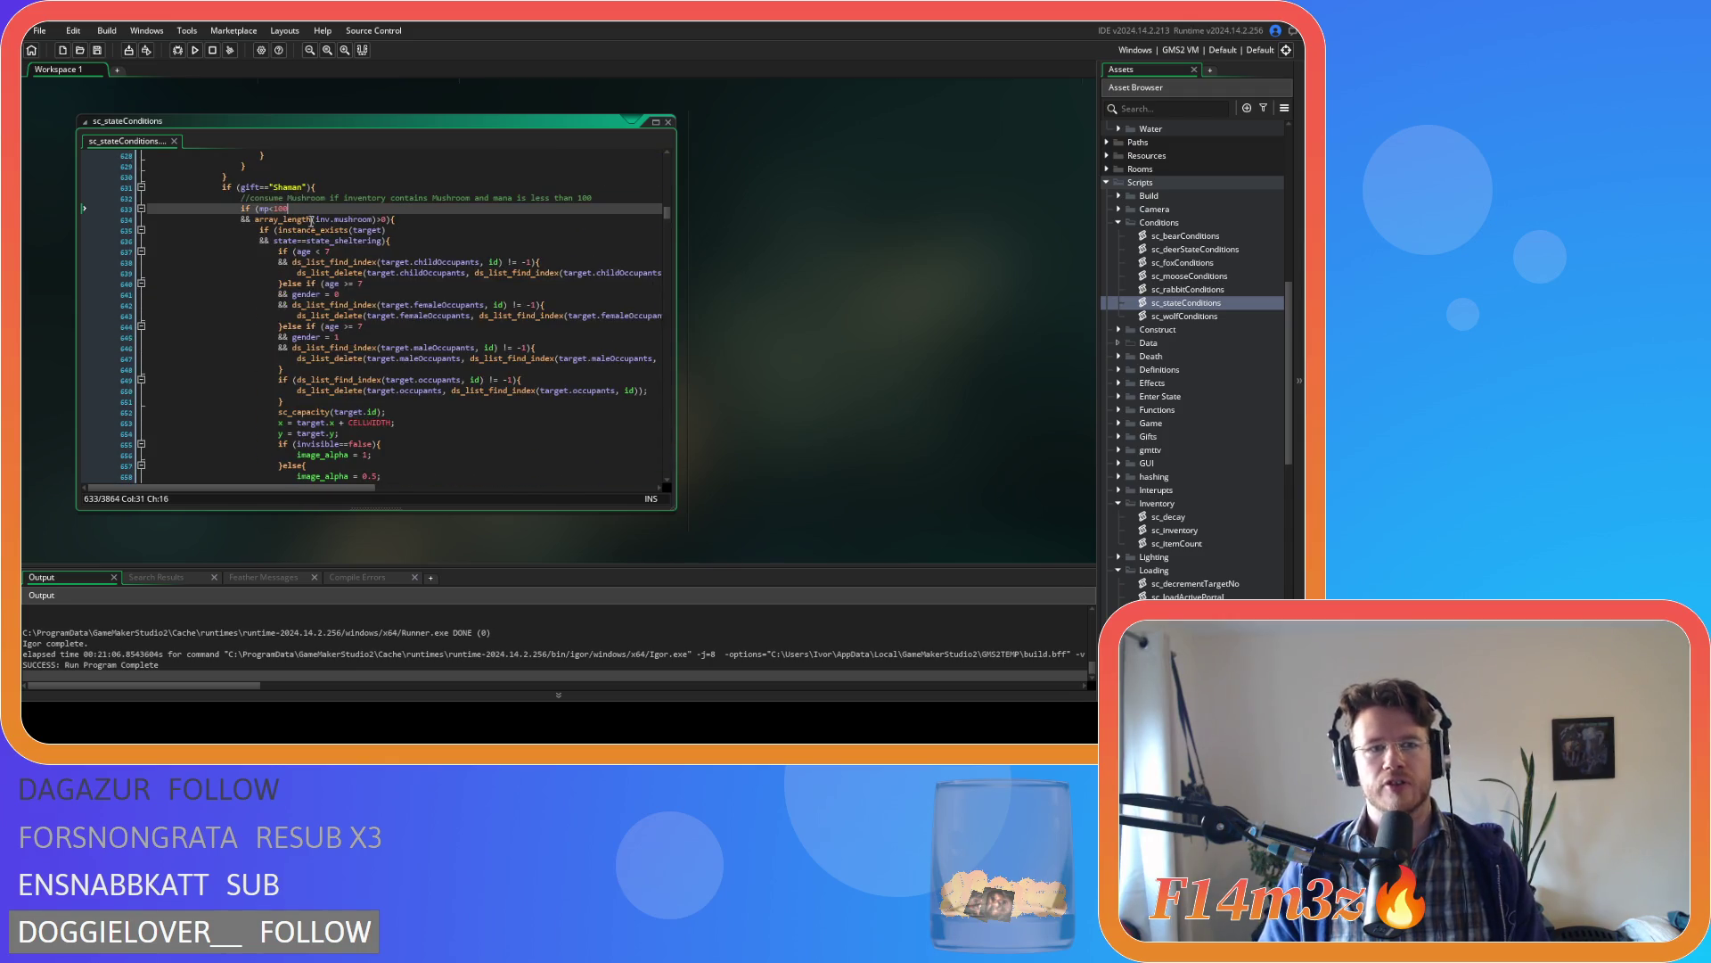
- Undo the pasted sheltering code so the mp<100 mushroom check sets state_trip directly
scroll(426, 230, "down", 10)
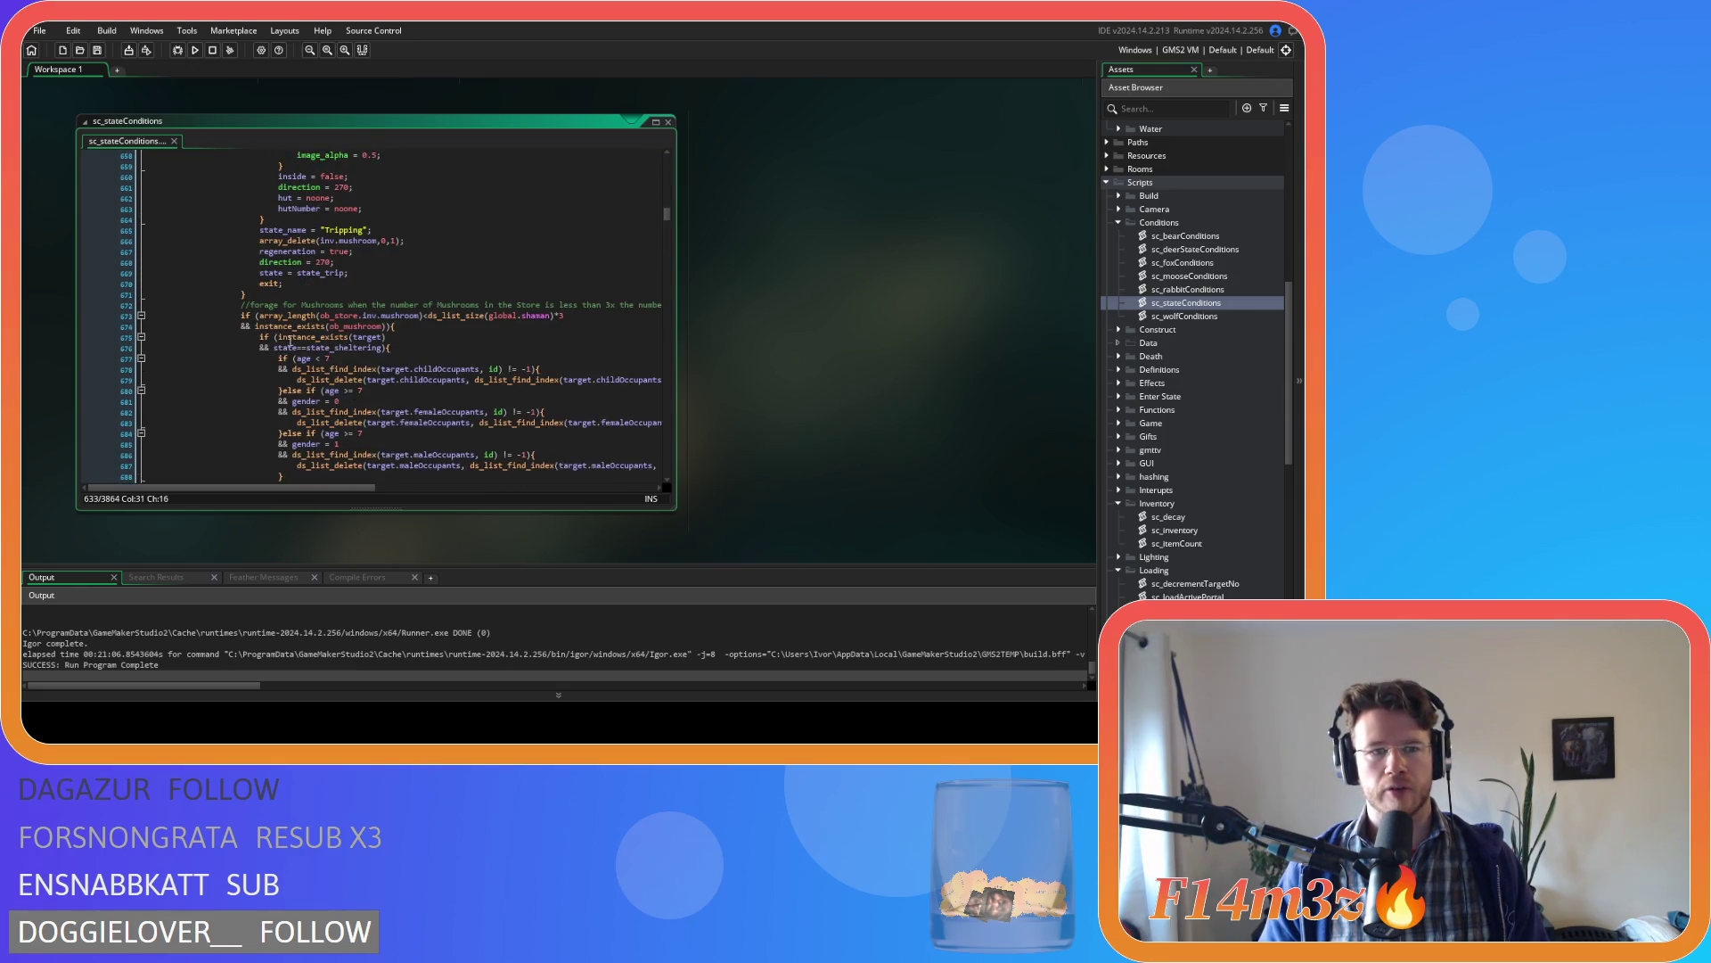
scroll(323, 288, "up", 3)
mouse_move(276, 324)
left_mouse_down()
mouse_move(228, 259)
mouse_move(84, 221)
left_mouse_up()
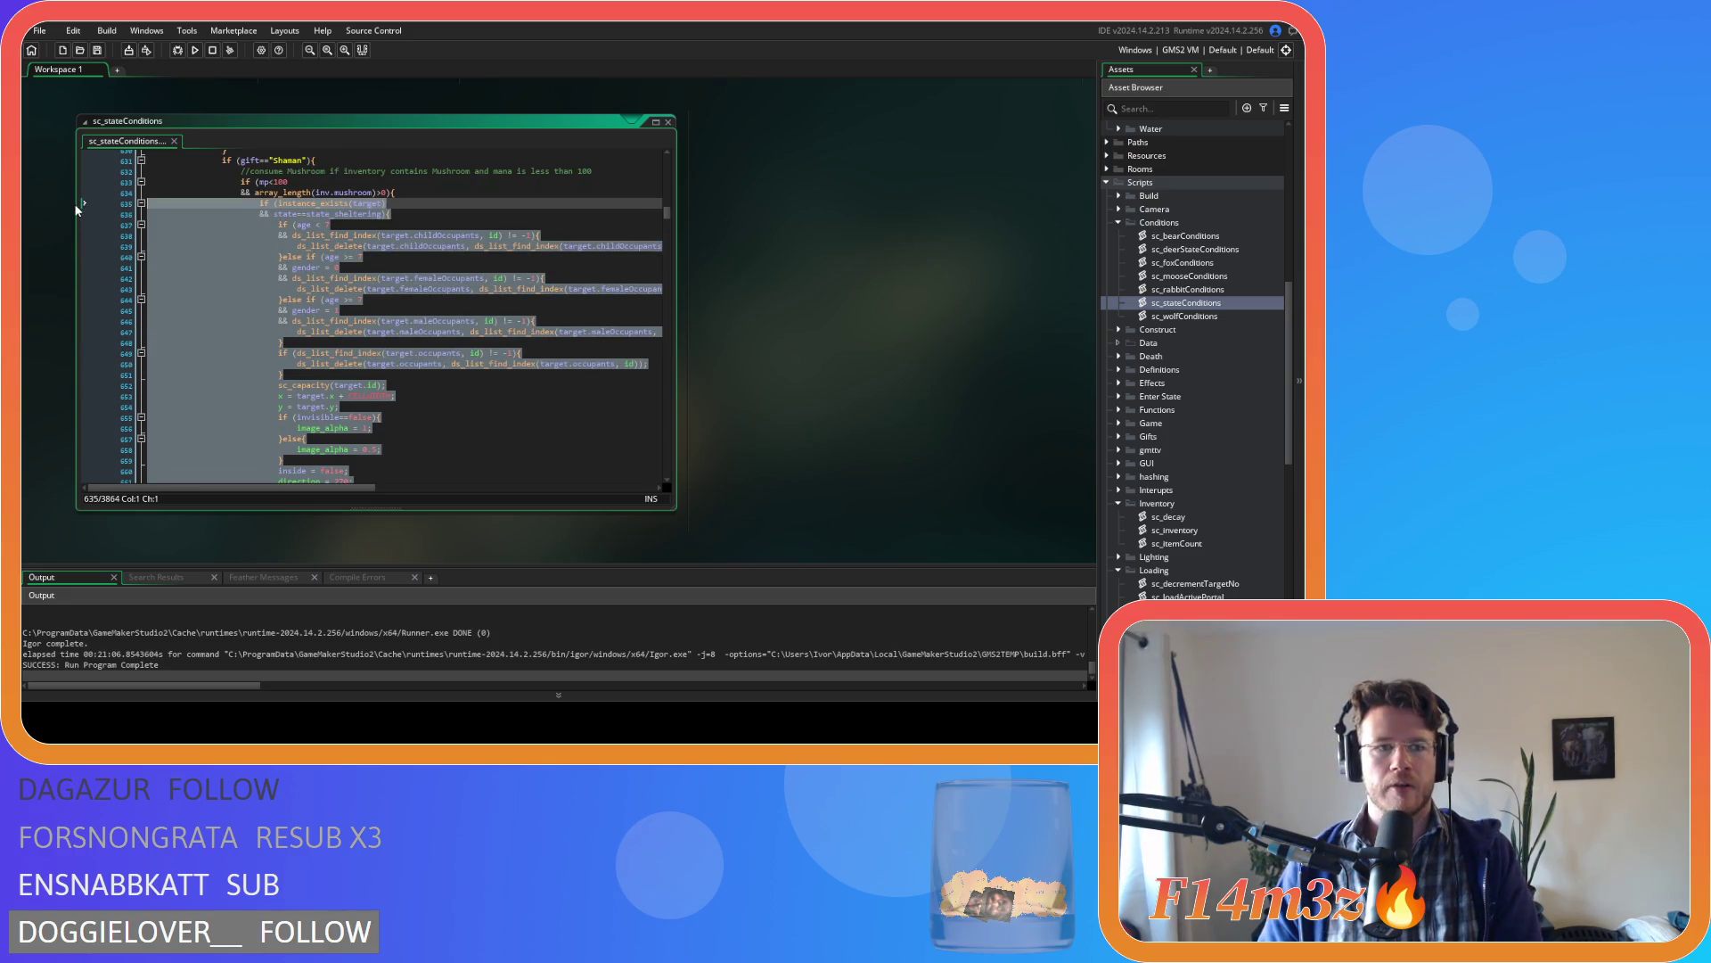
key("ctrl+z")
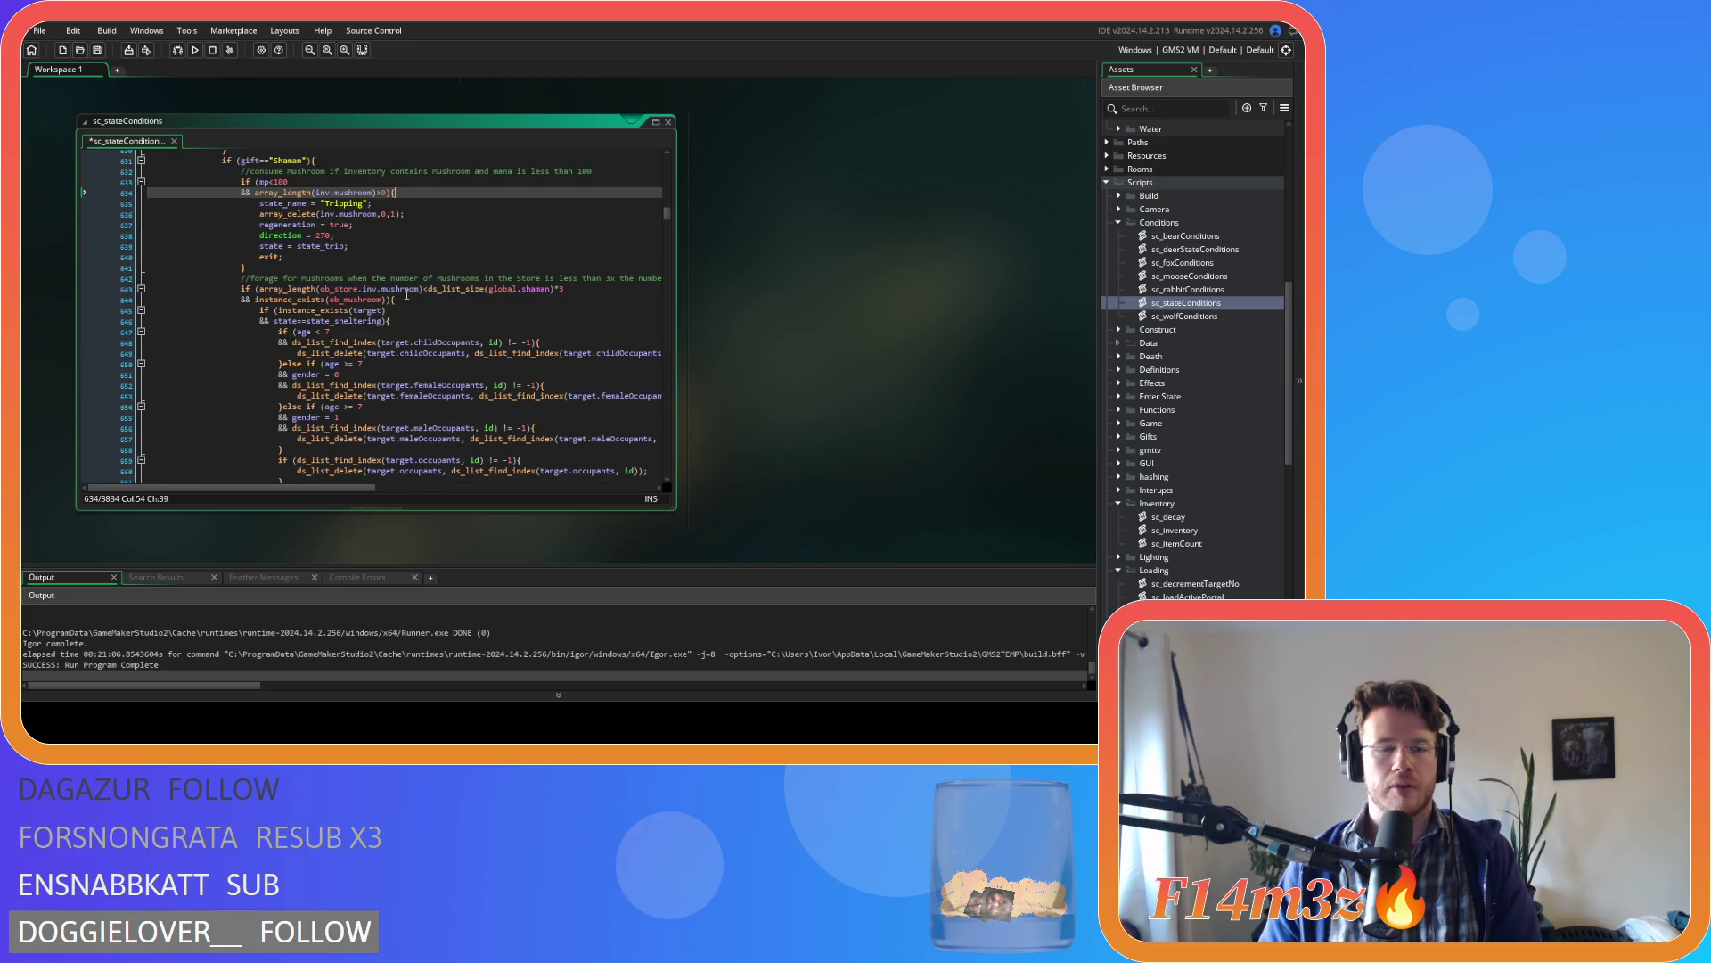
key("Down")
key("Down")
key("Down")
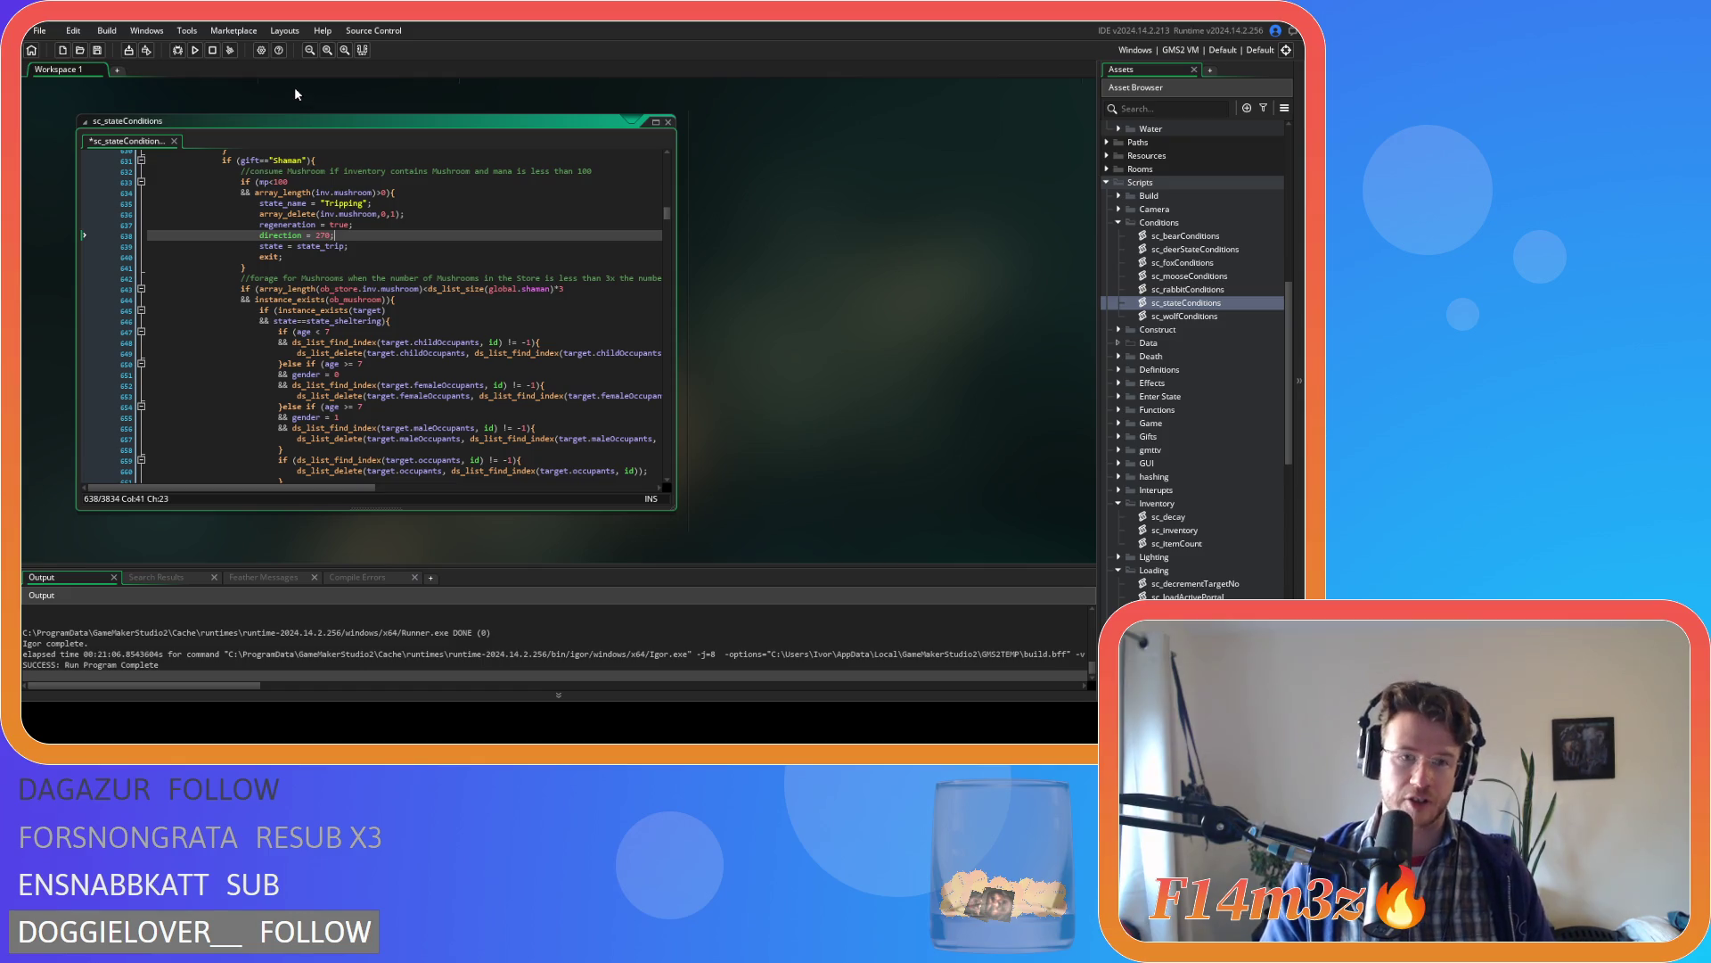
left_click(396, 269)
- Save the script and locate the Shaman's mushroom foraging condition
left_click(409, 251)
key("ctrl+s")
scroll(446, 232, "up", 3)
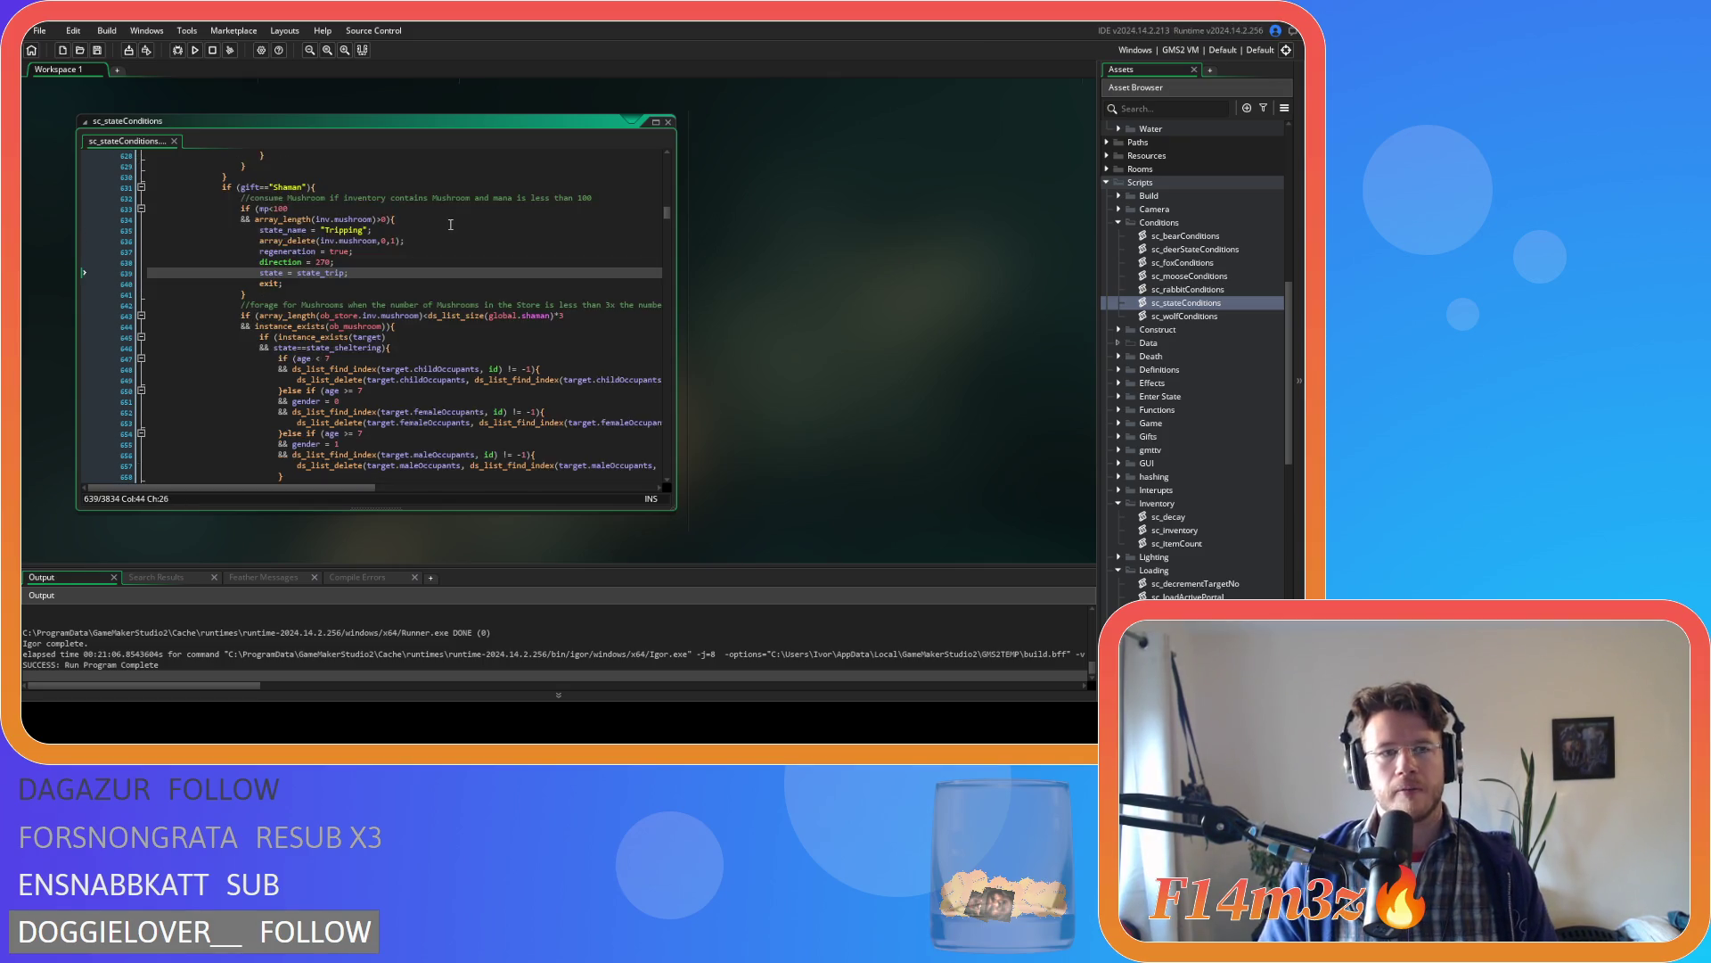
left_click(526, 358)
scroll(490, 343, "down", 3)
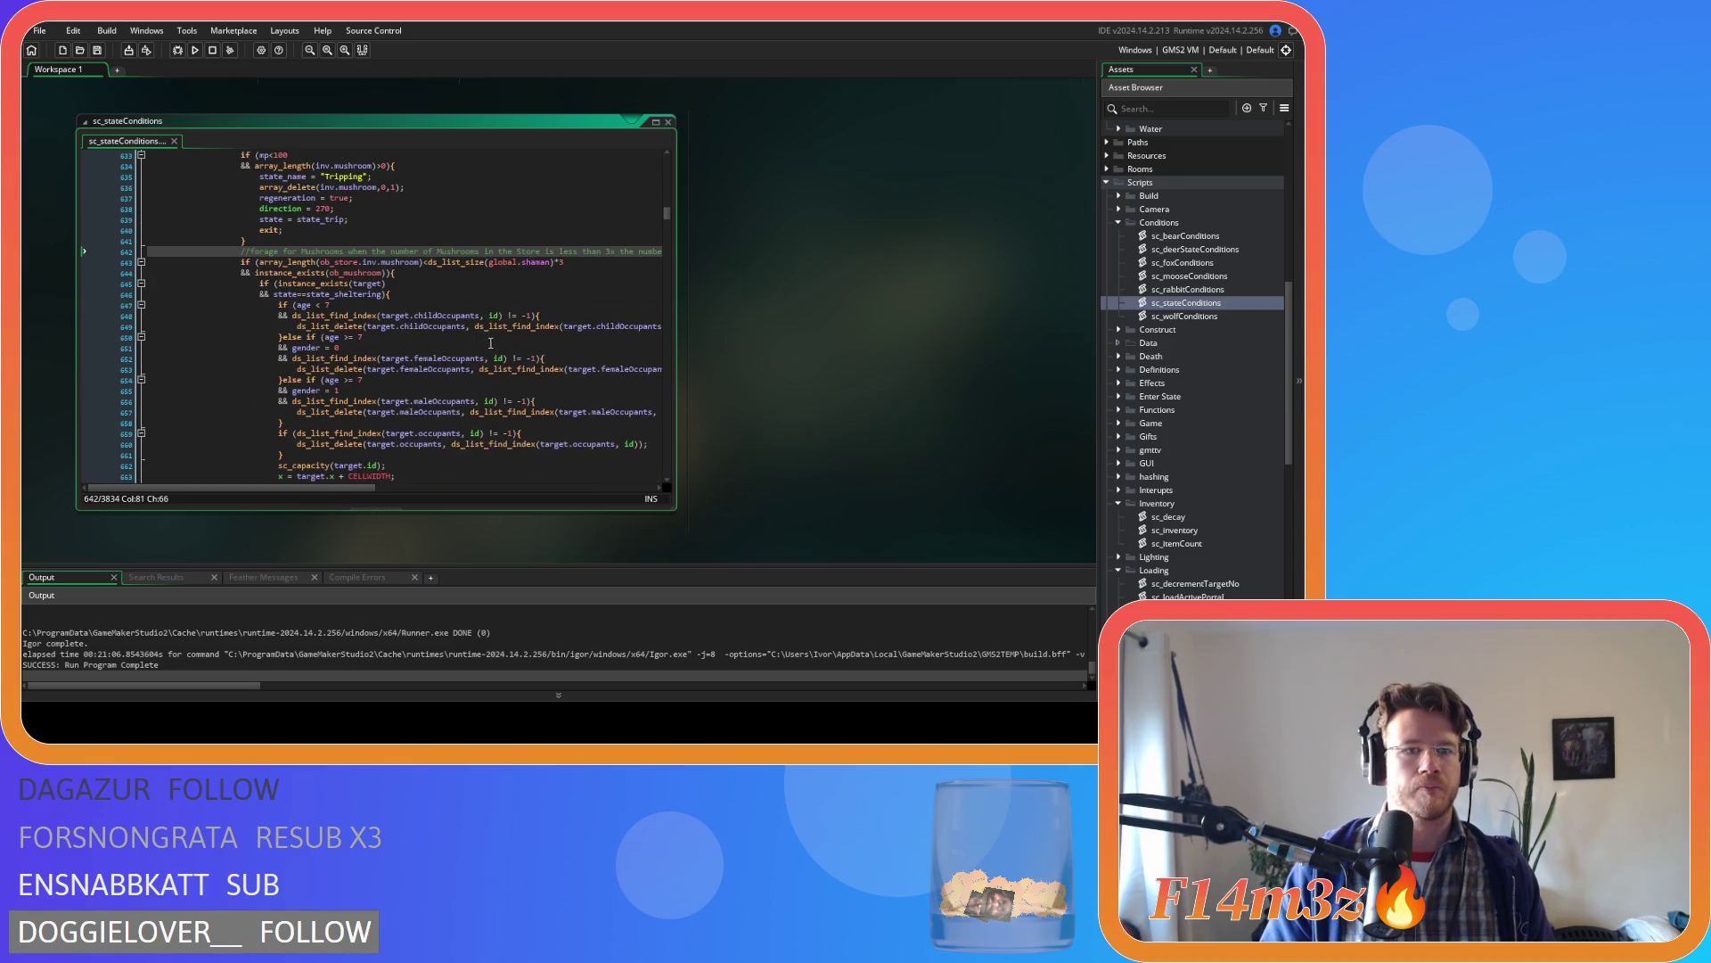
scroll(485, 343, "down", 3)
scroll(486, 342, "up", 3)
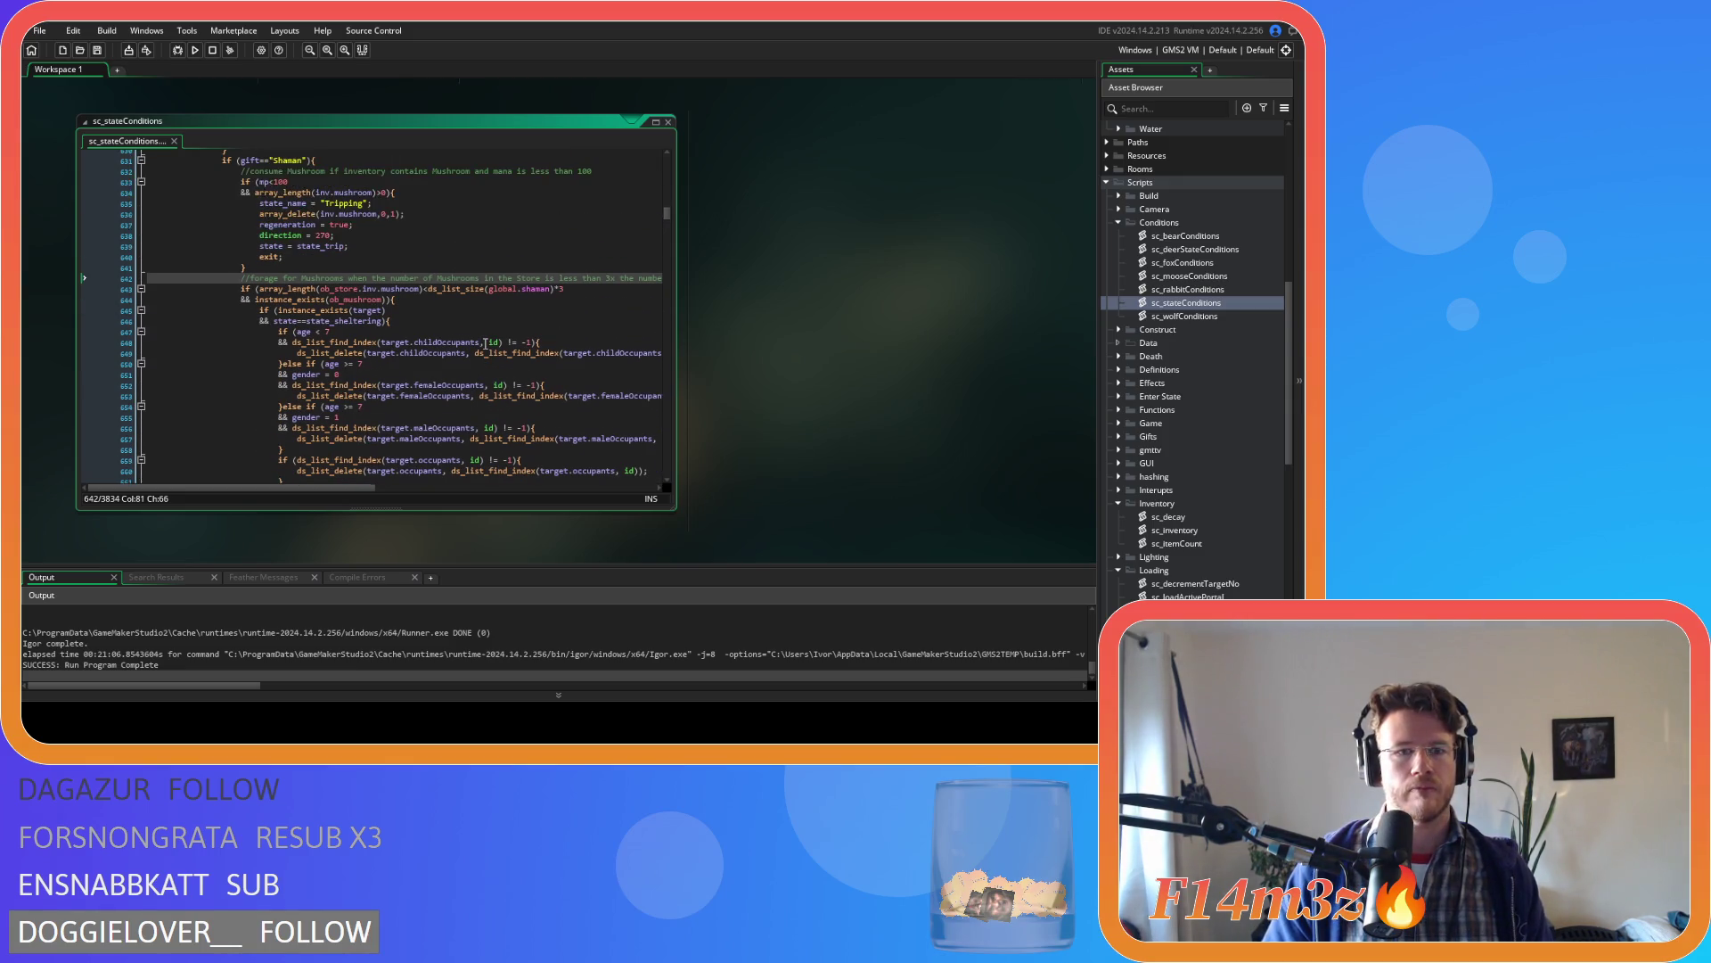
scroll(486, 342, "down", 1)
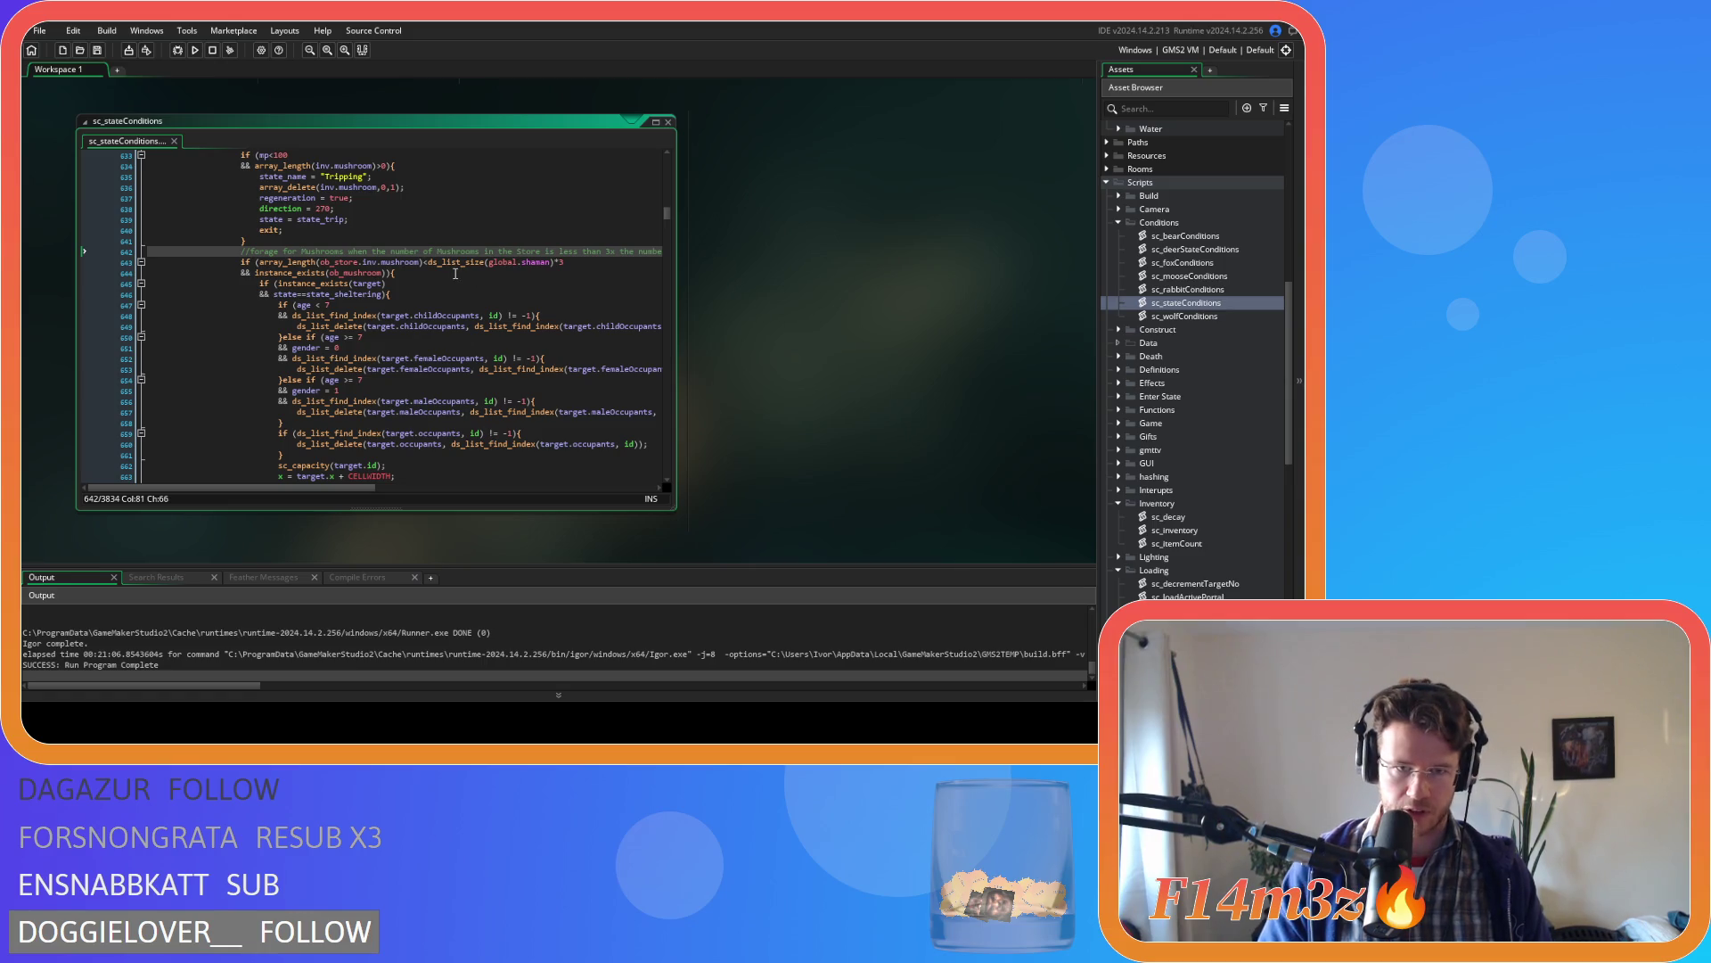
- Insert instance_exists(ob_store) && (ob_store.stage>=2 before the store mushroom-count check
left_click(259, 262)
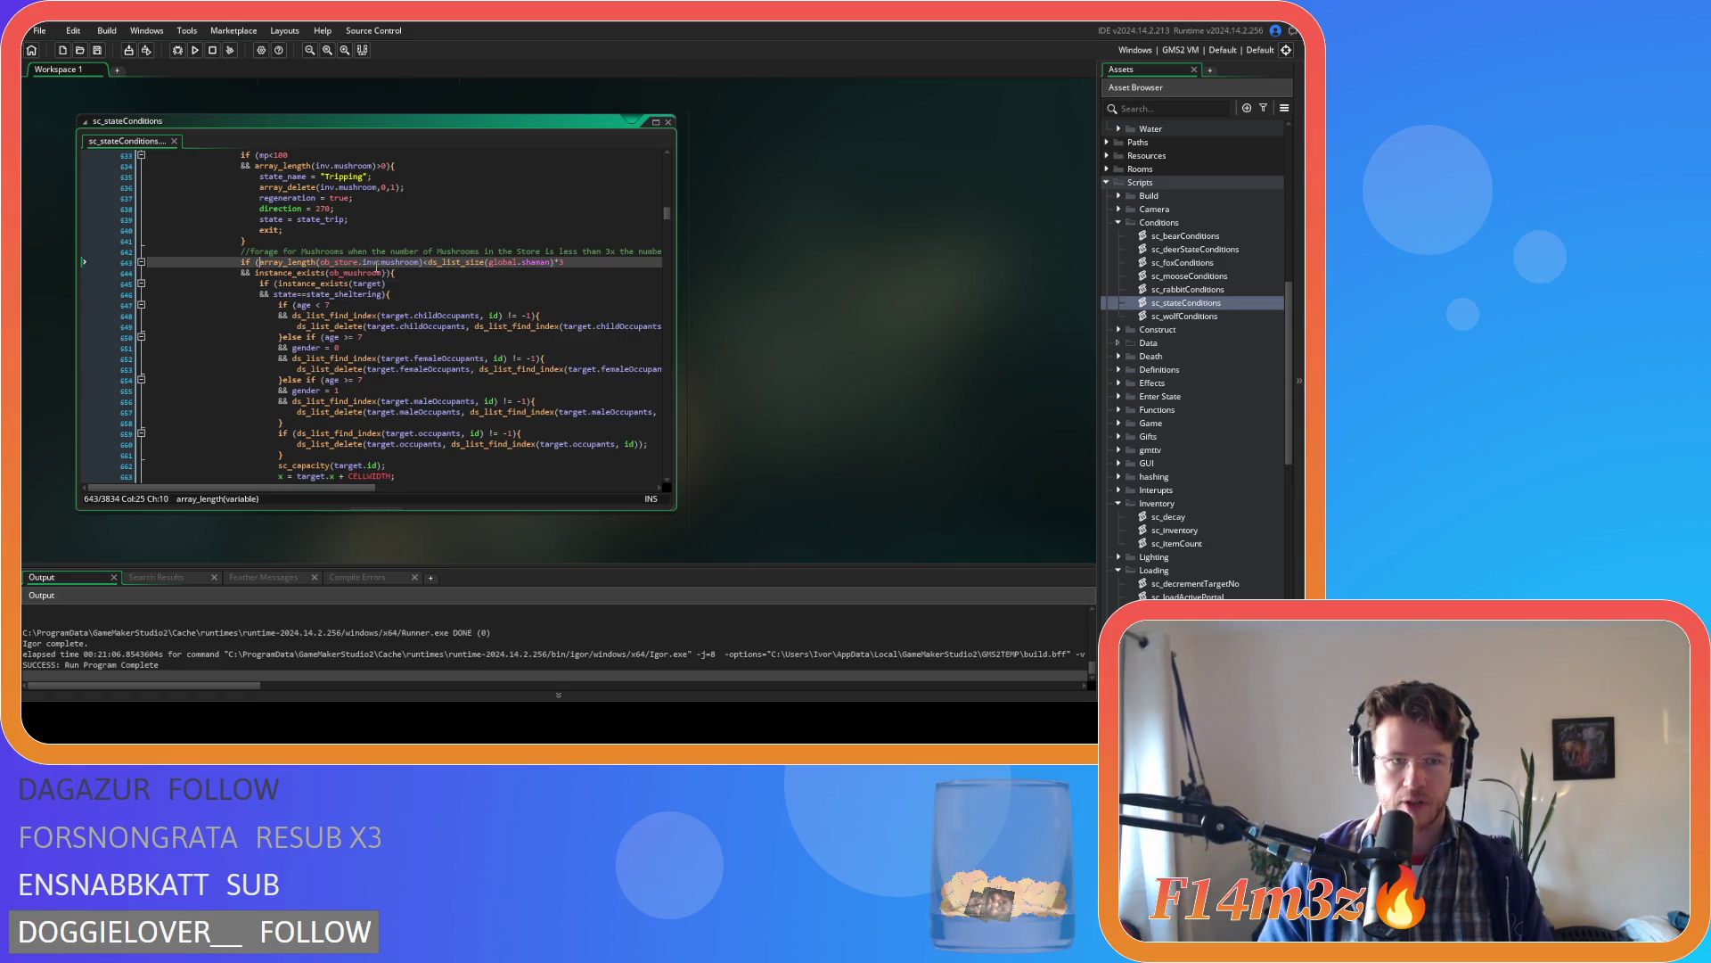
key("Return")
type("&&")
key("ctrl+z")
key("ctrl+z")
key("ctrl+z")
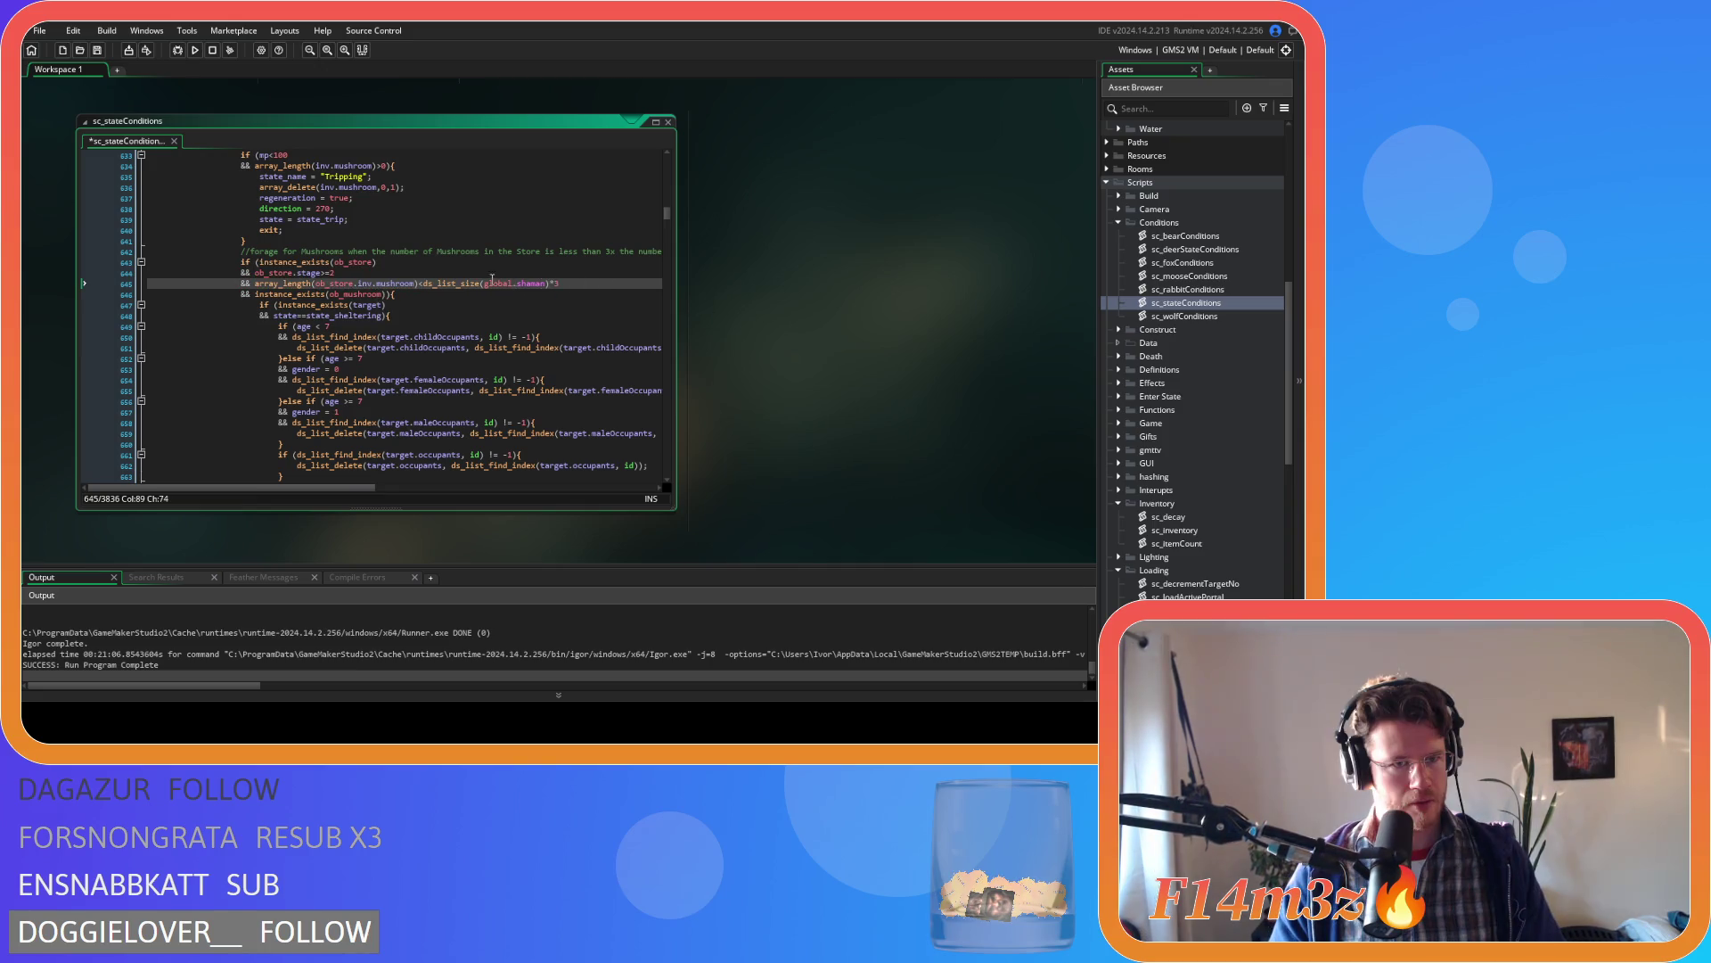
mouse_move(338, 275)
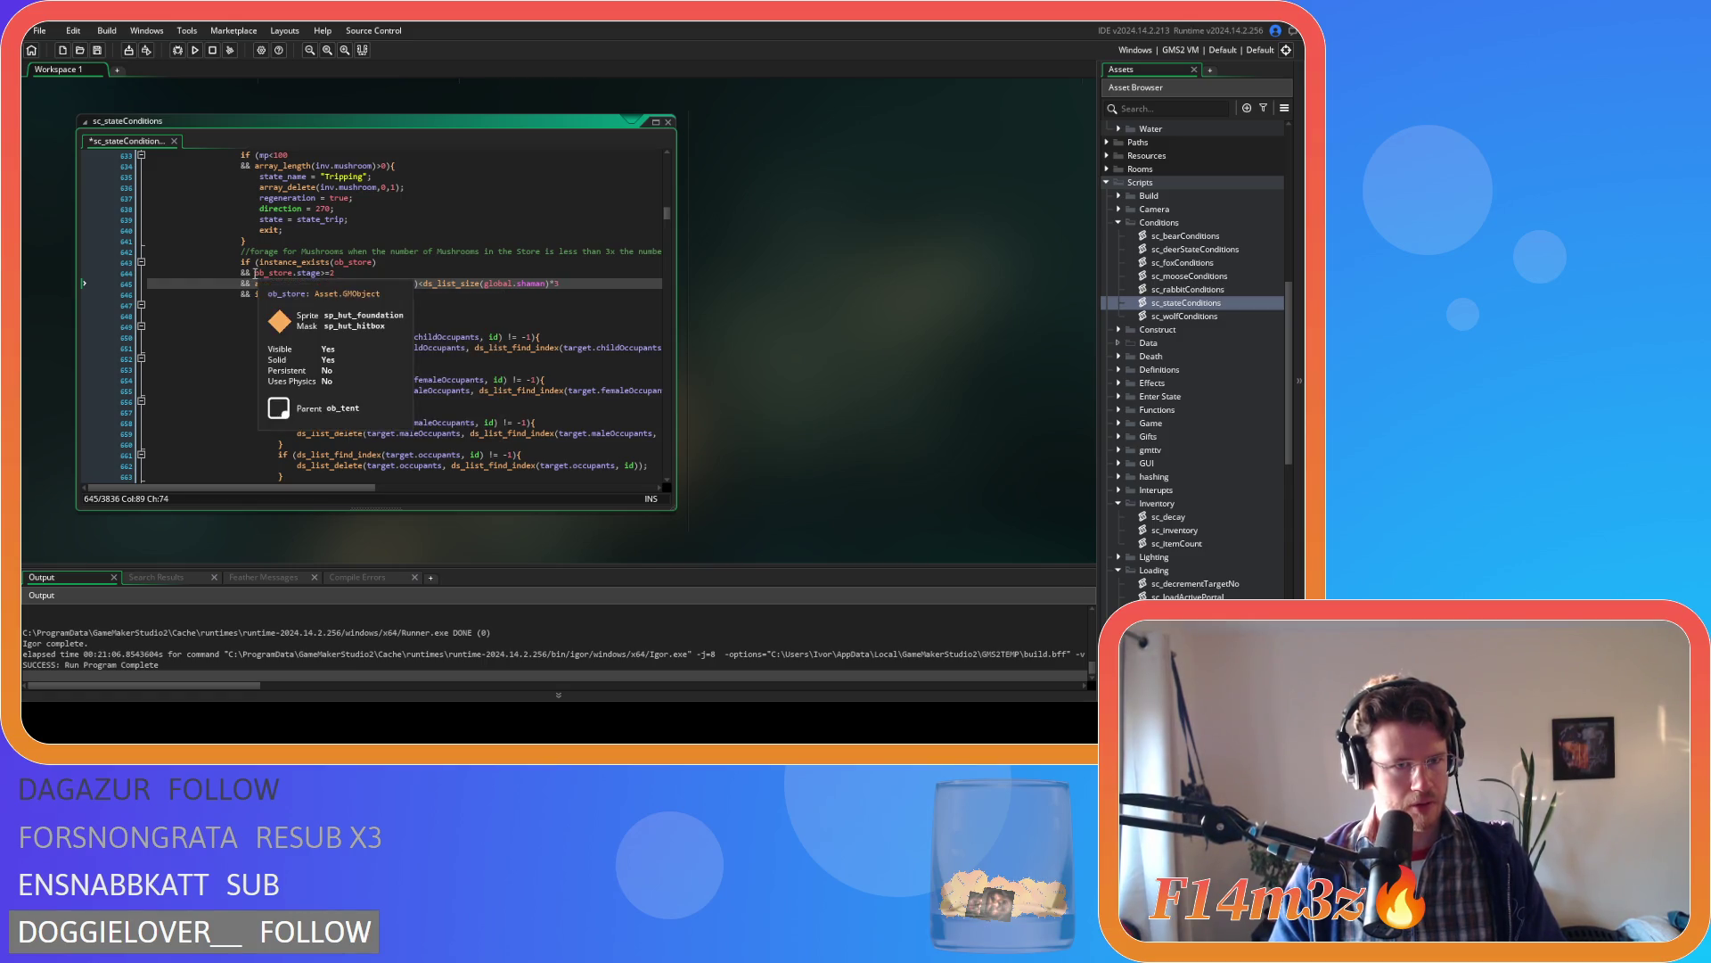
left_click(339, 274)
mouse_move(356, 296)
type("(")
left_click(361, 276)
key("Left")
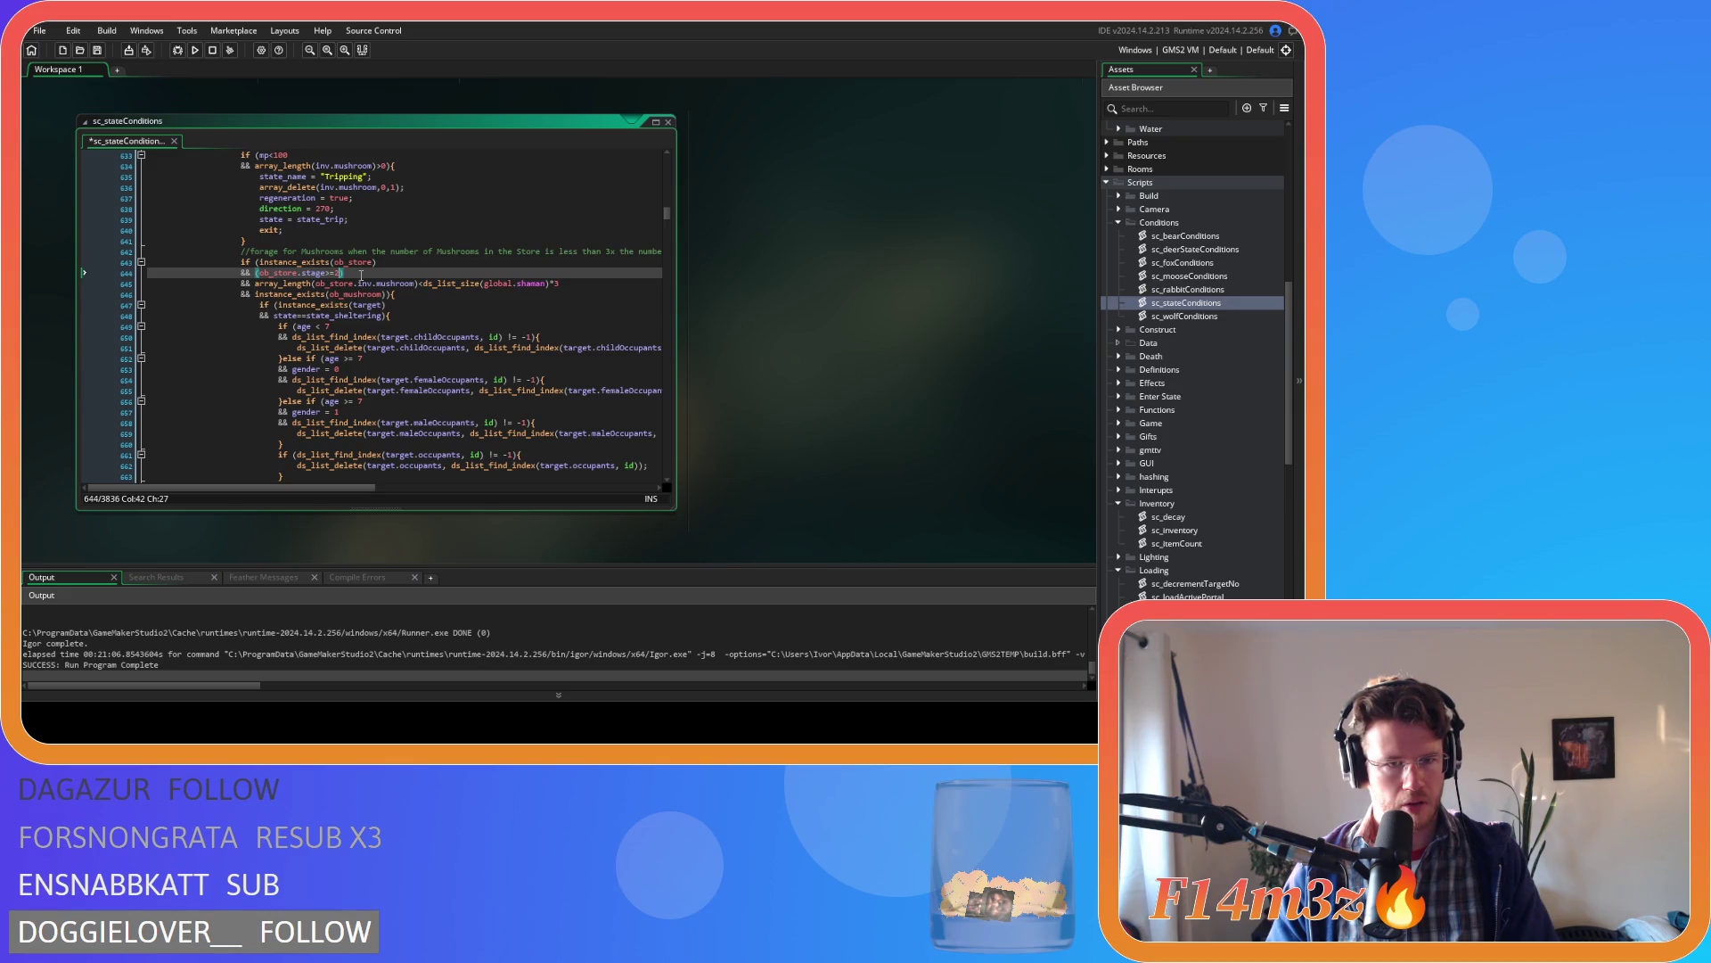
- Close the bracket after the mushroom-count check and start a new line
left_click(560, 283)
type(")")
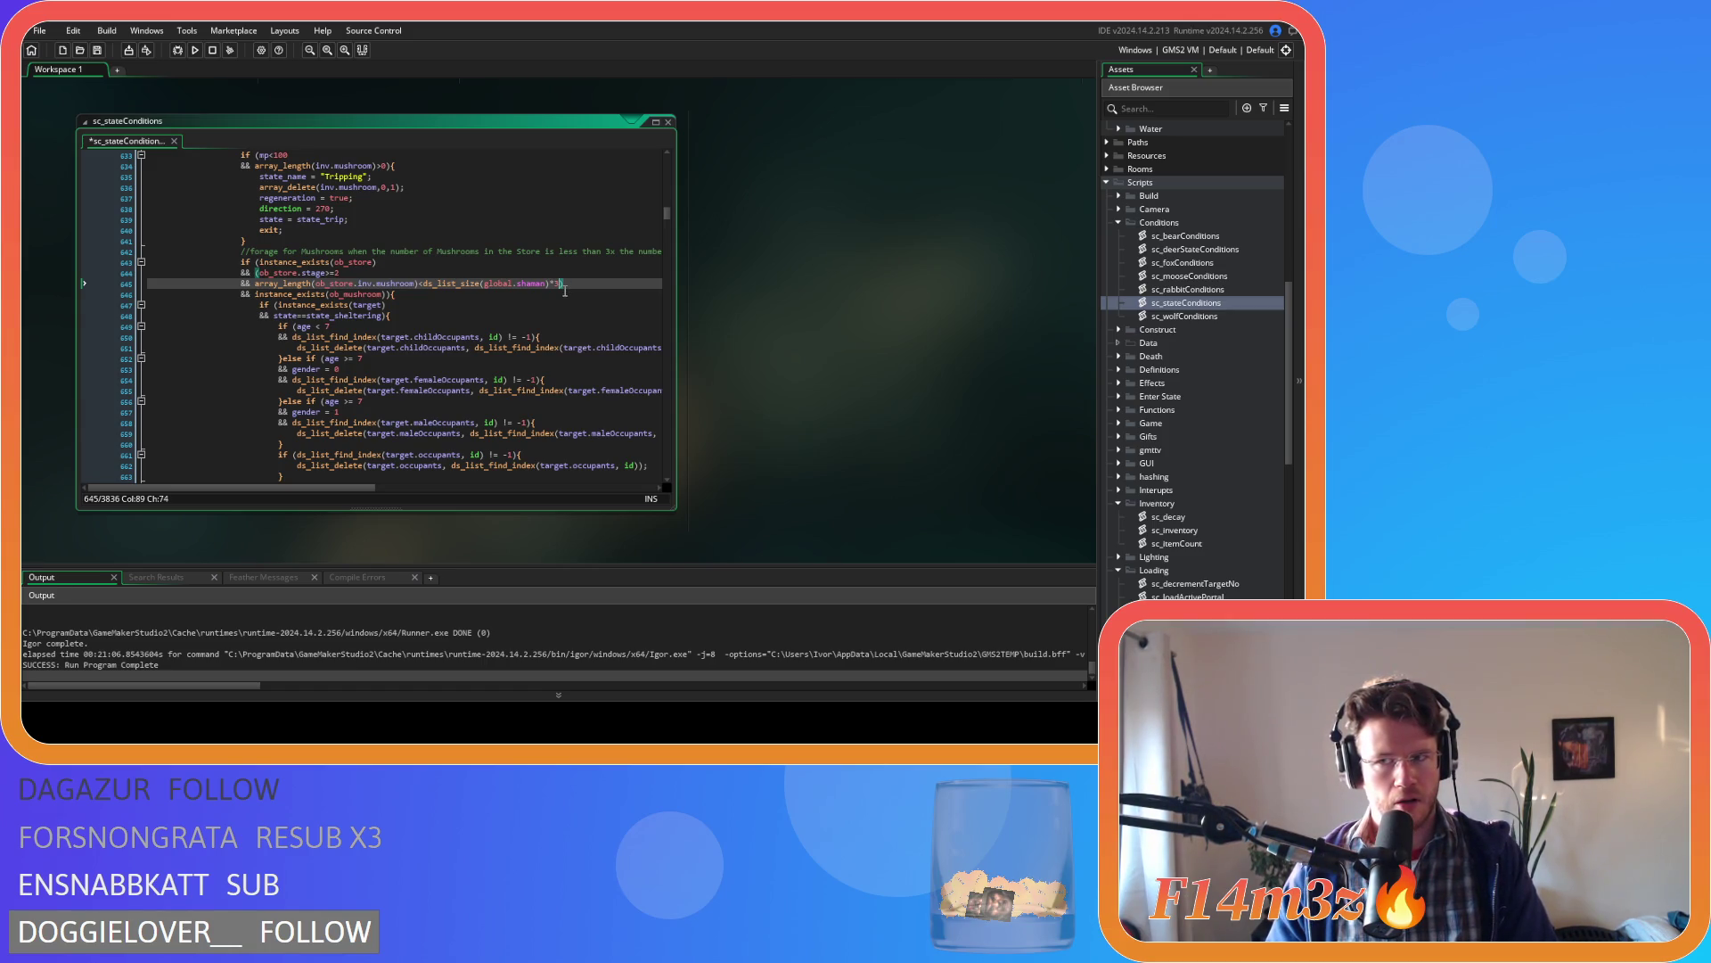
key("Return")
- Add the alternative 'or ob_store.stage<2' and a new '&& mp<100' line
type("or ")
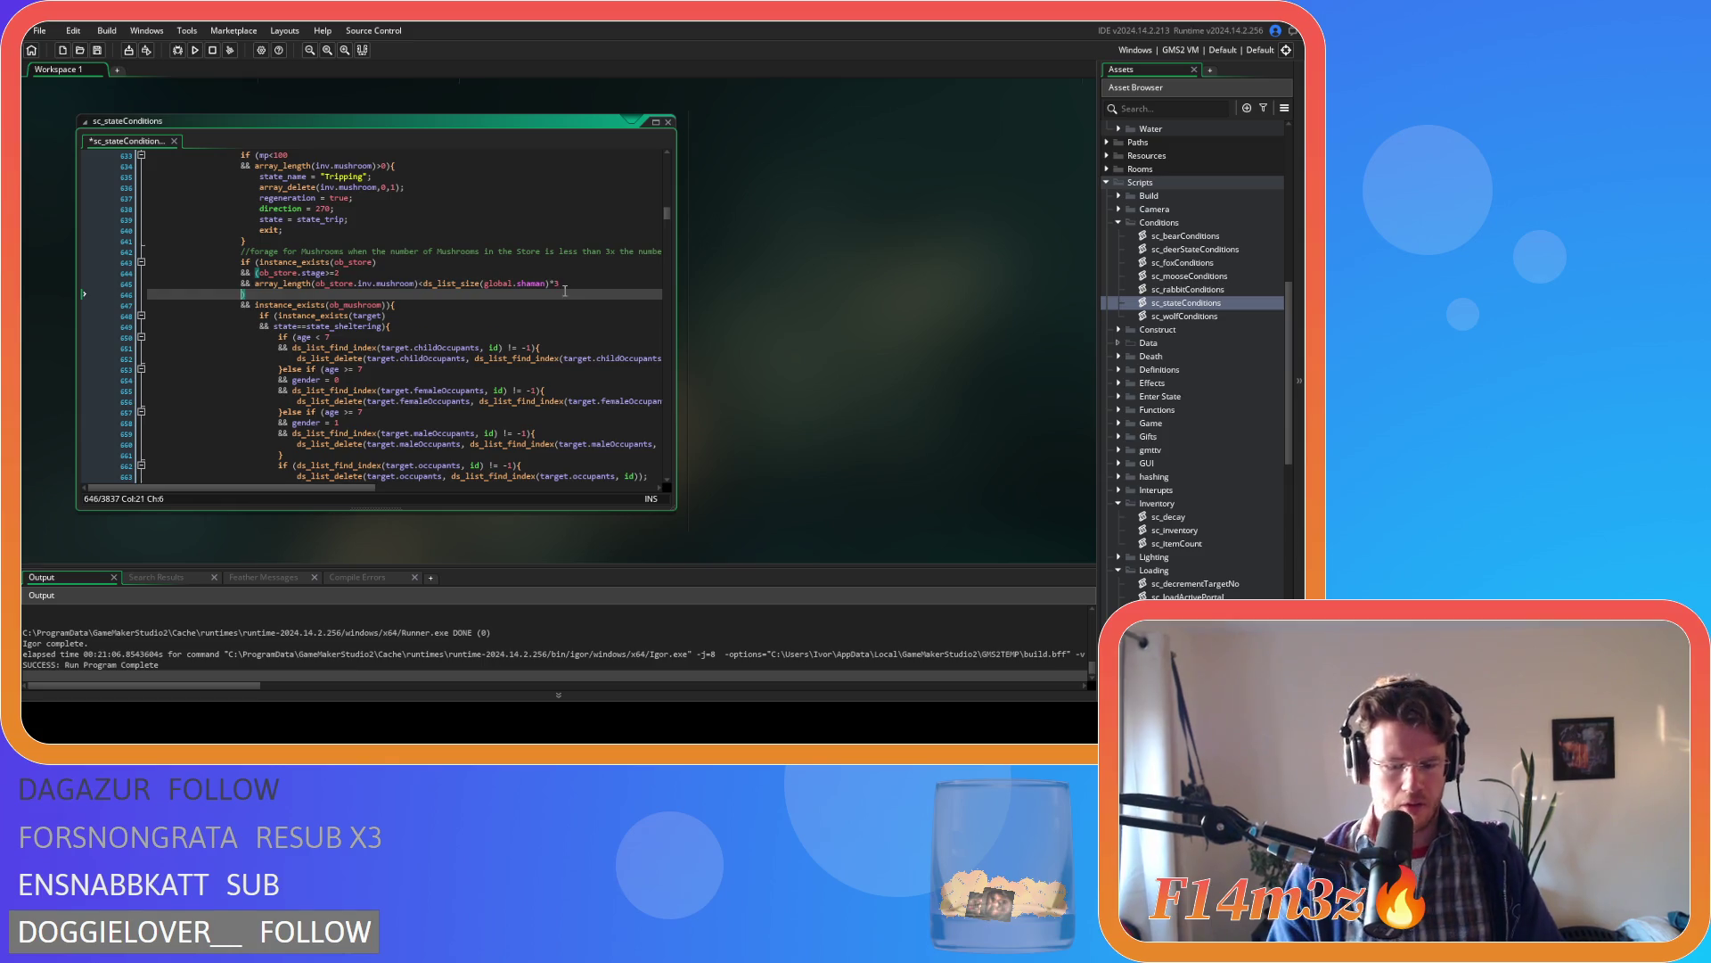
type("i")
key("BackSpace")
type("ob_s")
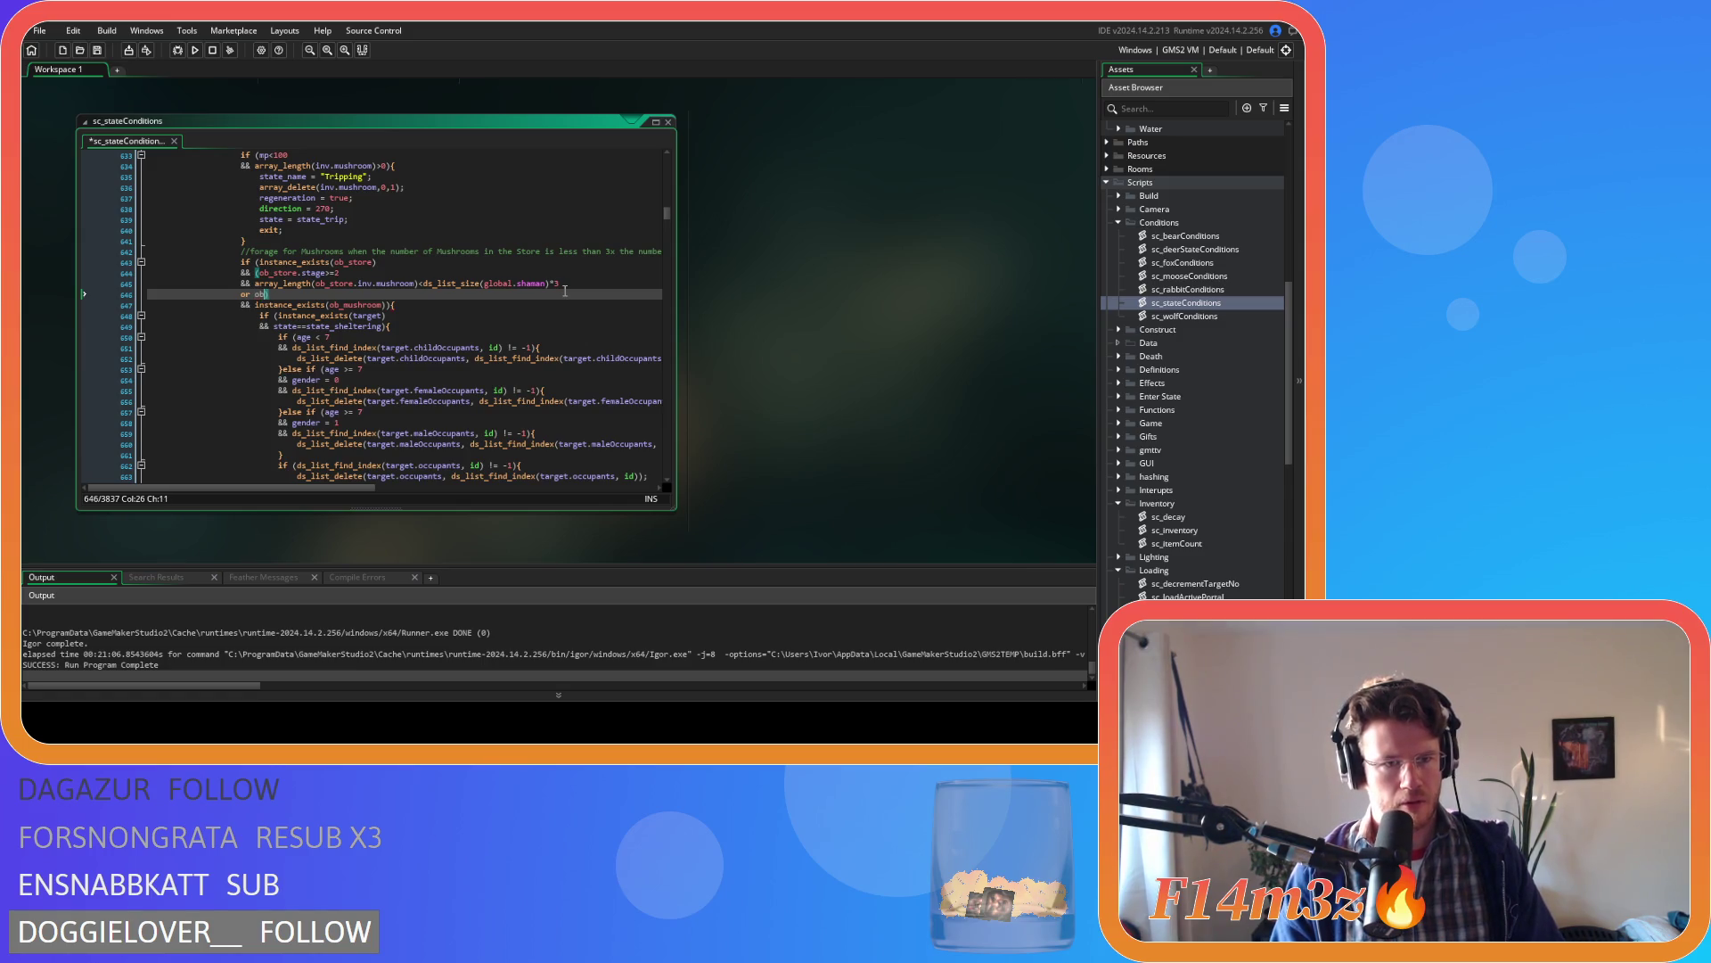
type("tore.stage<2")
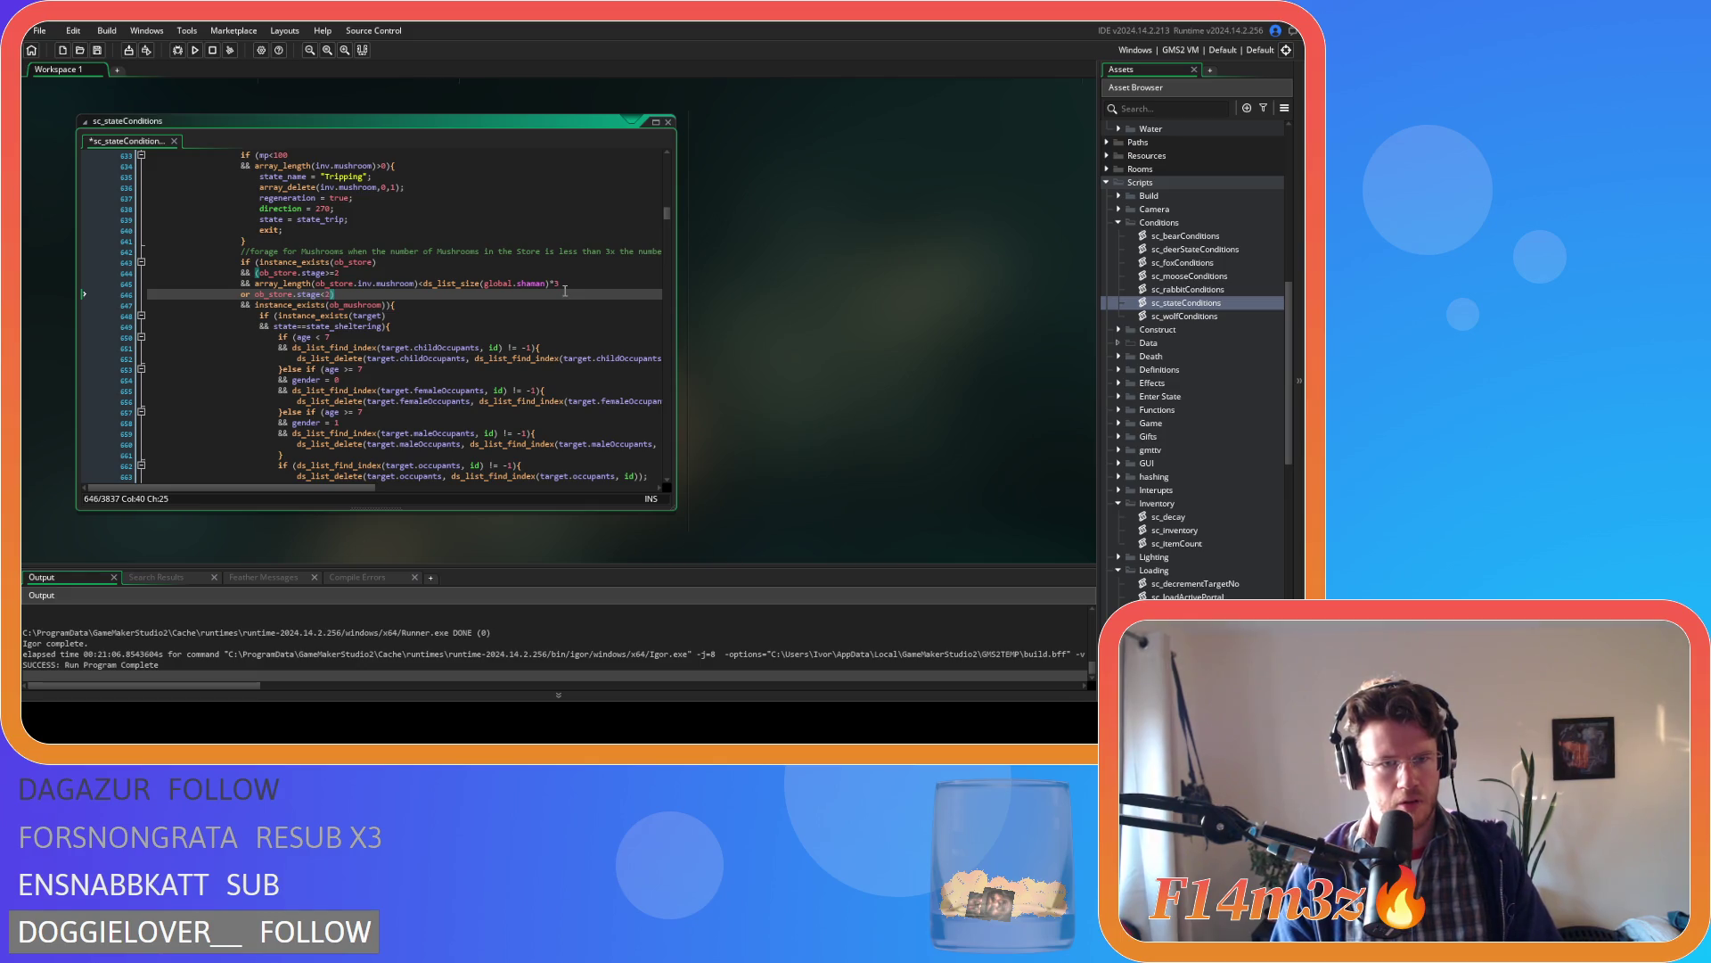
key("Return")
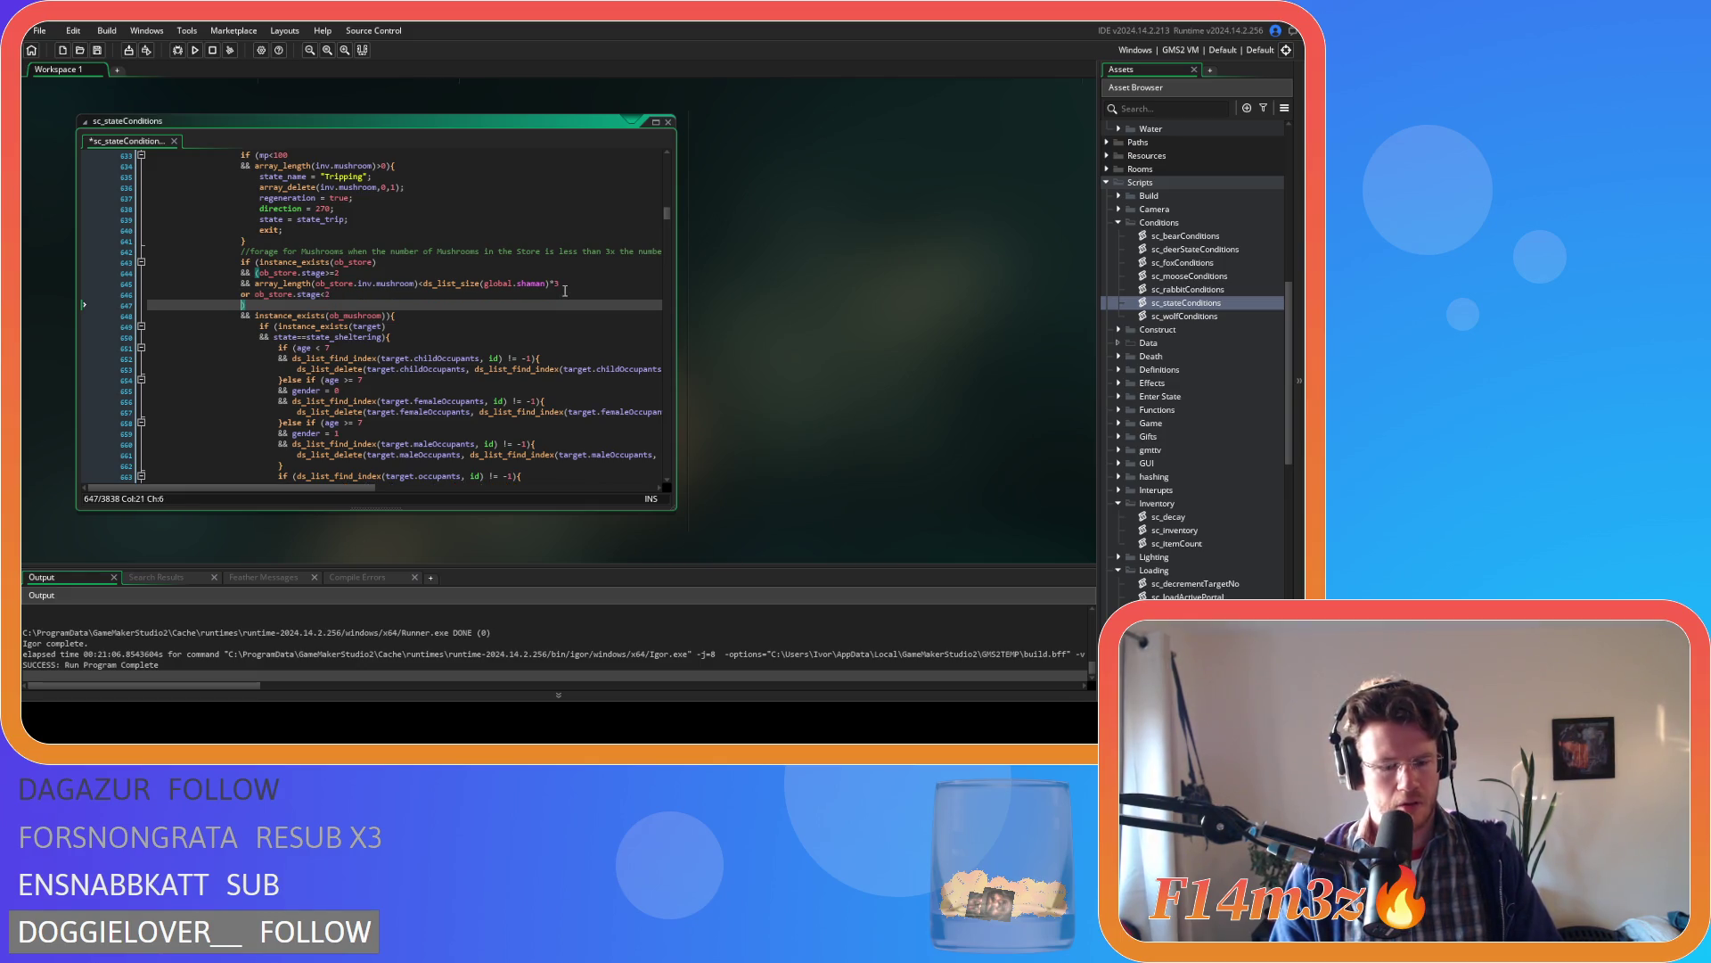
type("&& mp")
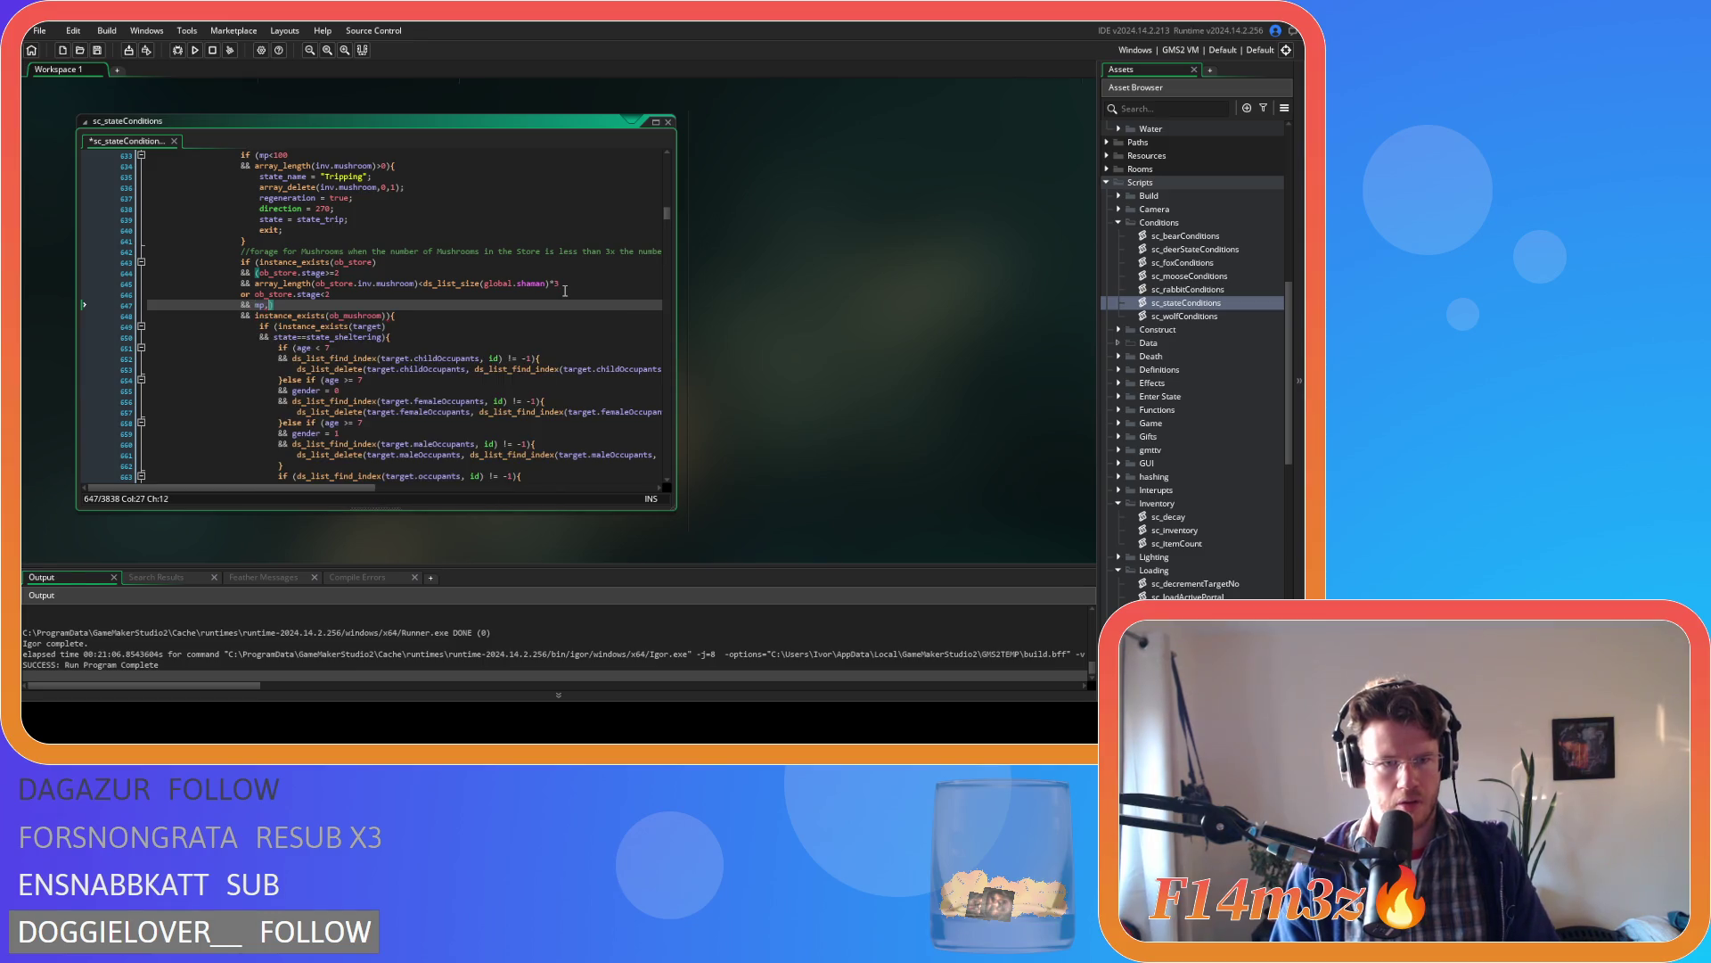
type("<100")
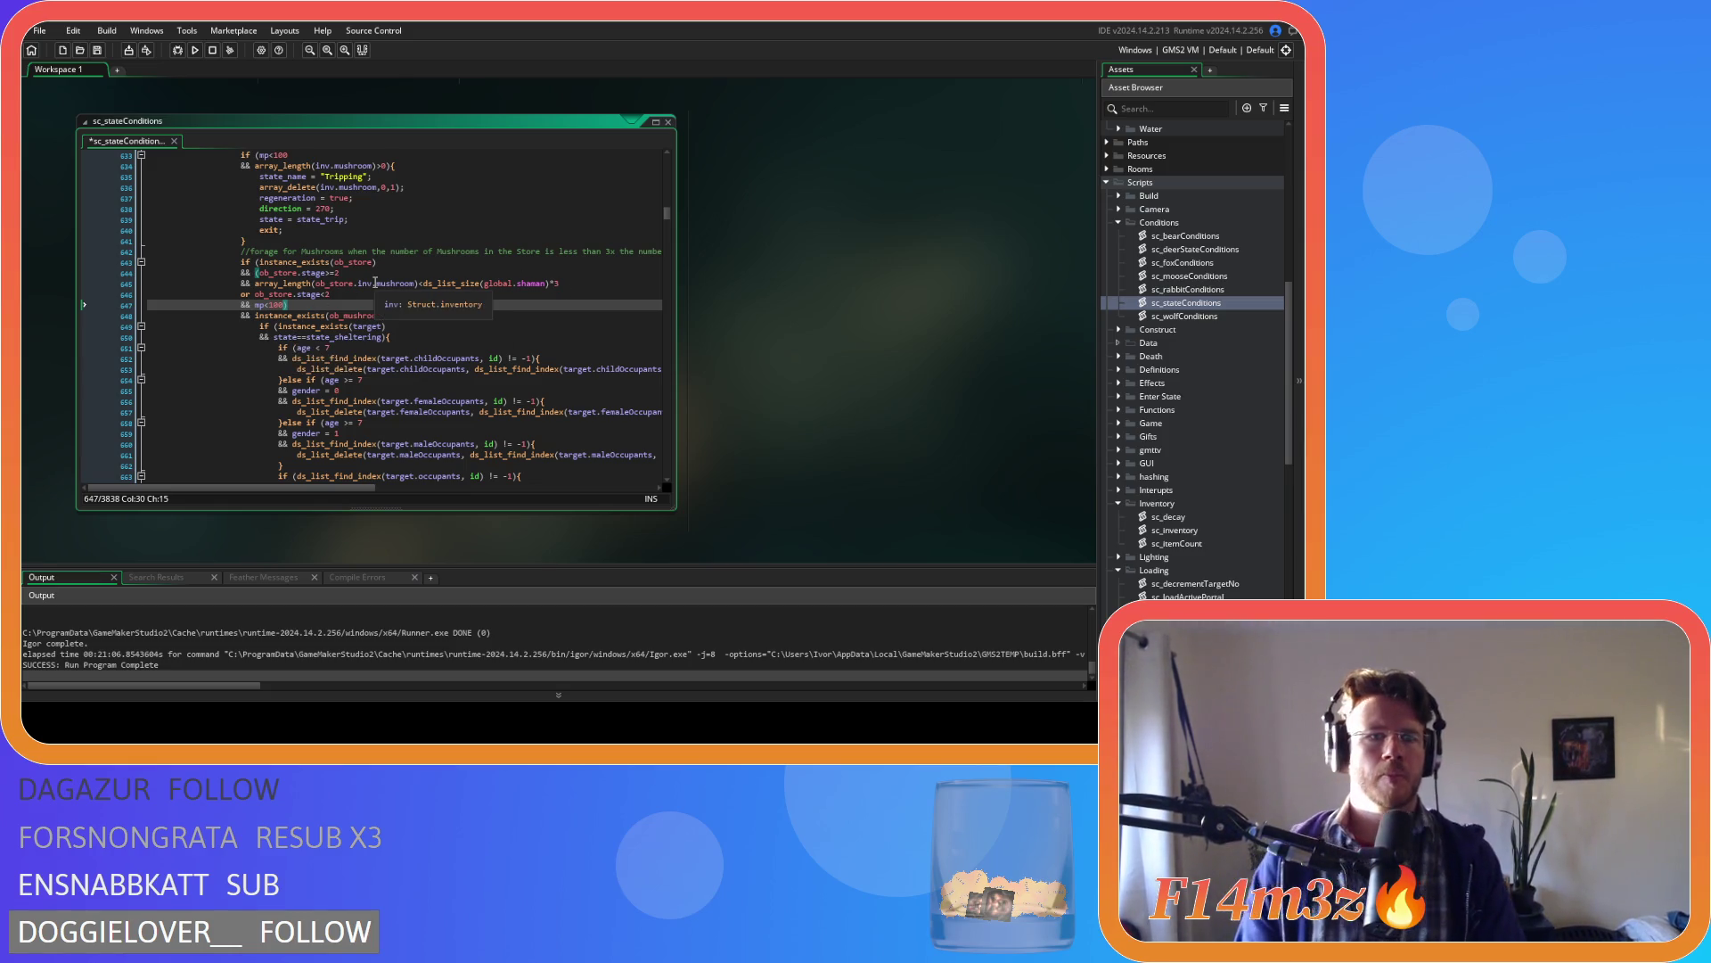
- Wrap the foraging conditions in extra parentheses, closing parenthesis on its own line
mouse_move(347, 283)
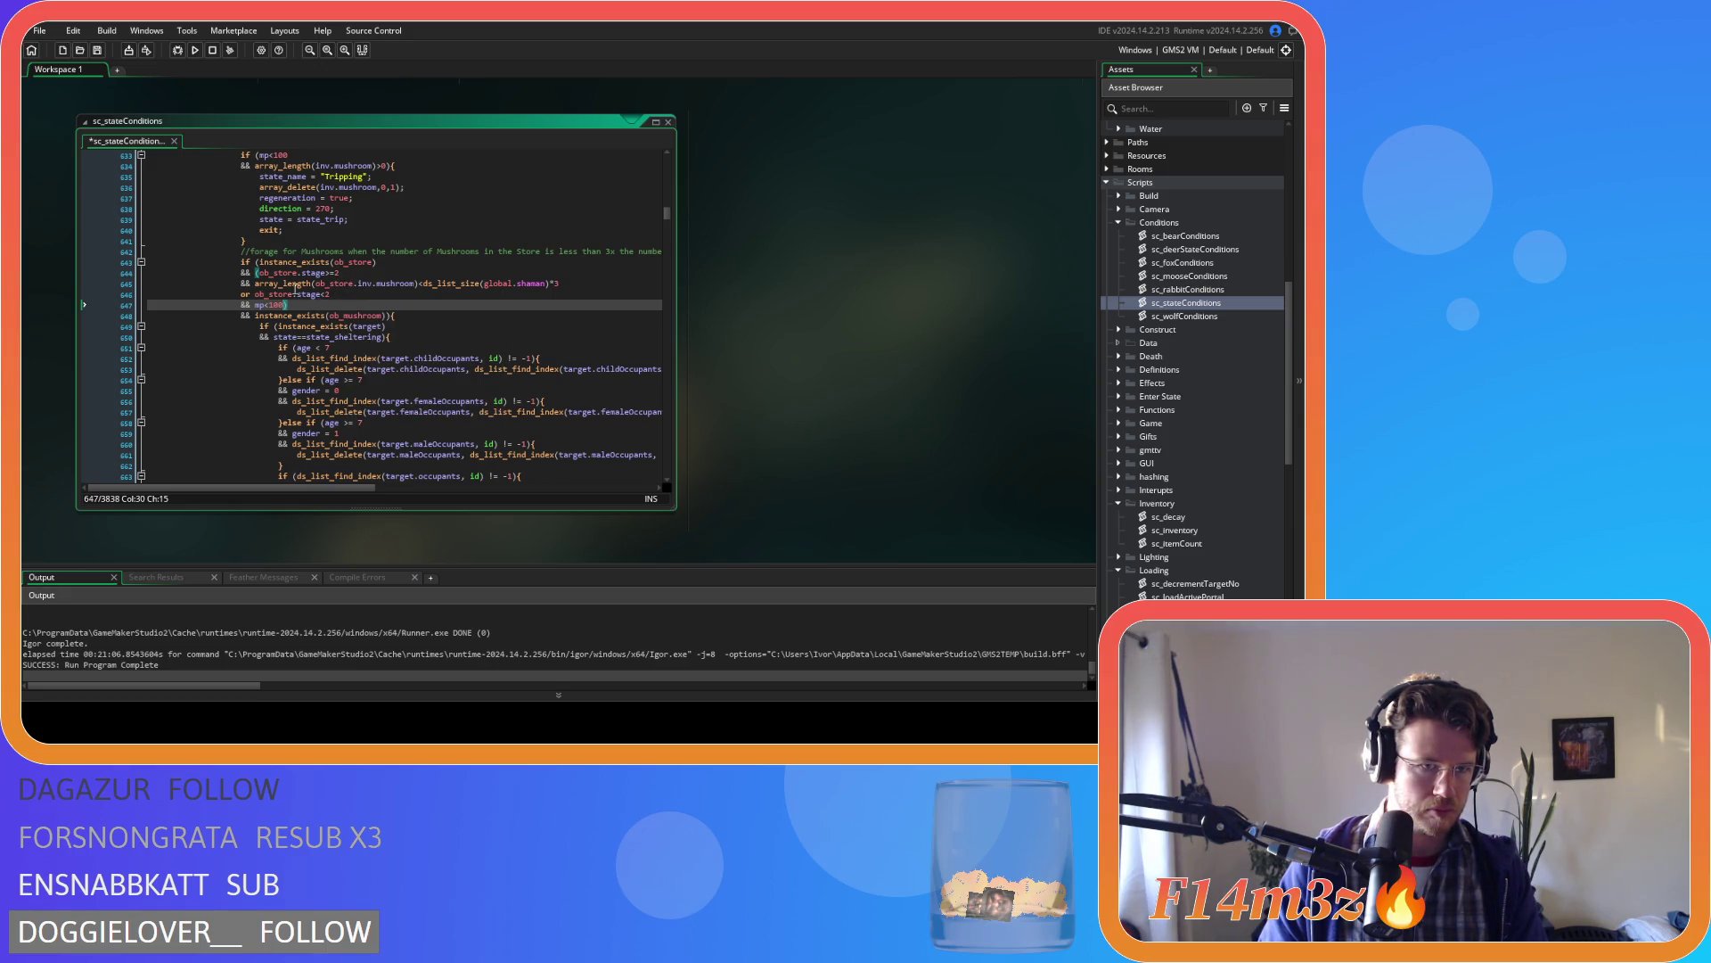
left_click(272, 263)
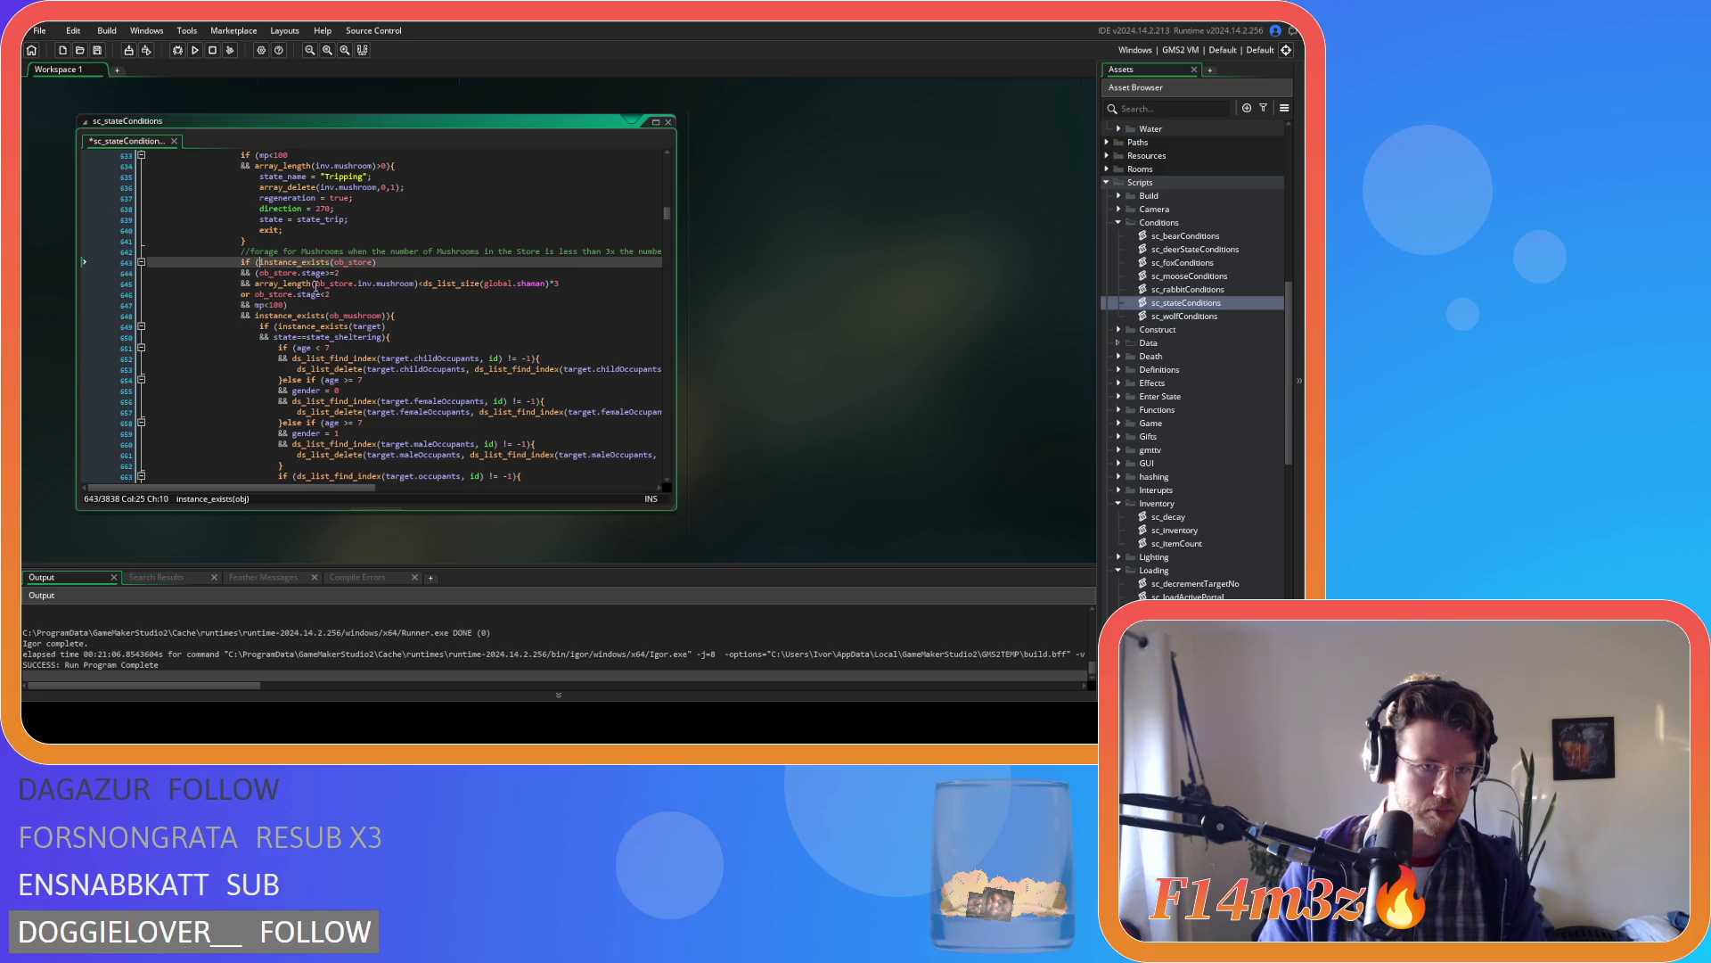
type("(")
left_click(327, 305)
type(")")
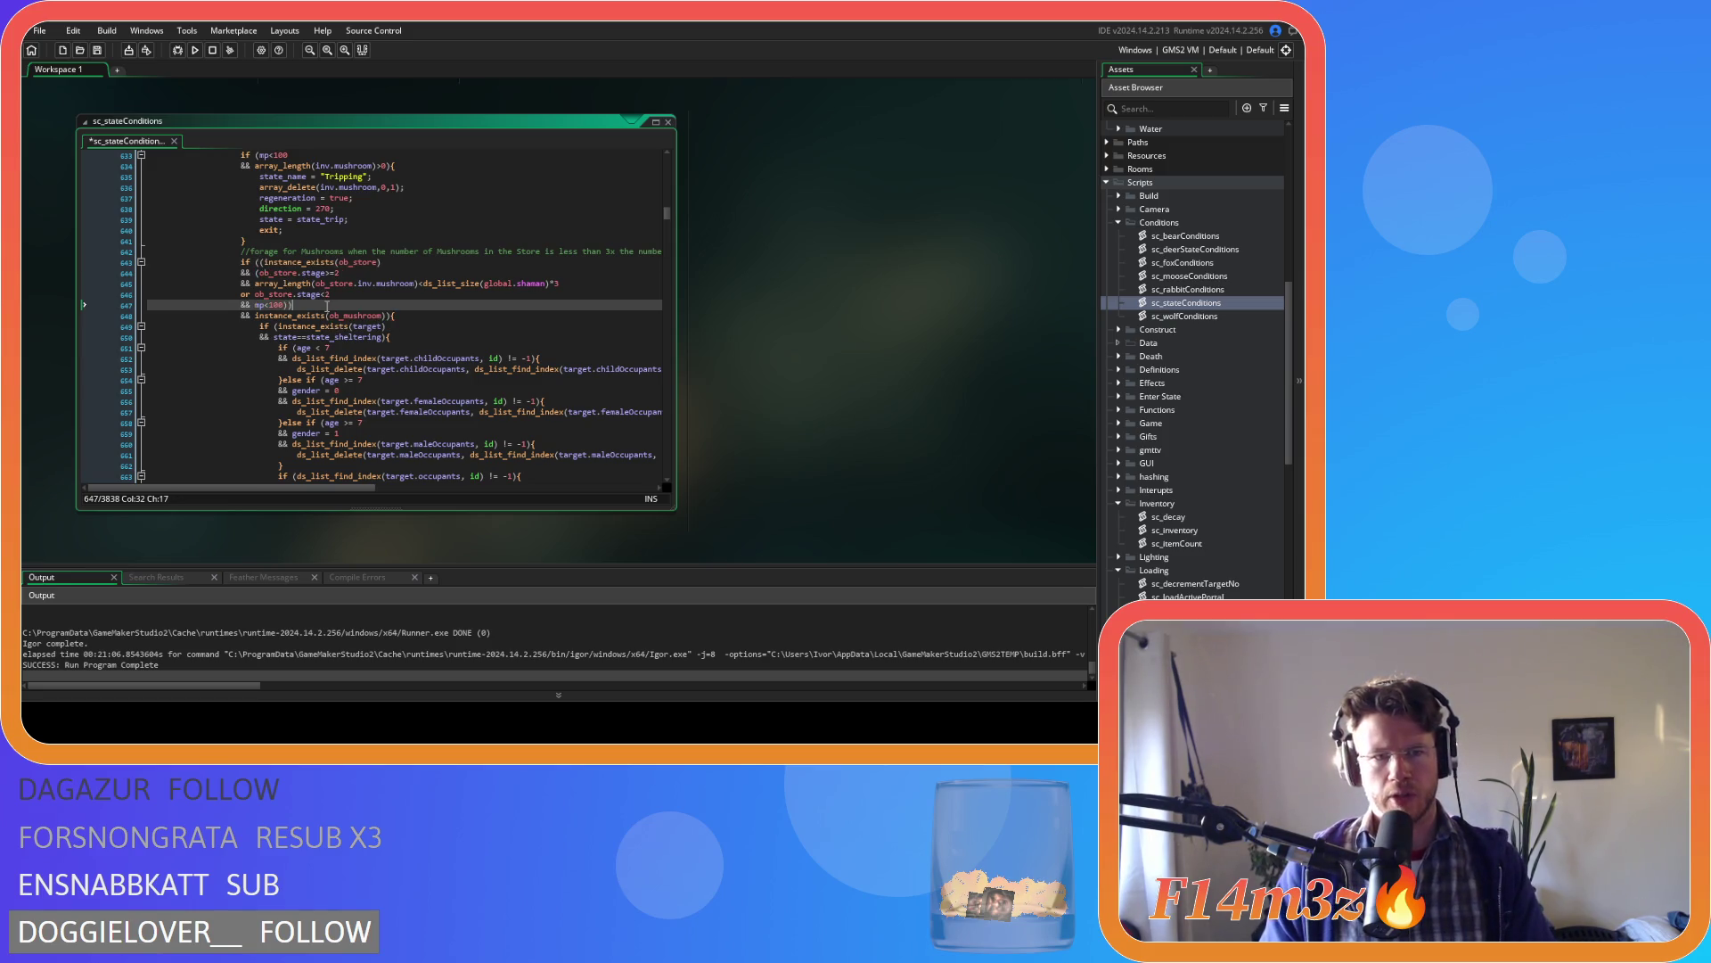
key("Left")
key("Return")
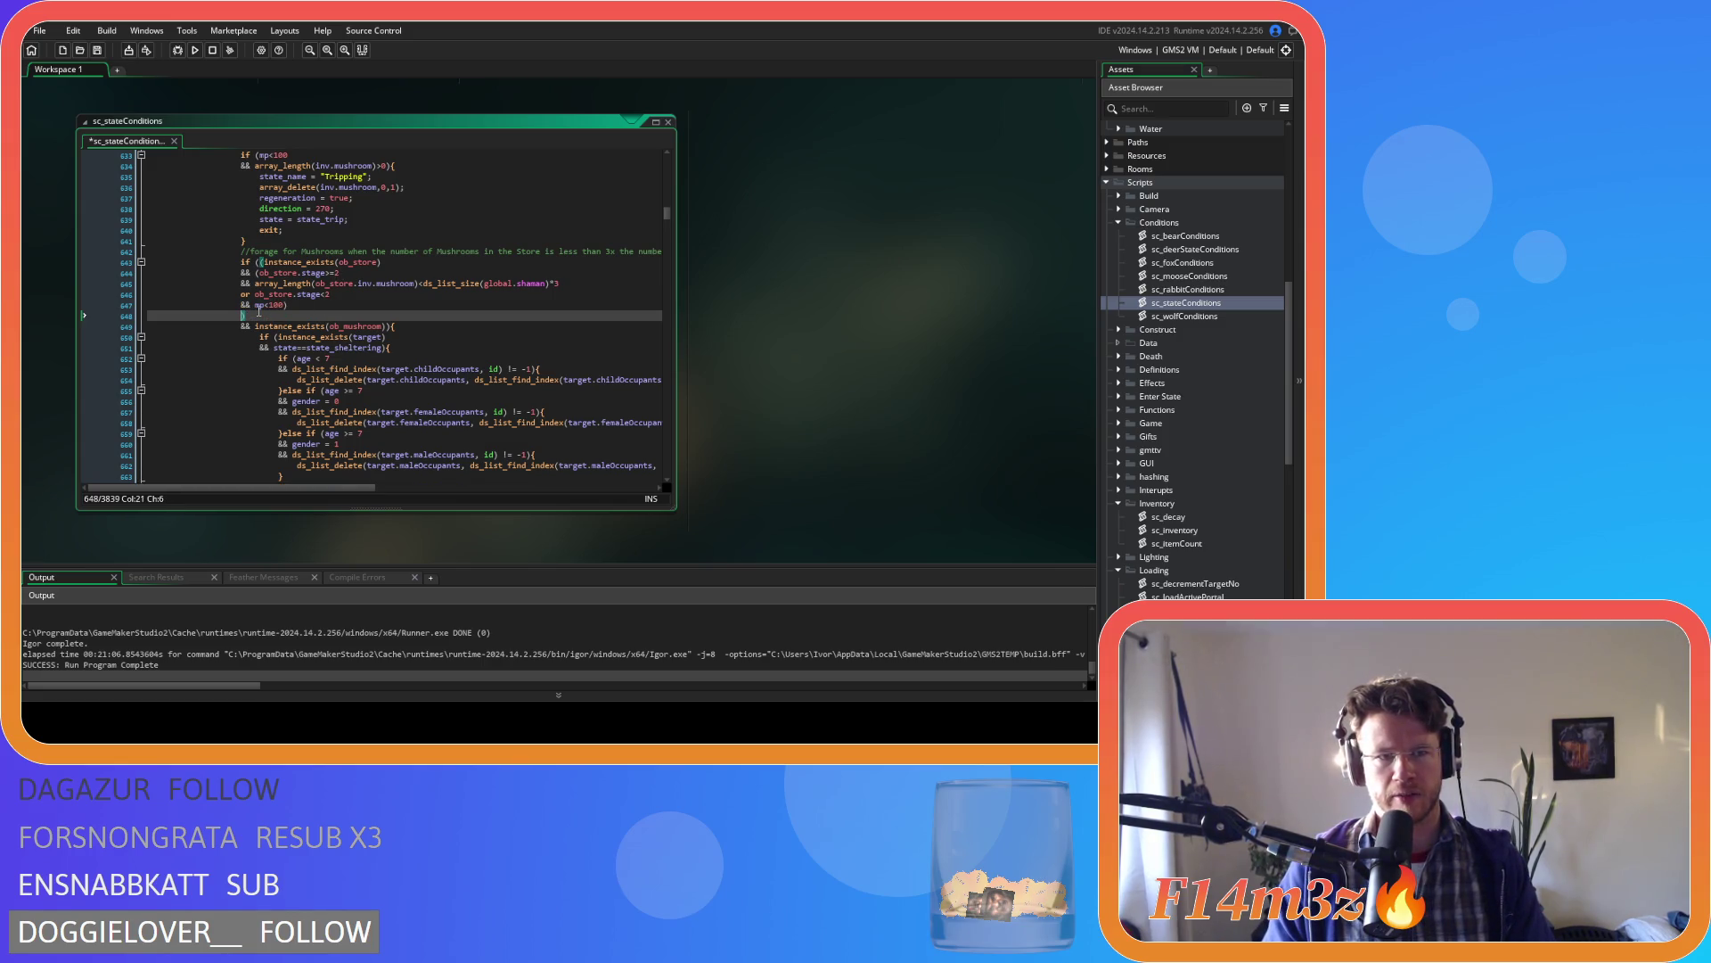
left_click_drag(381, 262, 264, 263)
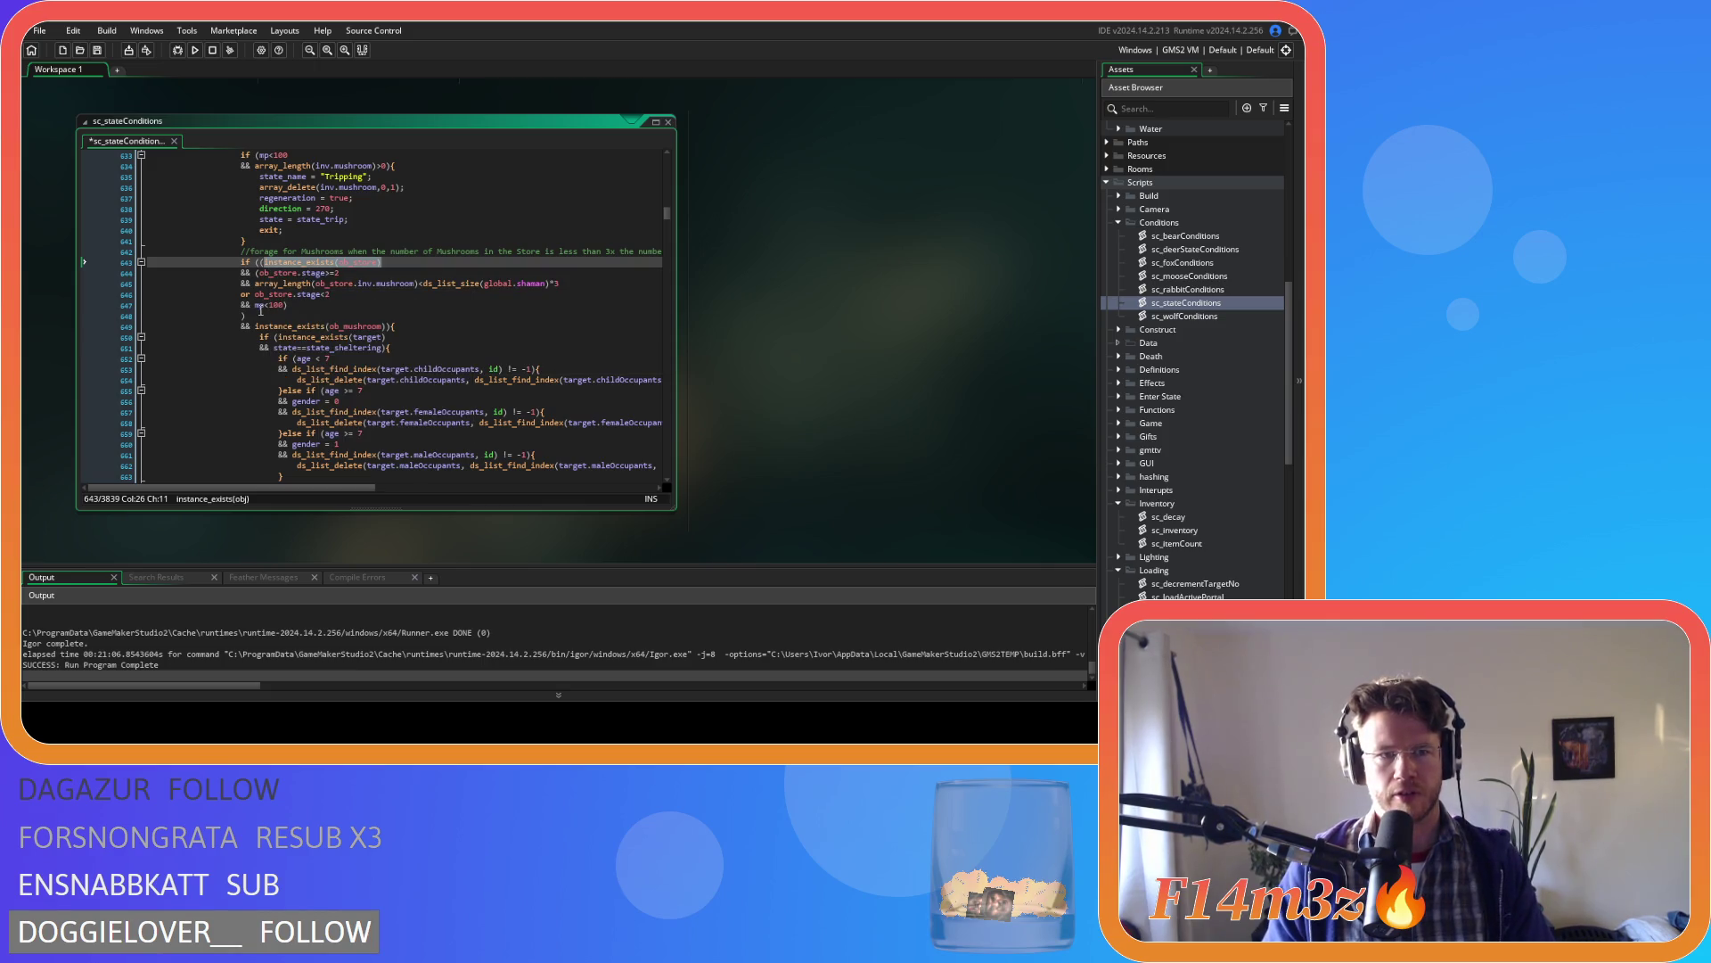
- Add 'or !instance_exists(ob_store)' followed by a new '&&' line
left_click(312, 318)
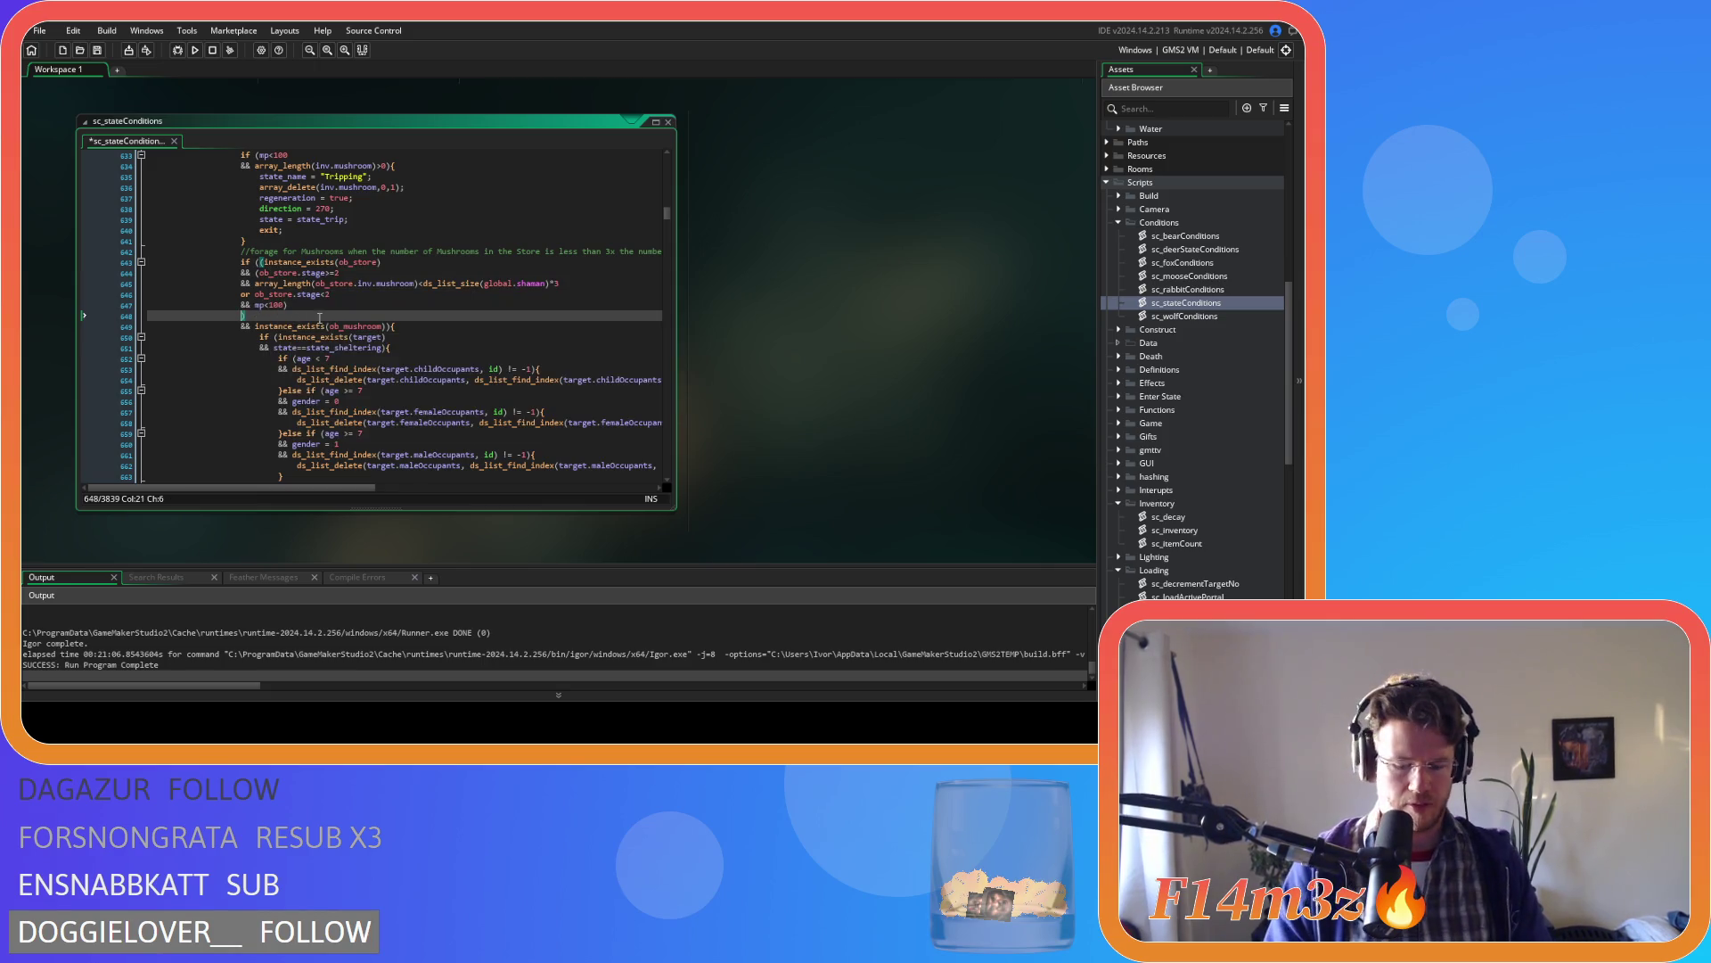
type("or ")
type("!")
type("instance_exists(ob_store))")
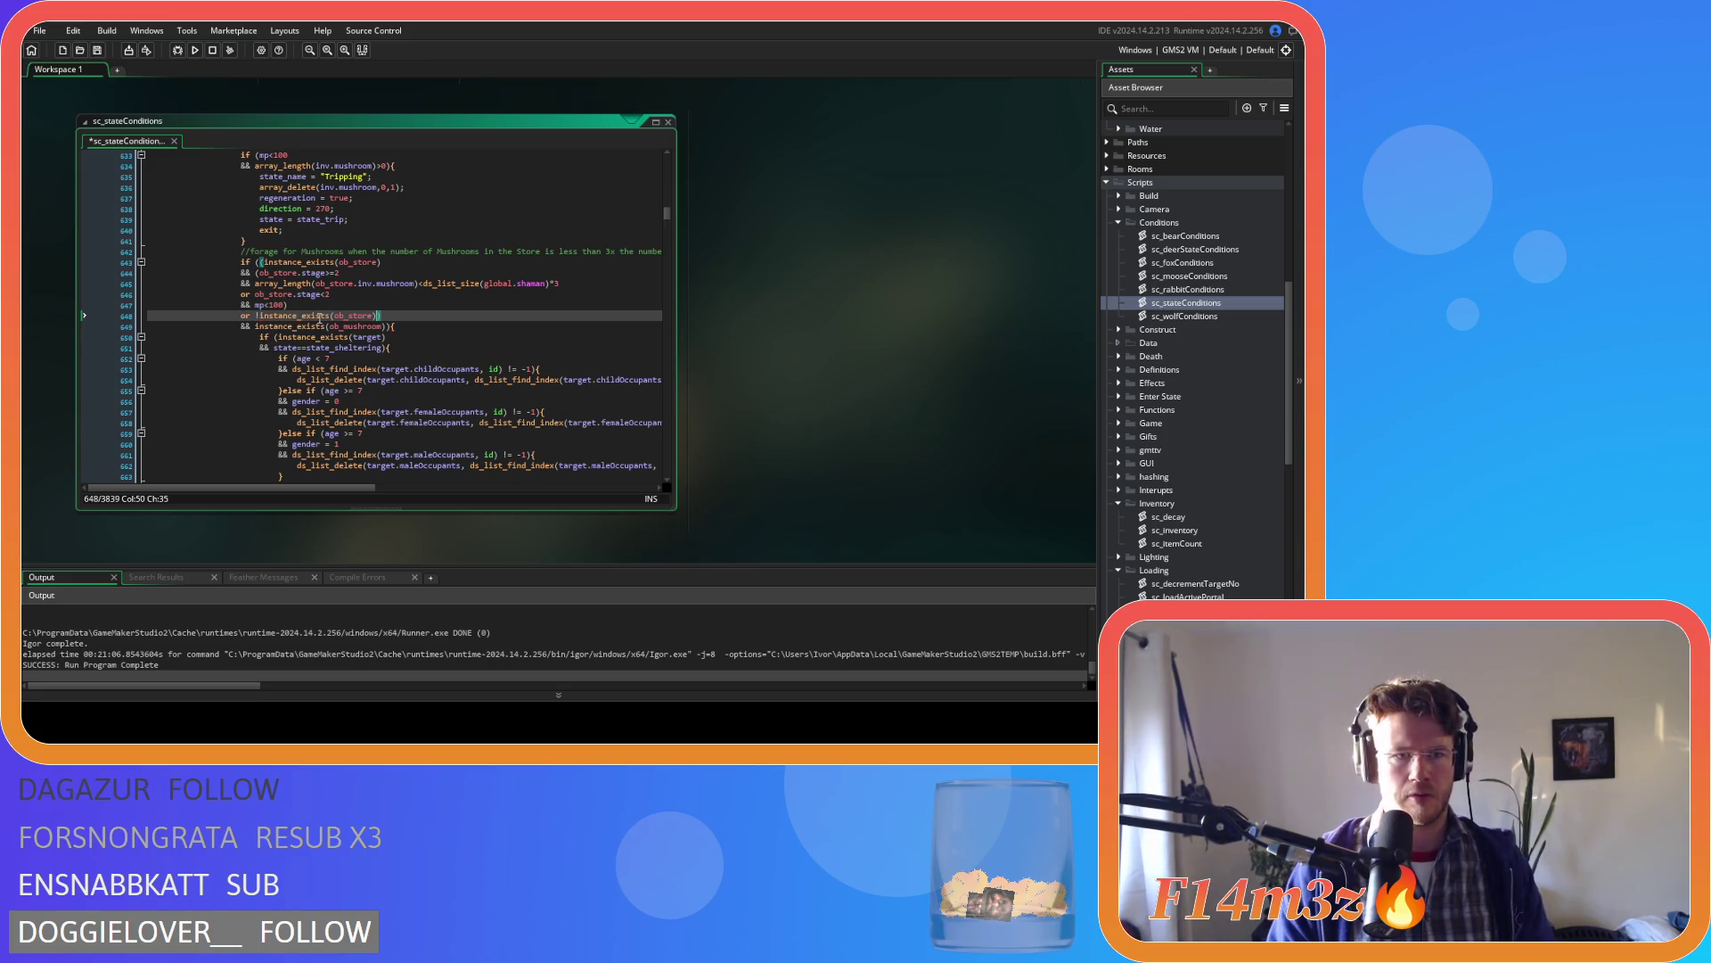
key("Return")
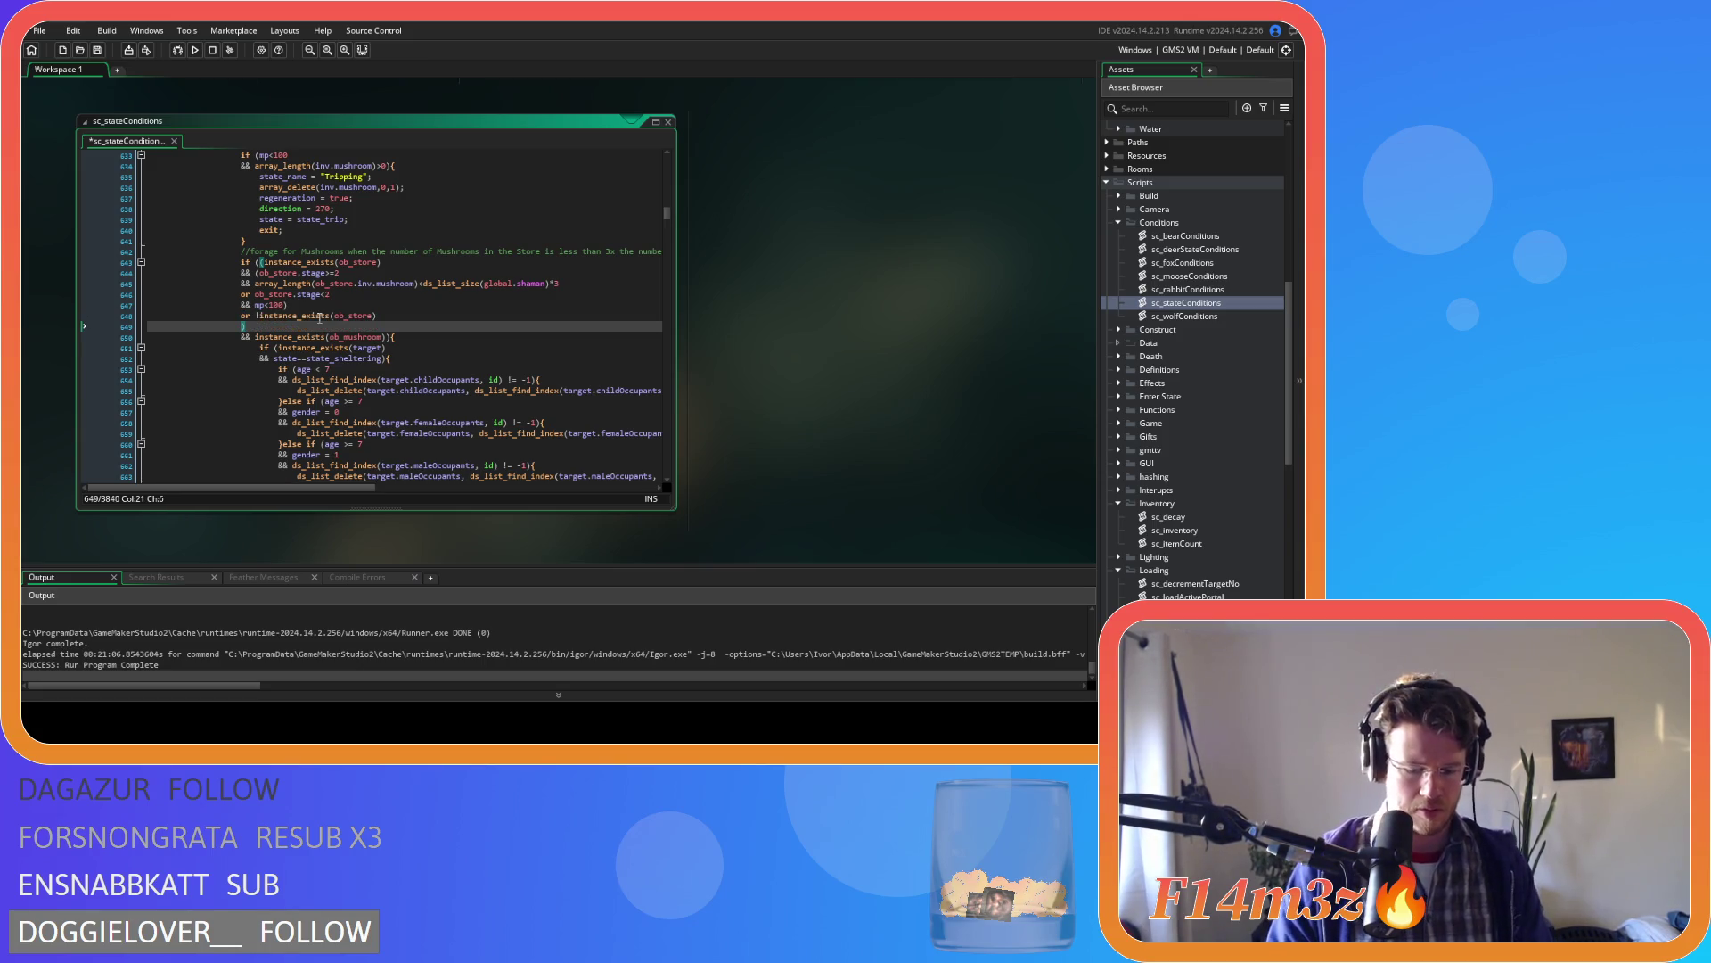
type("&&")
- Copy mp<100 after the new && so the no-store case also needs mana below 100
left_click(285, 306)
left_click_drag(282, 305, 255, 306)
key("ctrl+c")
left_click(255, 326)
key("ctrl+v")
left_click(321, 327)
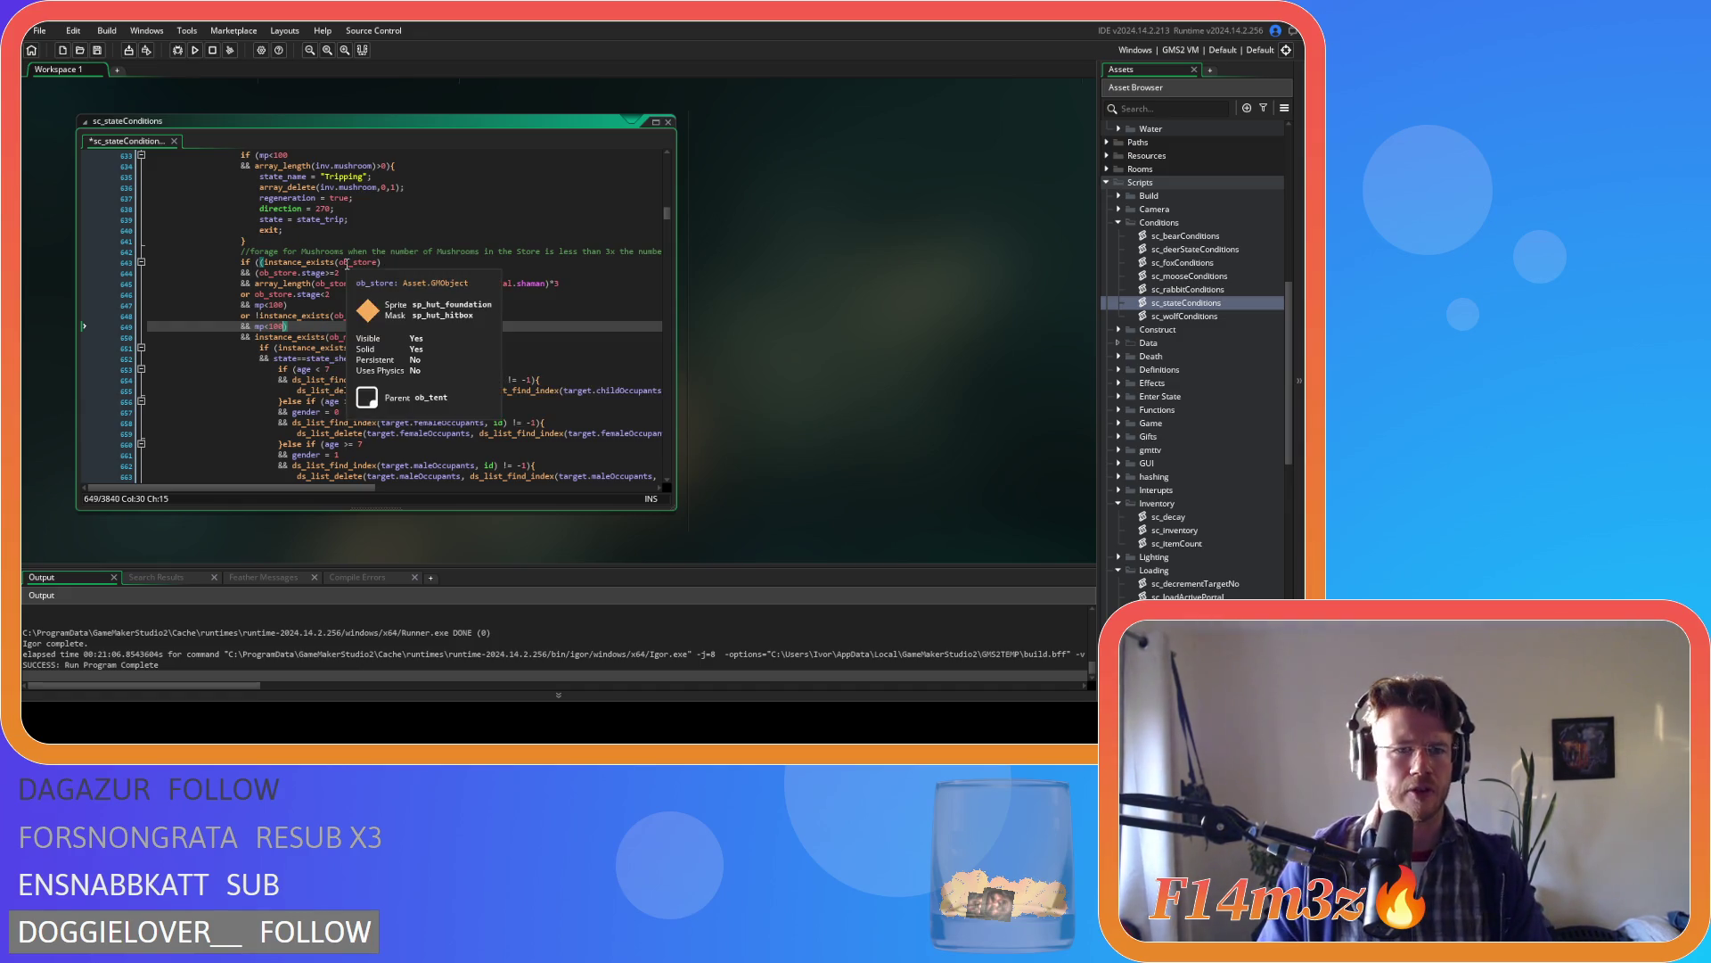
mouse_move(368, 266)
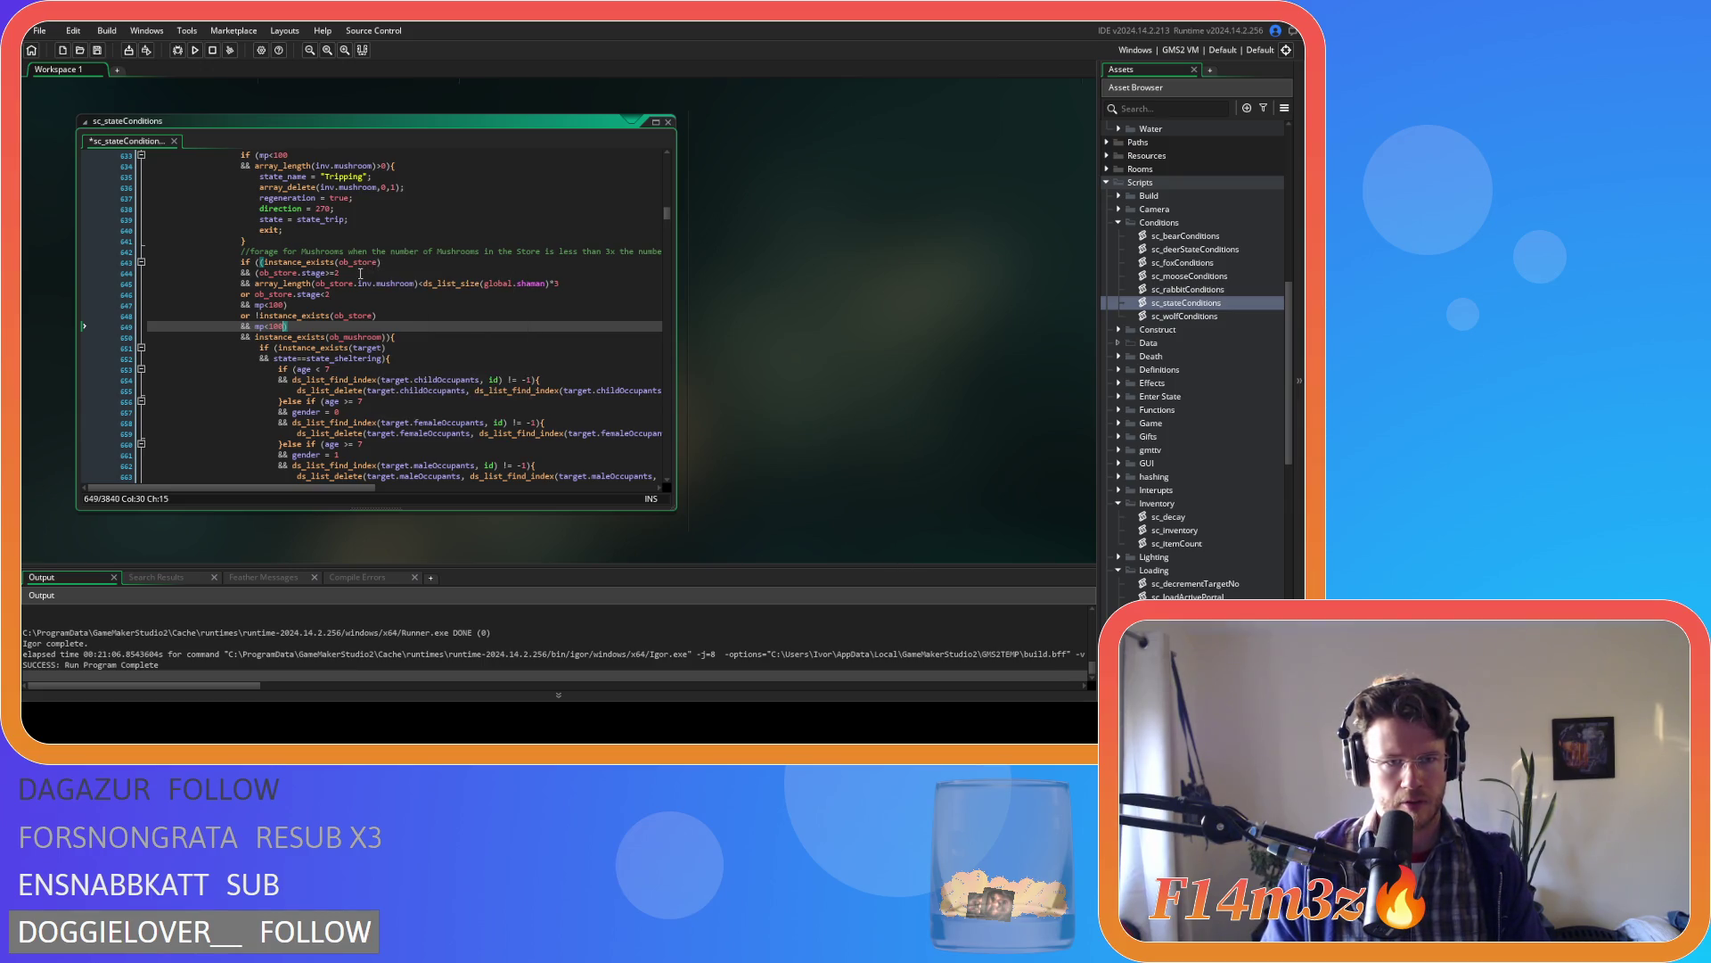
- Insert an opening parenthesis before ob_store.stage on line 644
left_click(256, 272)
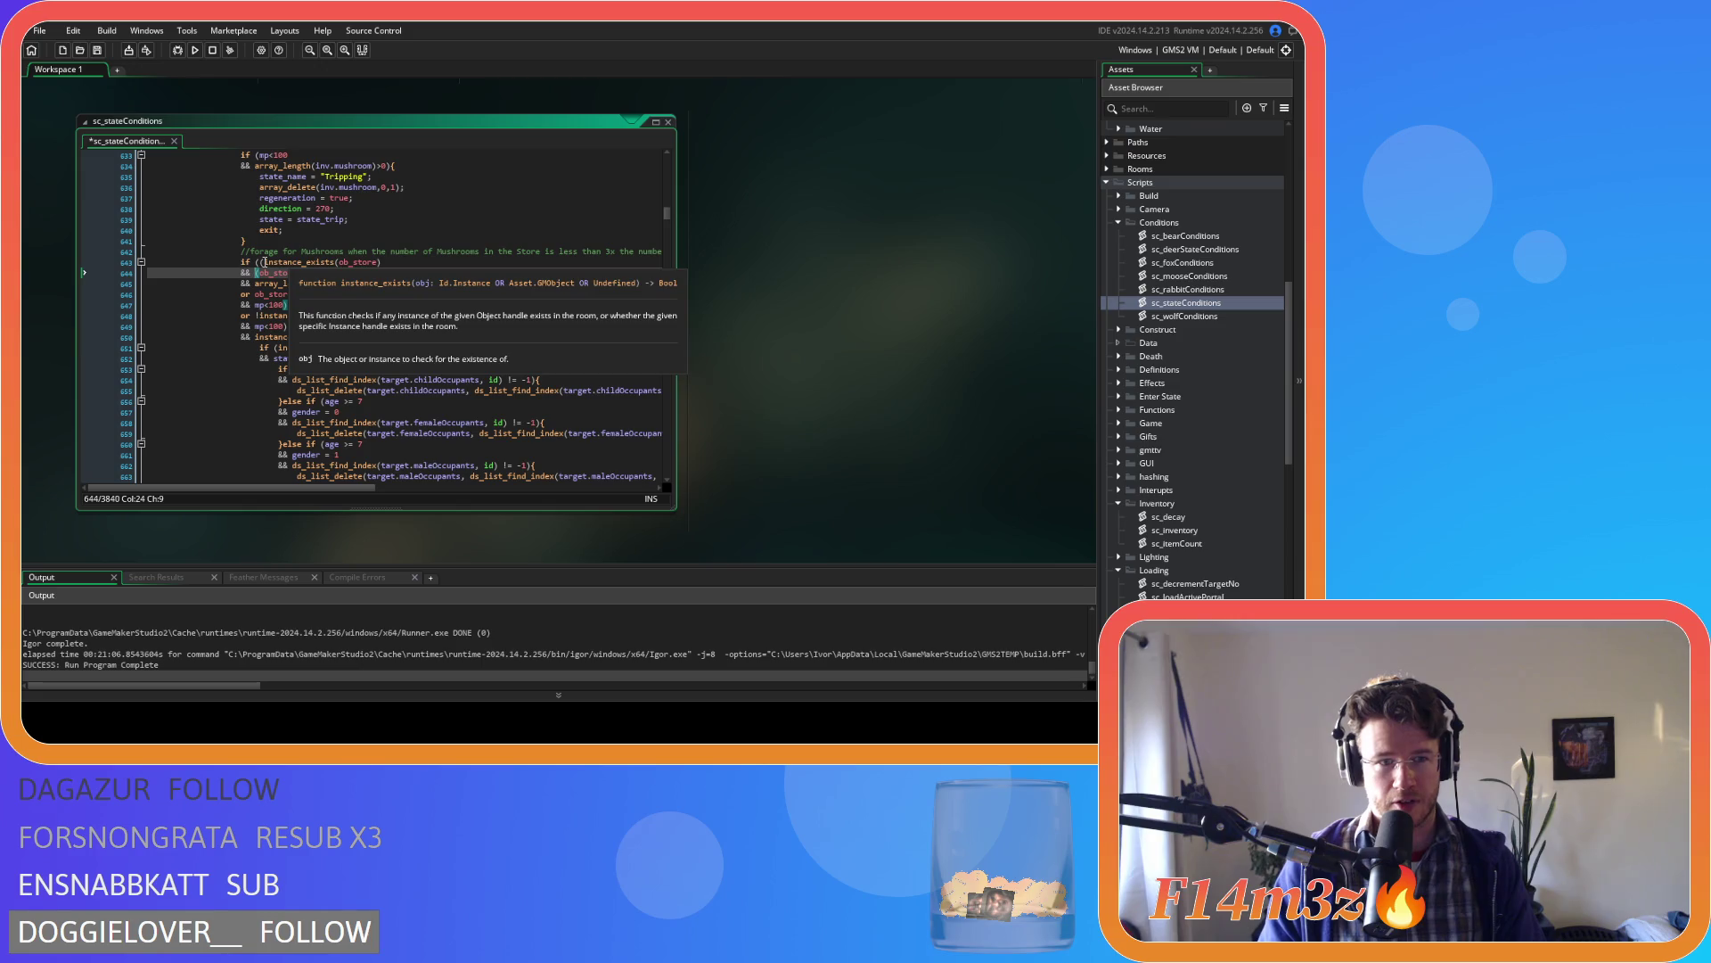
left_click(260, 262)
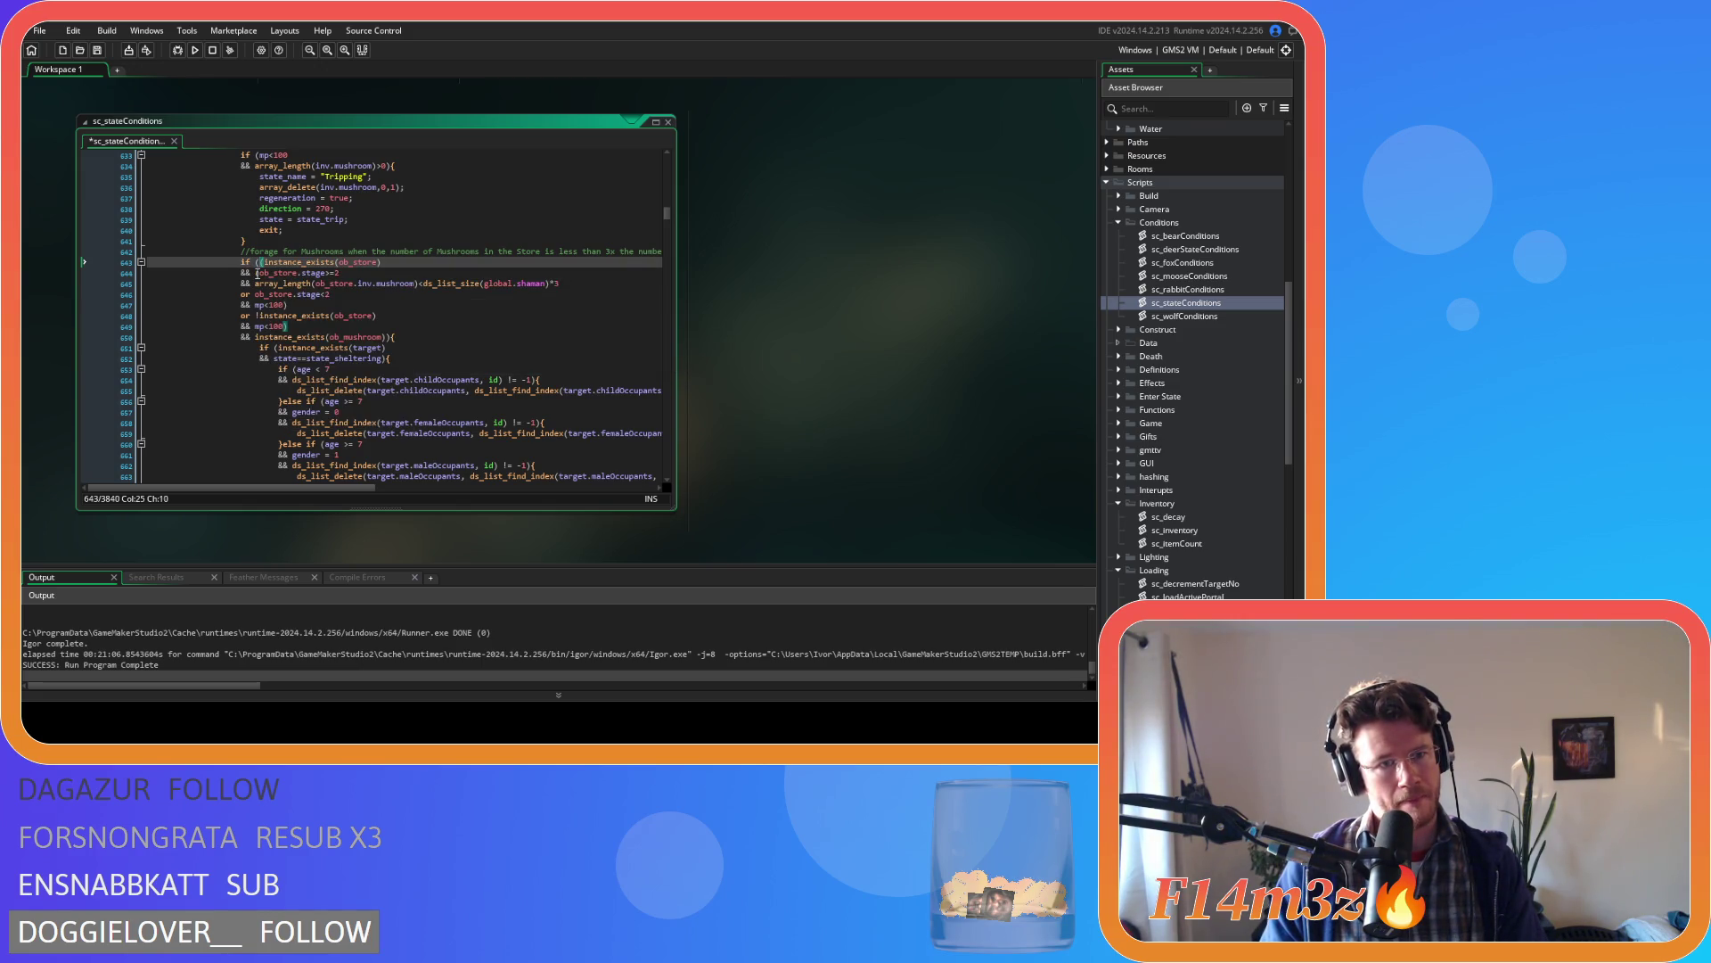
left_click(257, 273)
type("(")
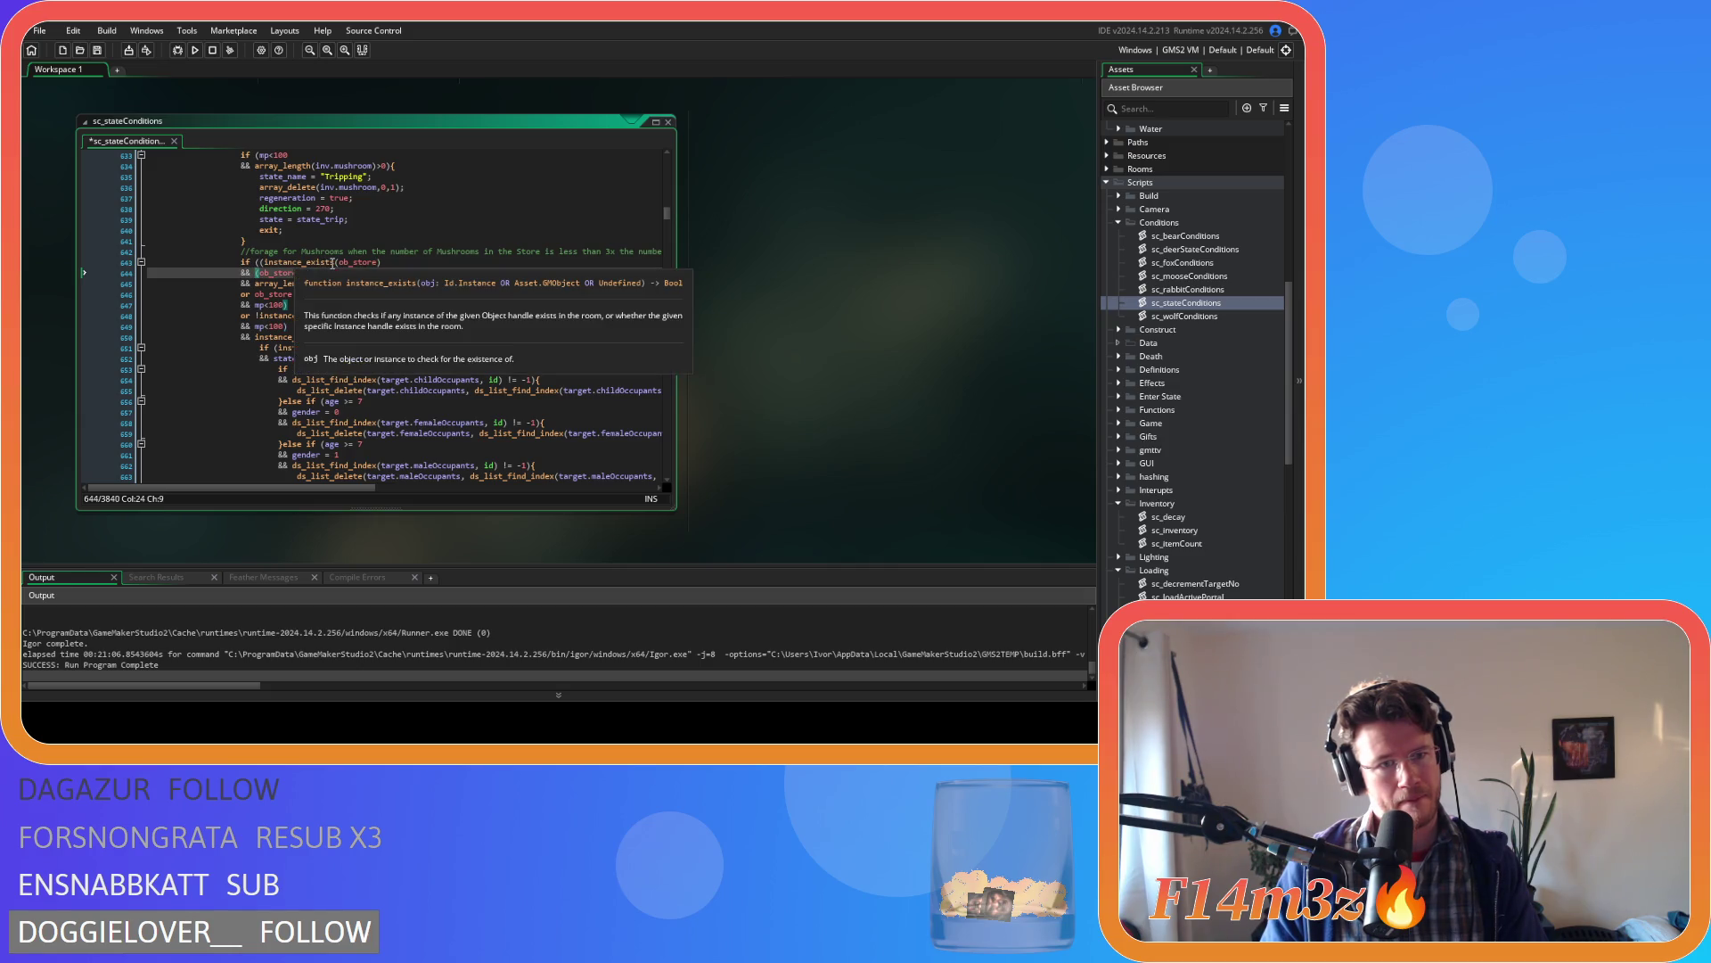
mouse_move(258, 290)
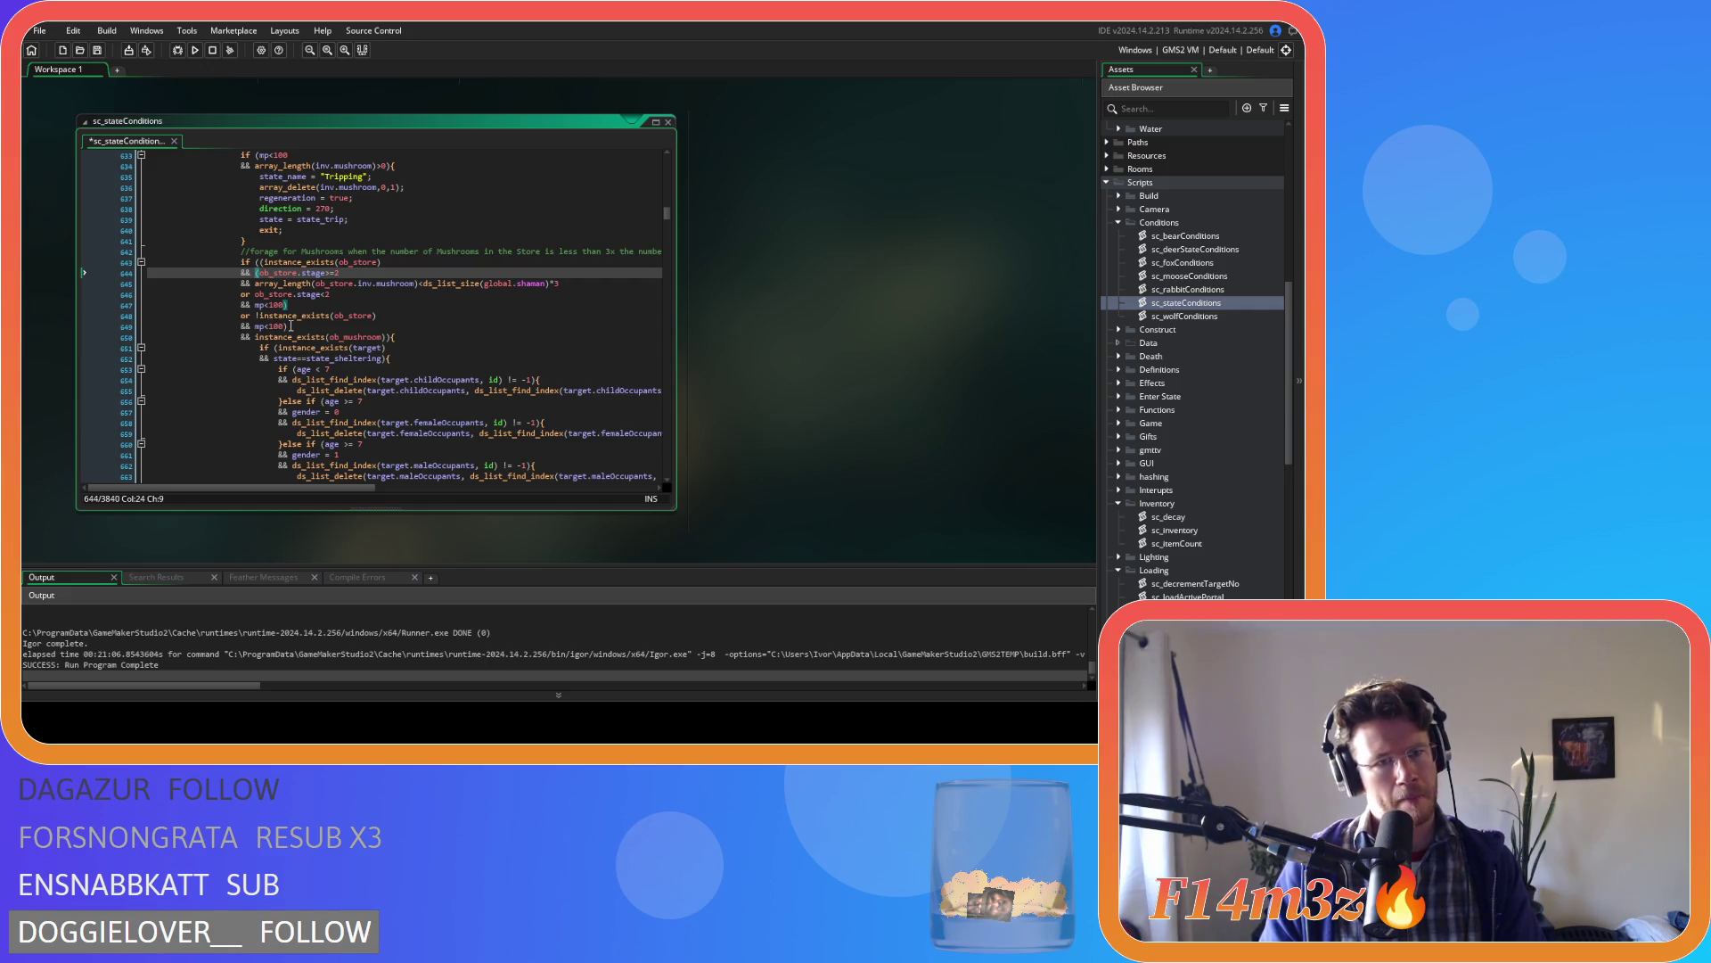
left_click(262, 262)
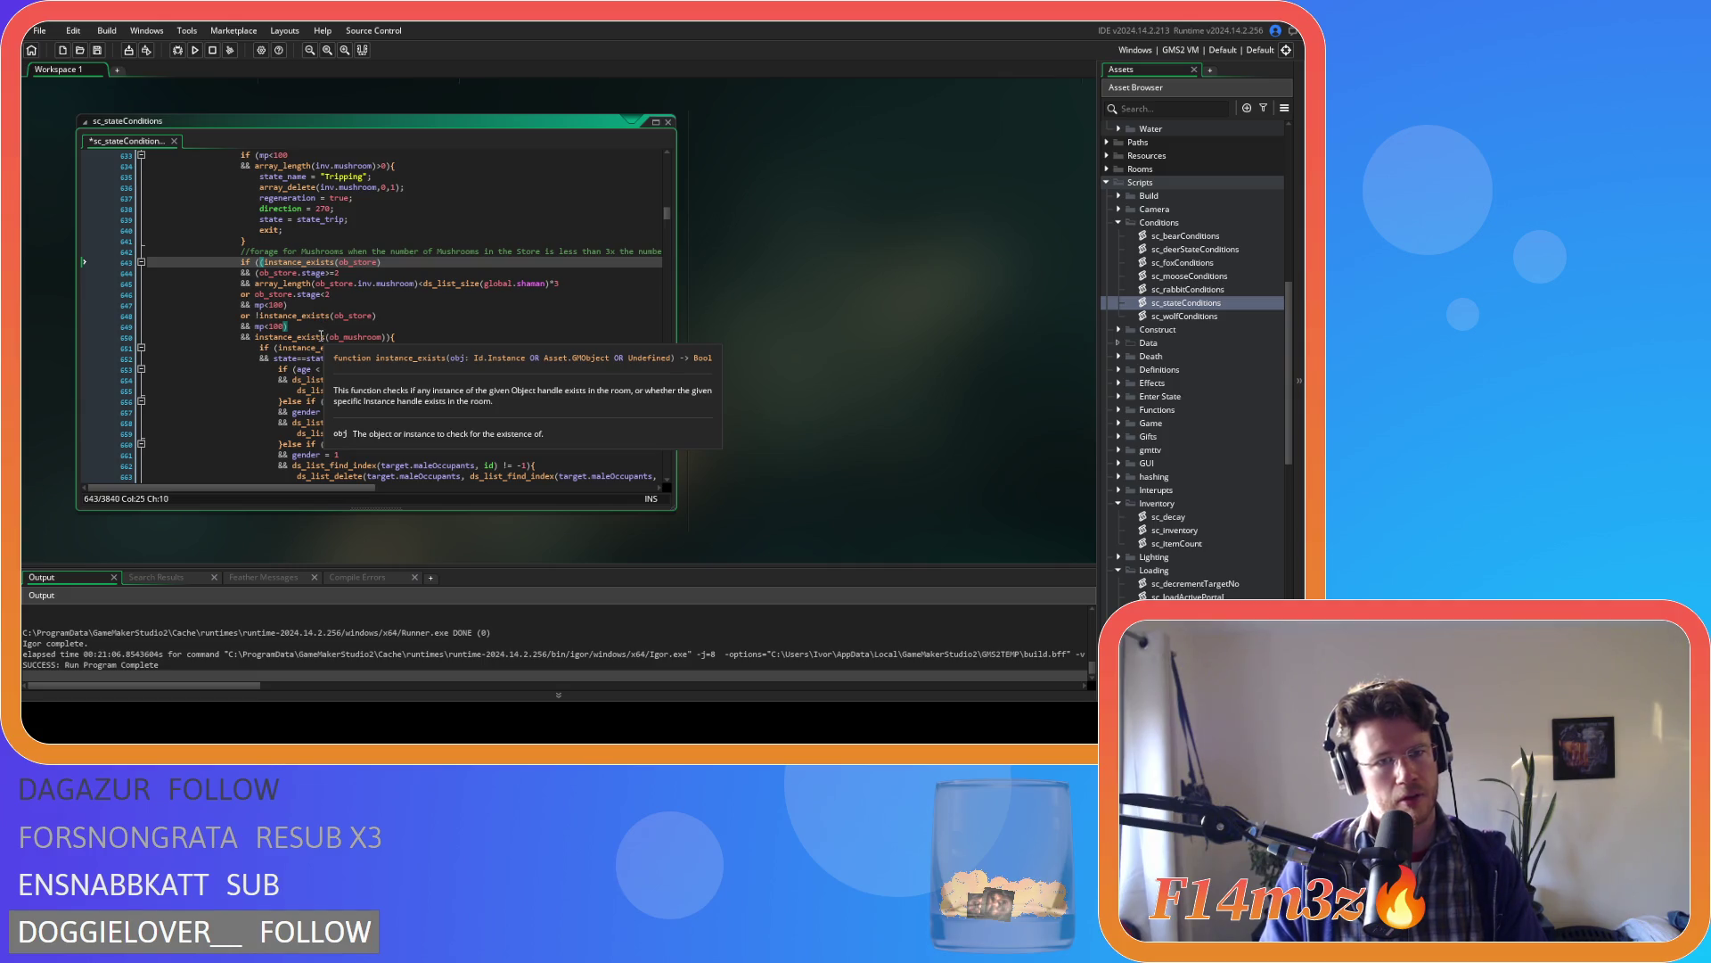
- Save sc_stateConditions and recheck the ob_mushroom, store-existence and mana conditions
left_click(367, 338)
double_click(368, 337)
key("ctrl+s")
left_click(375, 316)
left_click(259, 262)
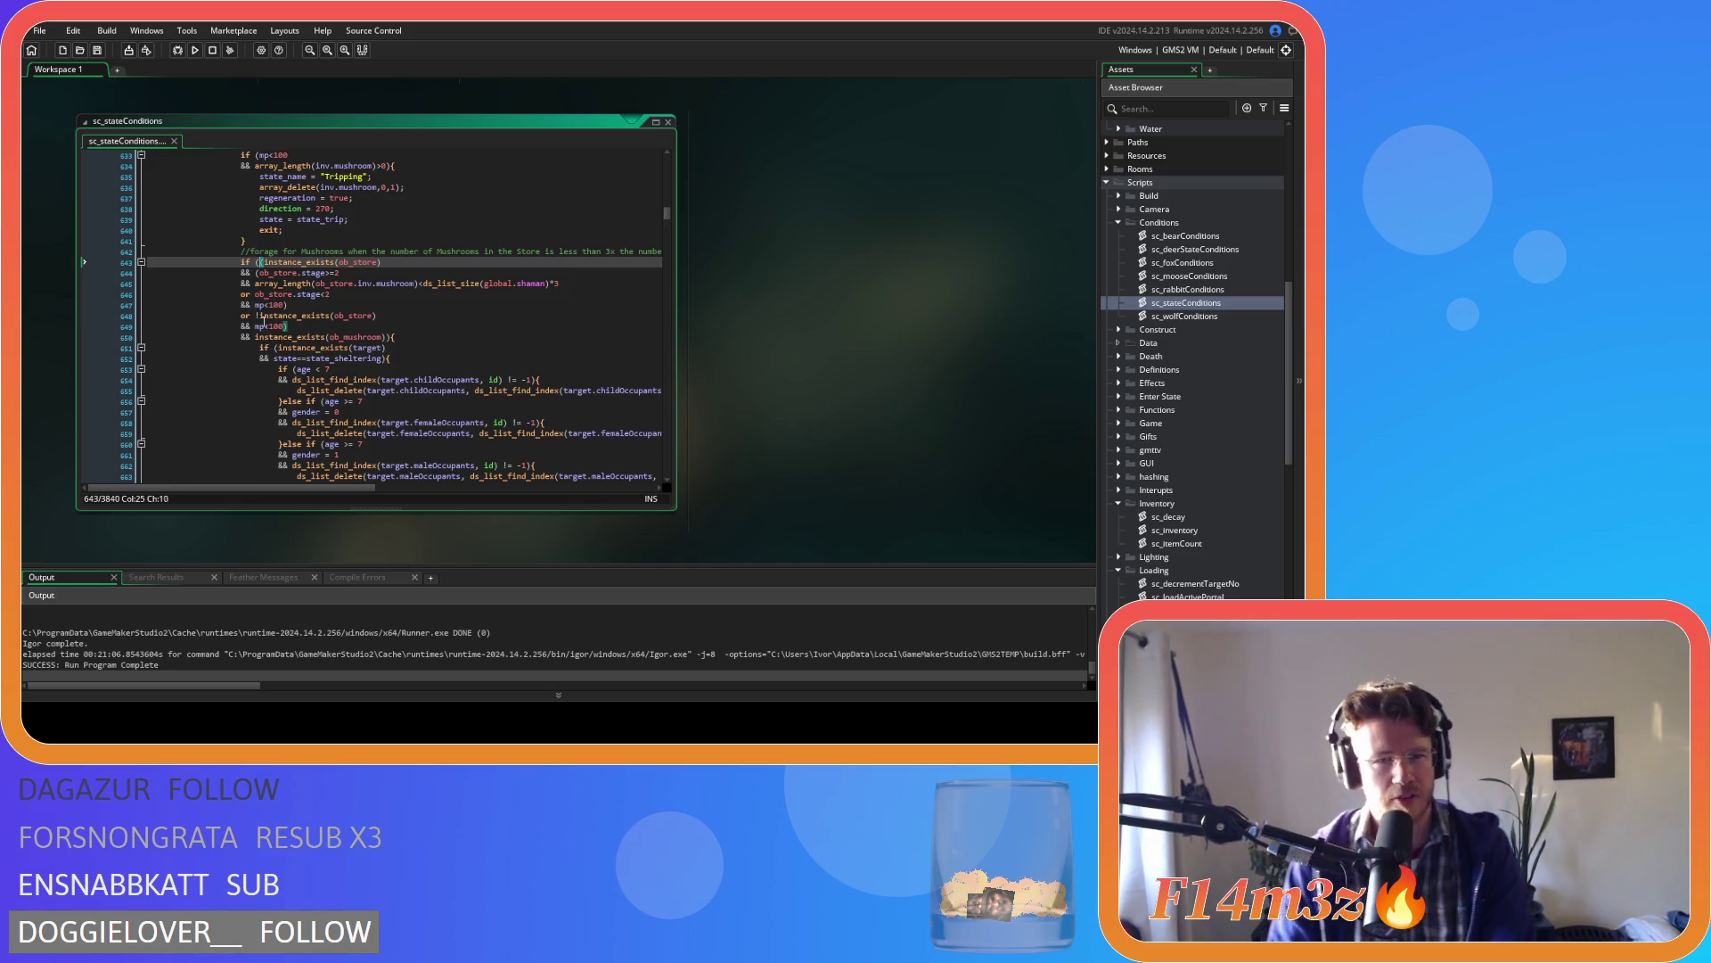
left_click_drag(255, 326, 286, 330)
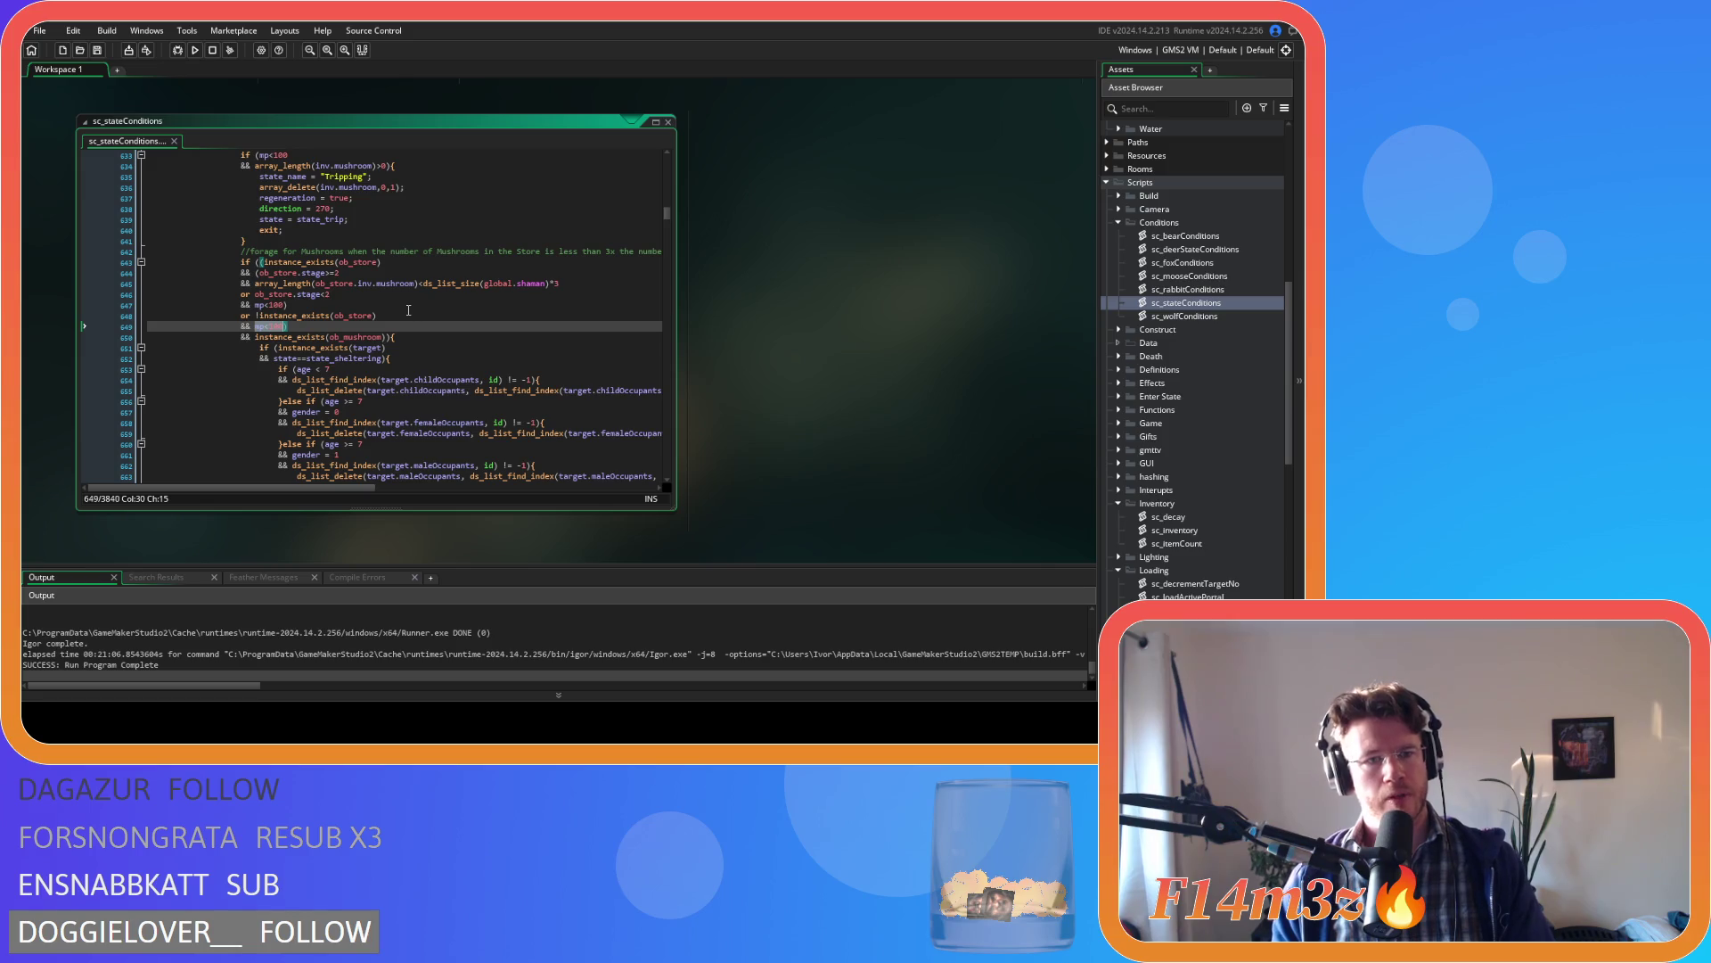
left_click(397, 271)
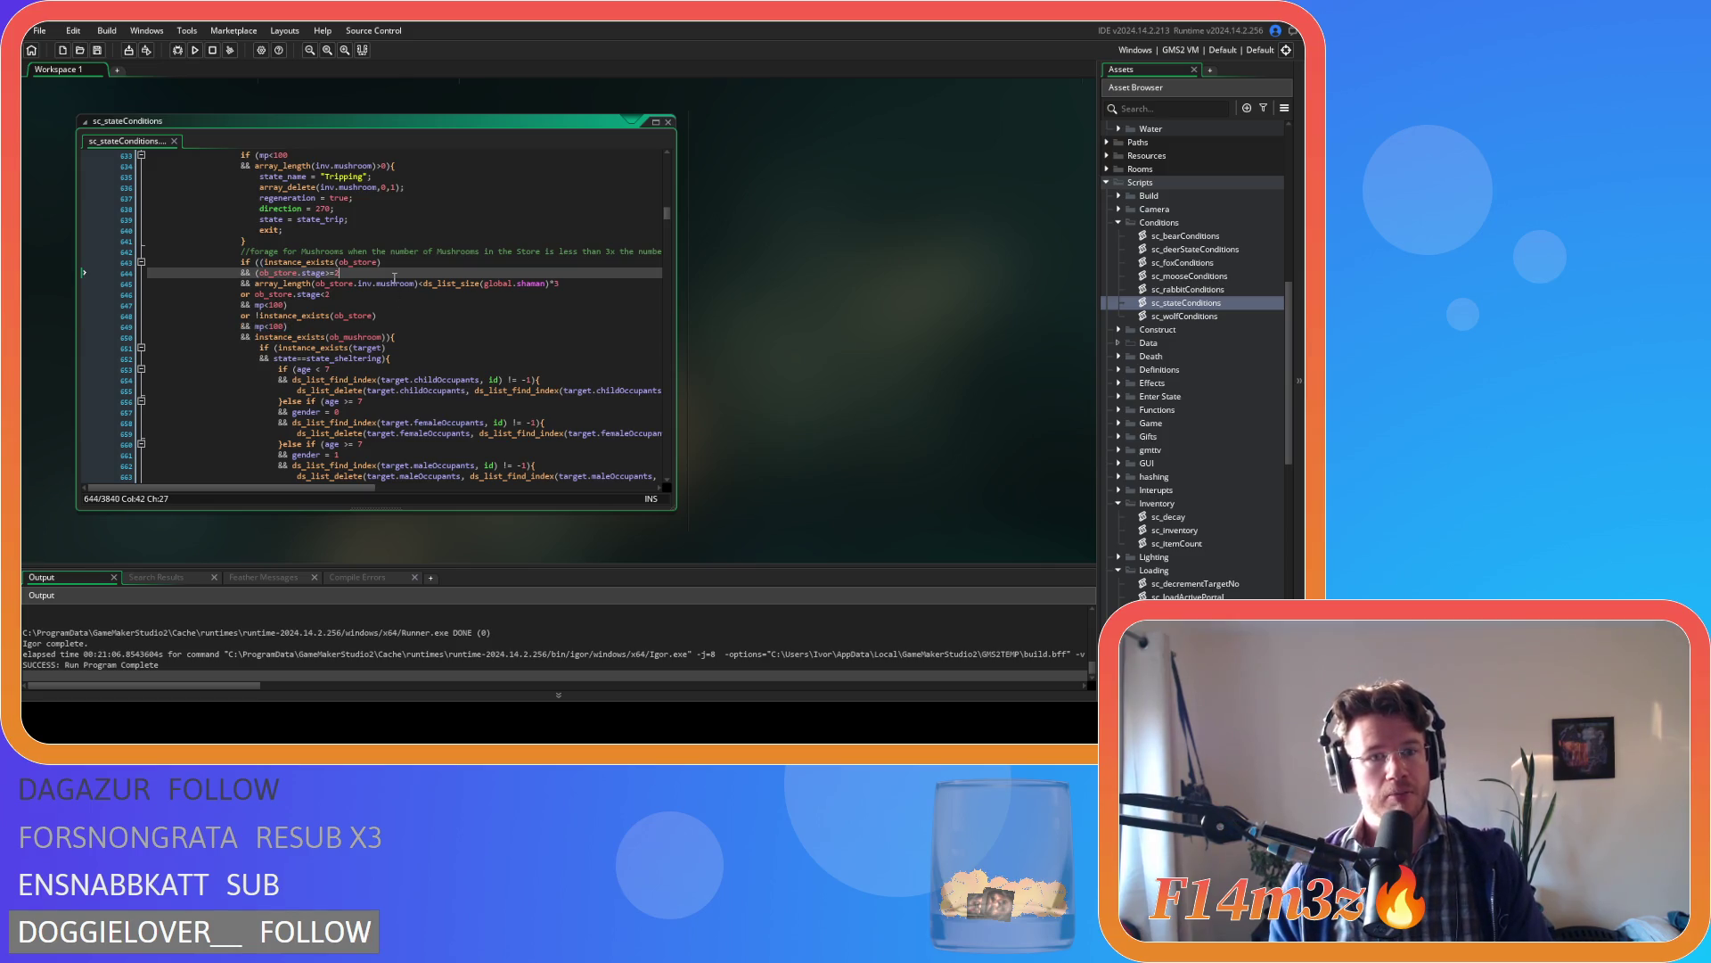
left_click(396, 262)
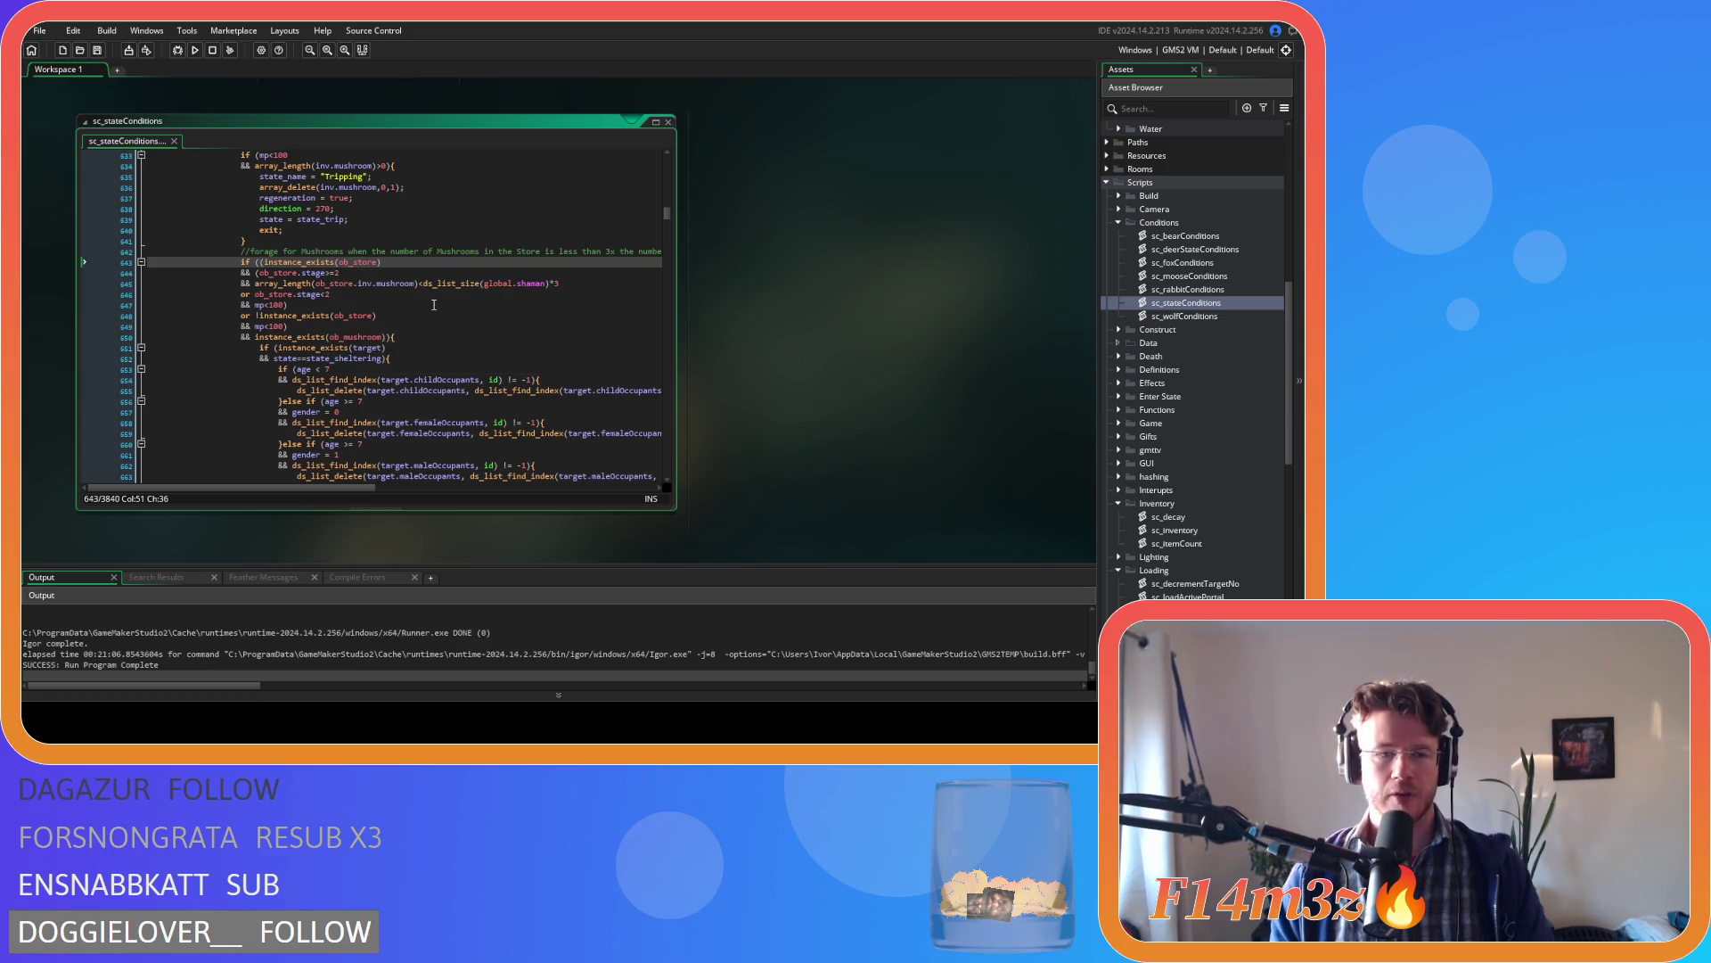
left_click(293, 283)
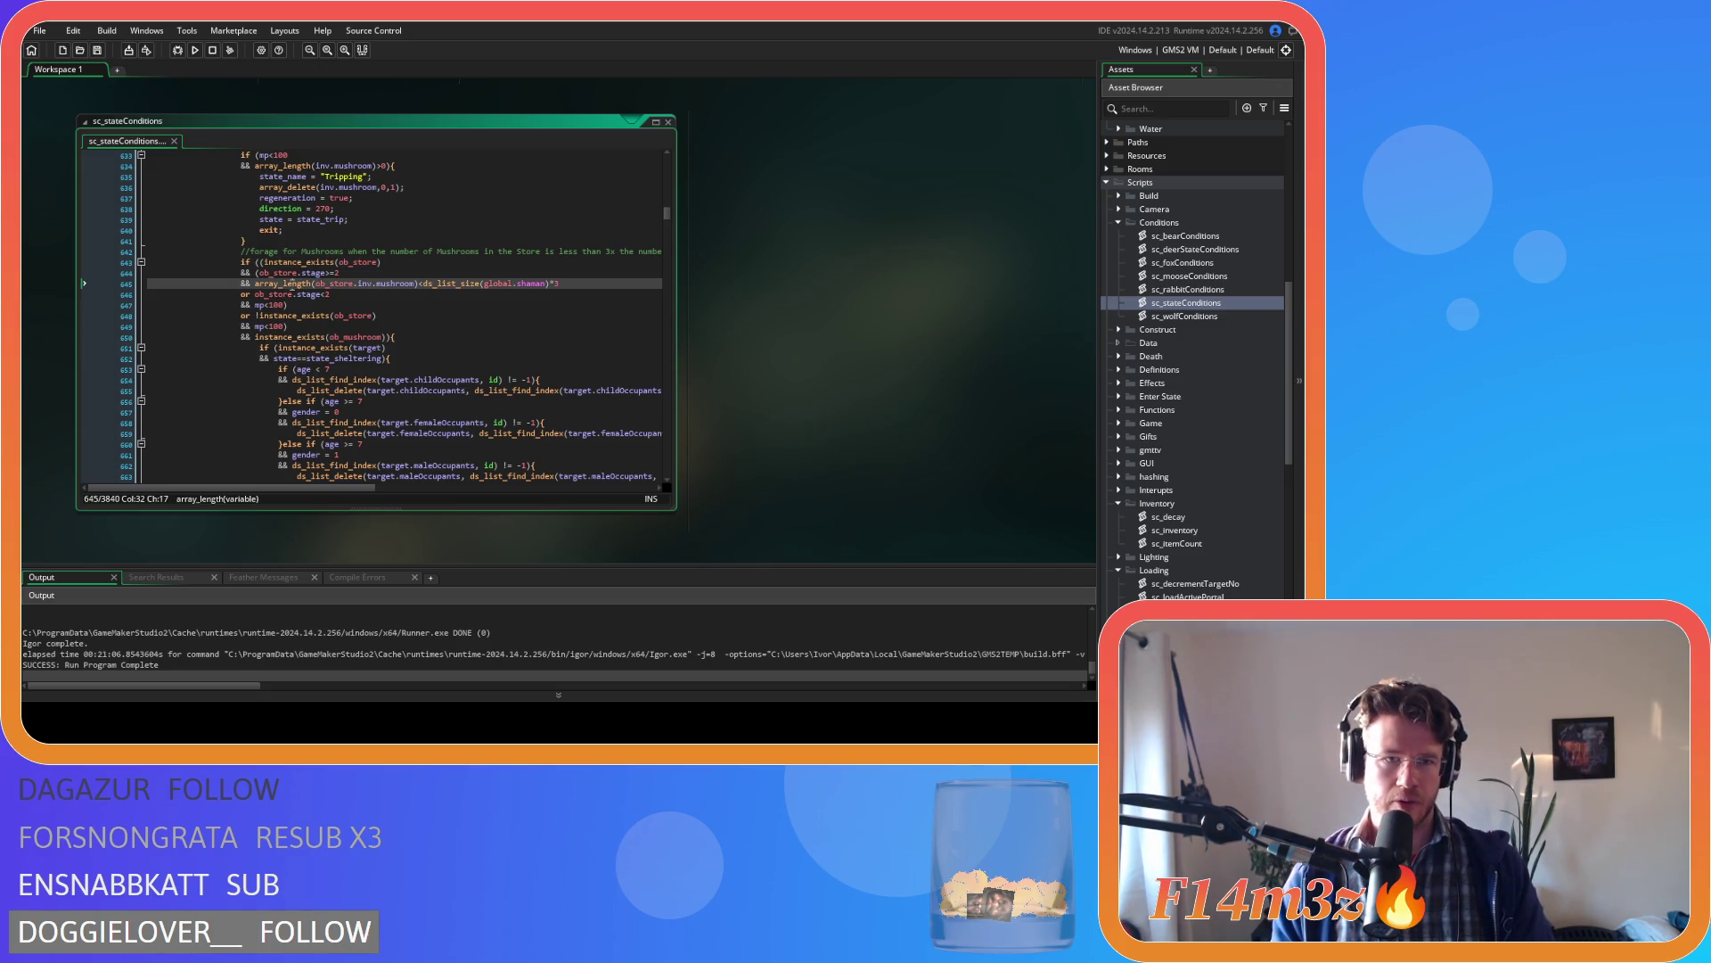
left_click(262, 262)
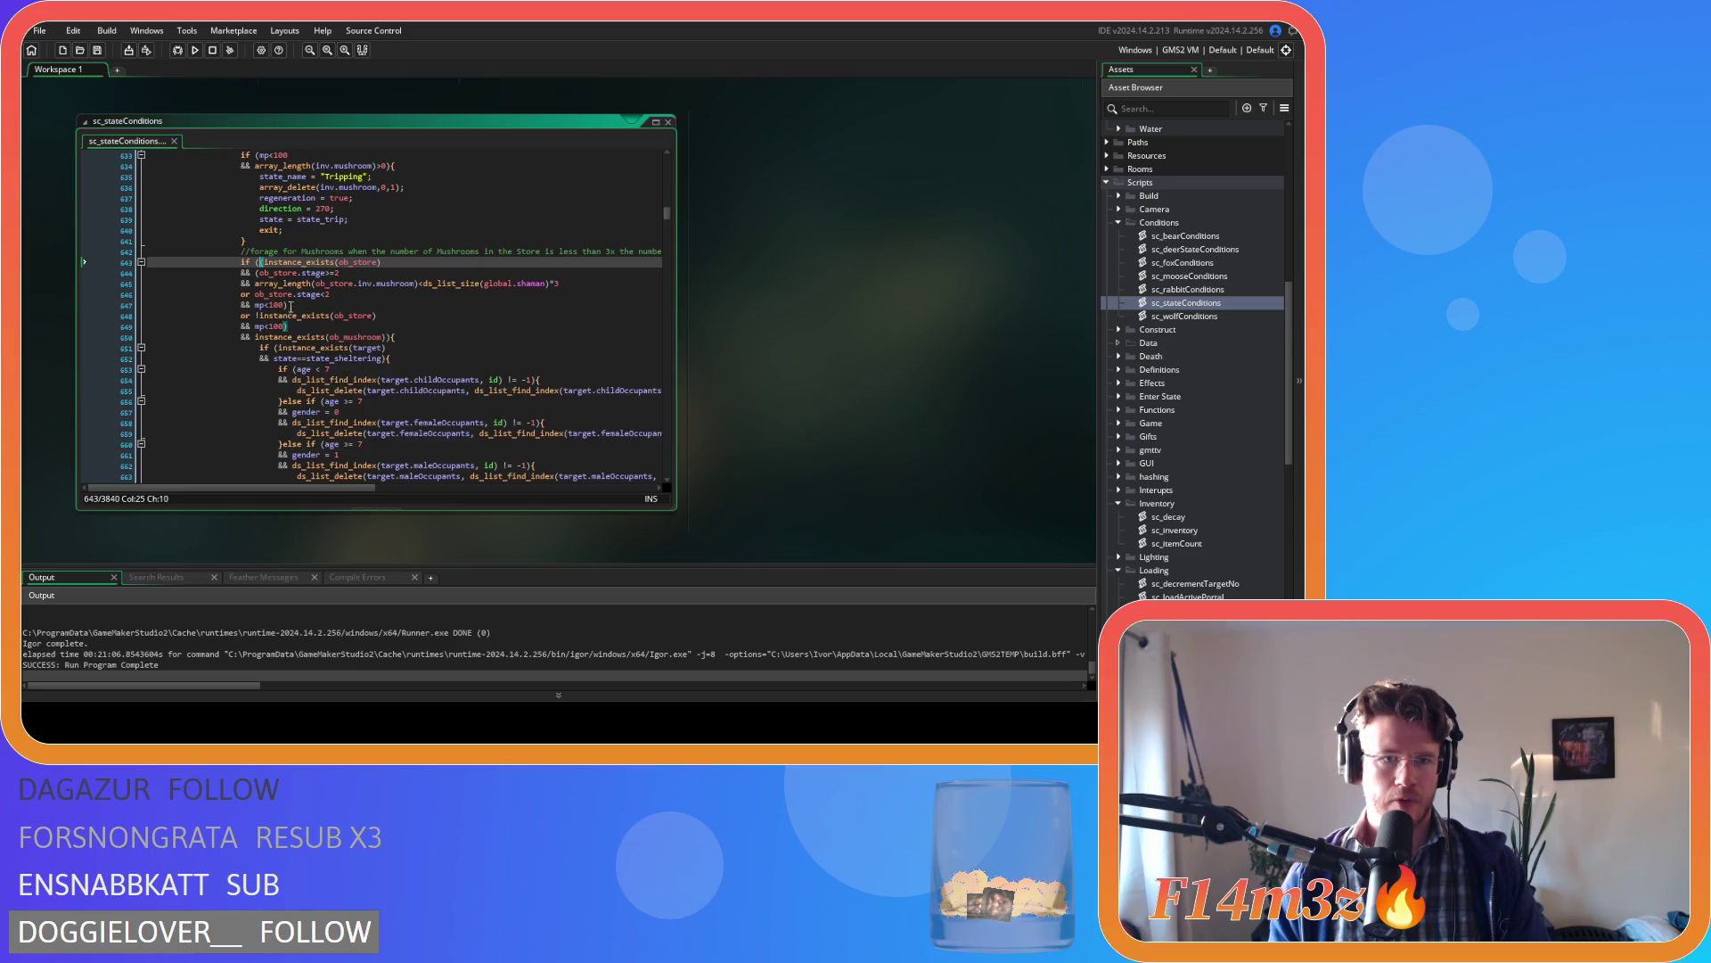
mouse_move(359, 262)
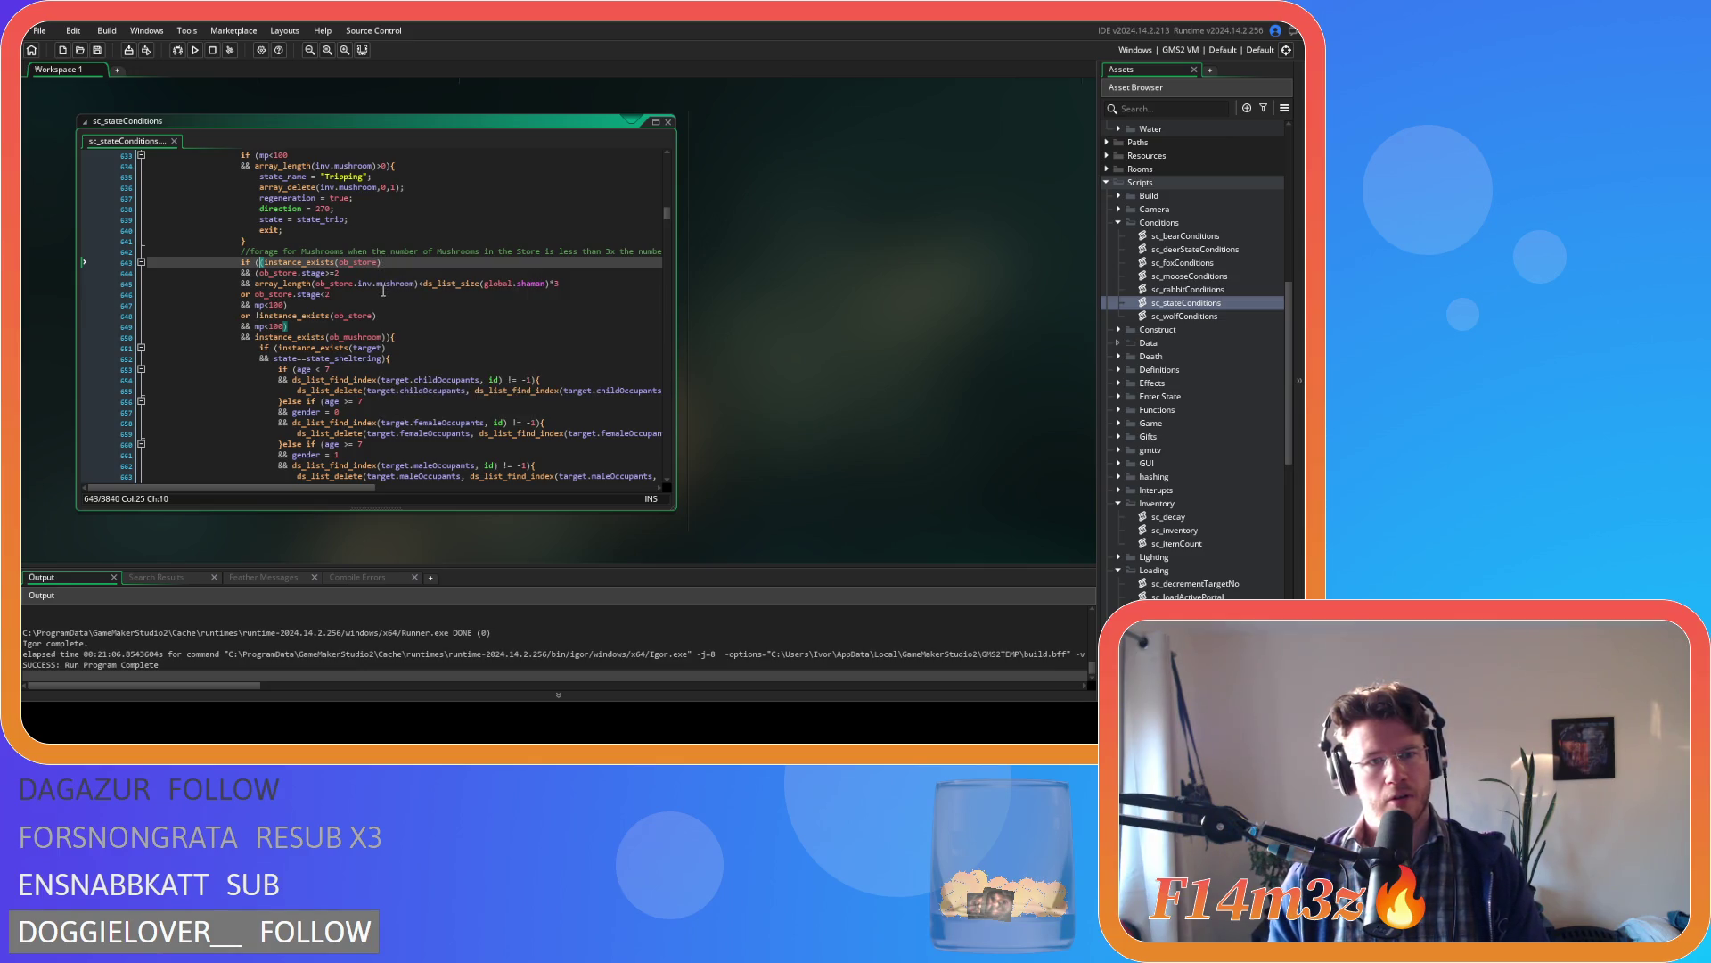
type("(")
key("Down")
key("Left")
key("Left")
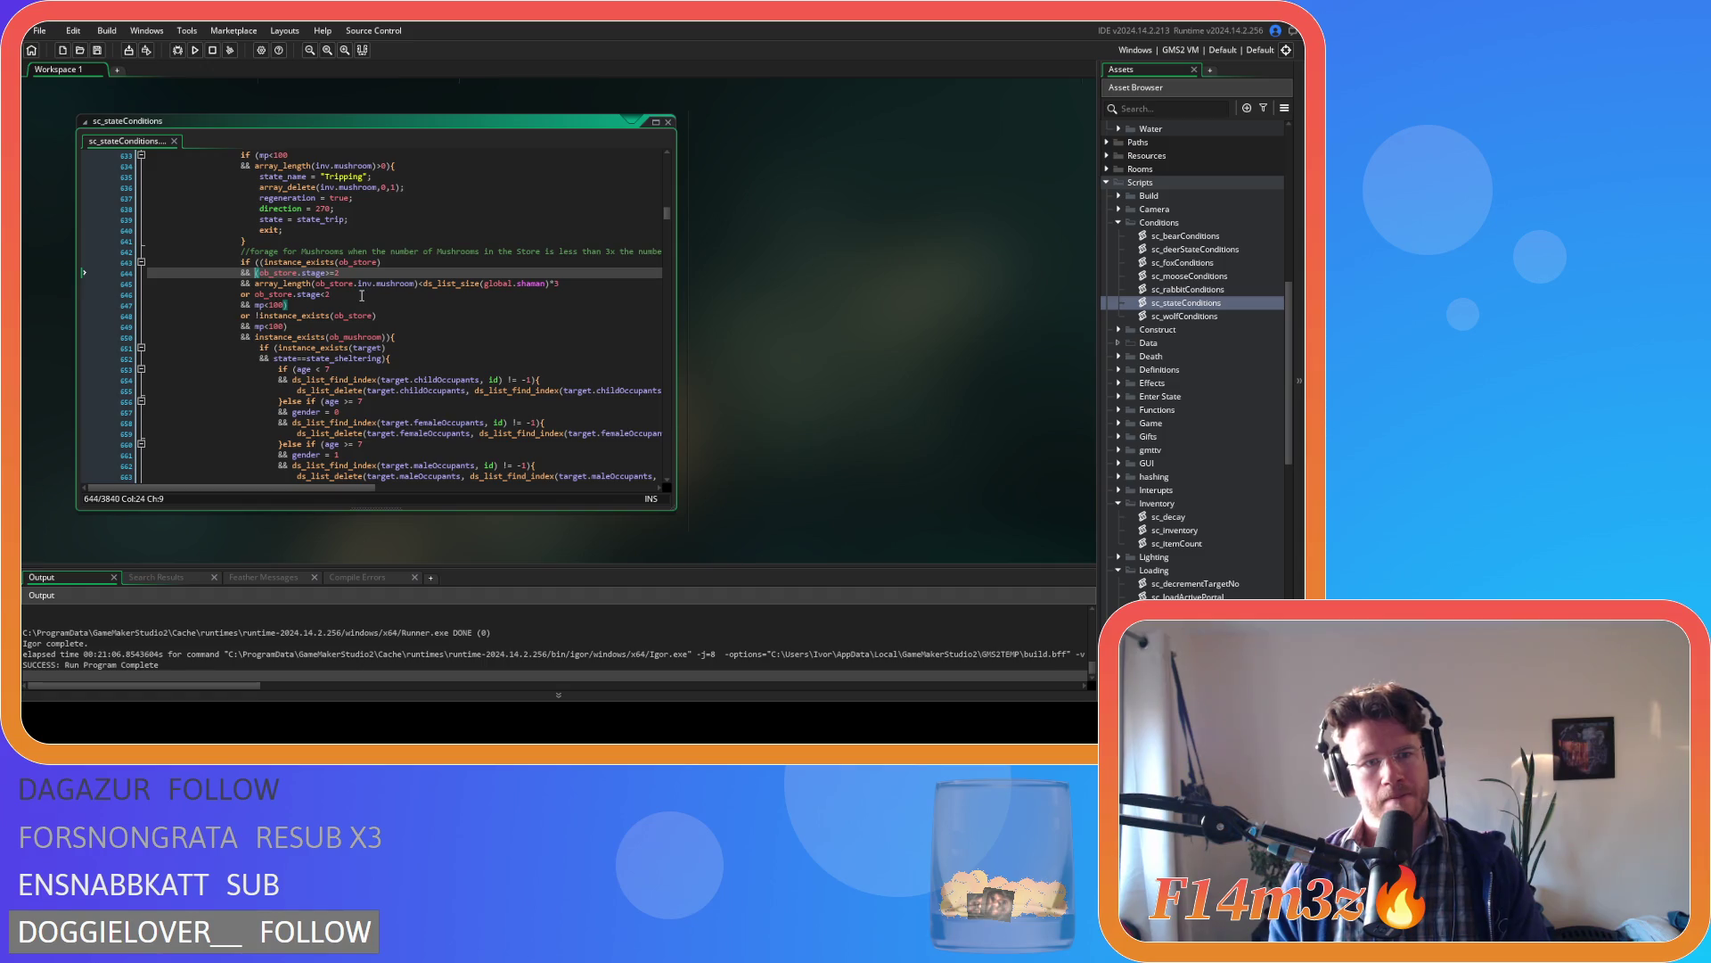
key("Up")
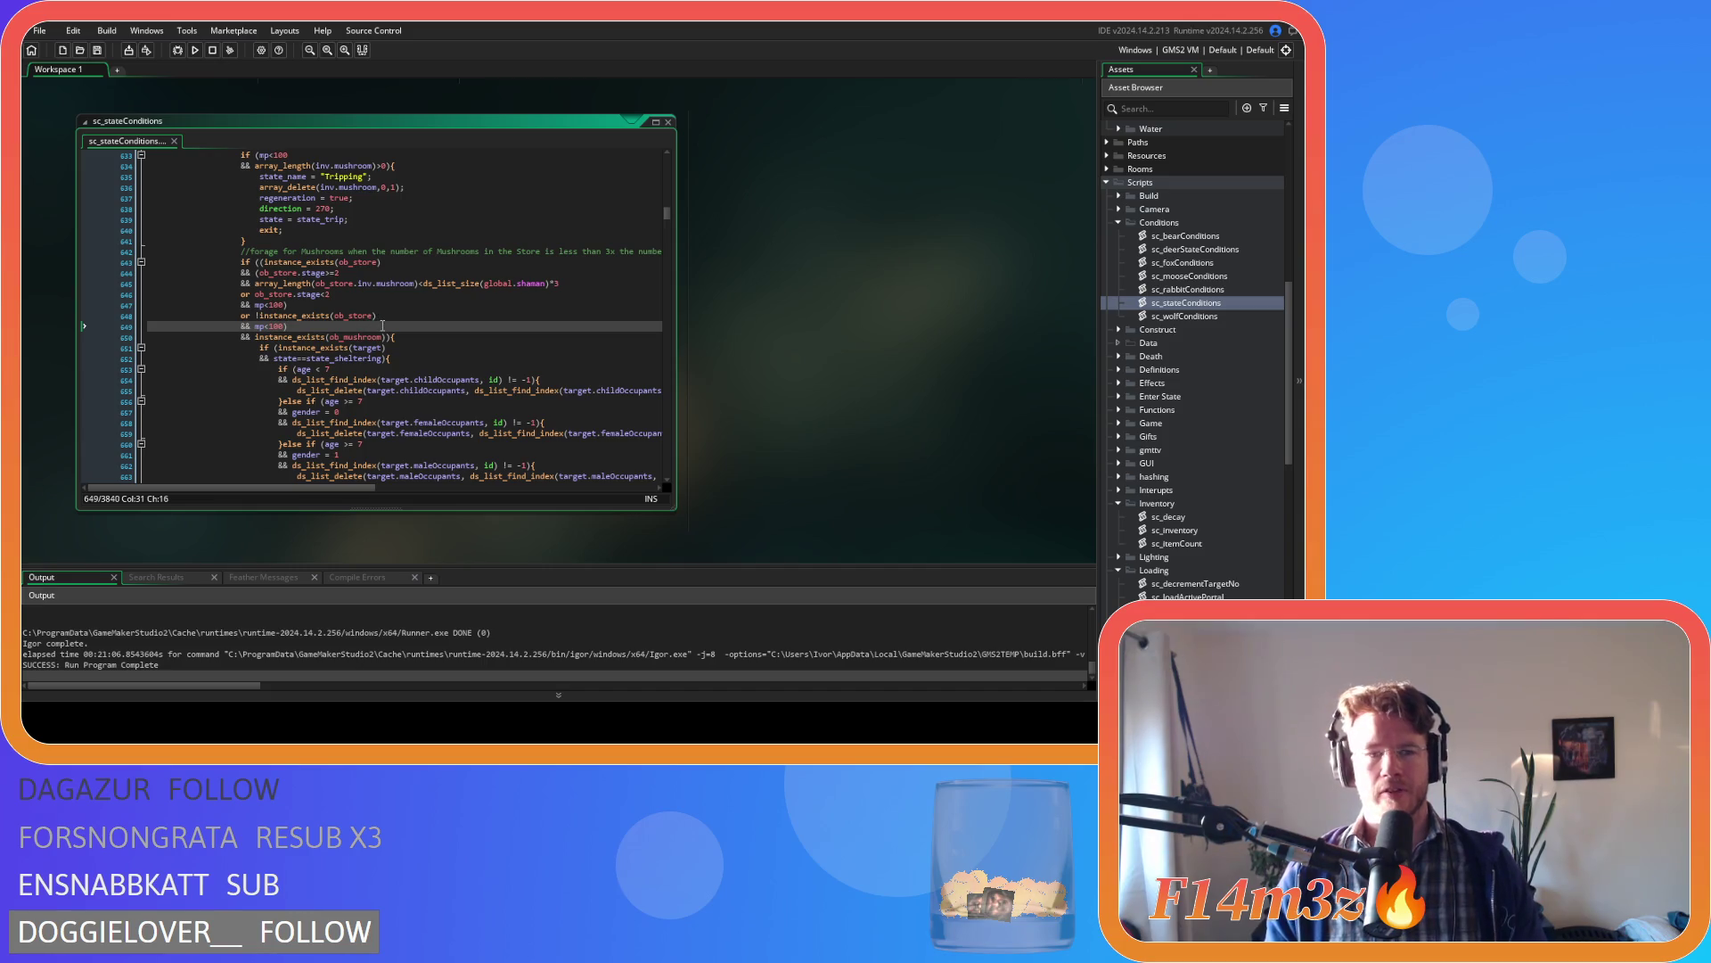
scroll(383, 375, "up", 3)
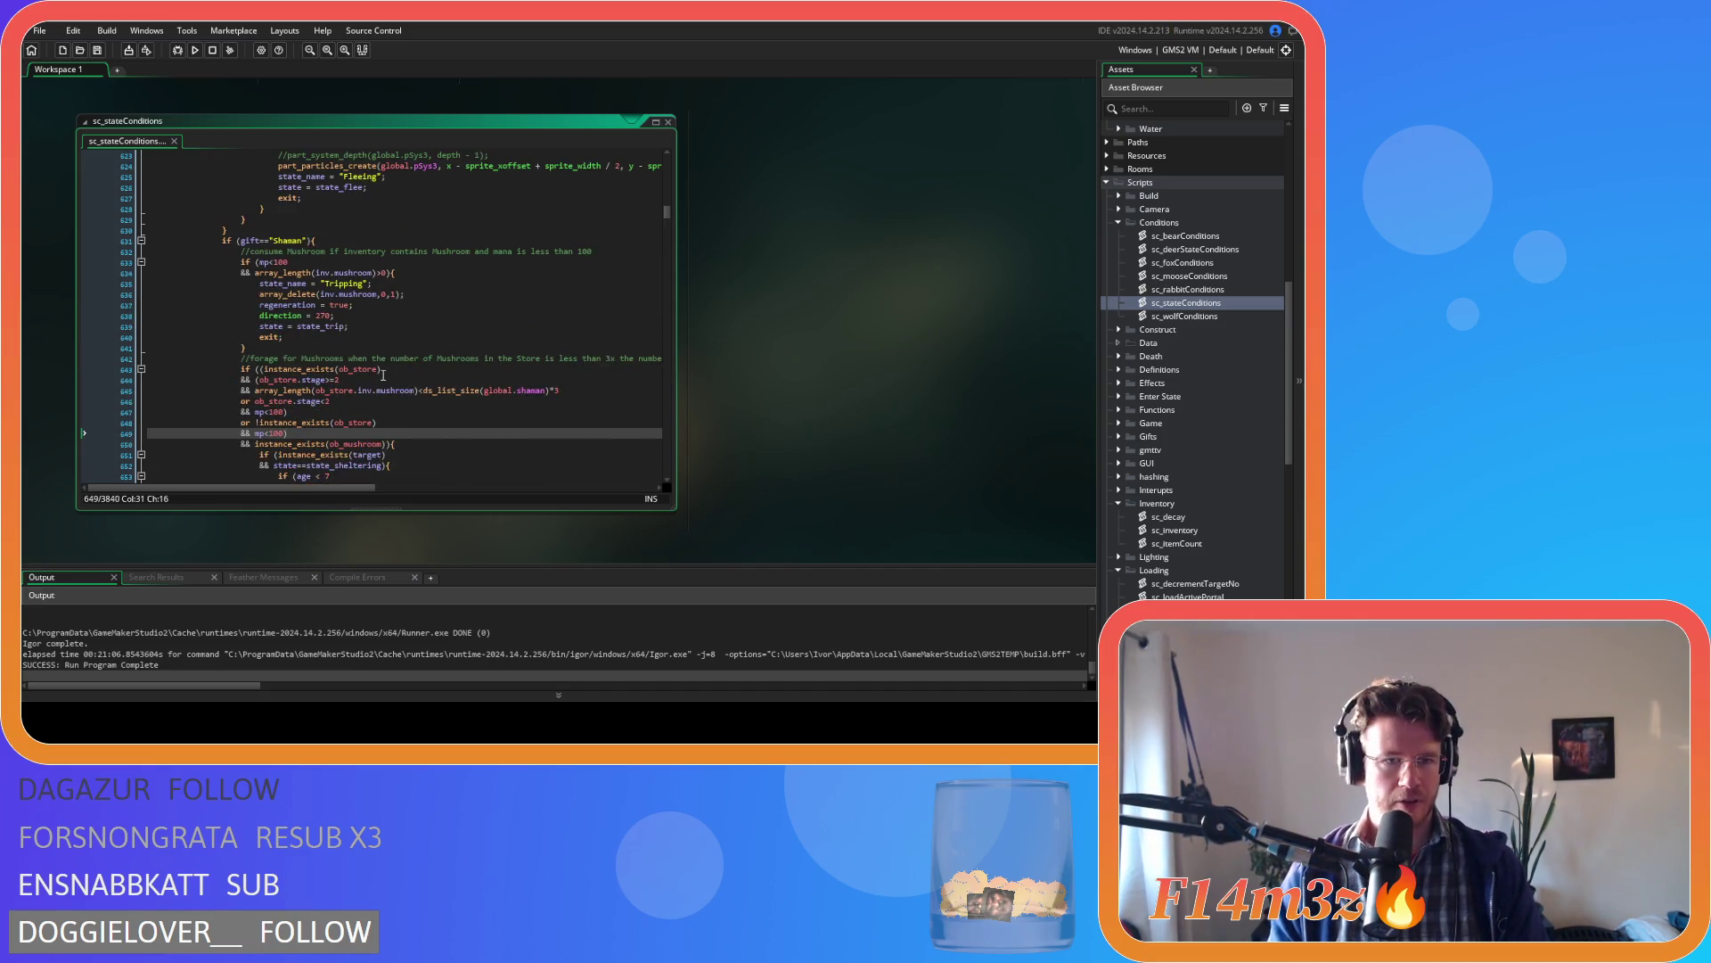
scroll(383, 375, "down", 3)
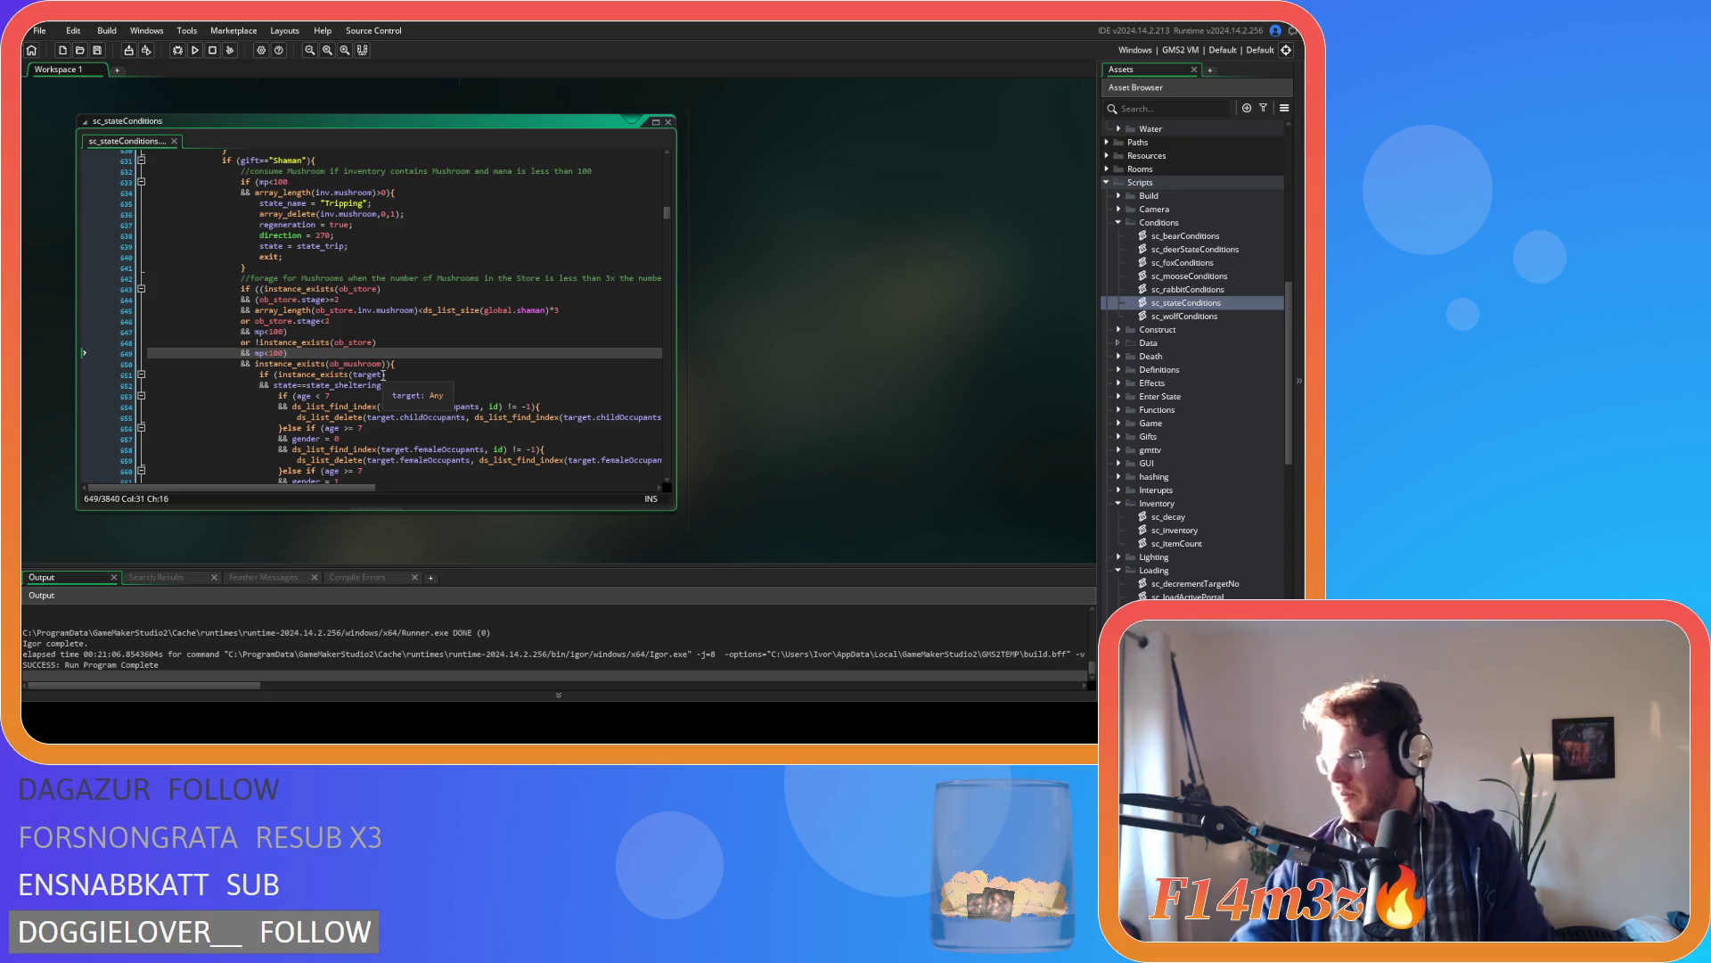
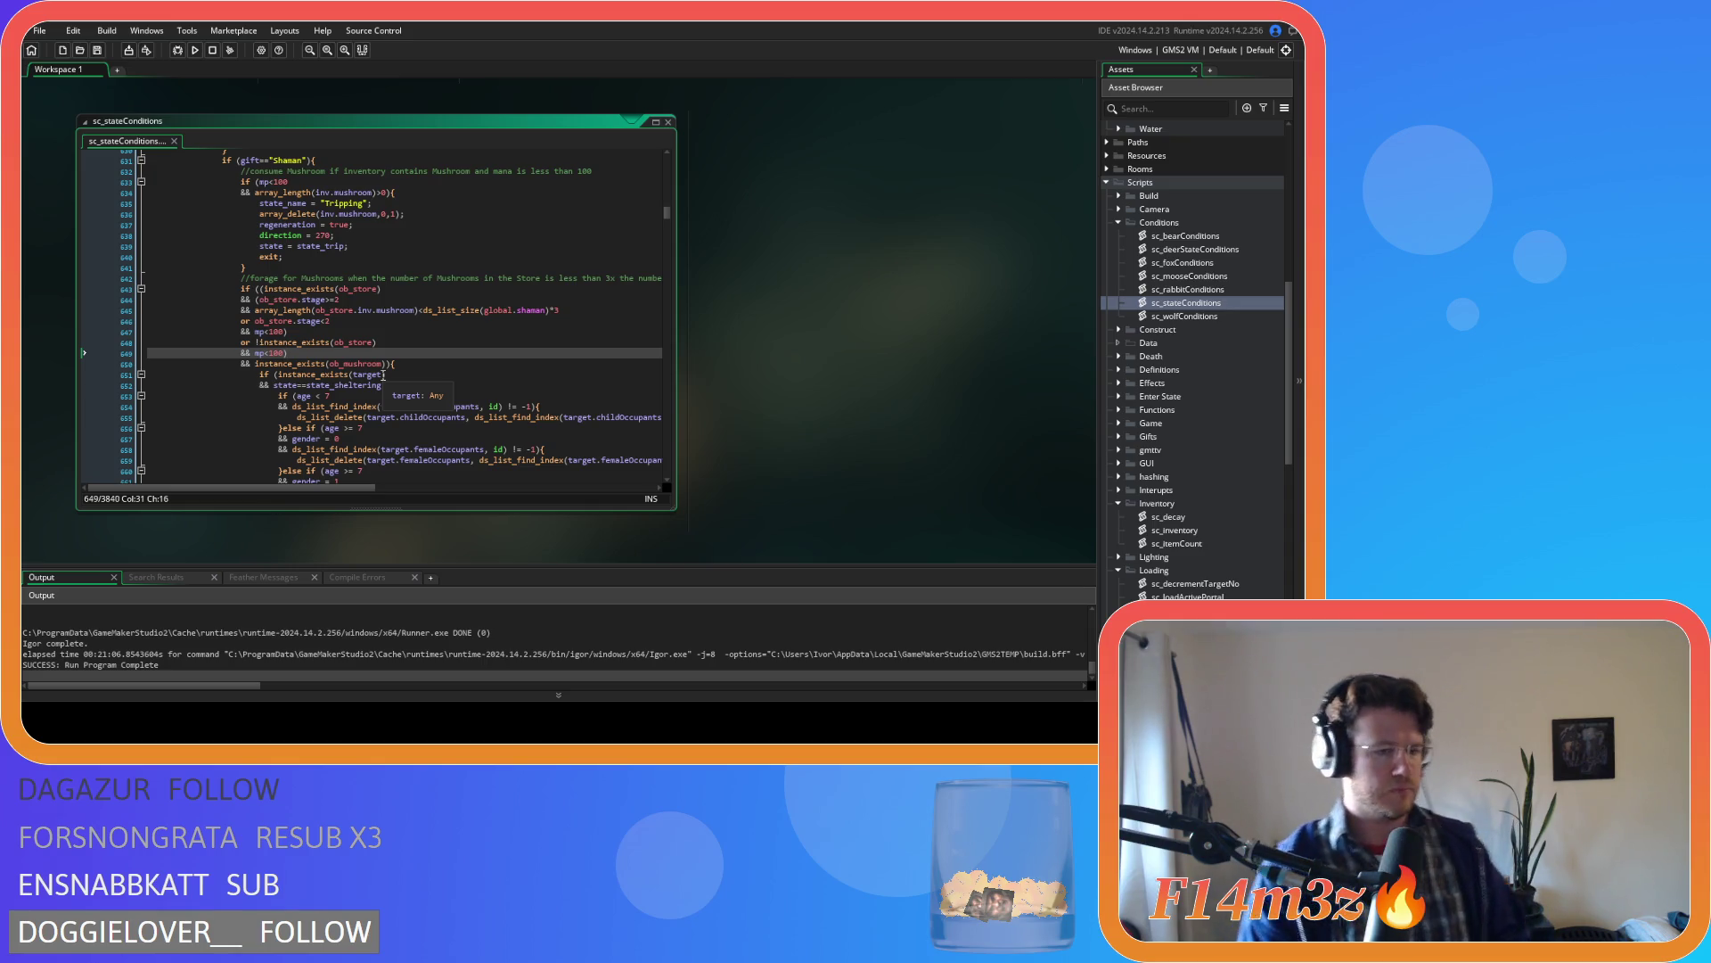
- Shorten the line 642 comment to '//consume Mushrooms' and save the script
left_click(465, 378)
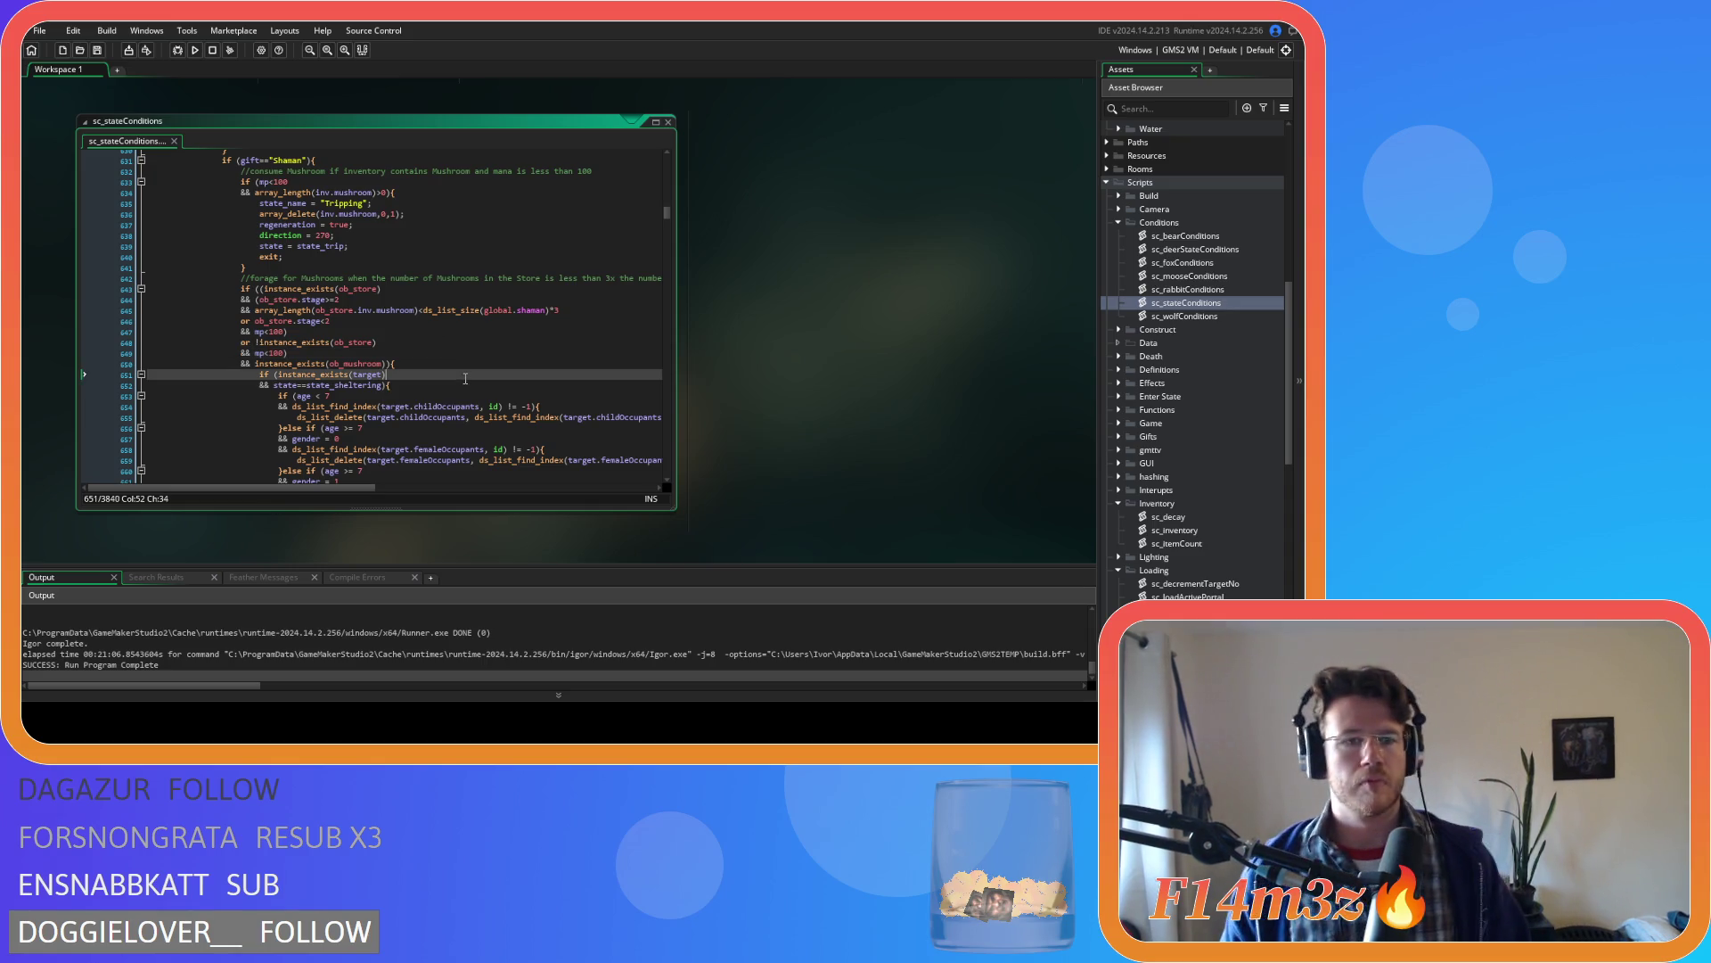
left_click(438, 354)
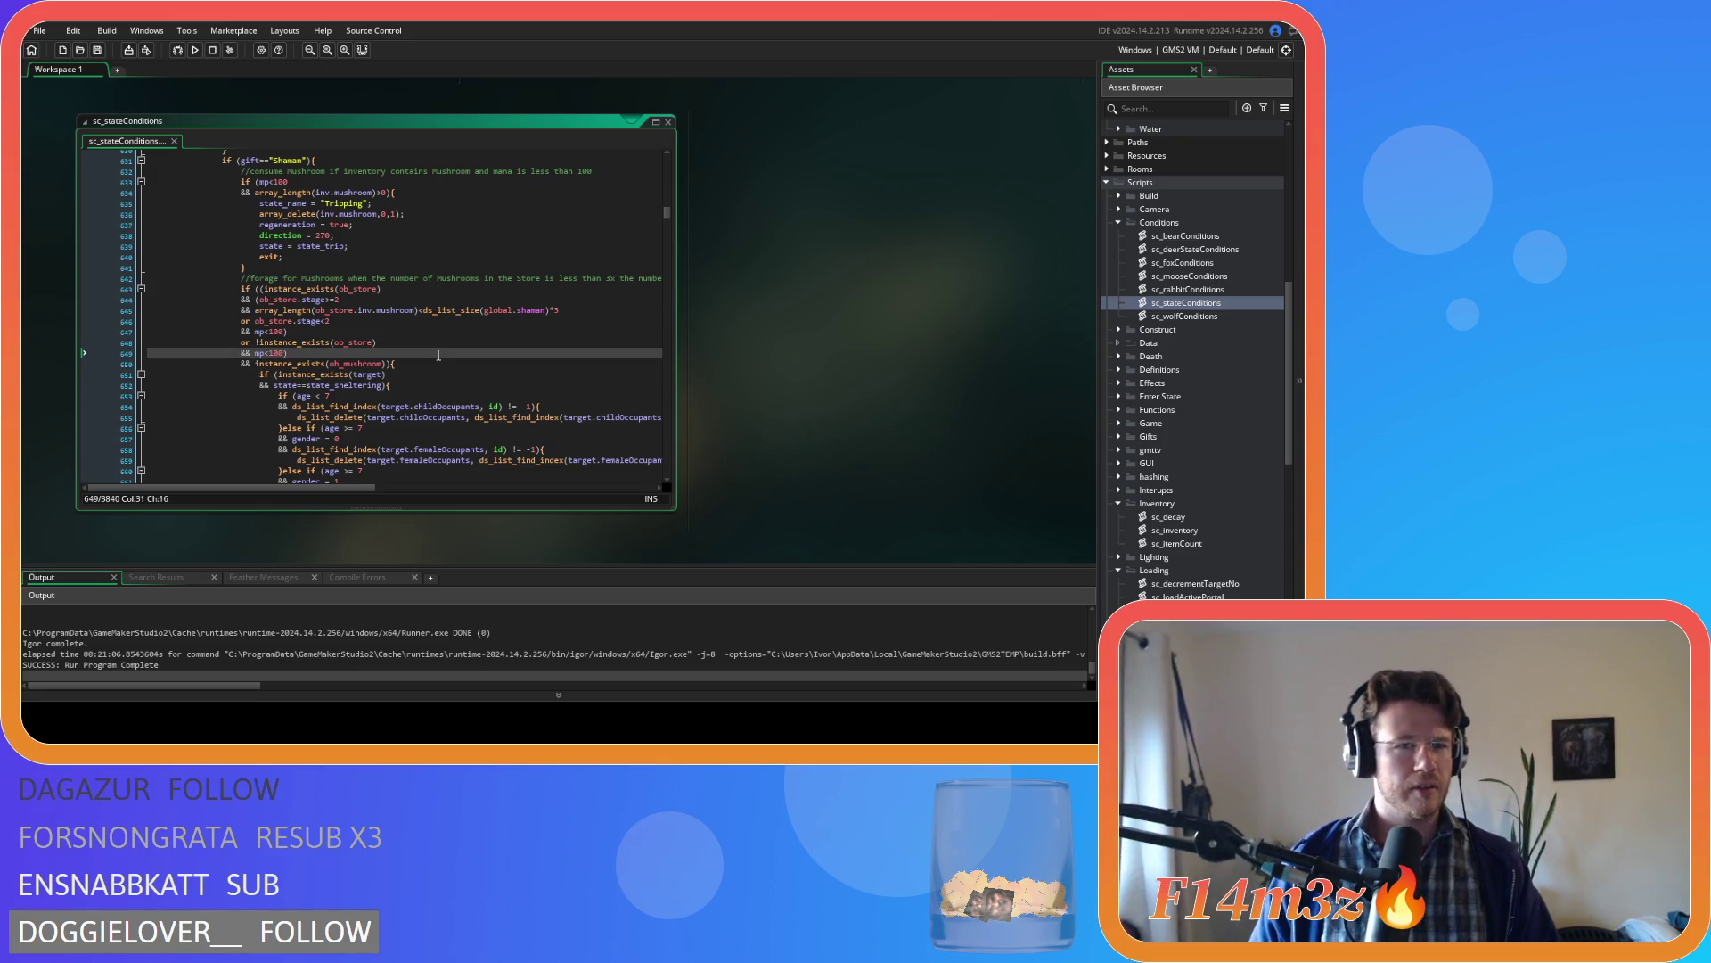
left_click(441, 331)
left_click(431, 320)
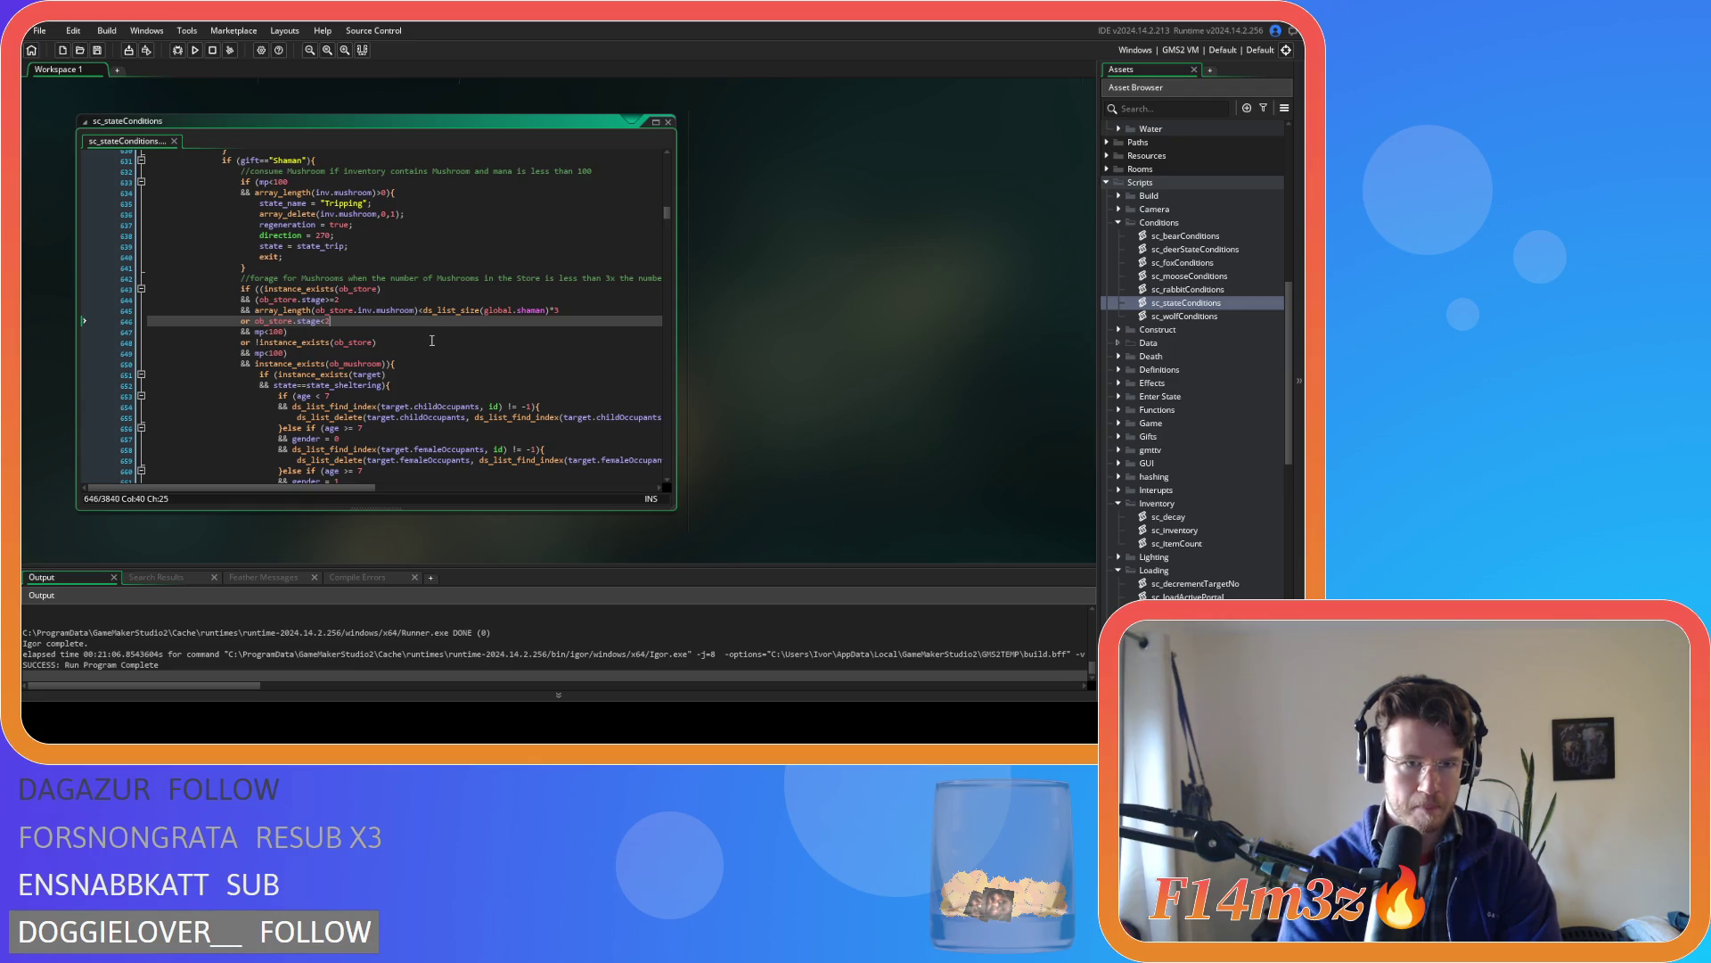
left_click(347, 284)
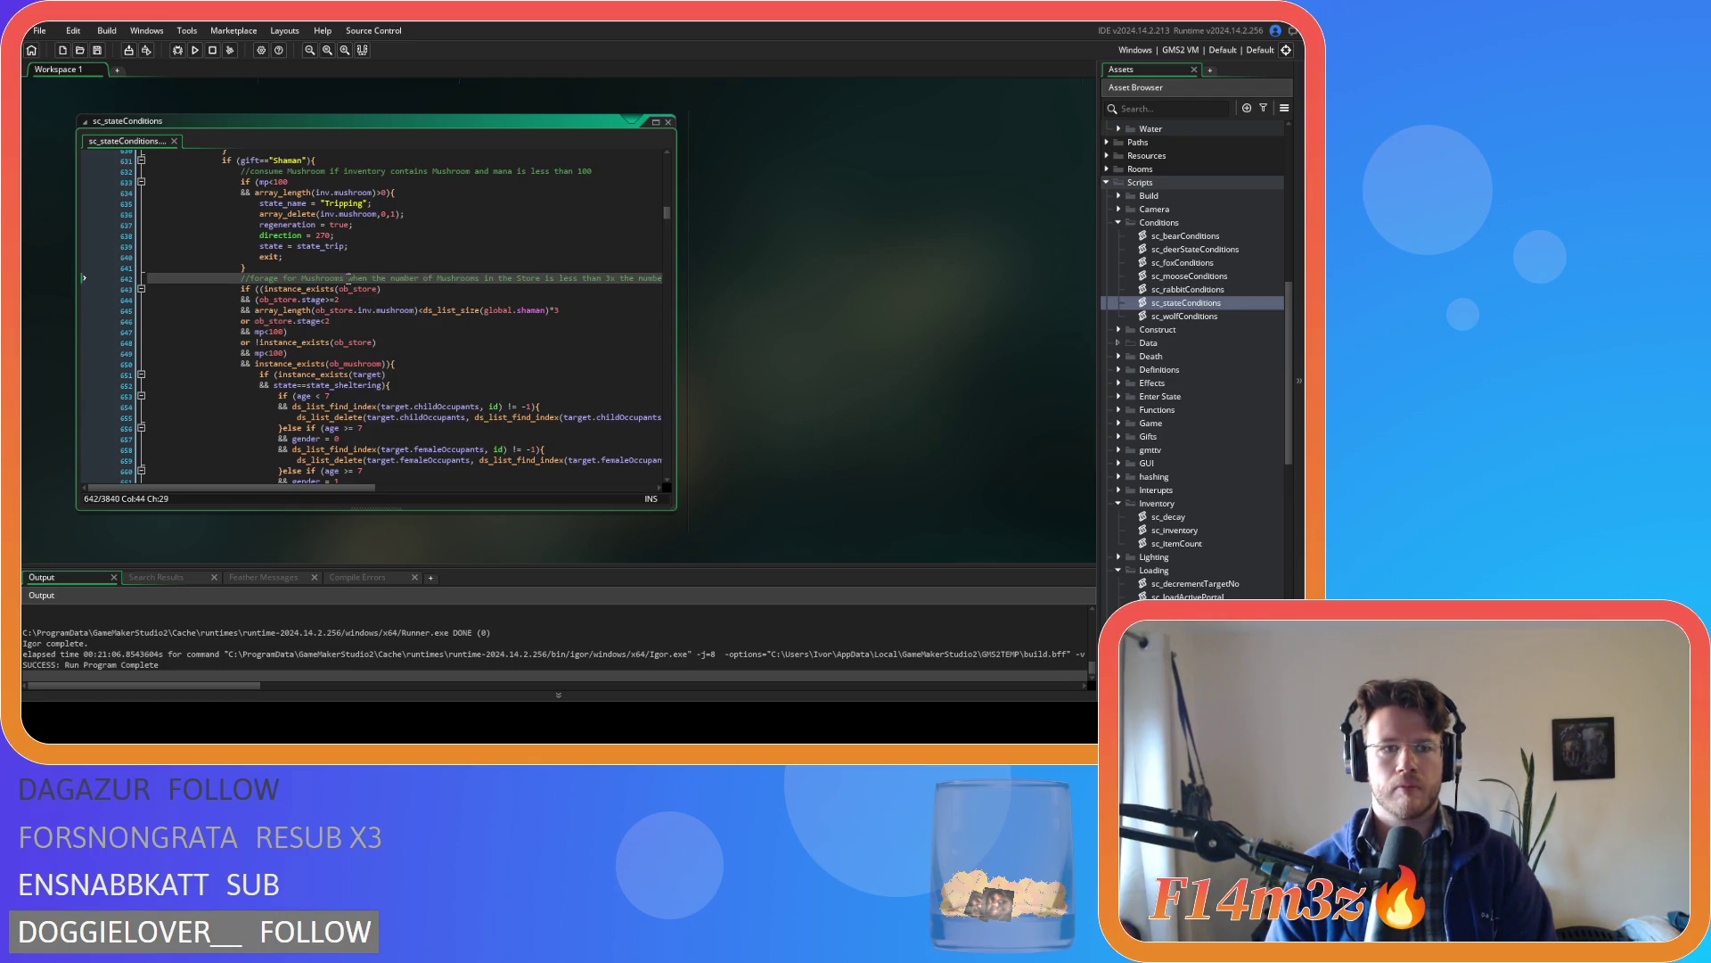
key("shift+End")
key("Delete")
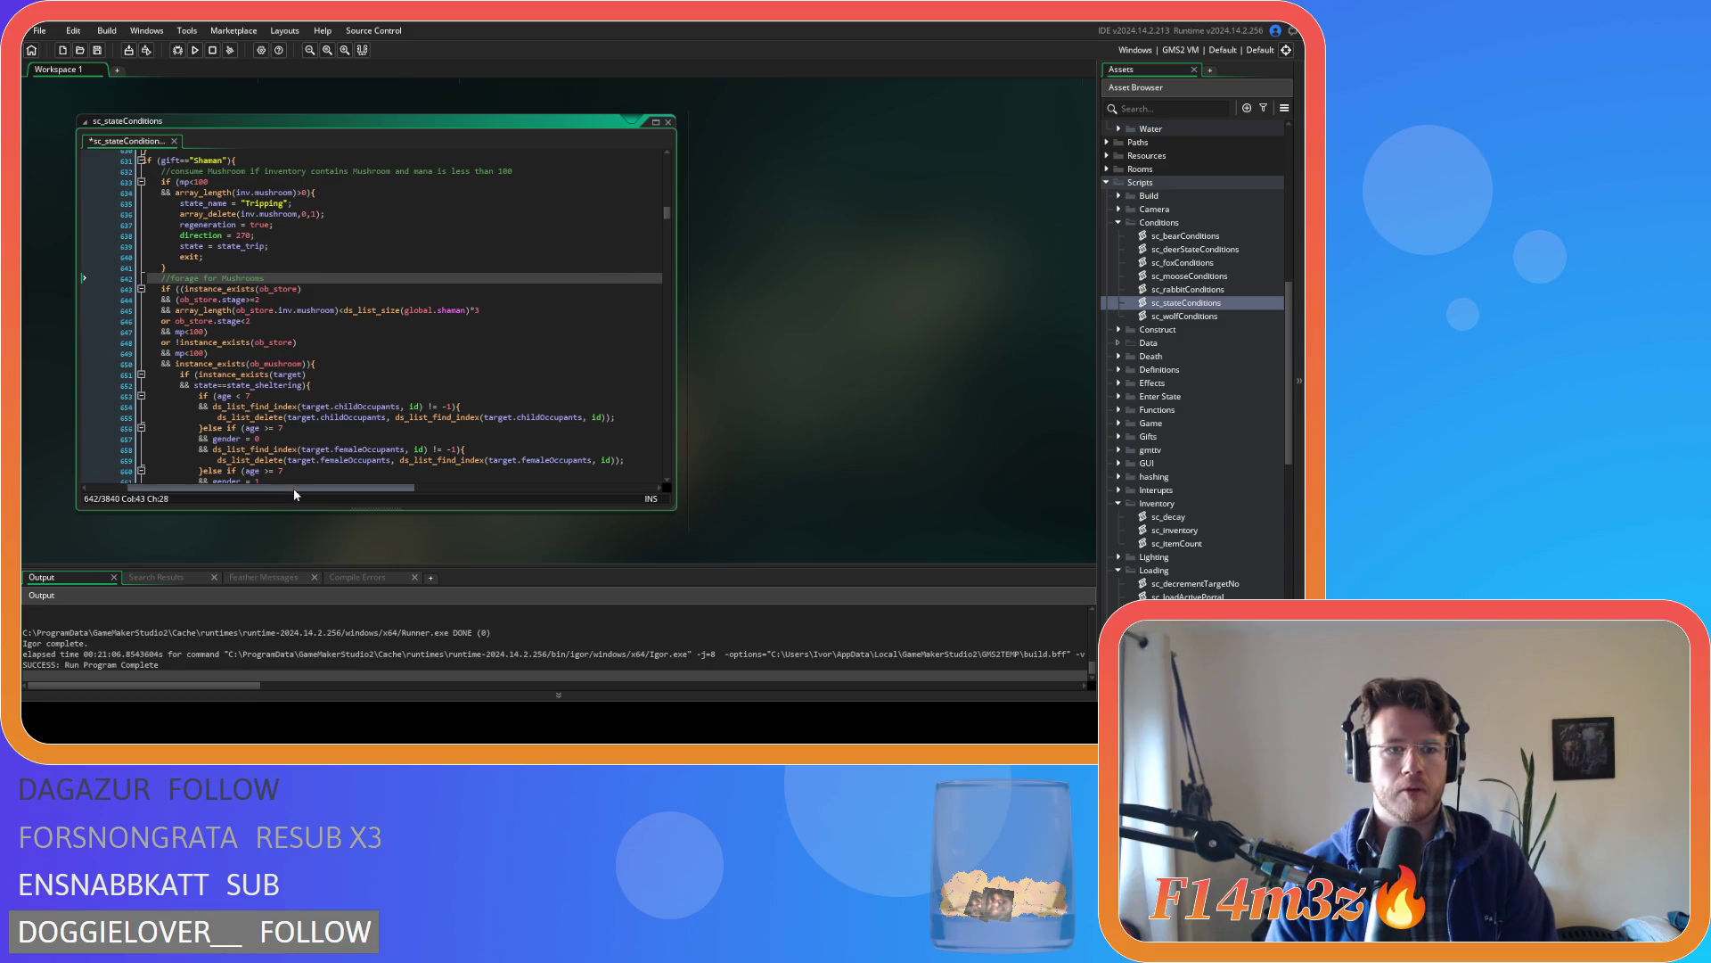
left_click_drag(292, 489, 252, 488)
key("Down")
key("Down")
key("ctrl+s")
- Trim the line 632 comment to 'Forage for Mushrooms' and save again
left_click_drag(616, 171, 324, 171)
type("s")
key("ctrl+s")
left_click(402, 268)
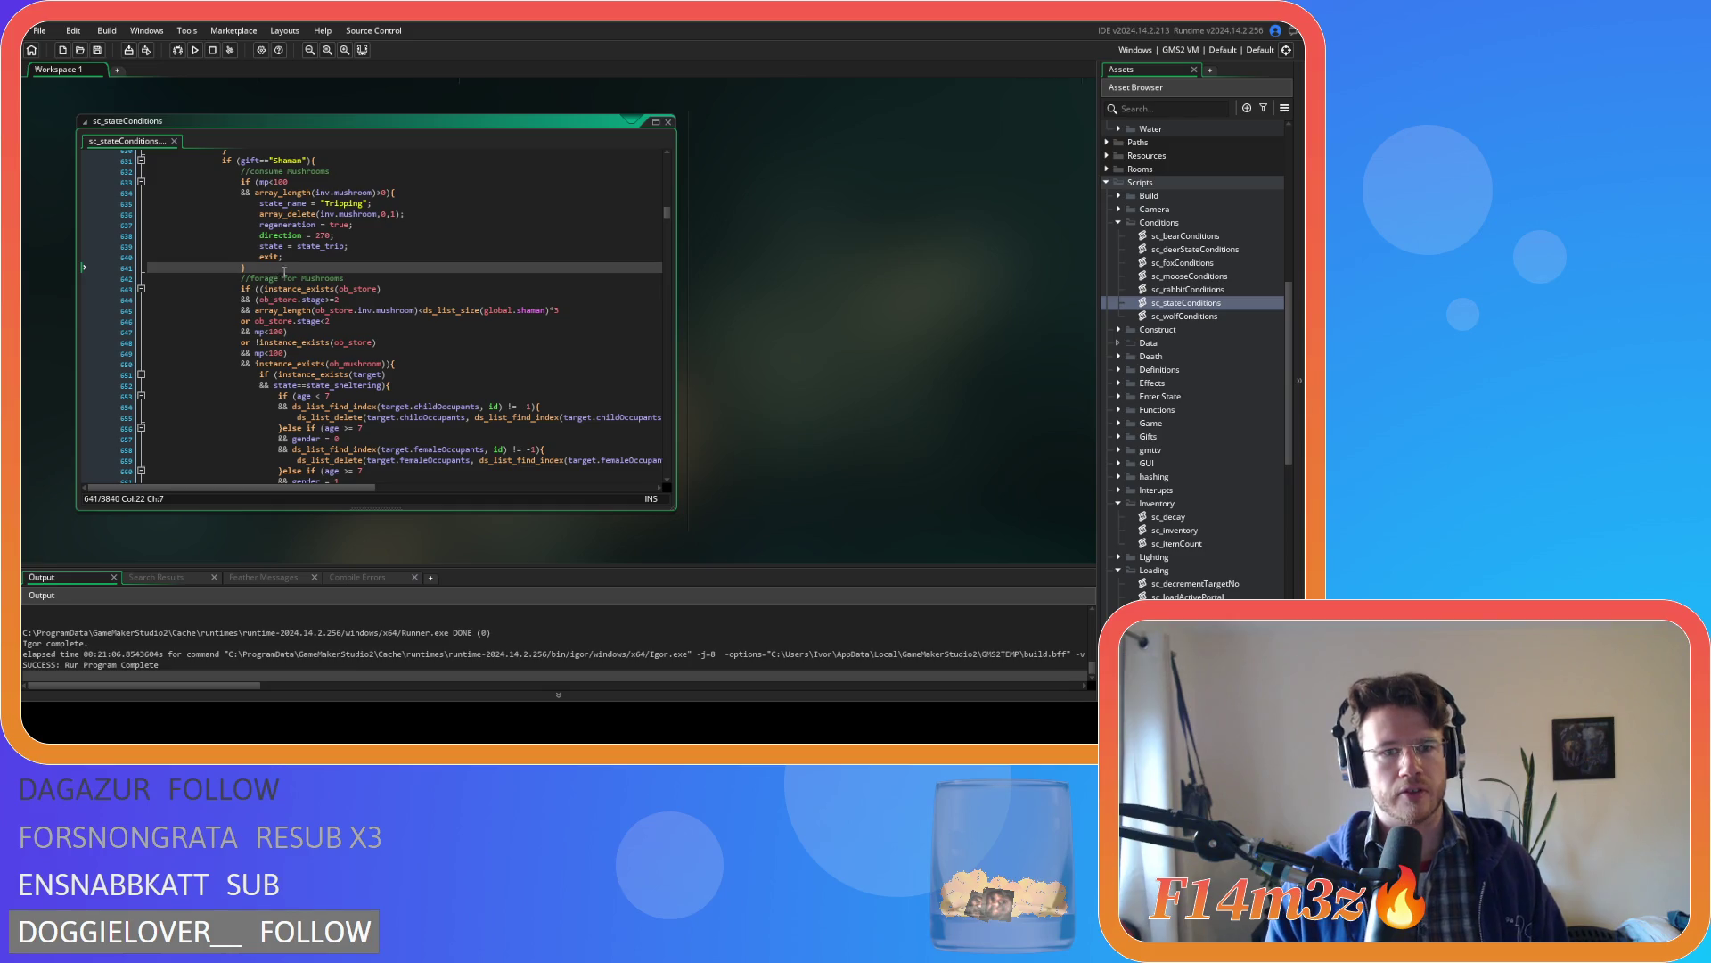
- Search for state_deposit and copy the existing '//deposit fish' block
scroll(284, 271, "down", 18)
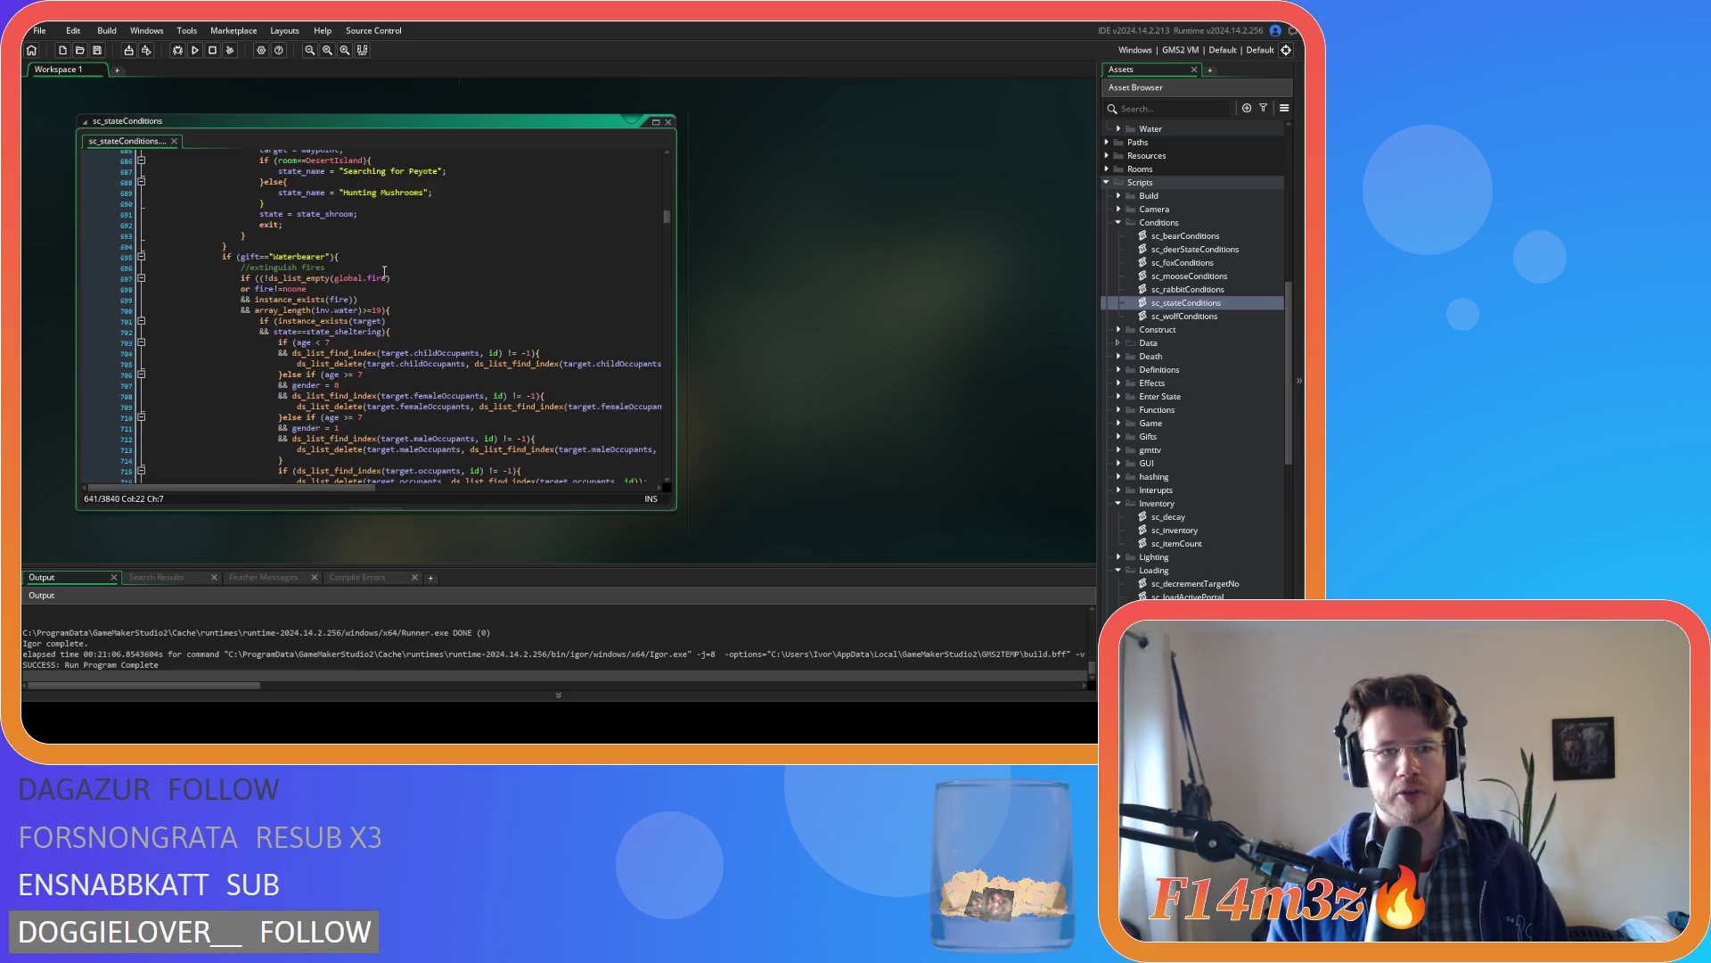
scroll(512, 232, "up", 3)
scroll(512, 233, "down", 2)
scroll(511, 233, "up", 17)
left_click(449, 257)
key("ctrl+f")
type("s")
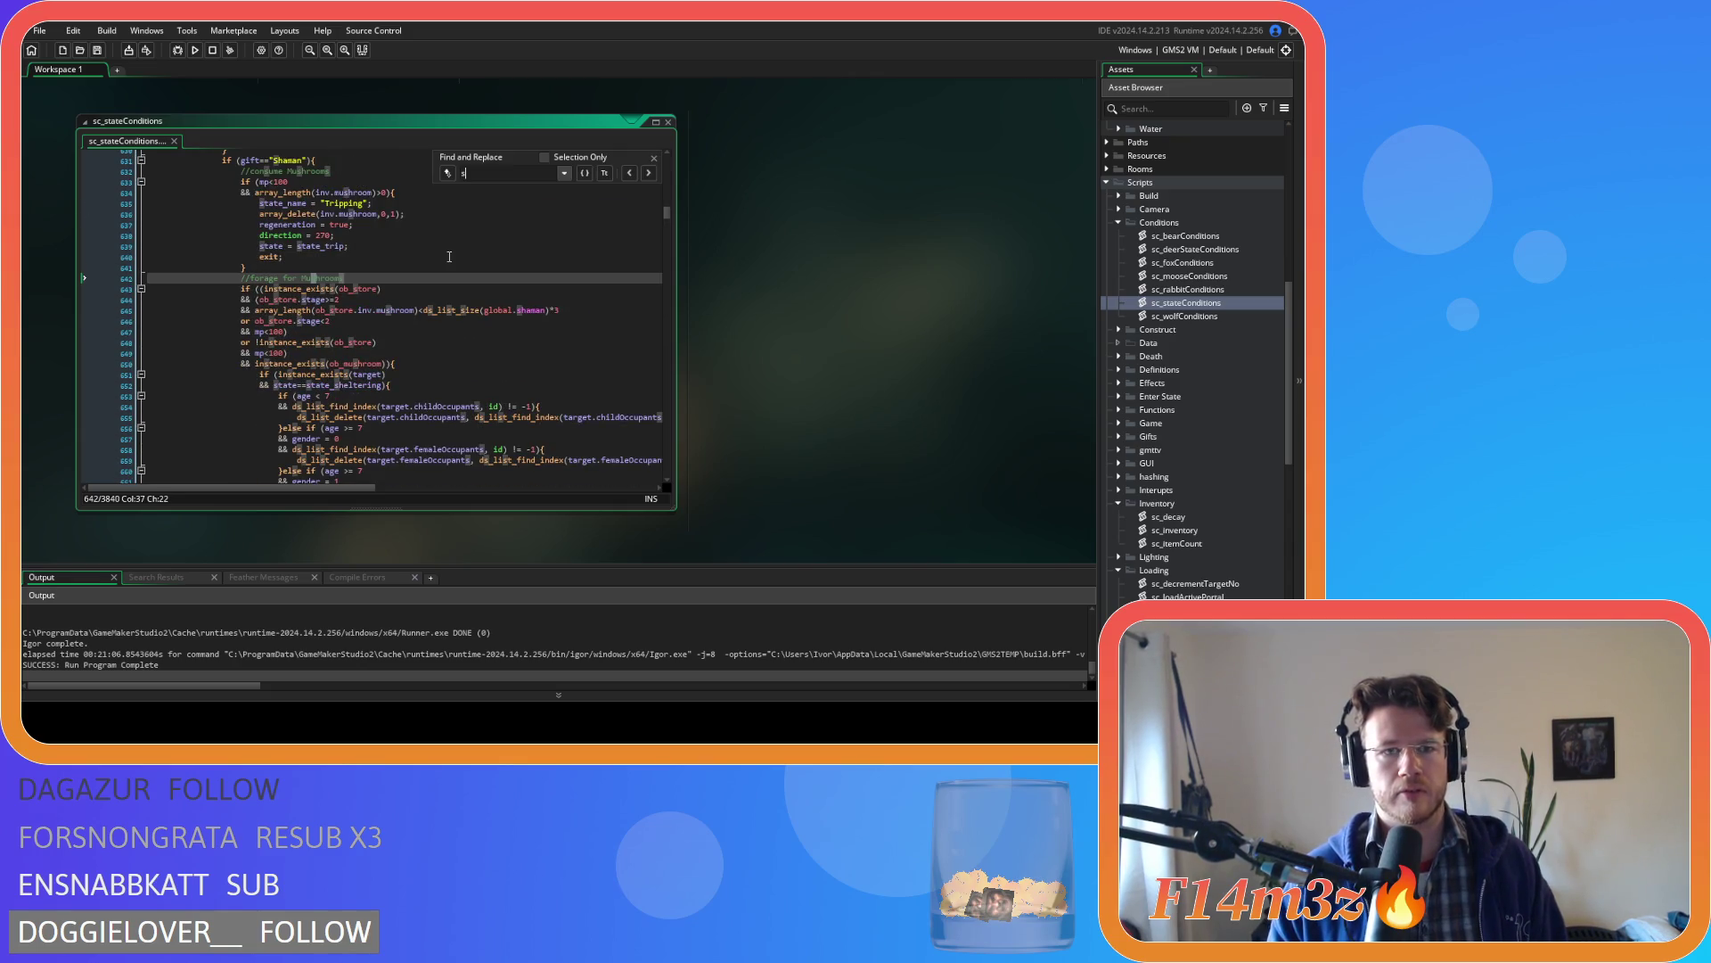
type("tate")
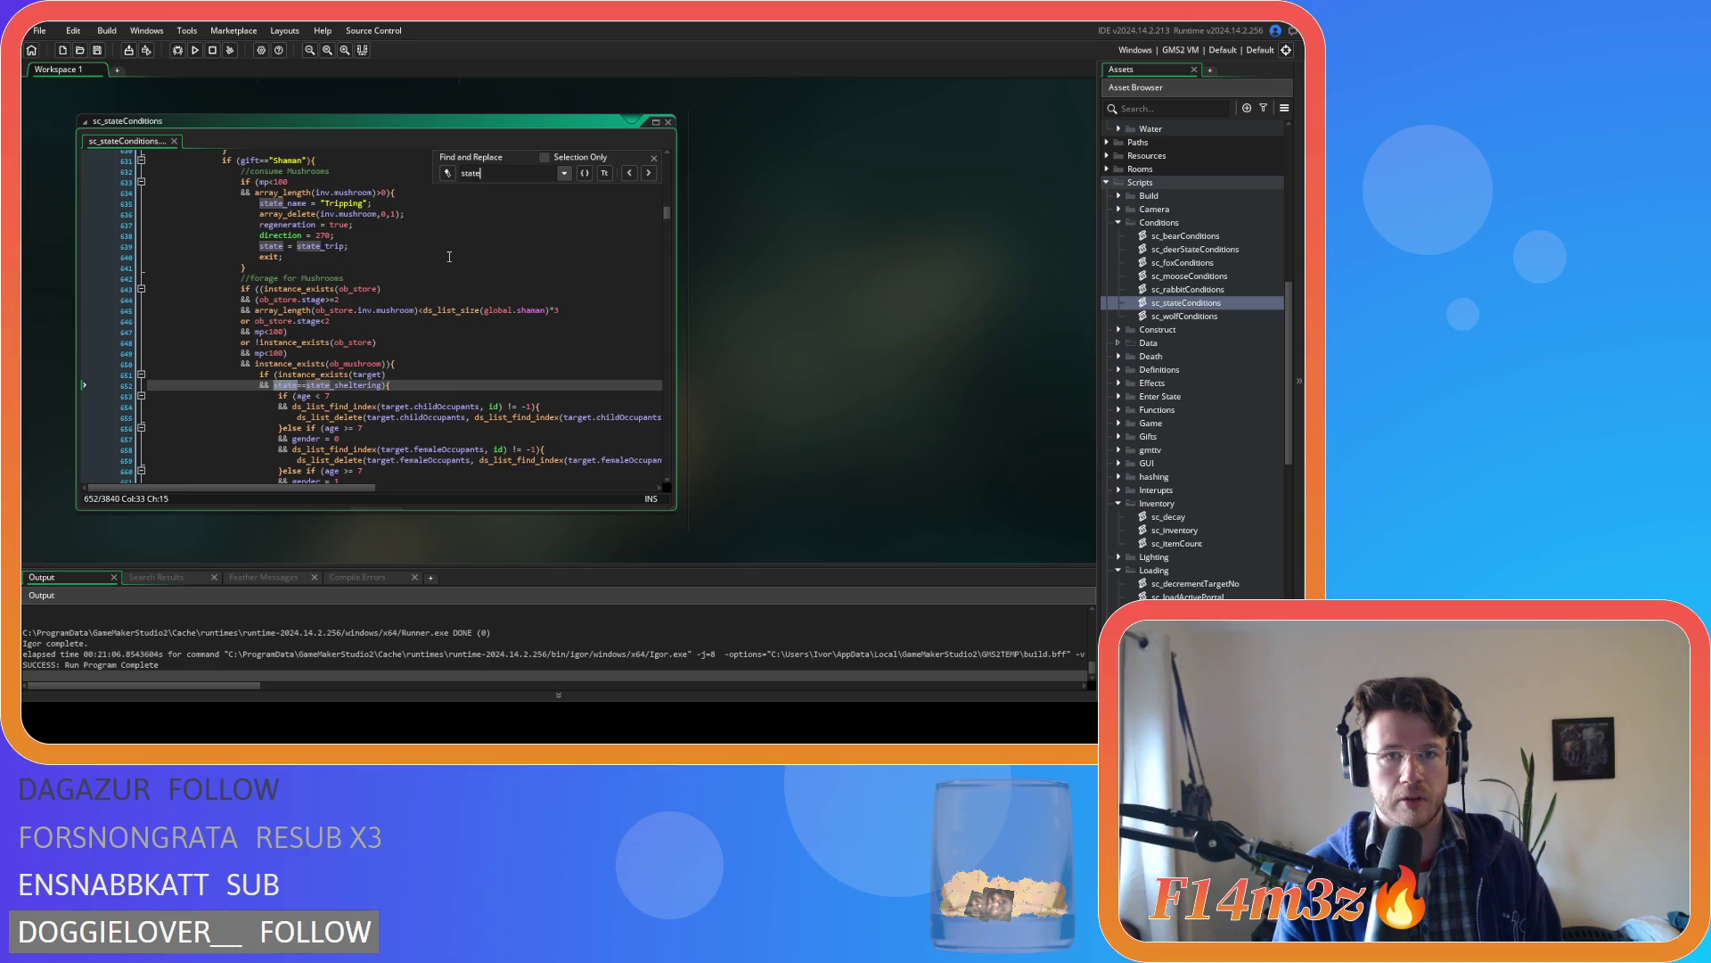
type("_deposit")
scroll(449, 256, "up", 5)
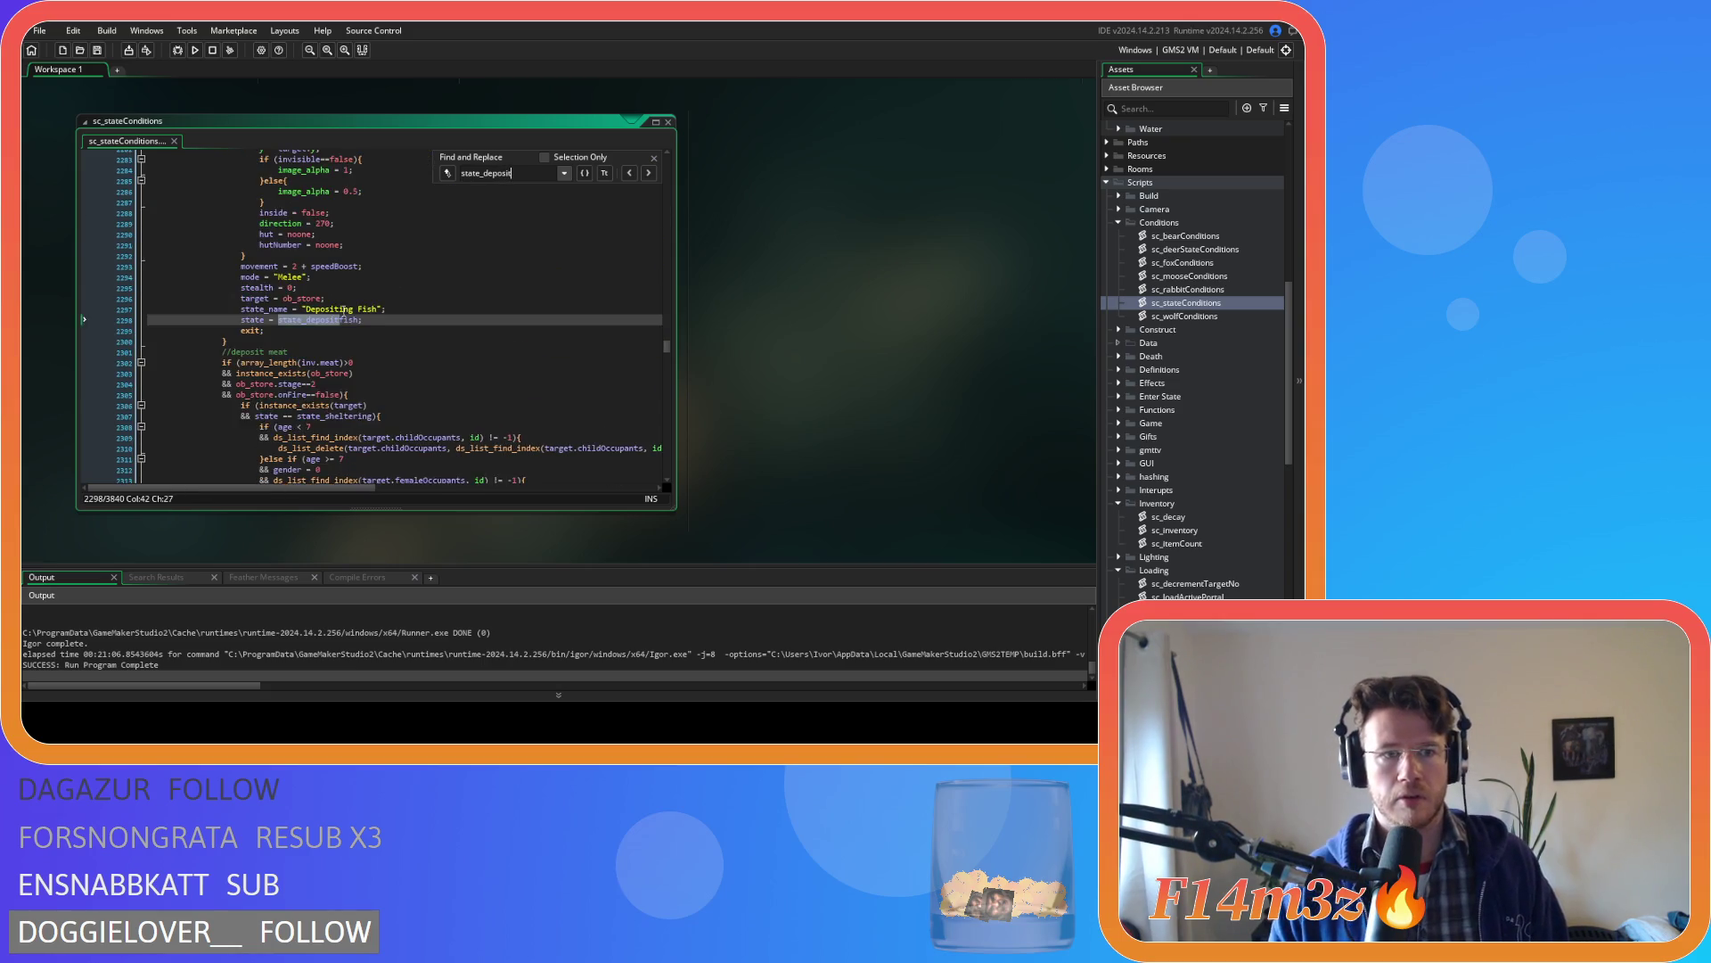
left_click(254, 365)
scroll(251, 287, "up", 3)
scroll(250, 288, "up", 1)
left_click_drag(251, 287, 288, 266)
right_click(283, 328)
left_click(344, 348)
- Paste the deposit fish block on a new line after the consume Mushrooms block
key("ctrl+f")
type("state_trip")
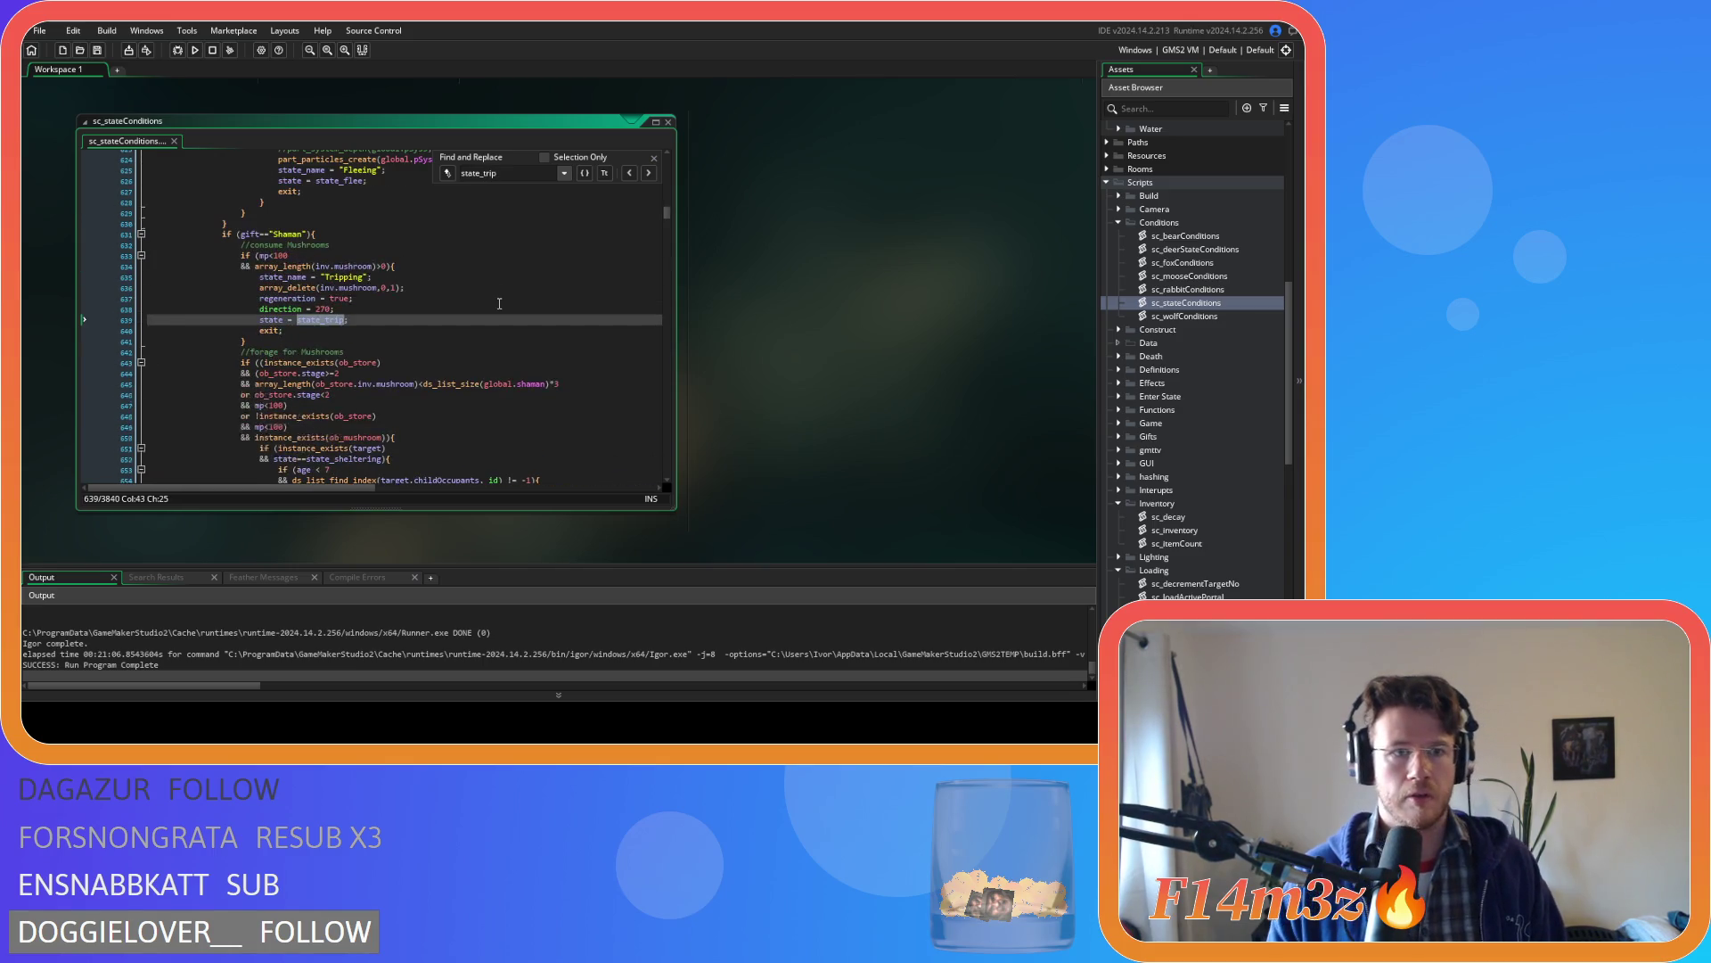
key("Escape")
left_click(270, 340)
key("Return")
key("ctrl+v")
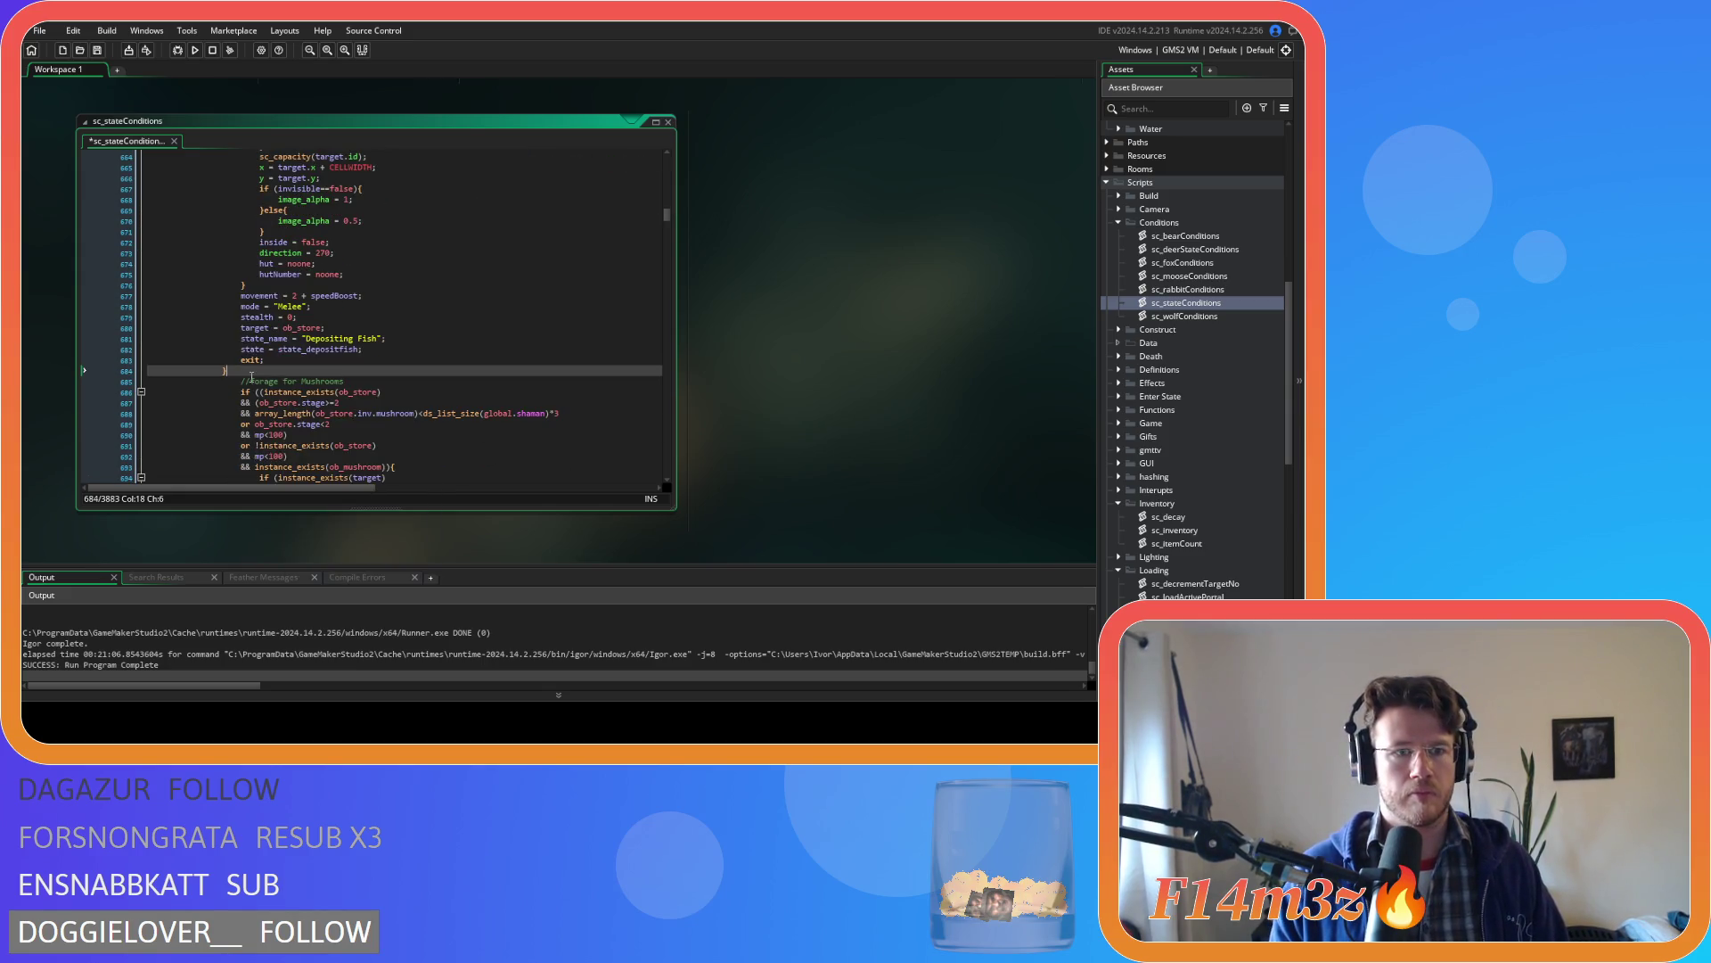
mouse_move(251, 377)
left_mouse_down()
mouse_move(201, 161)
mouse_move(187, 322)
mouse_move(185, 251)
left_mouse_up()
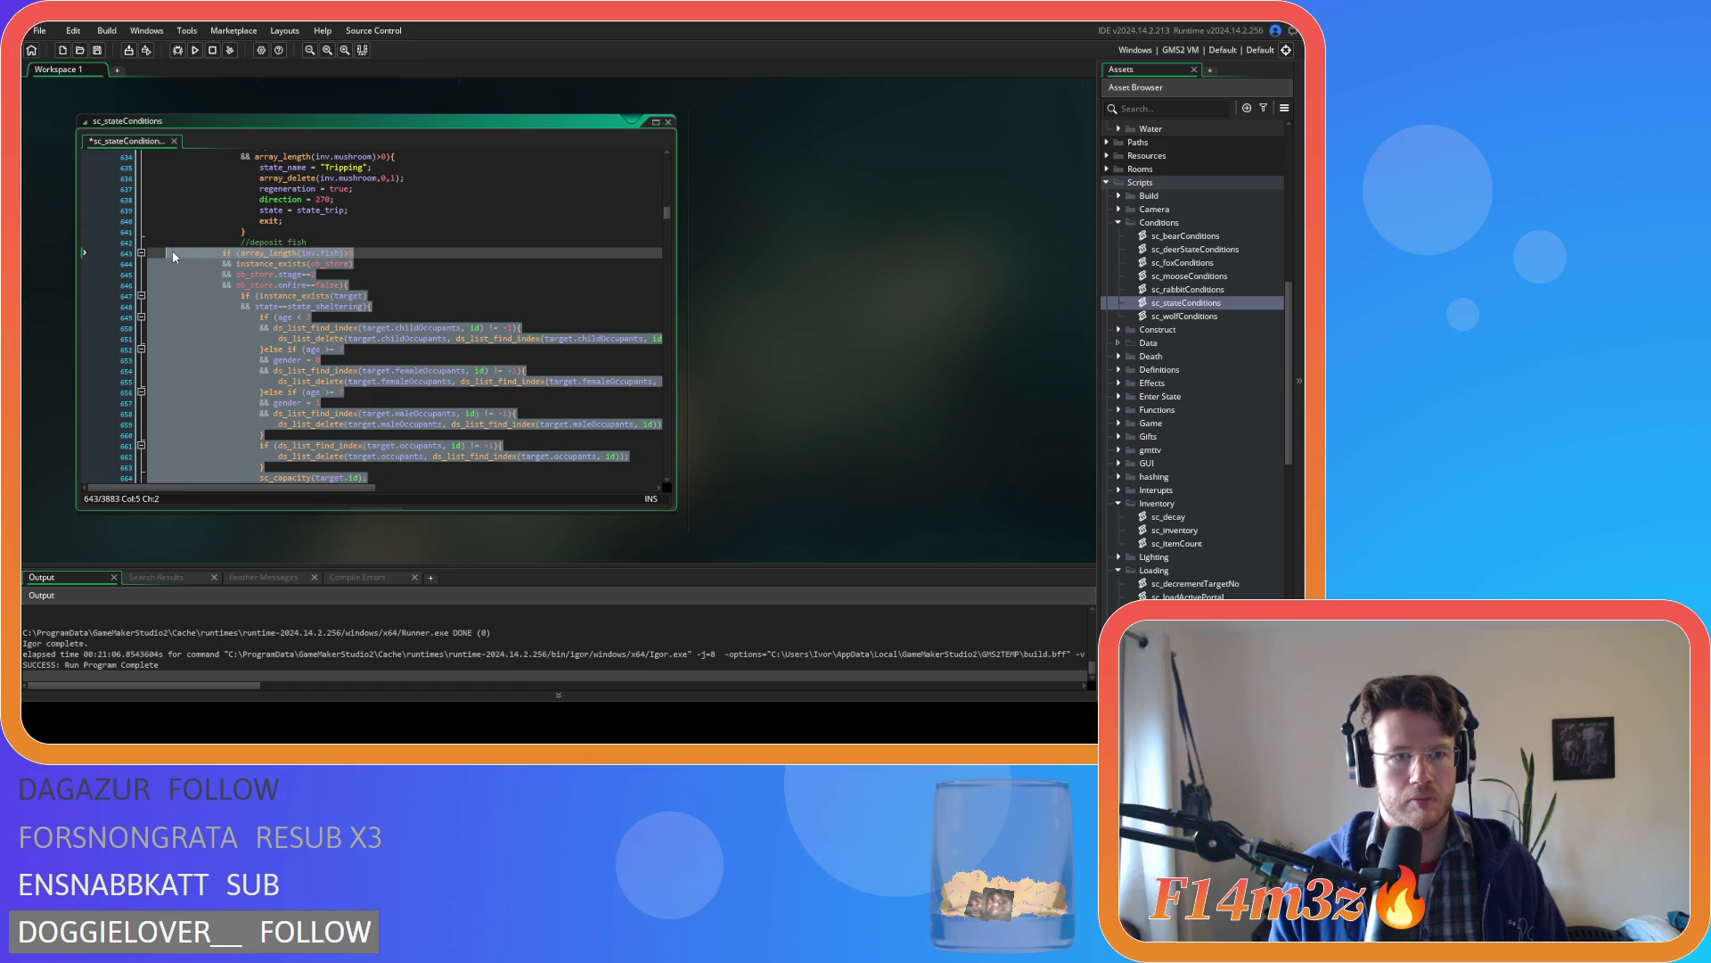
- Make the pasted block check inv.mushroom instead of inv.fish and save the script
left_click(306, 318)
key("ctrl+s")
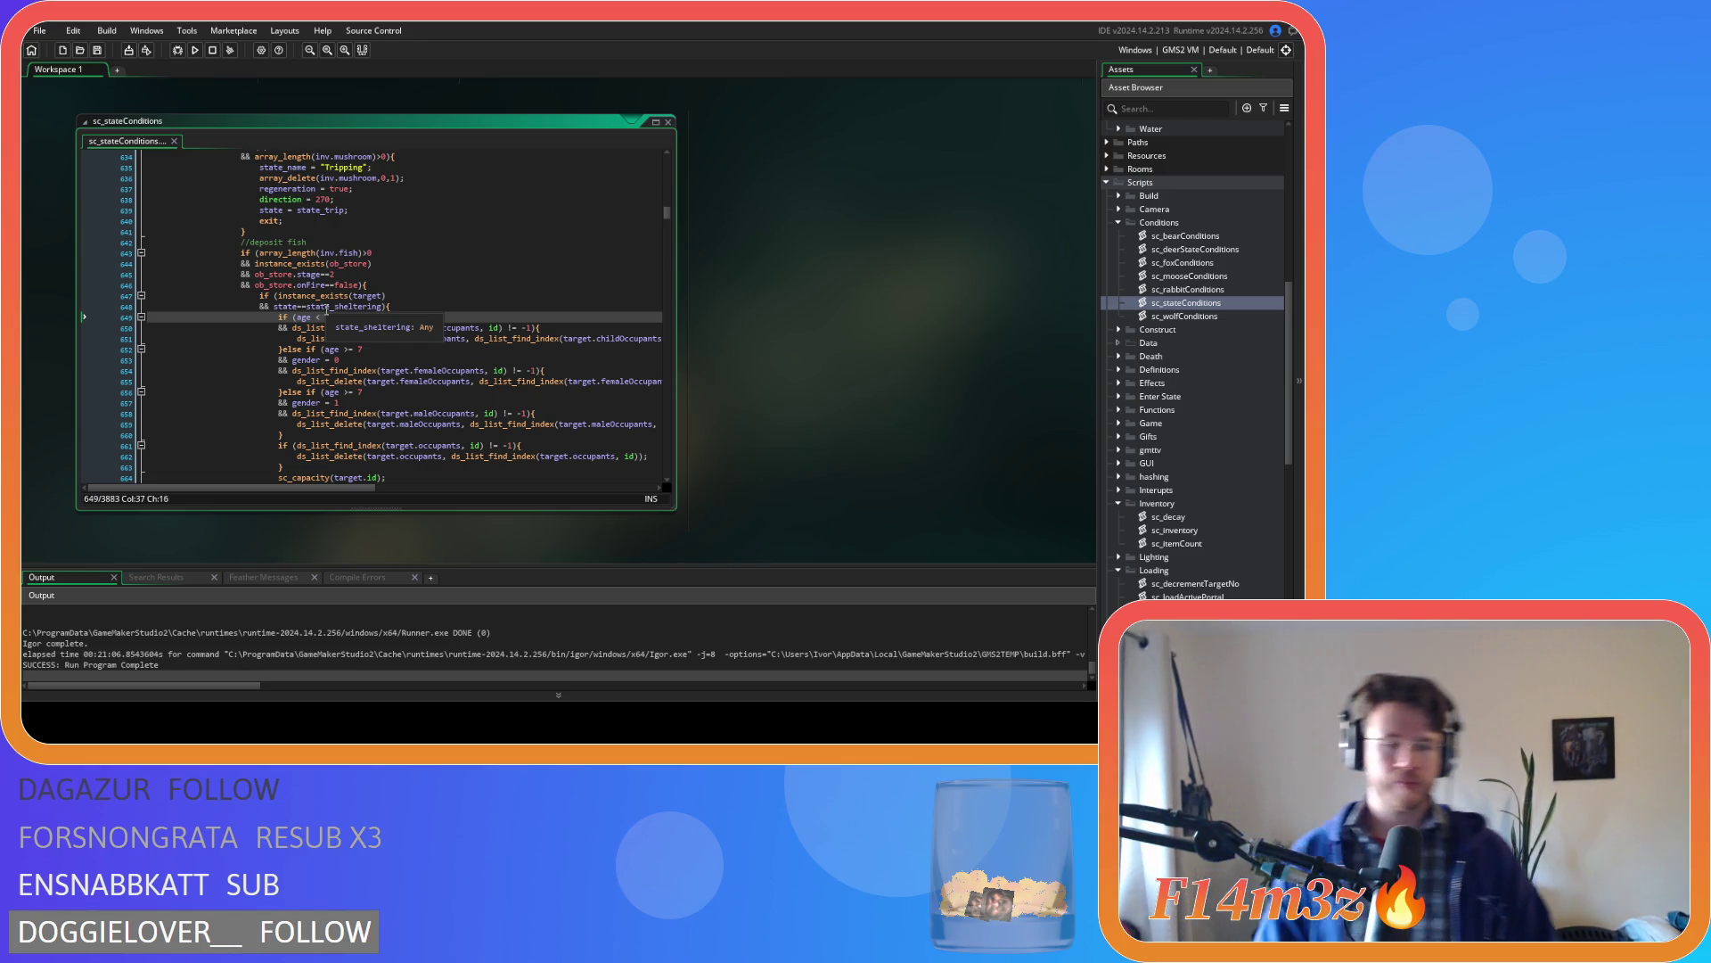
left_click(336, 274)
left_click(343, 253)
double_click(344, 254)
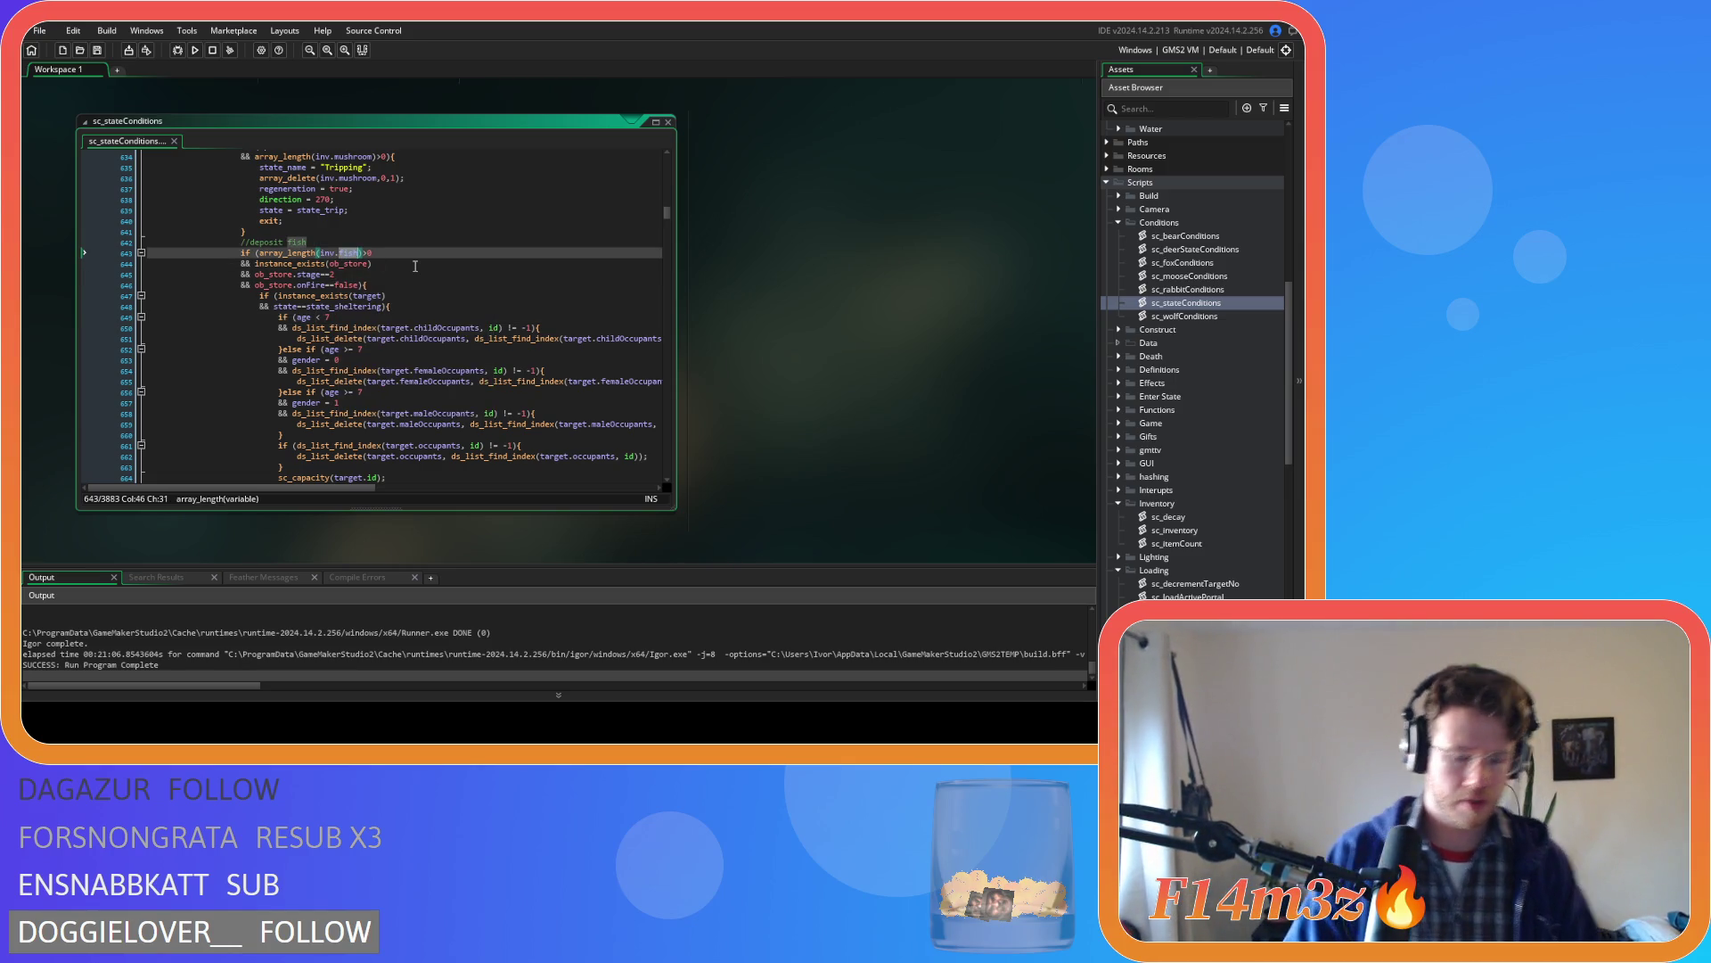
type("mushroom")
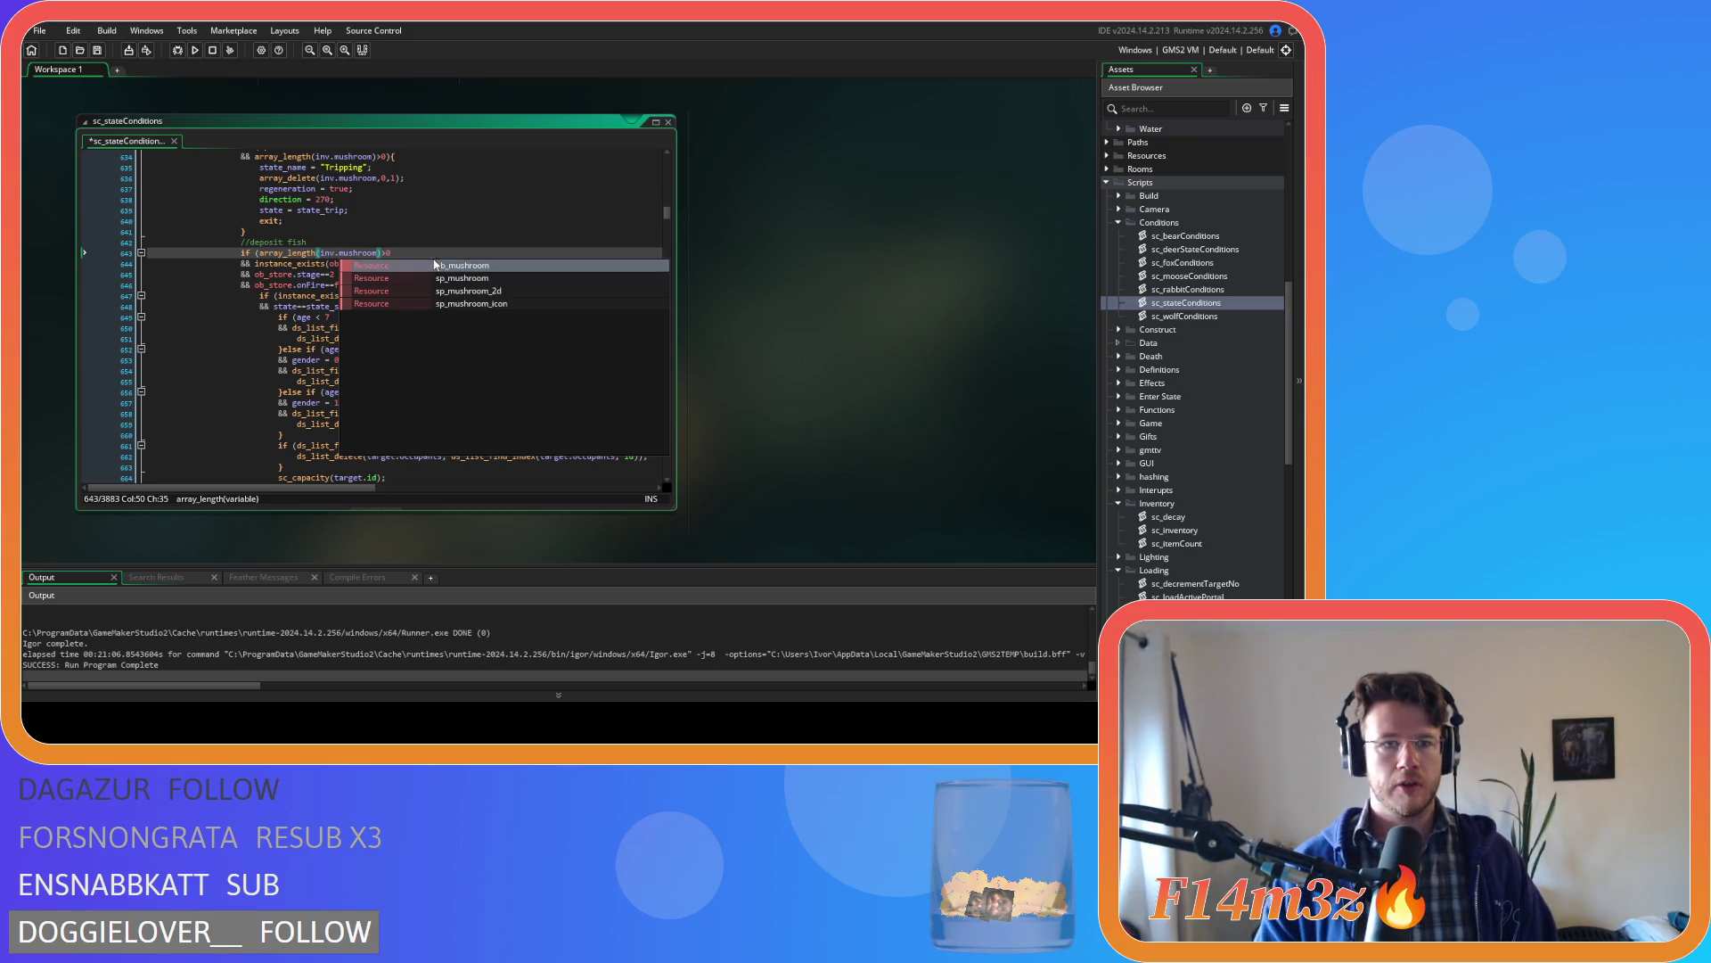
key("Escape")
left_click(395, 273)
key("ctrl+s")
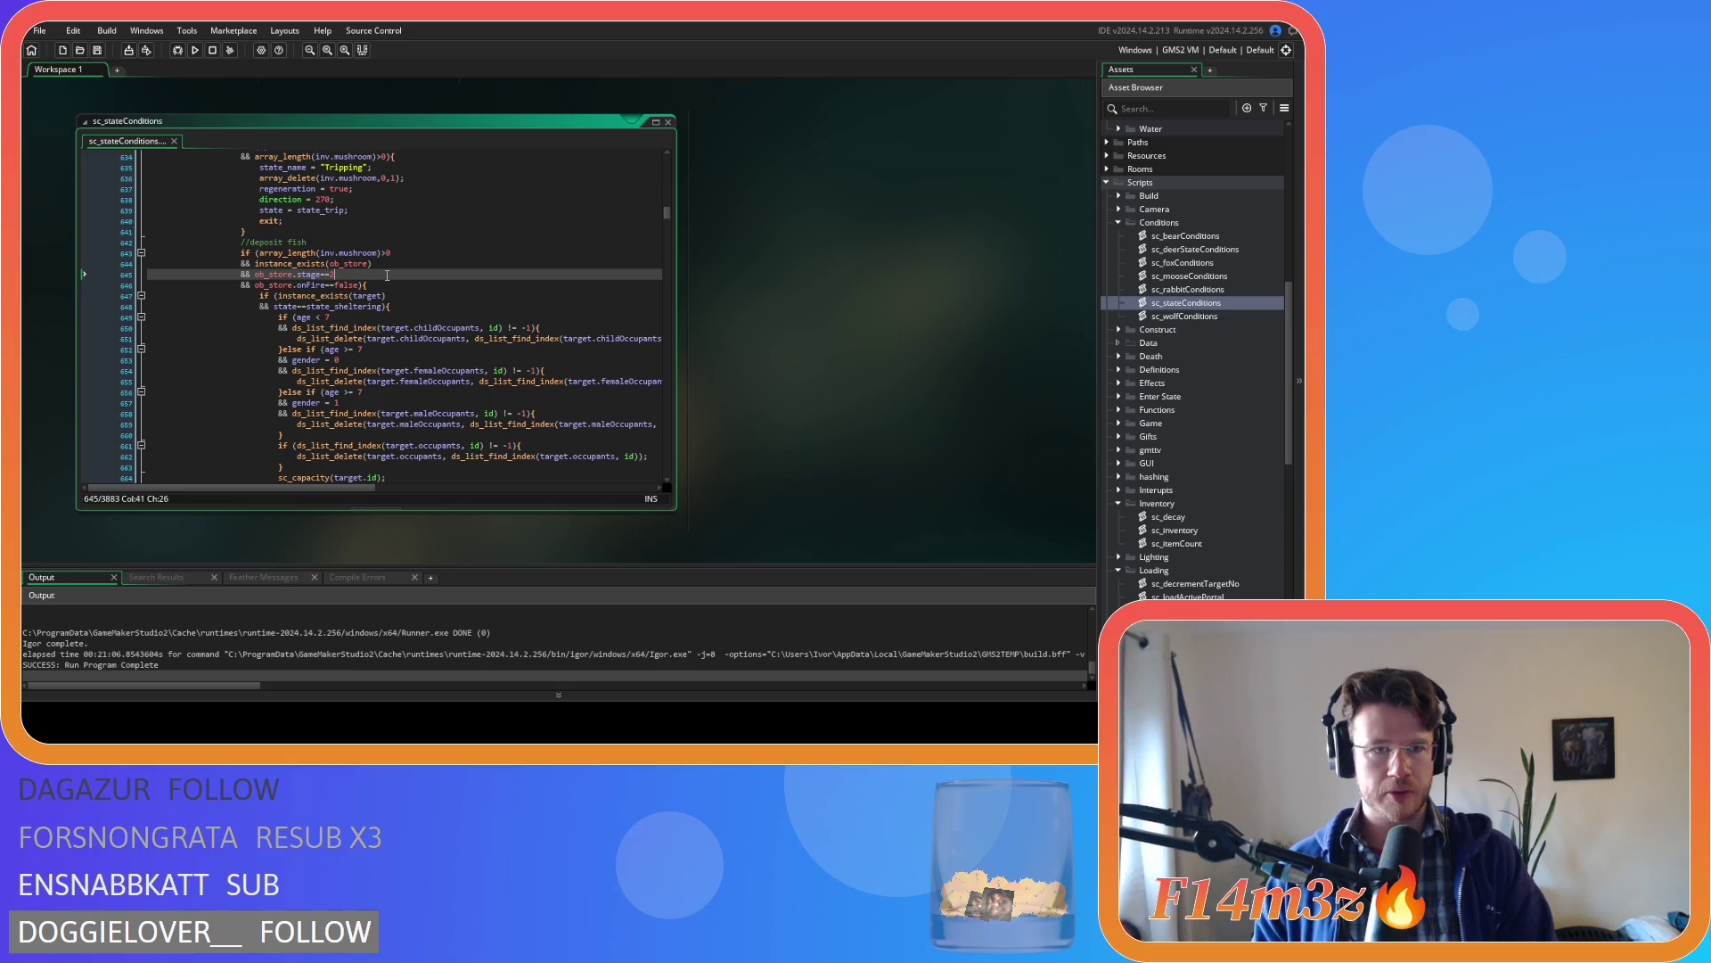
- Relabel the pasted block's comment as '//deposit mushrooms'
double_click(298, 242)
type("m")
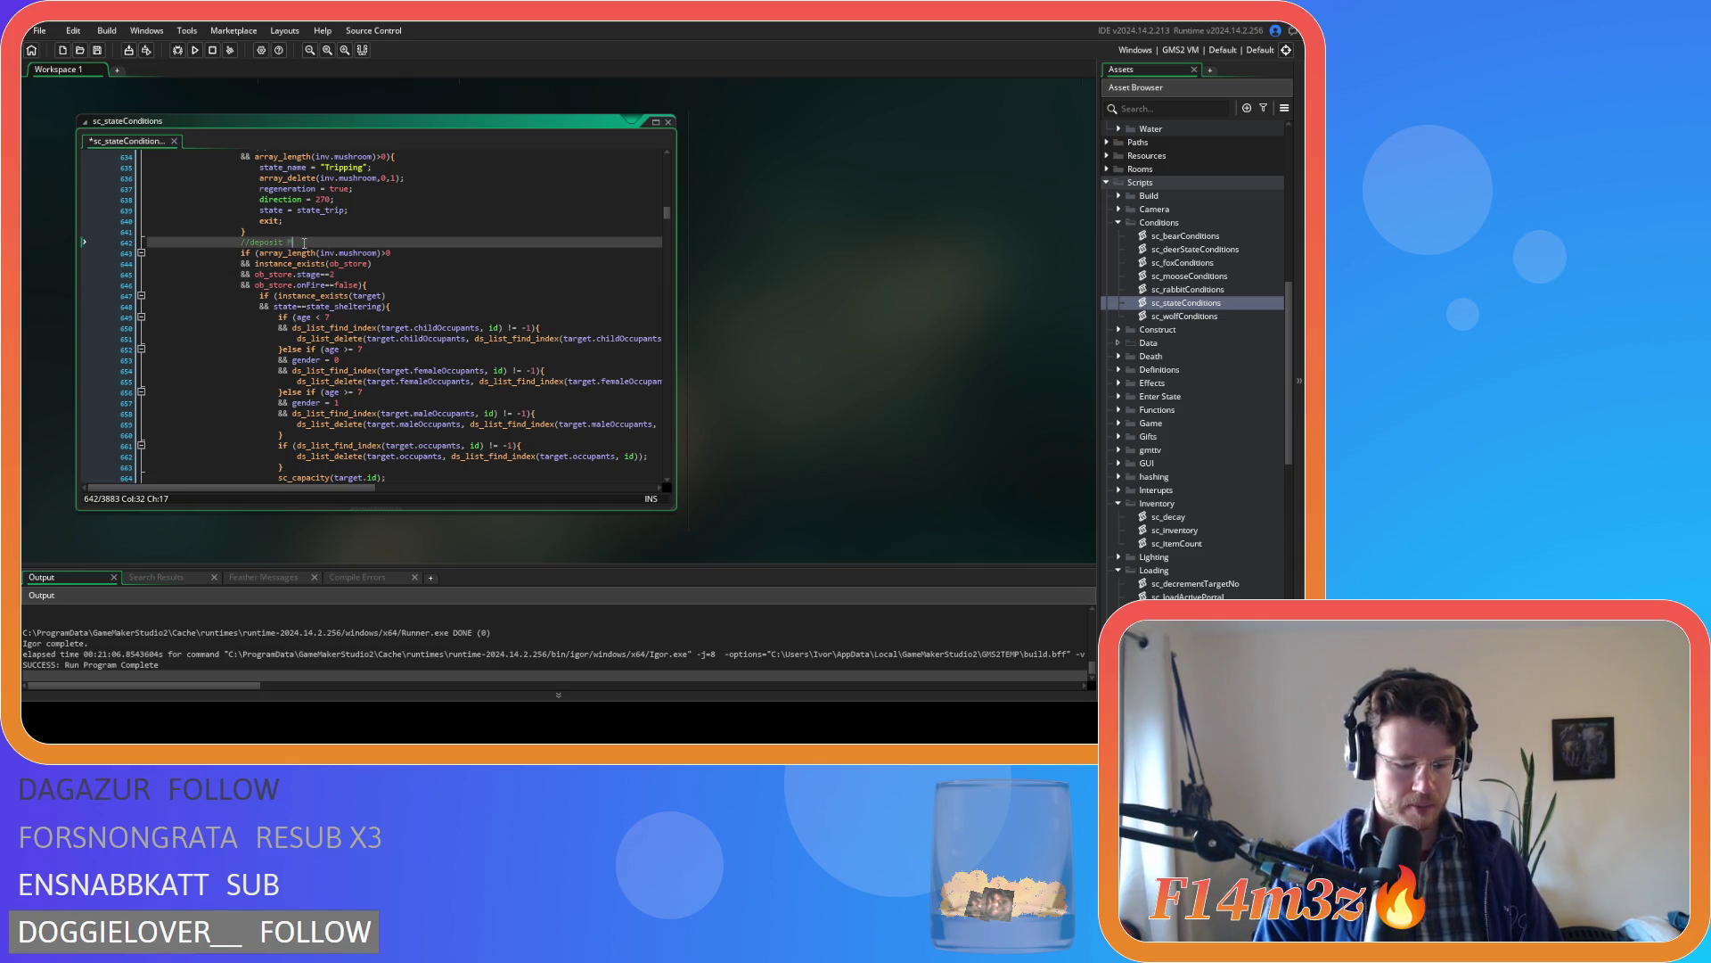
type("mushrooms")
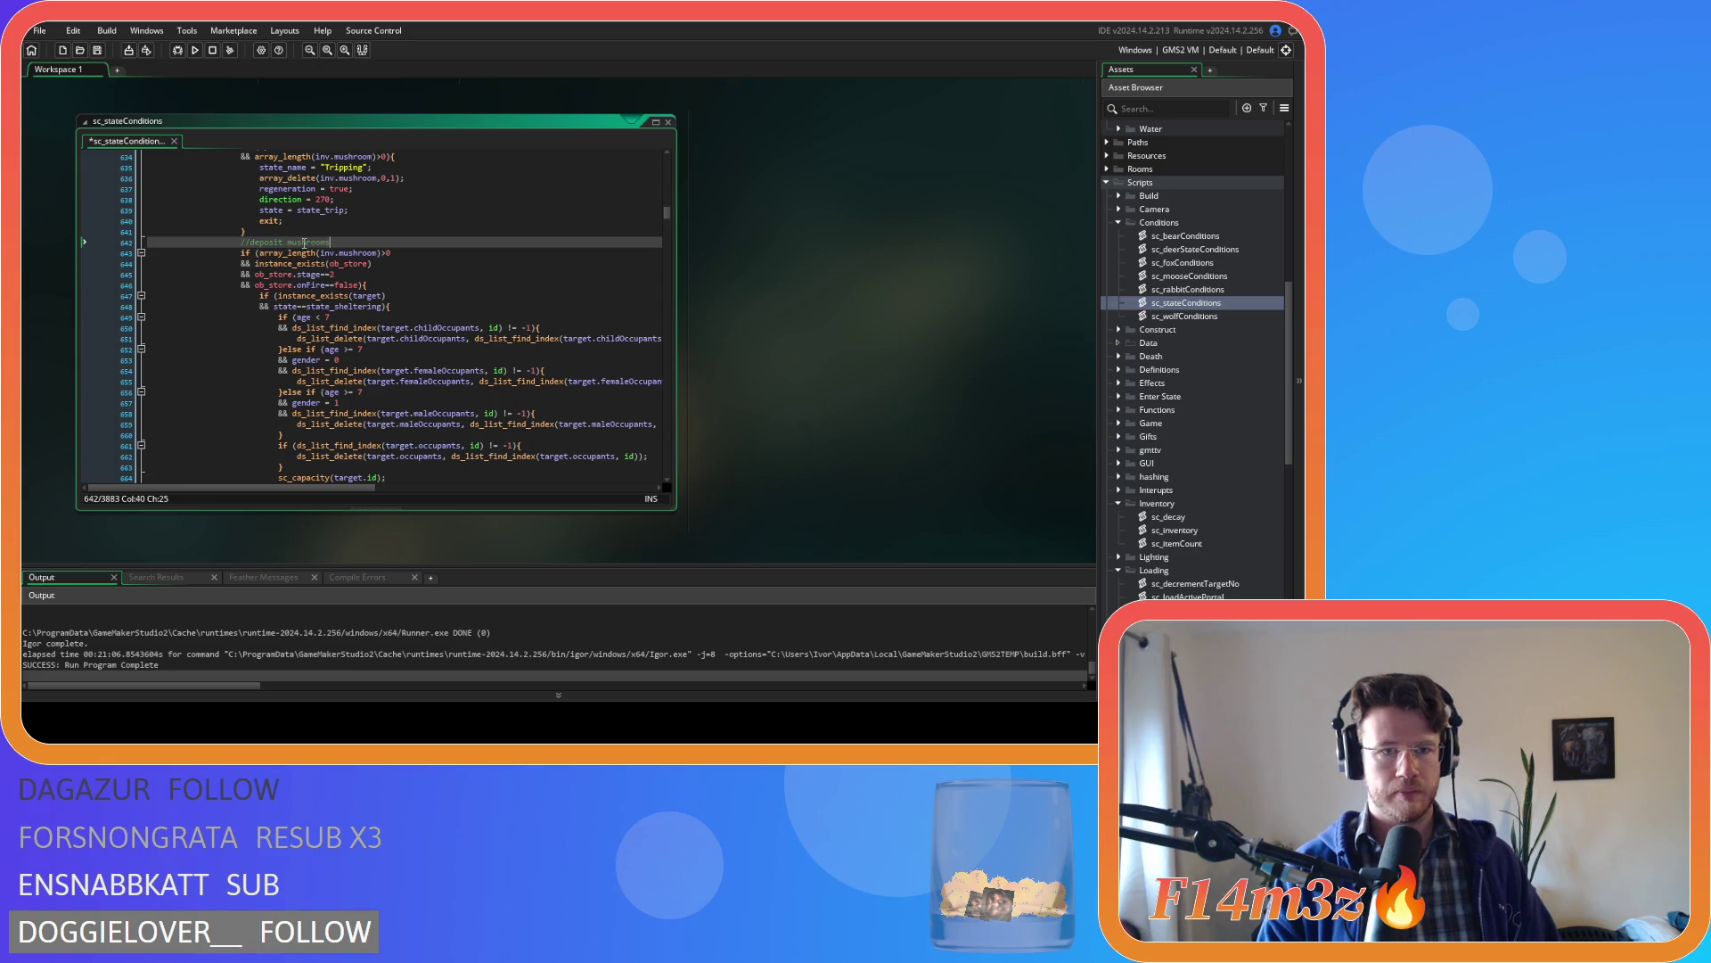
scroll(390, 281, "up", 2)
left_click(305, 216)
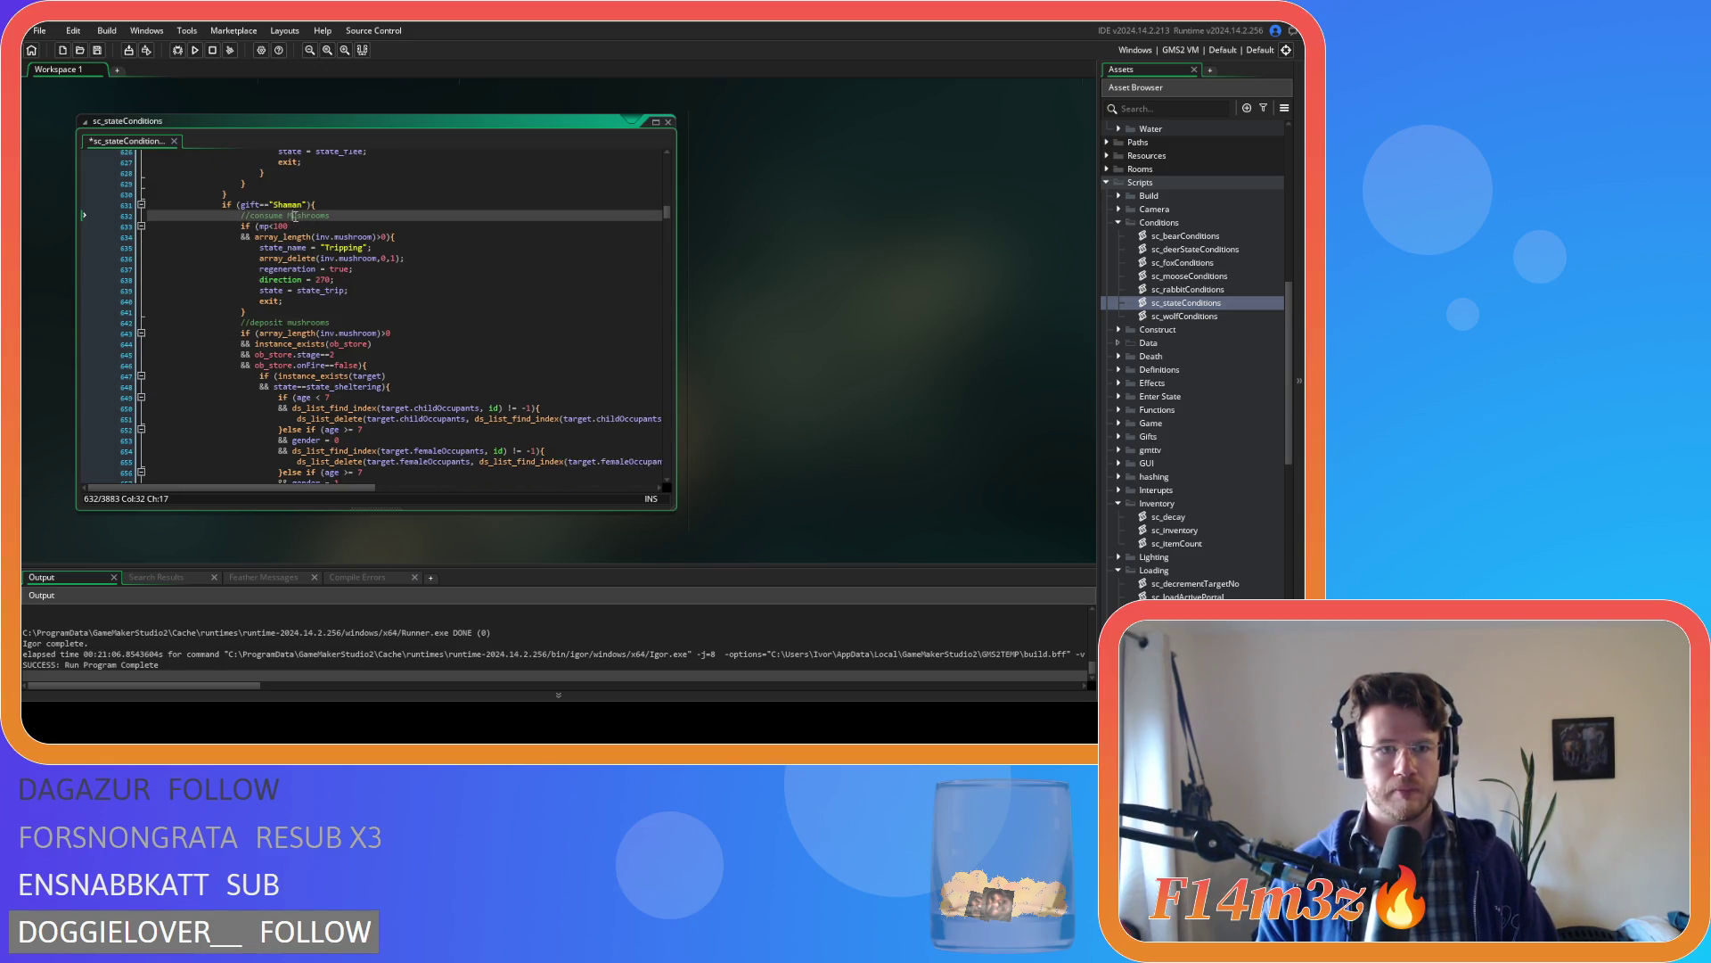
scroll(406, 277, "down", 3)
scroll(406, 277, "down", 8)
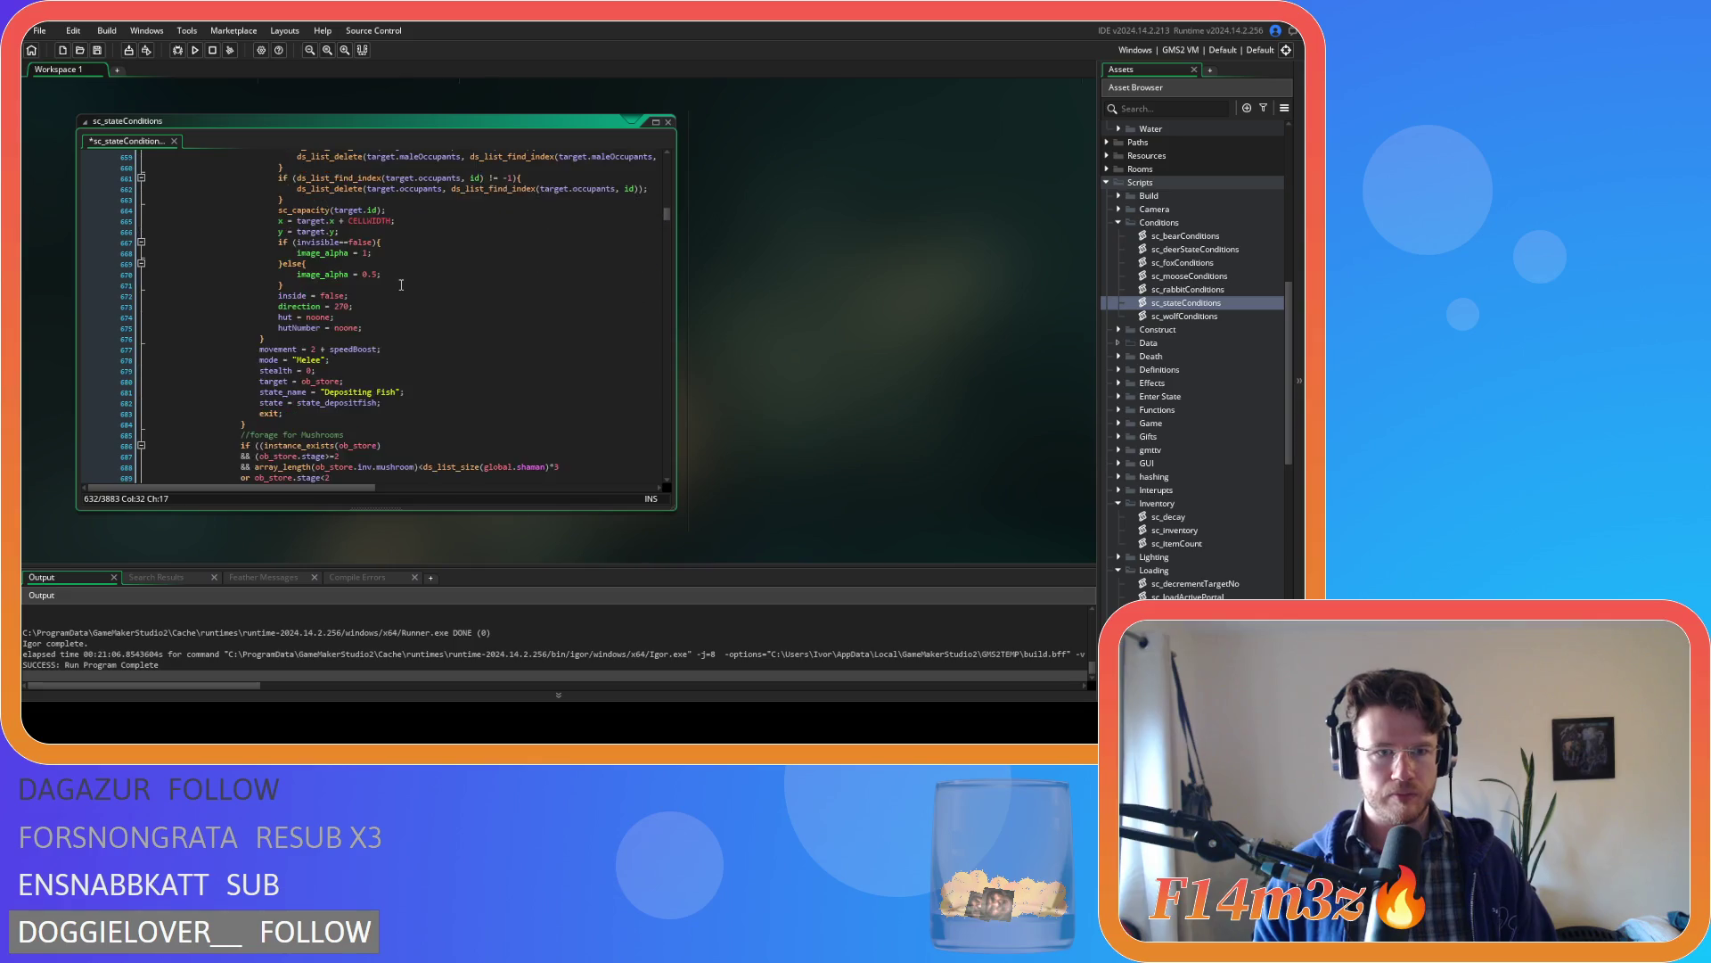
left_click(301, 326)
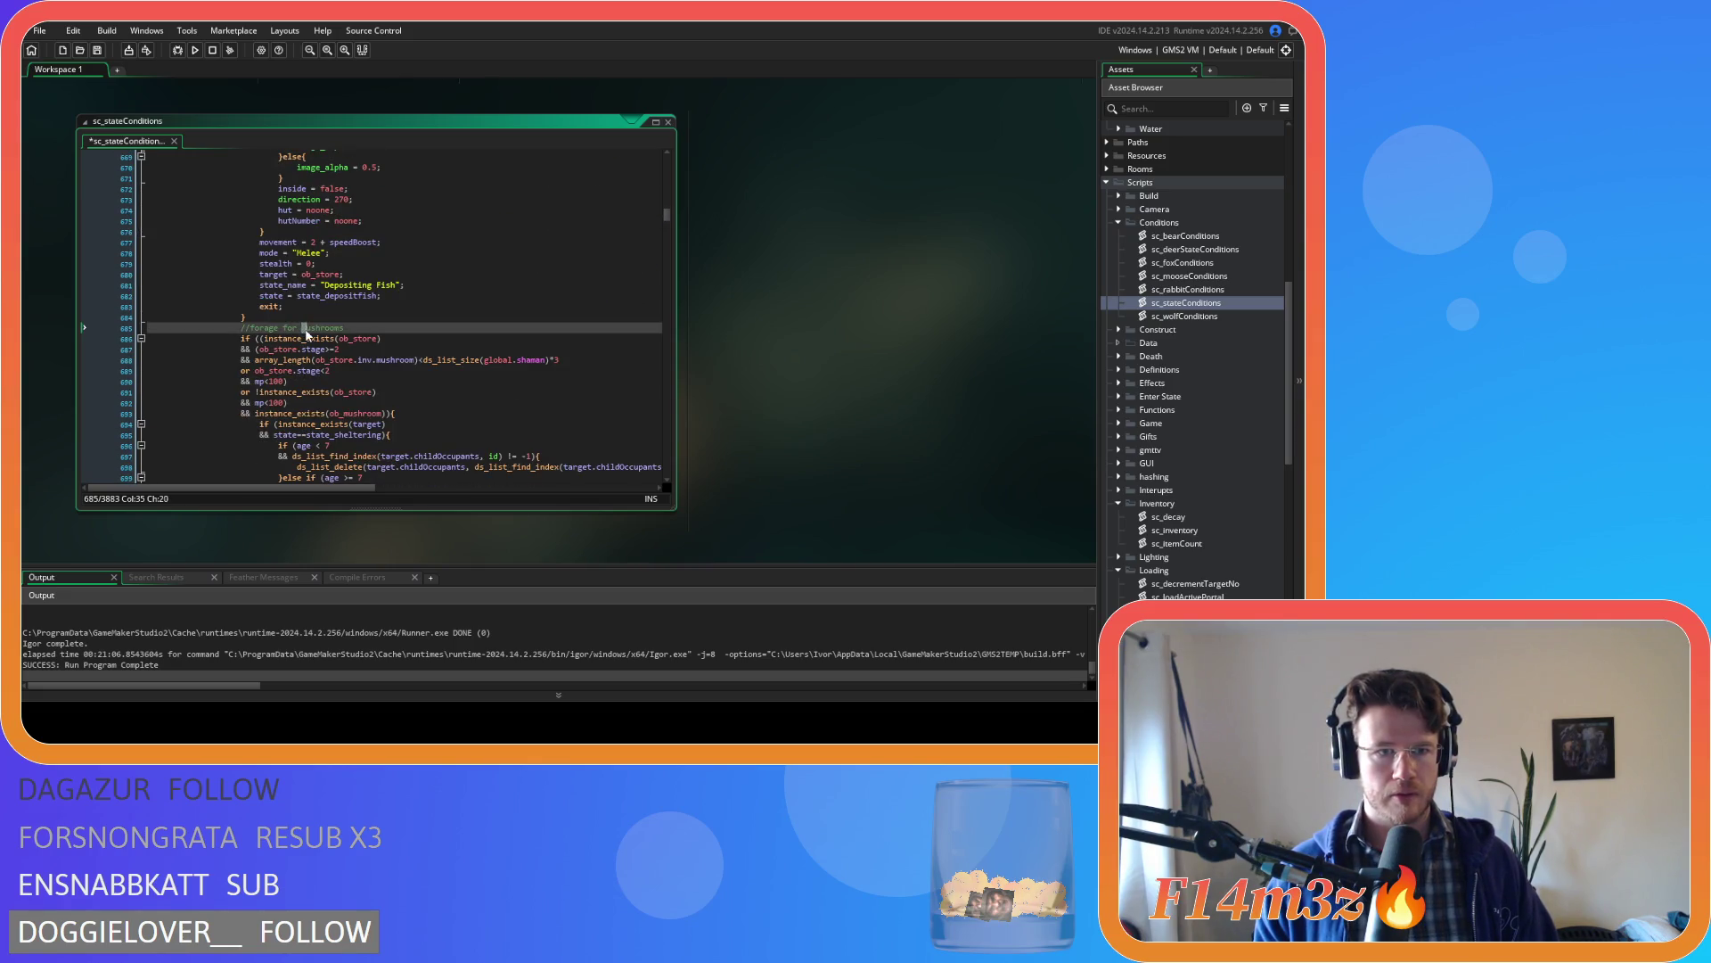
scroll(435, 321, "up", 4)
scroll(434, 320, "up", 7)
left_click(472, 322)
key("ctrl+s")
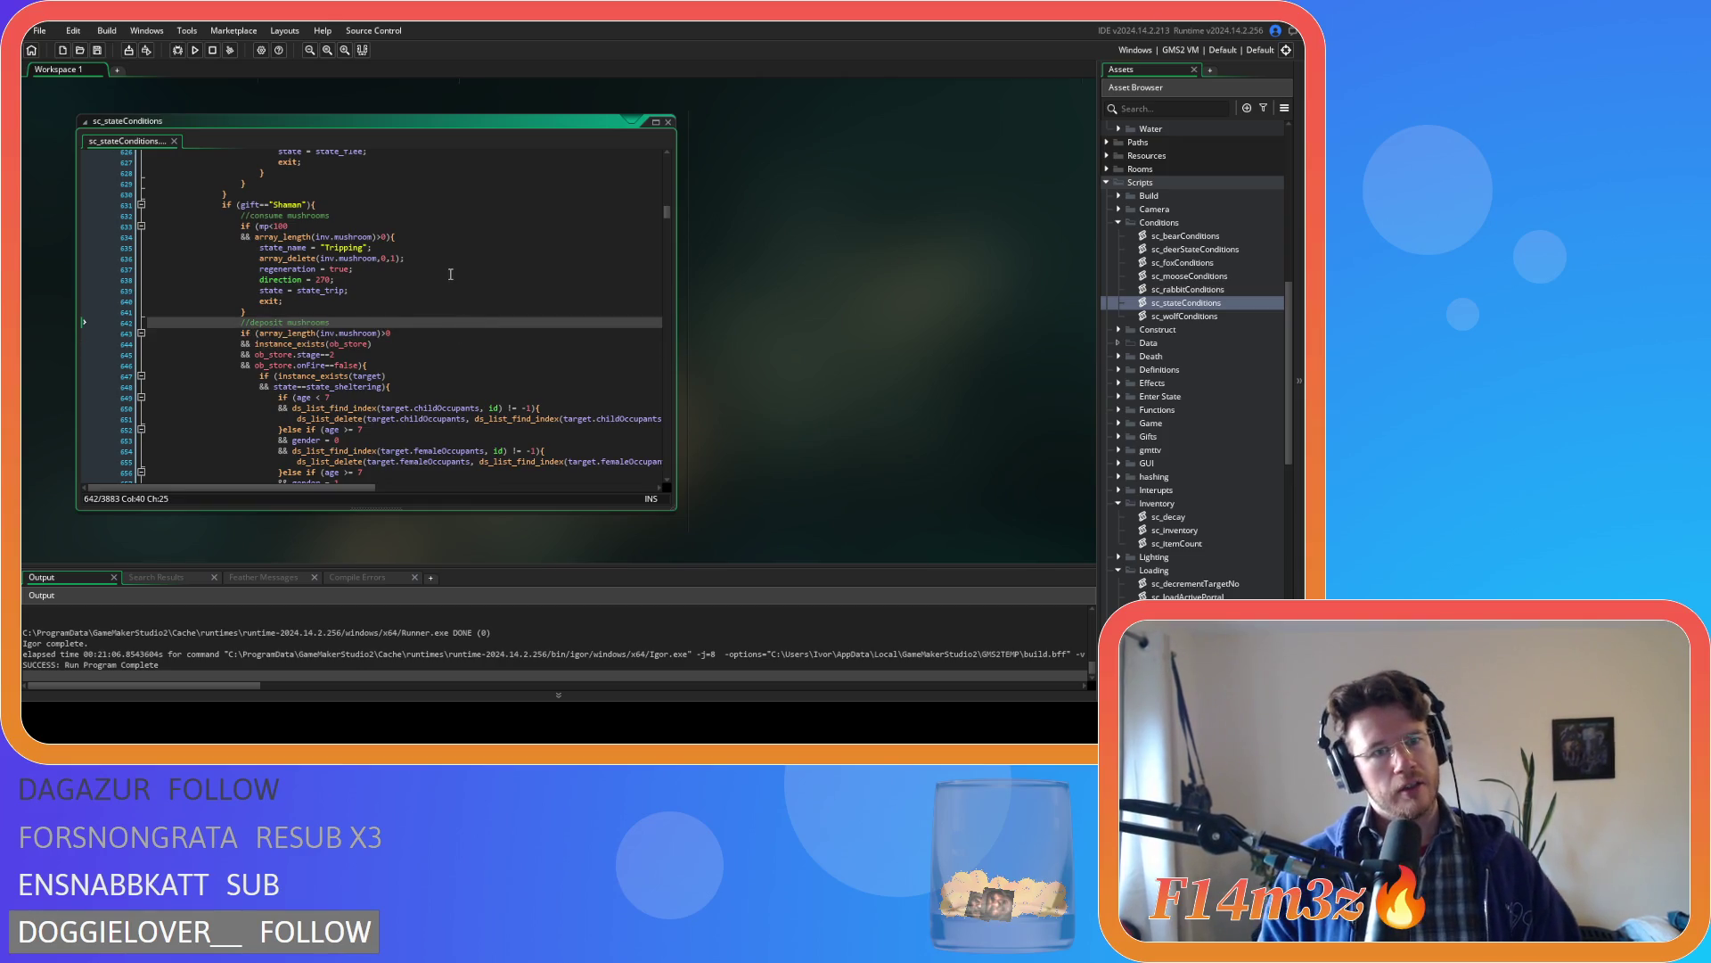
scroll(444, 289, "down", 2)
left_click(379, 266)
left_click(331, 275)
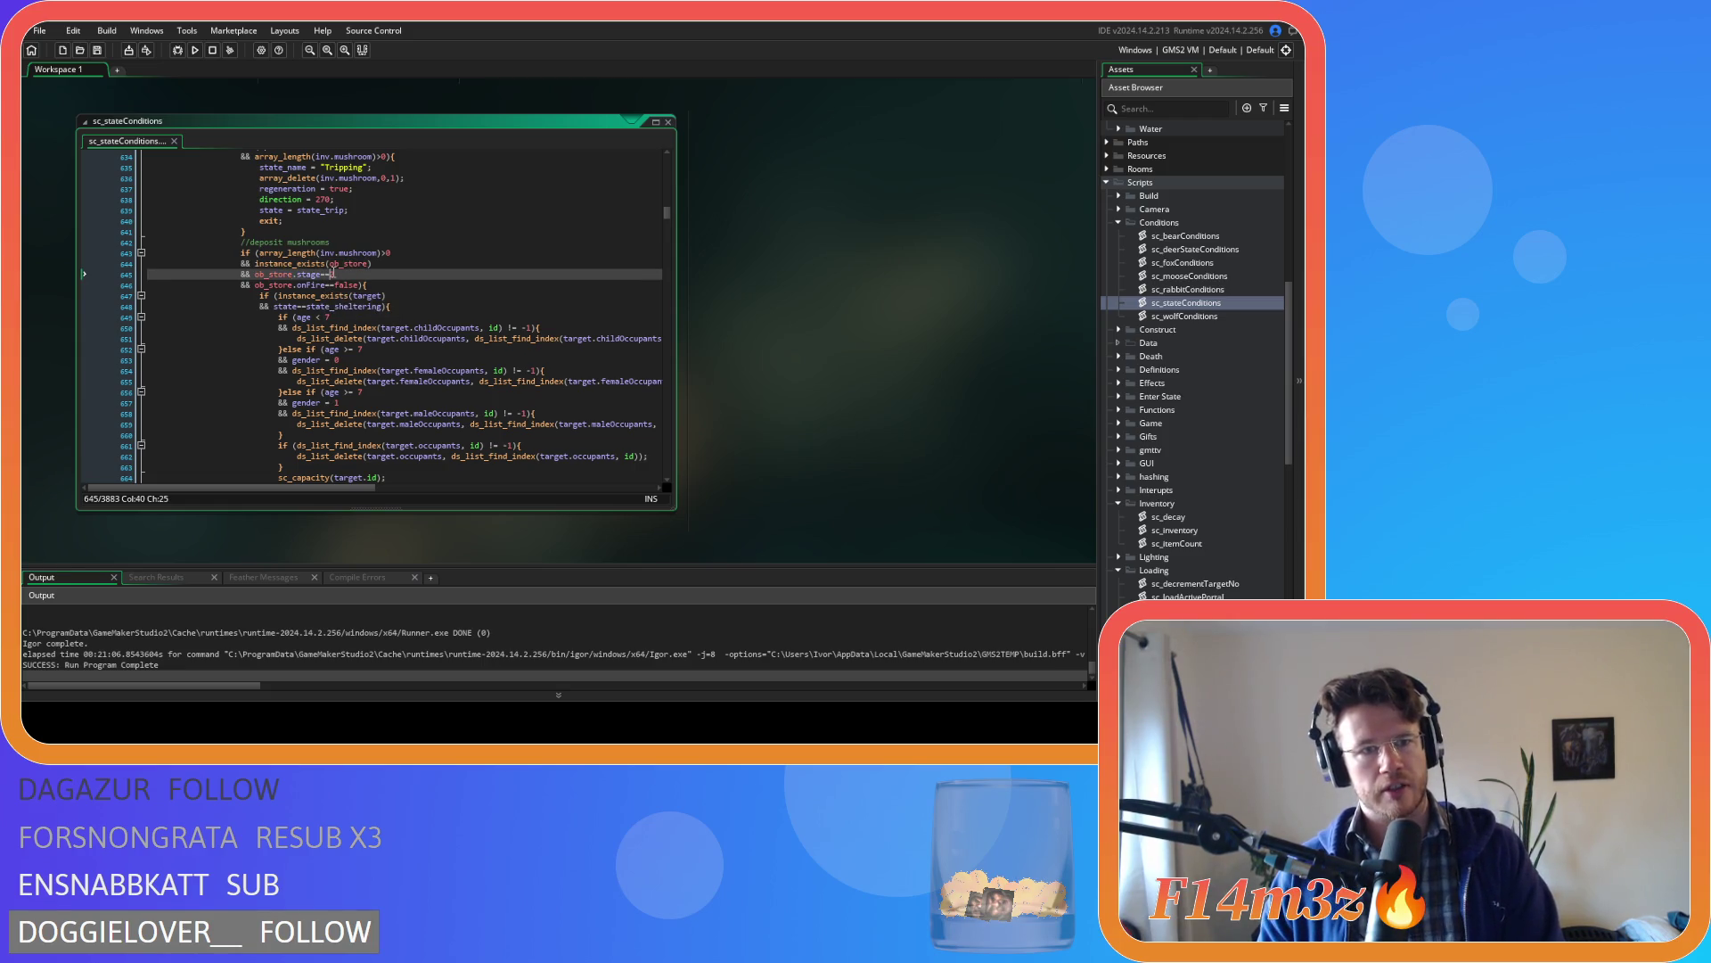
scroll(378, 283, "up", 3)
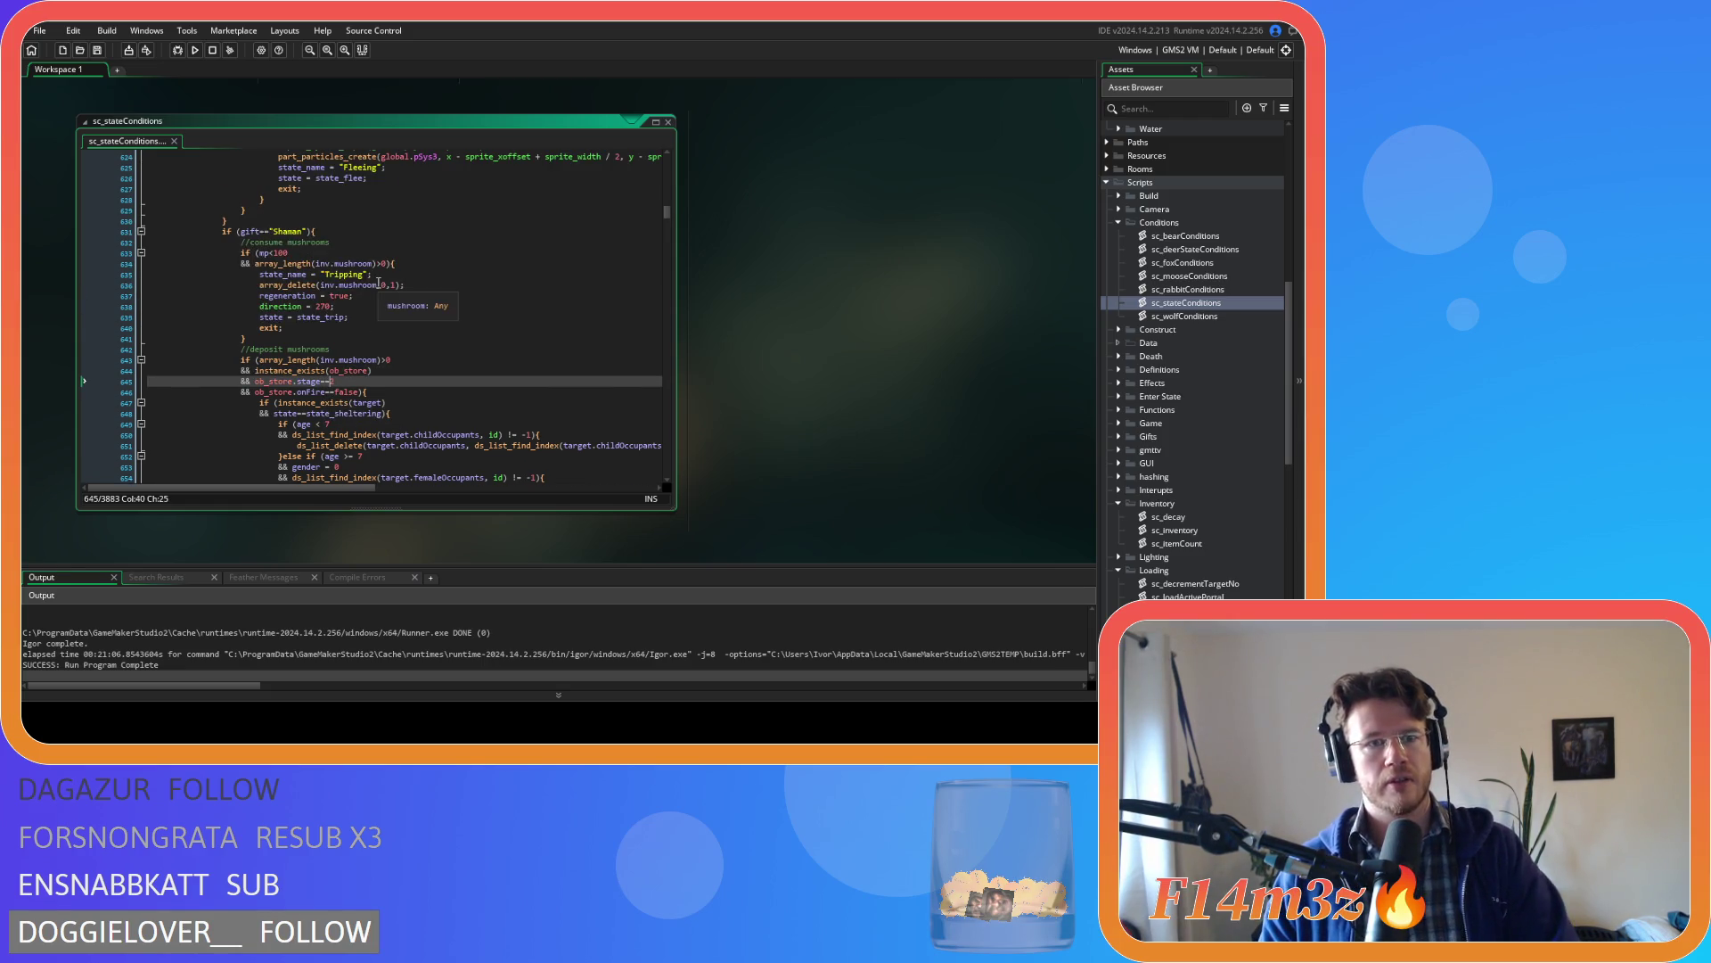
scroll(382, 299, "down", 11)
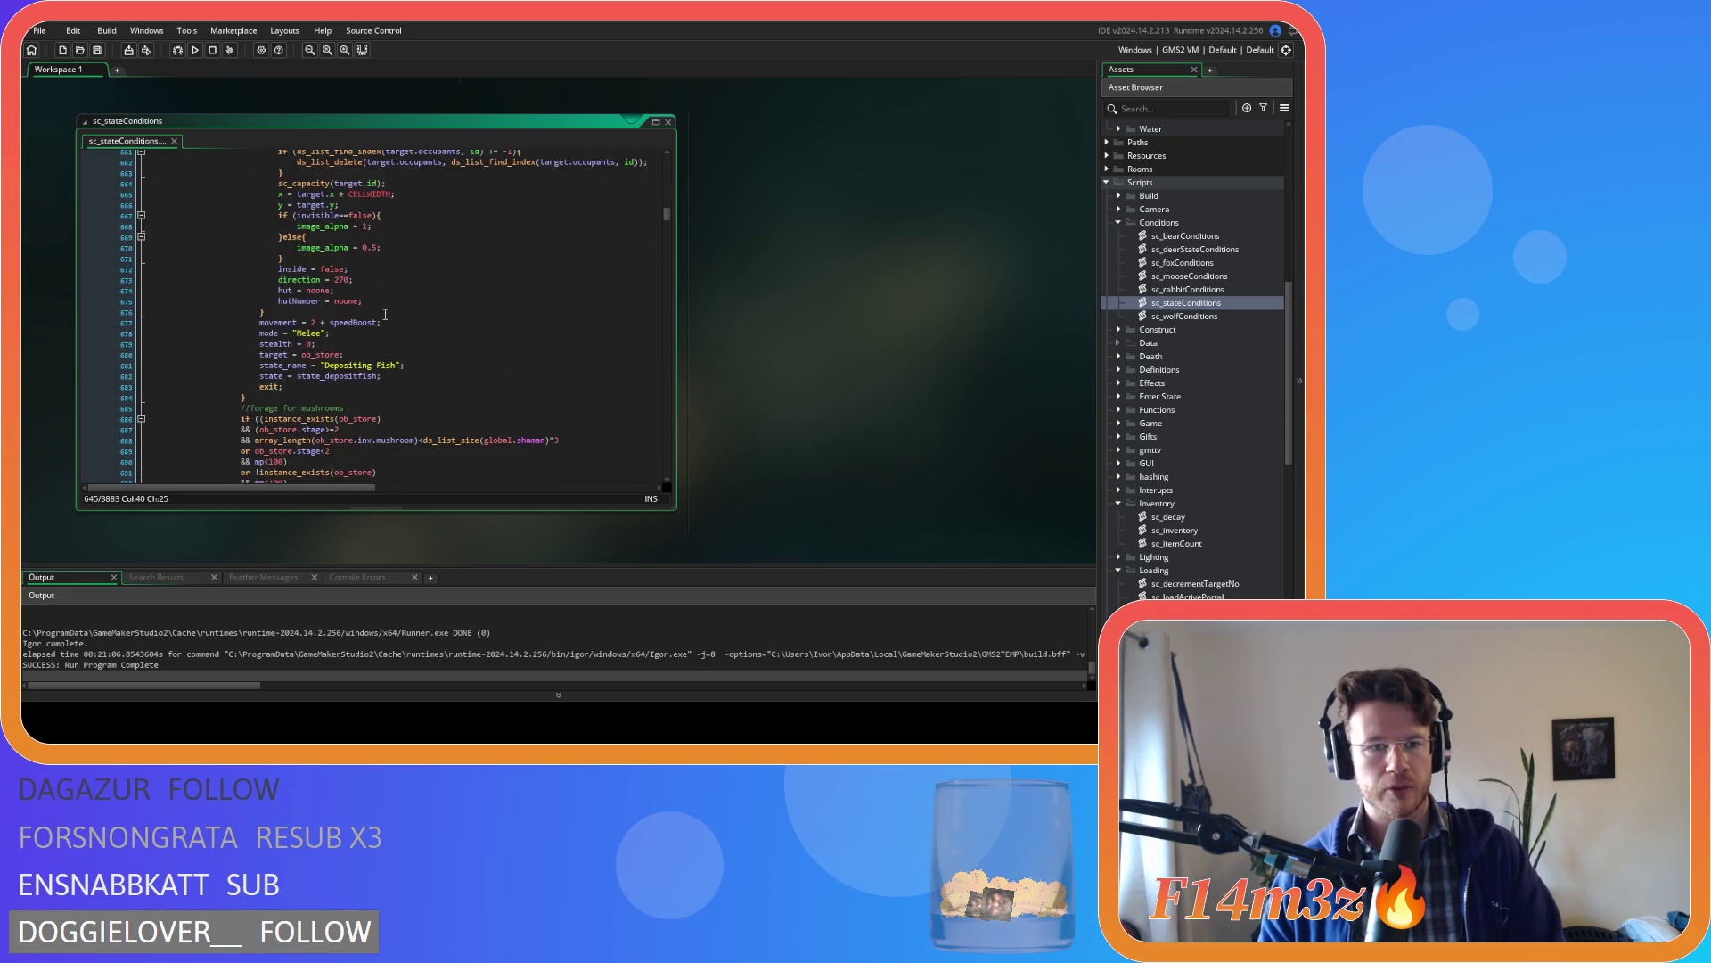
scroll(385, 314, "down", 3)
left_click(331, 323)
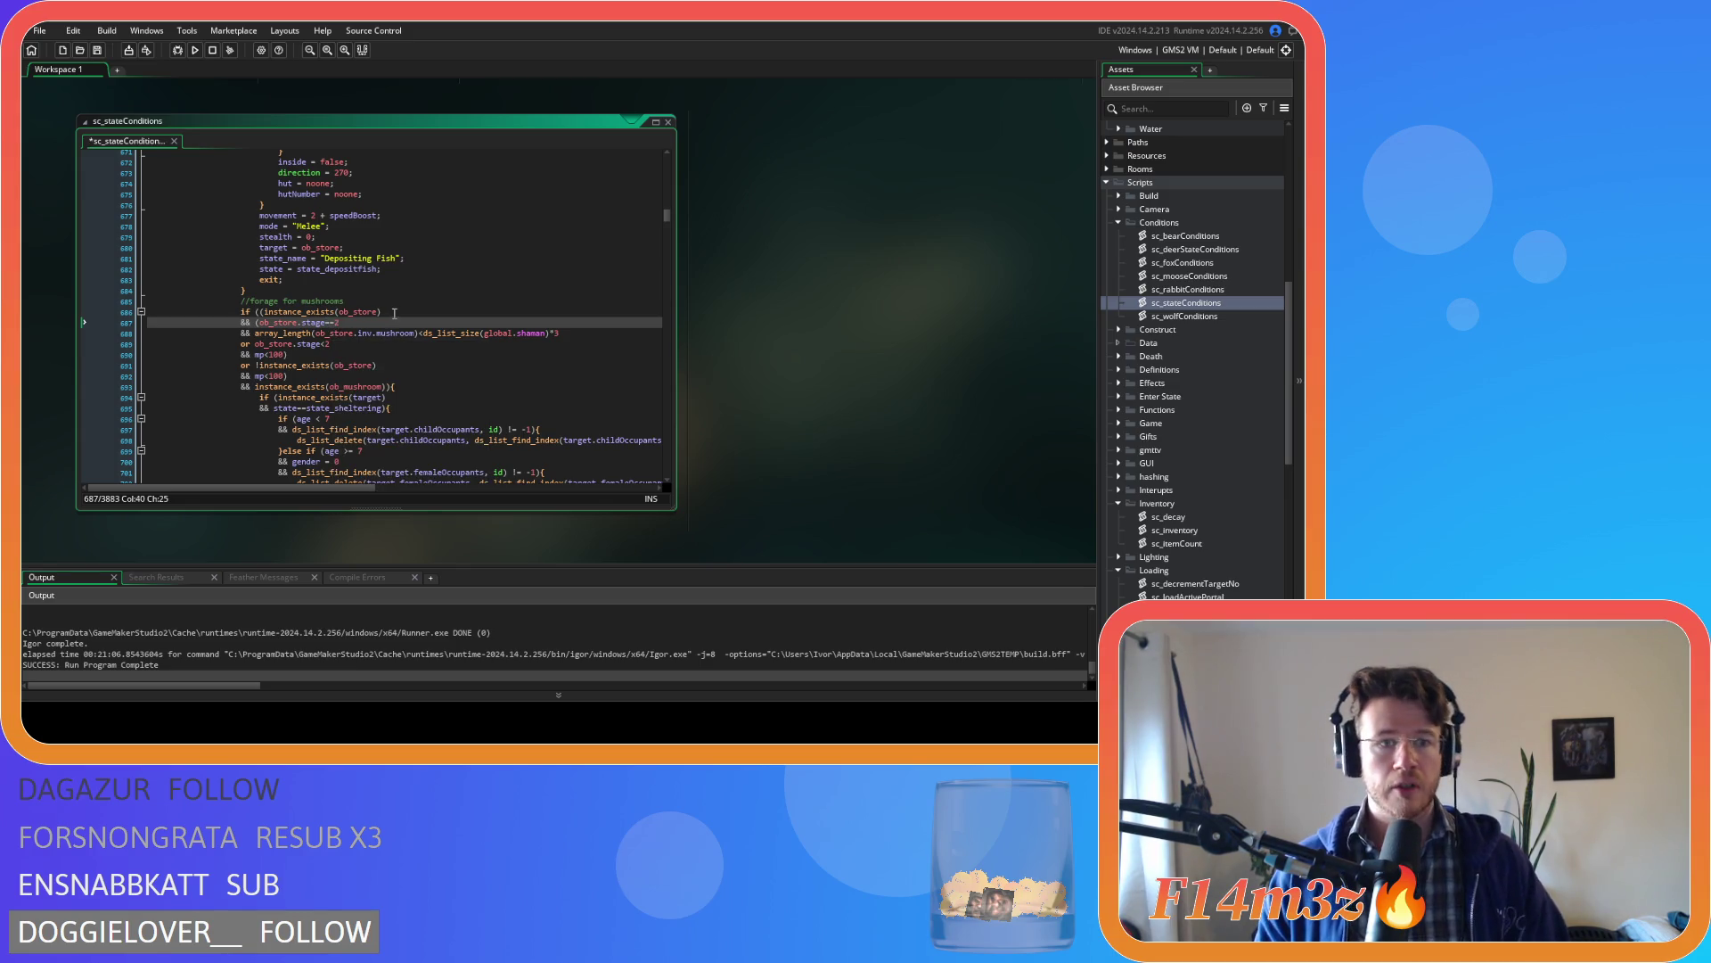
scroll(374, 303, "up", 11)
left_click(409, 264)
left_click(408, 285)
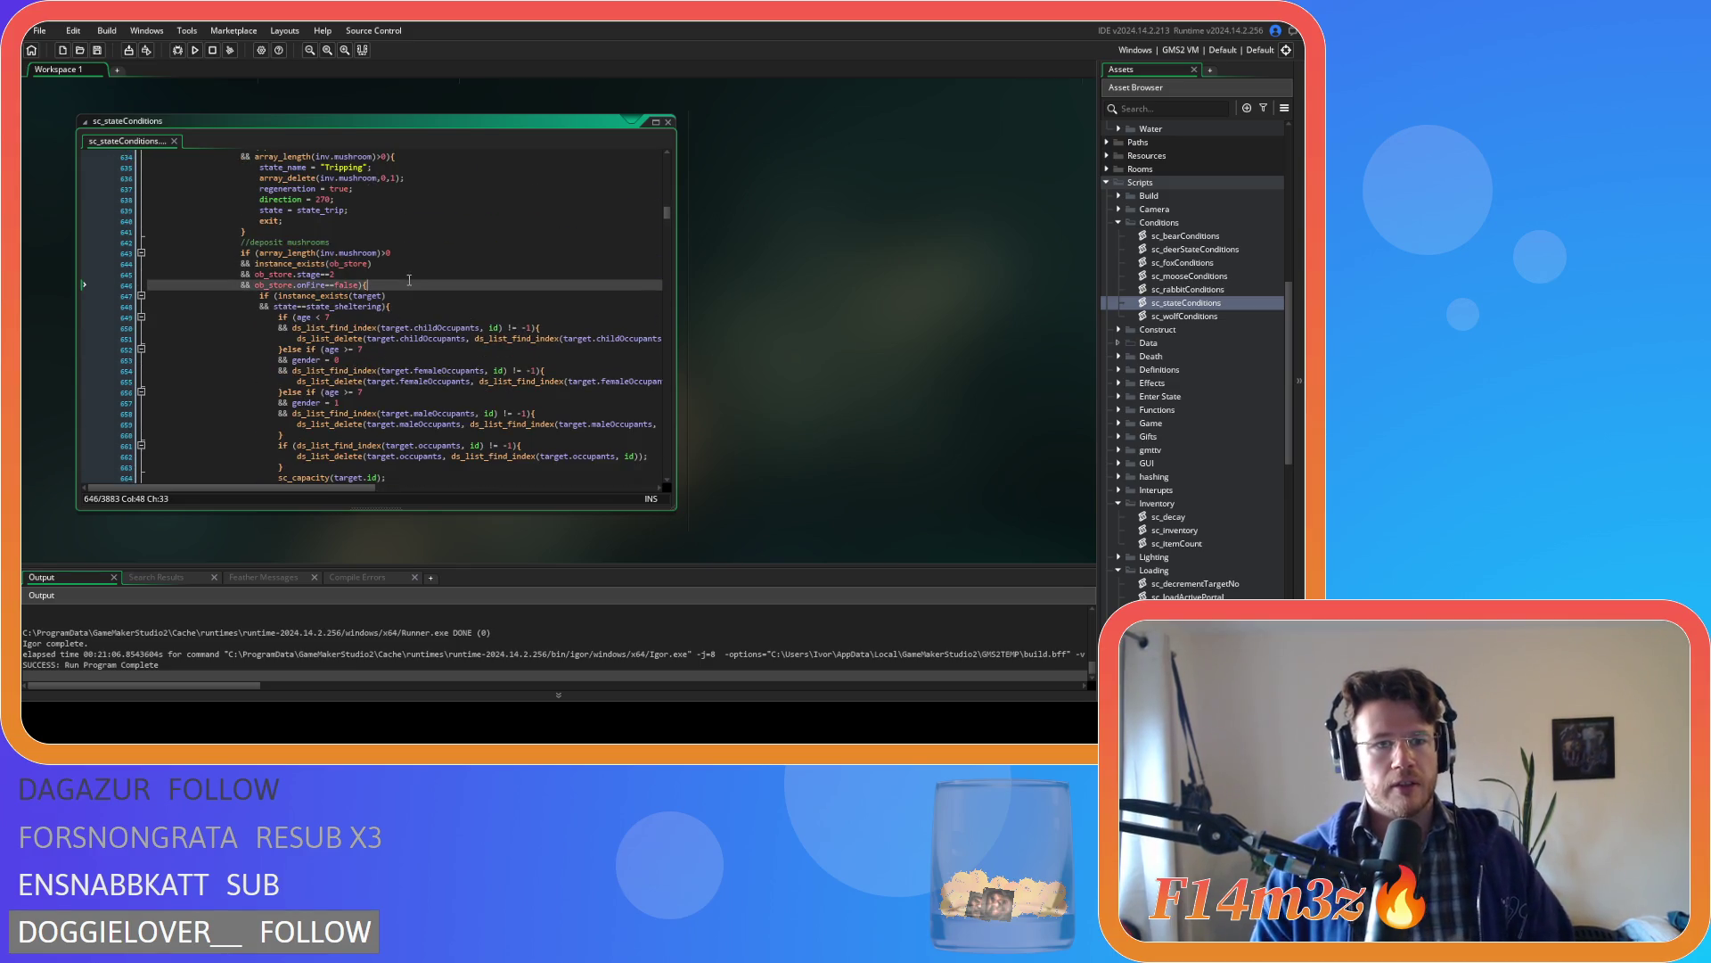
left_click(403, 278)
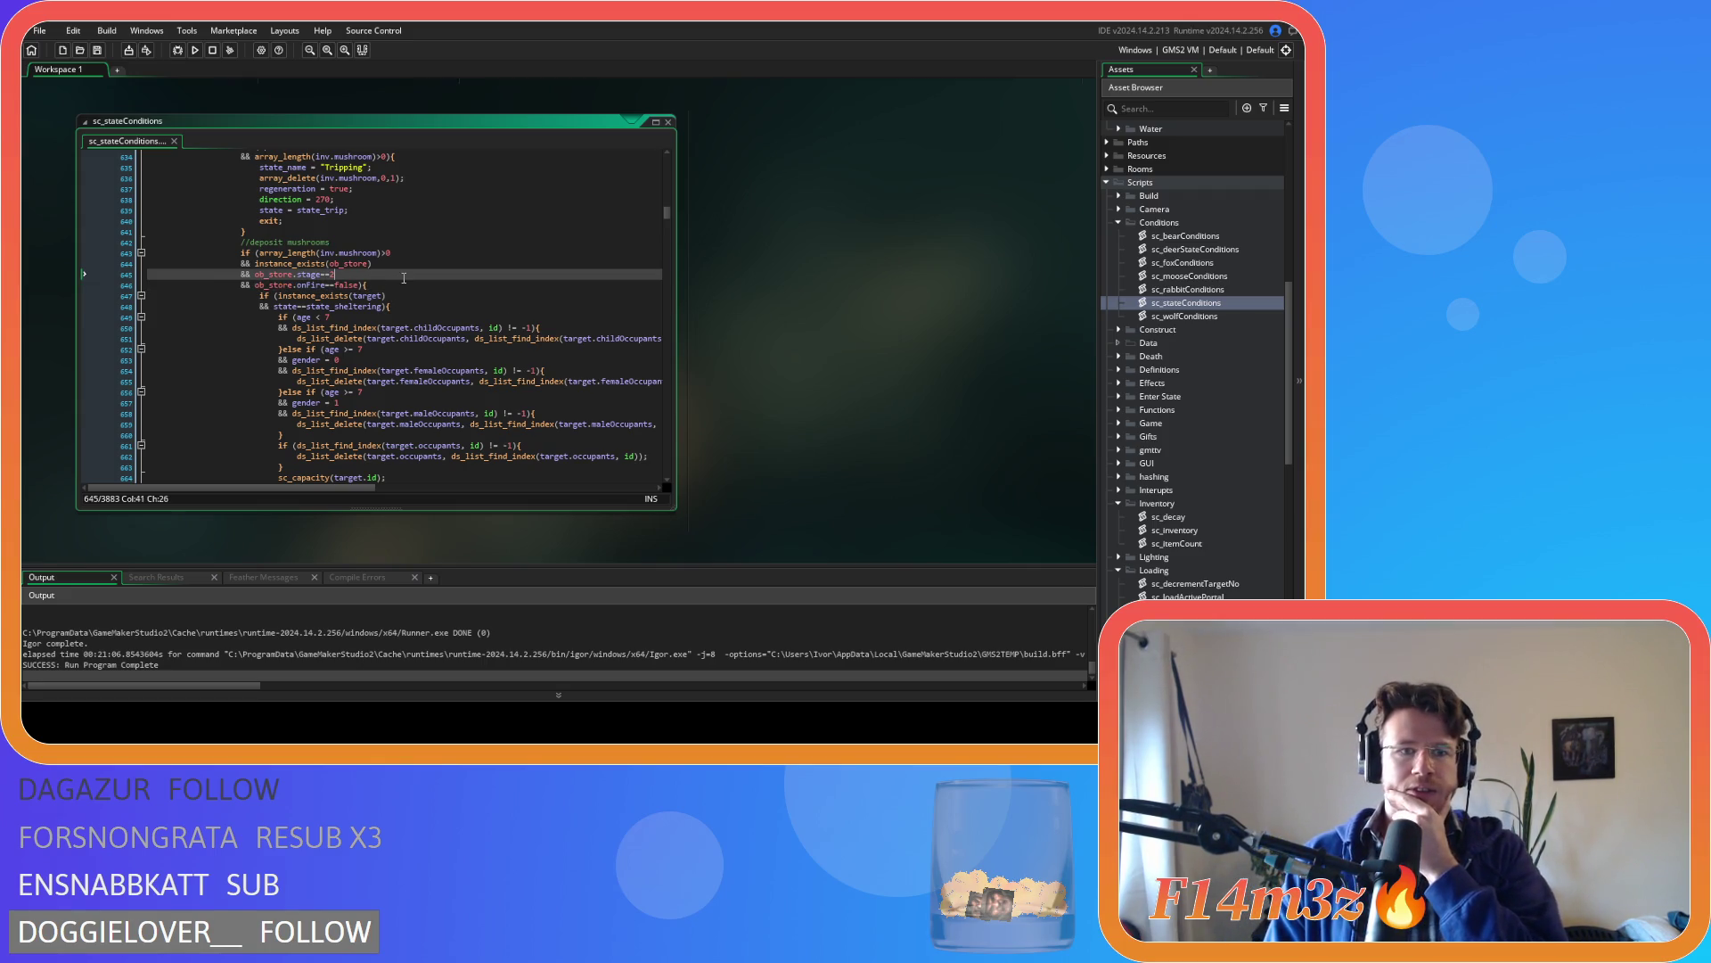
left_click(357, 284)
scroll(363, 283, "down", 3)
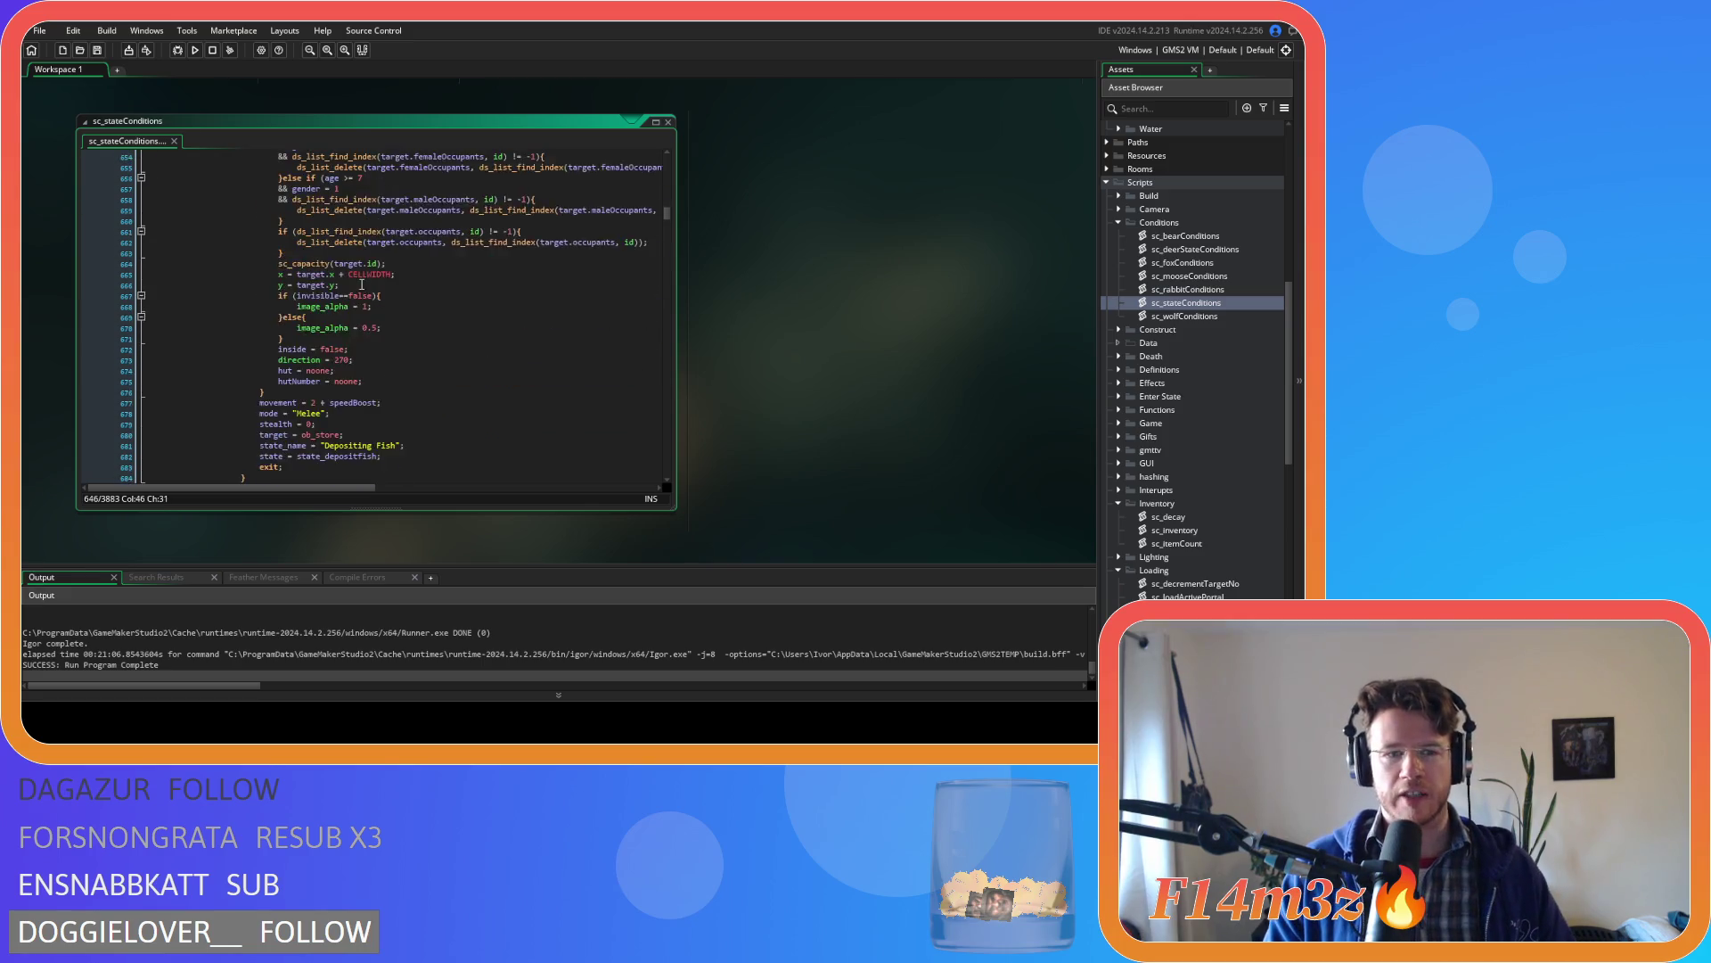
scroll(362, 282, "down", 1)
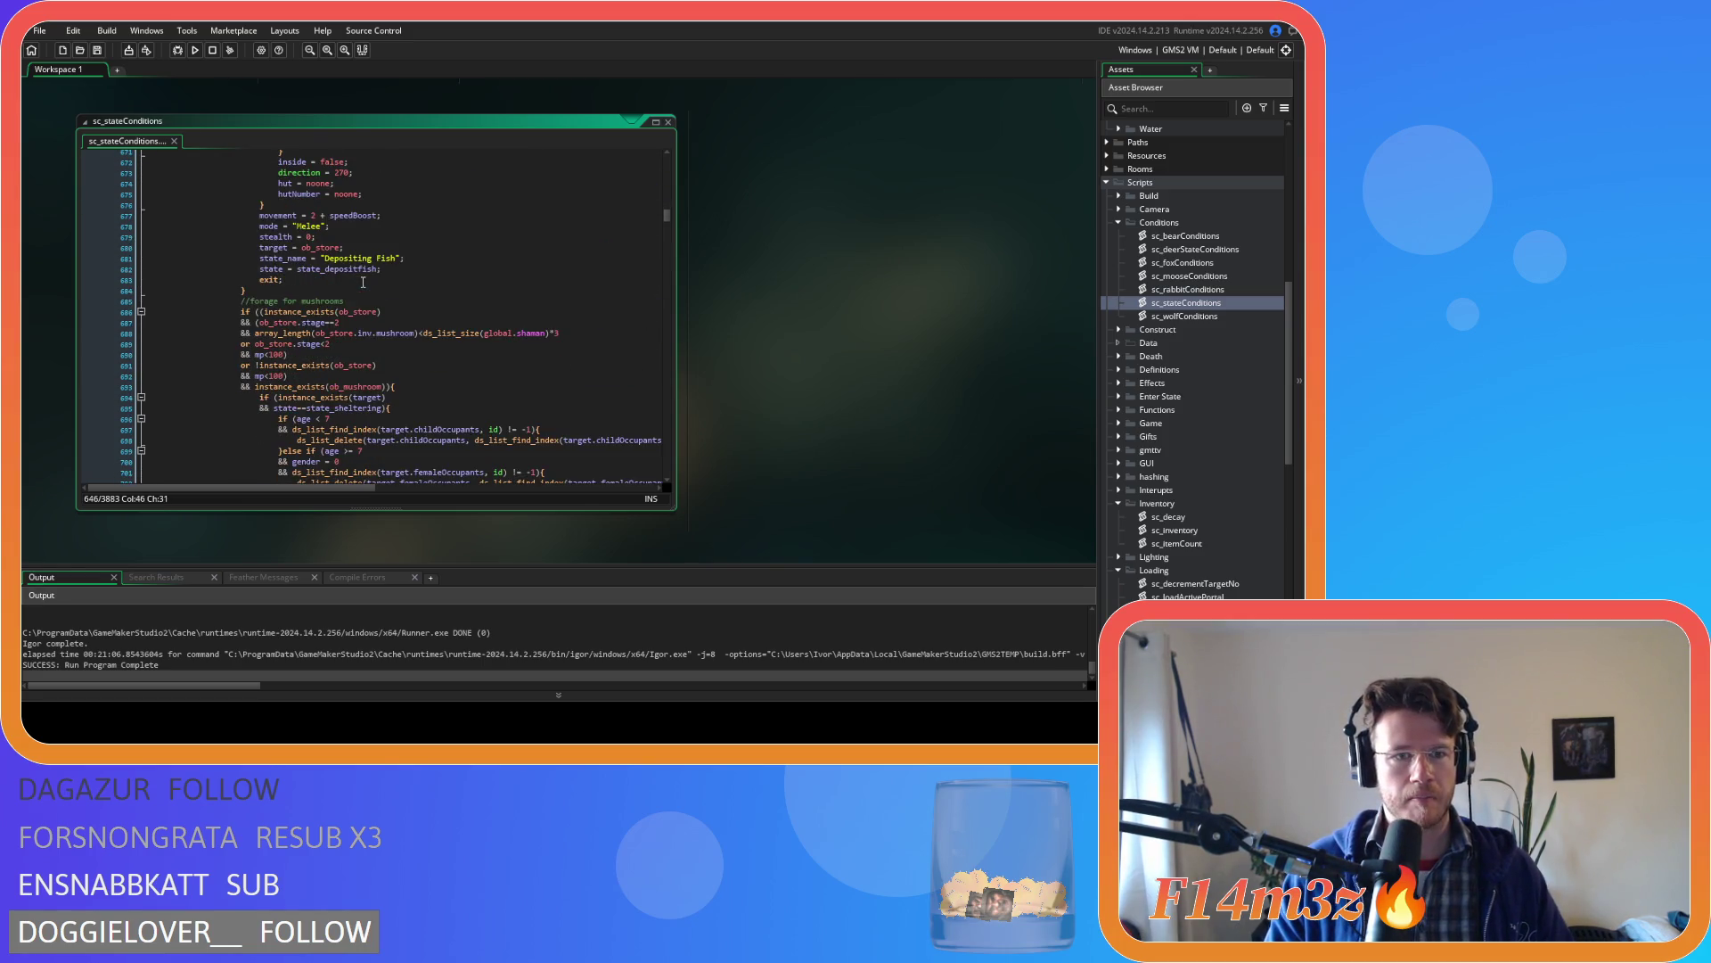
left_click(400, 308)
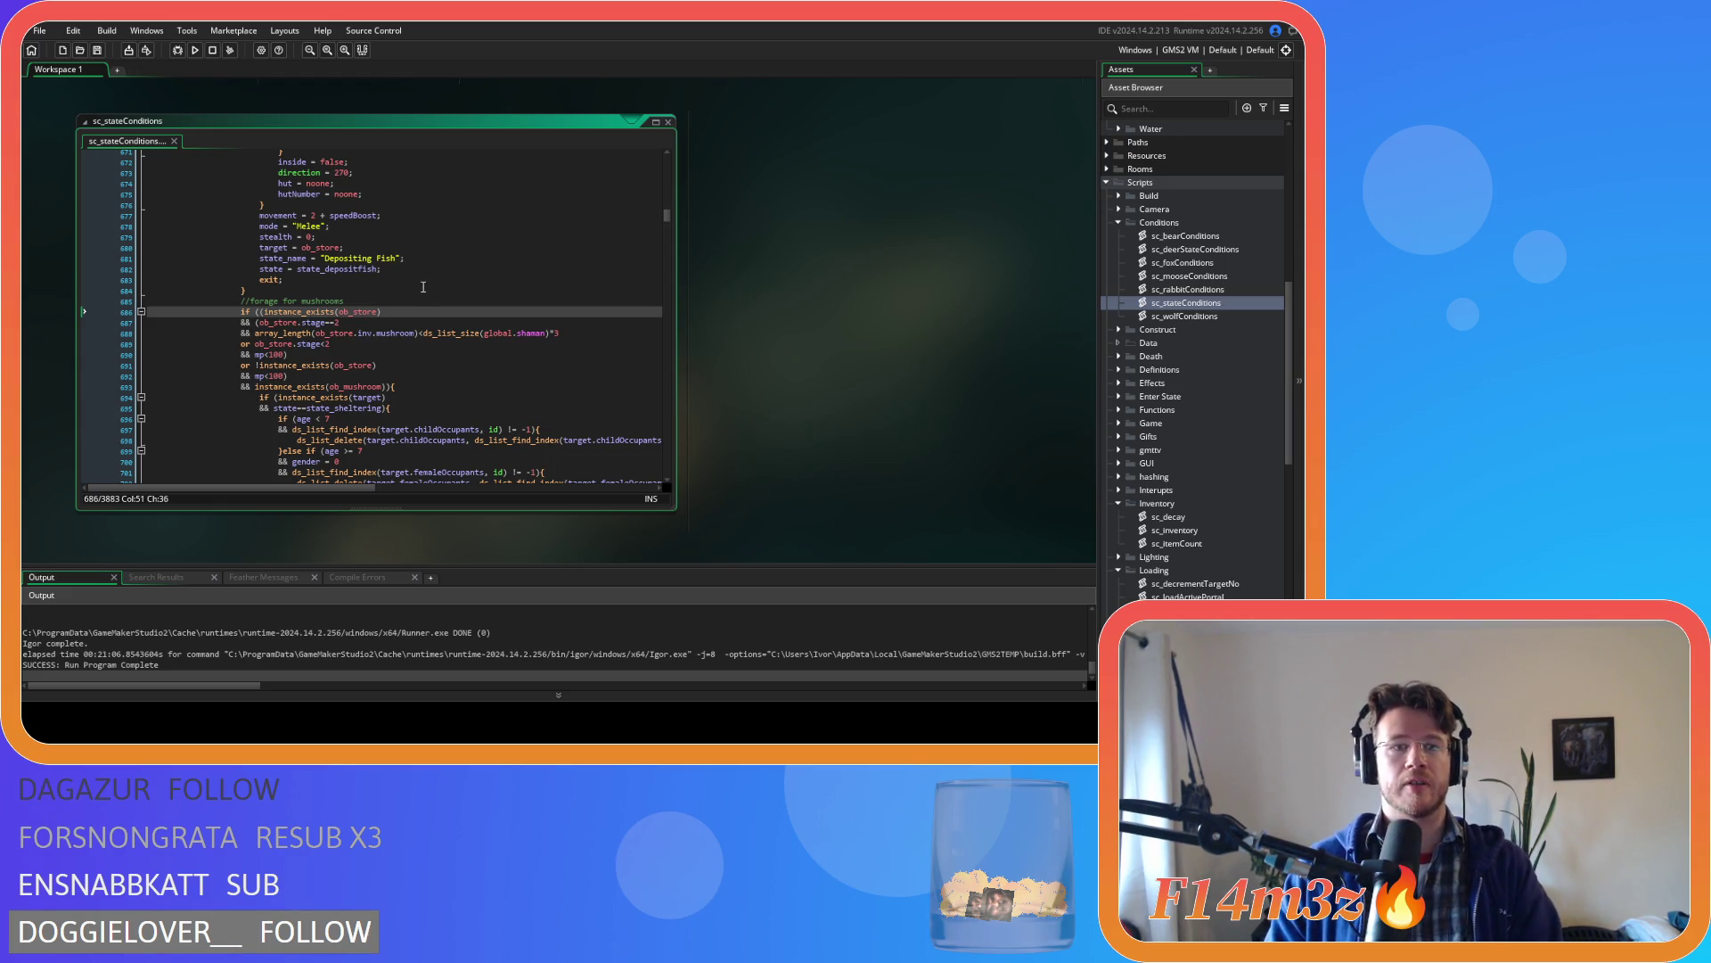
scroll(428, 309, "up", 3)
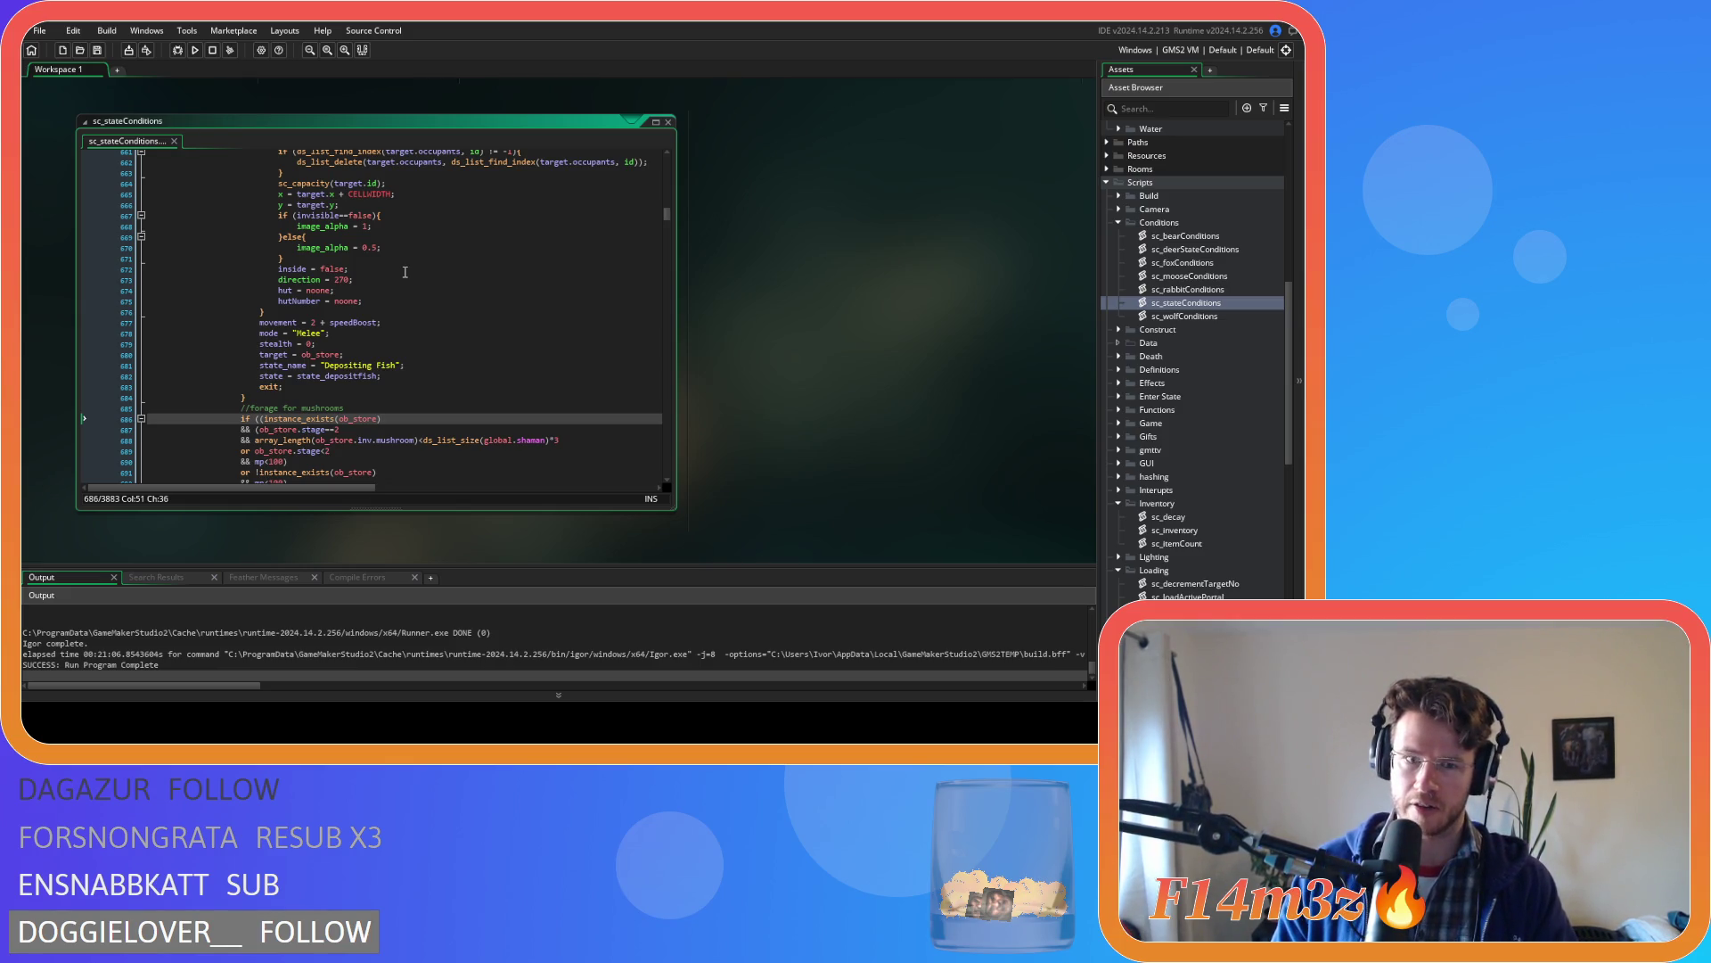
scroll(405, 272, "up", 8)
left_click(438, 240)
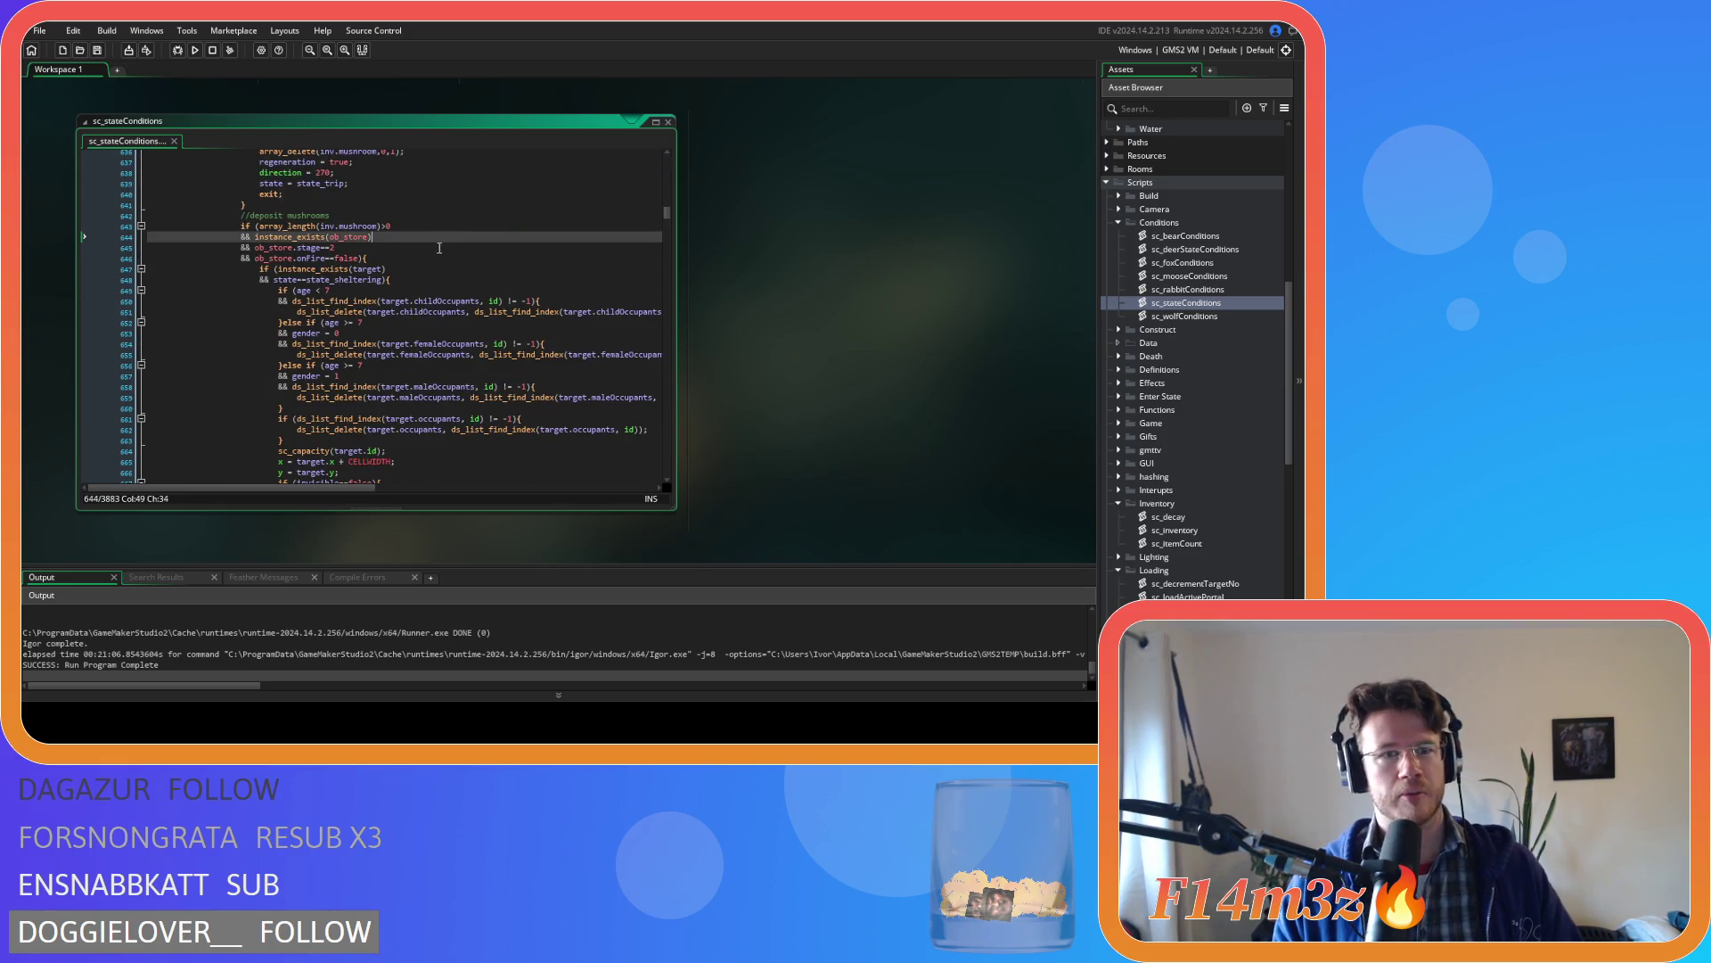
left_click(431, 258)
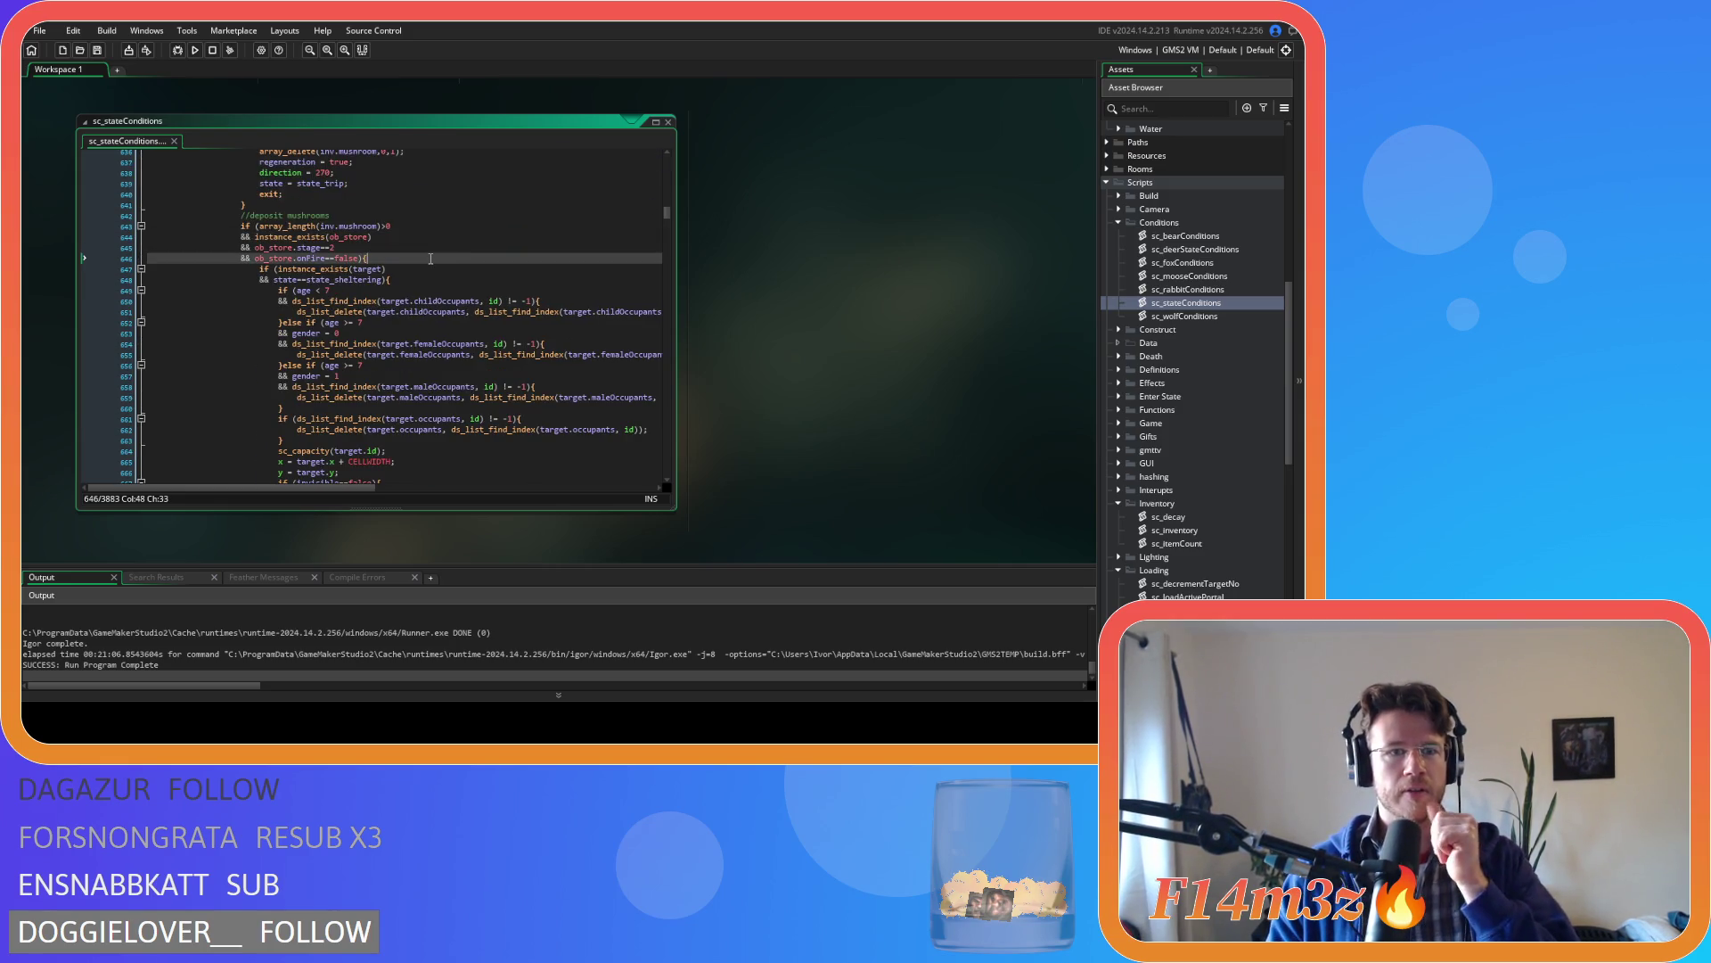
scroll(431, 259, "down", 12)
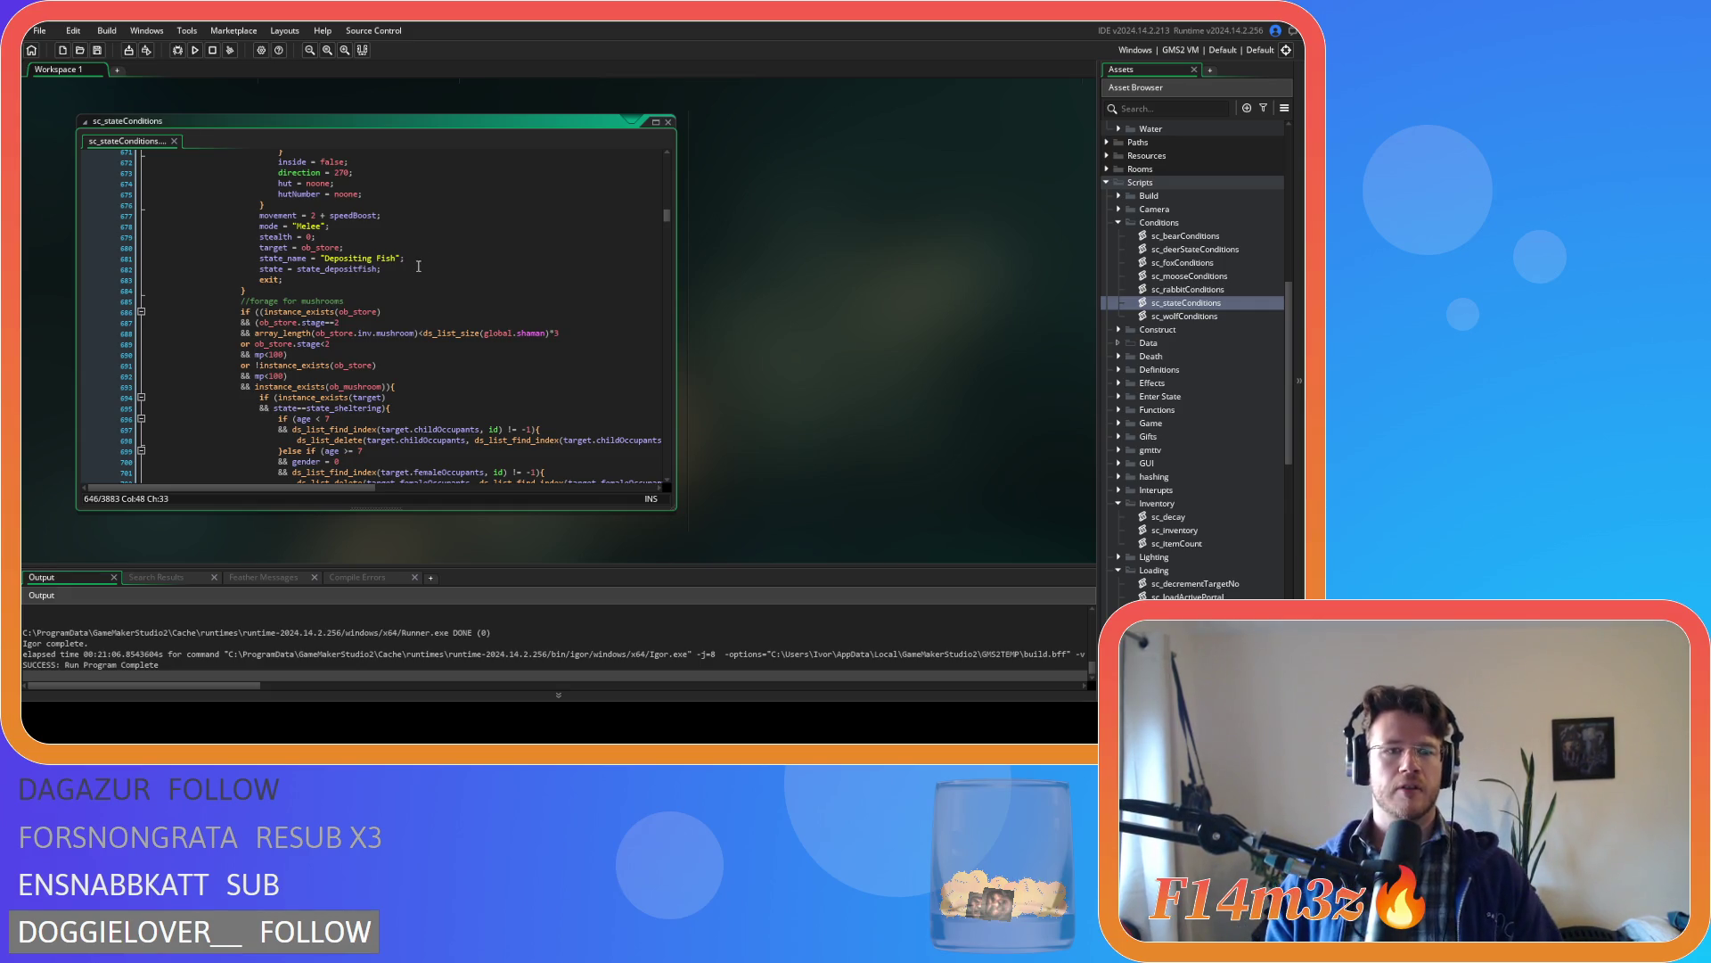
scroll(418, 266, "up", 15)
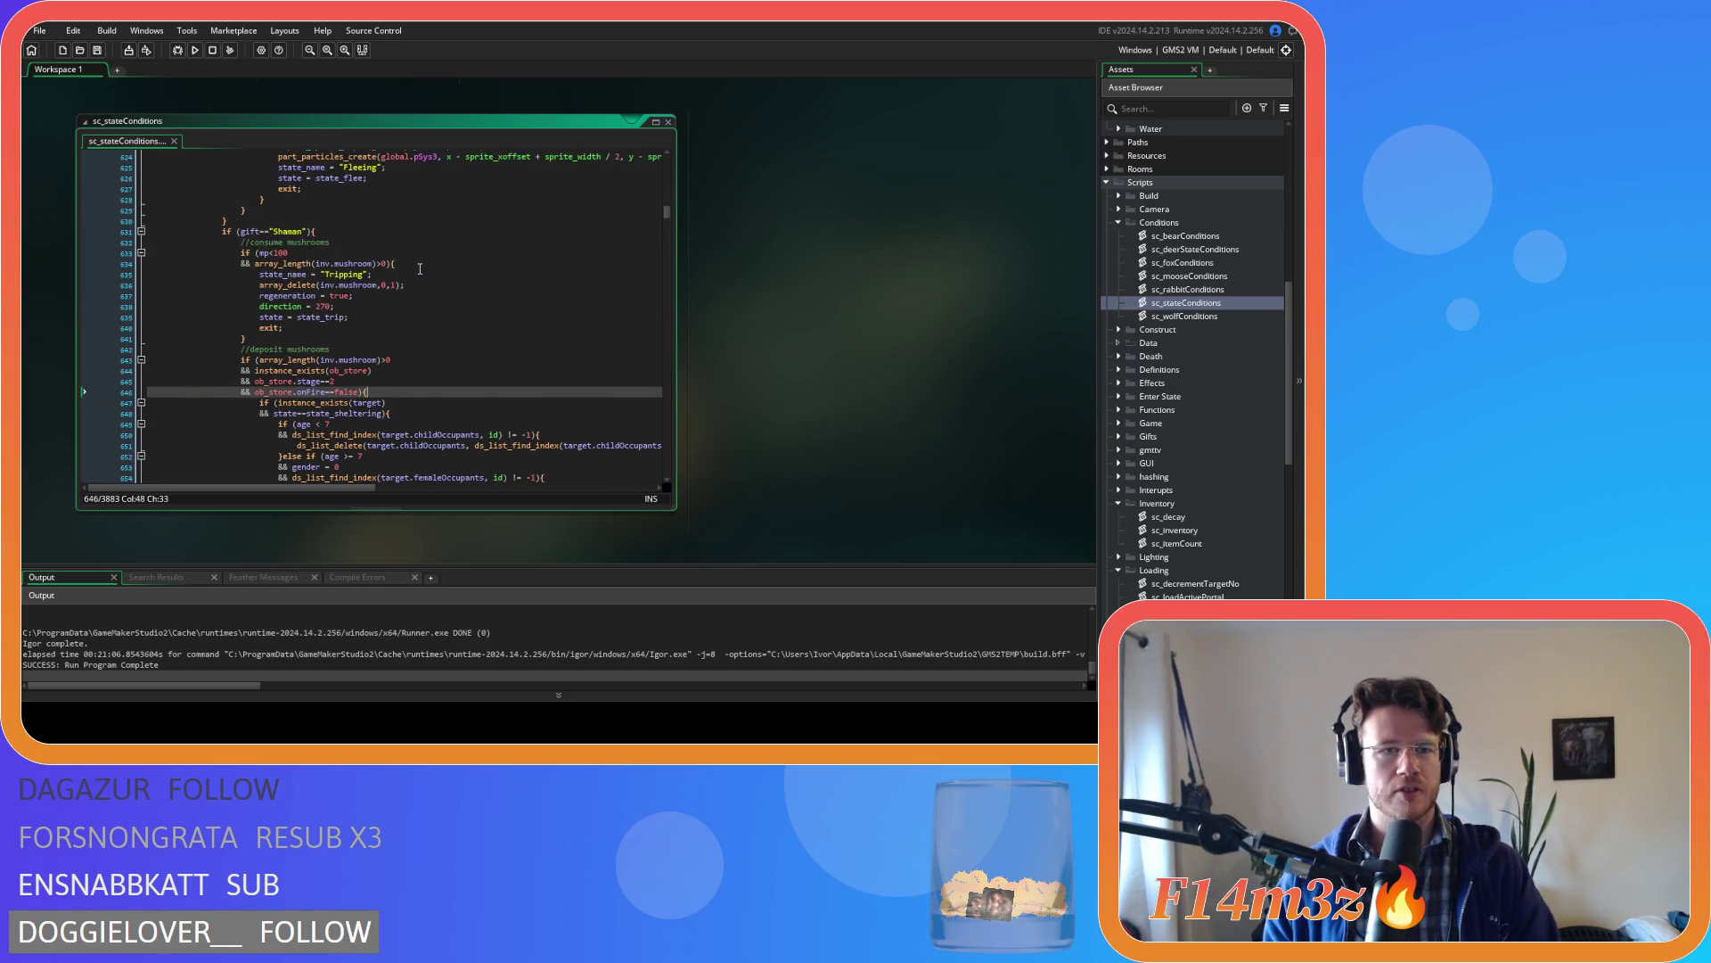
scroll(419, 268, "down", 4)
scroll(420, 268, "down", 9)
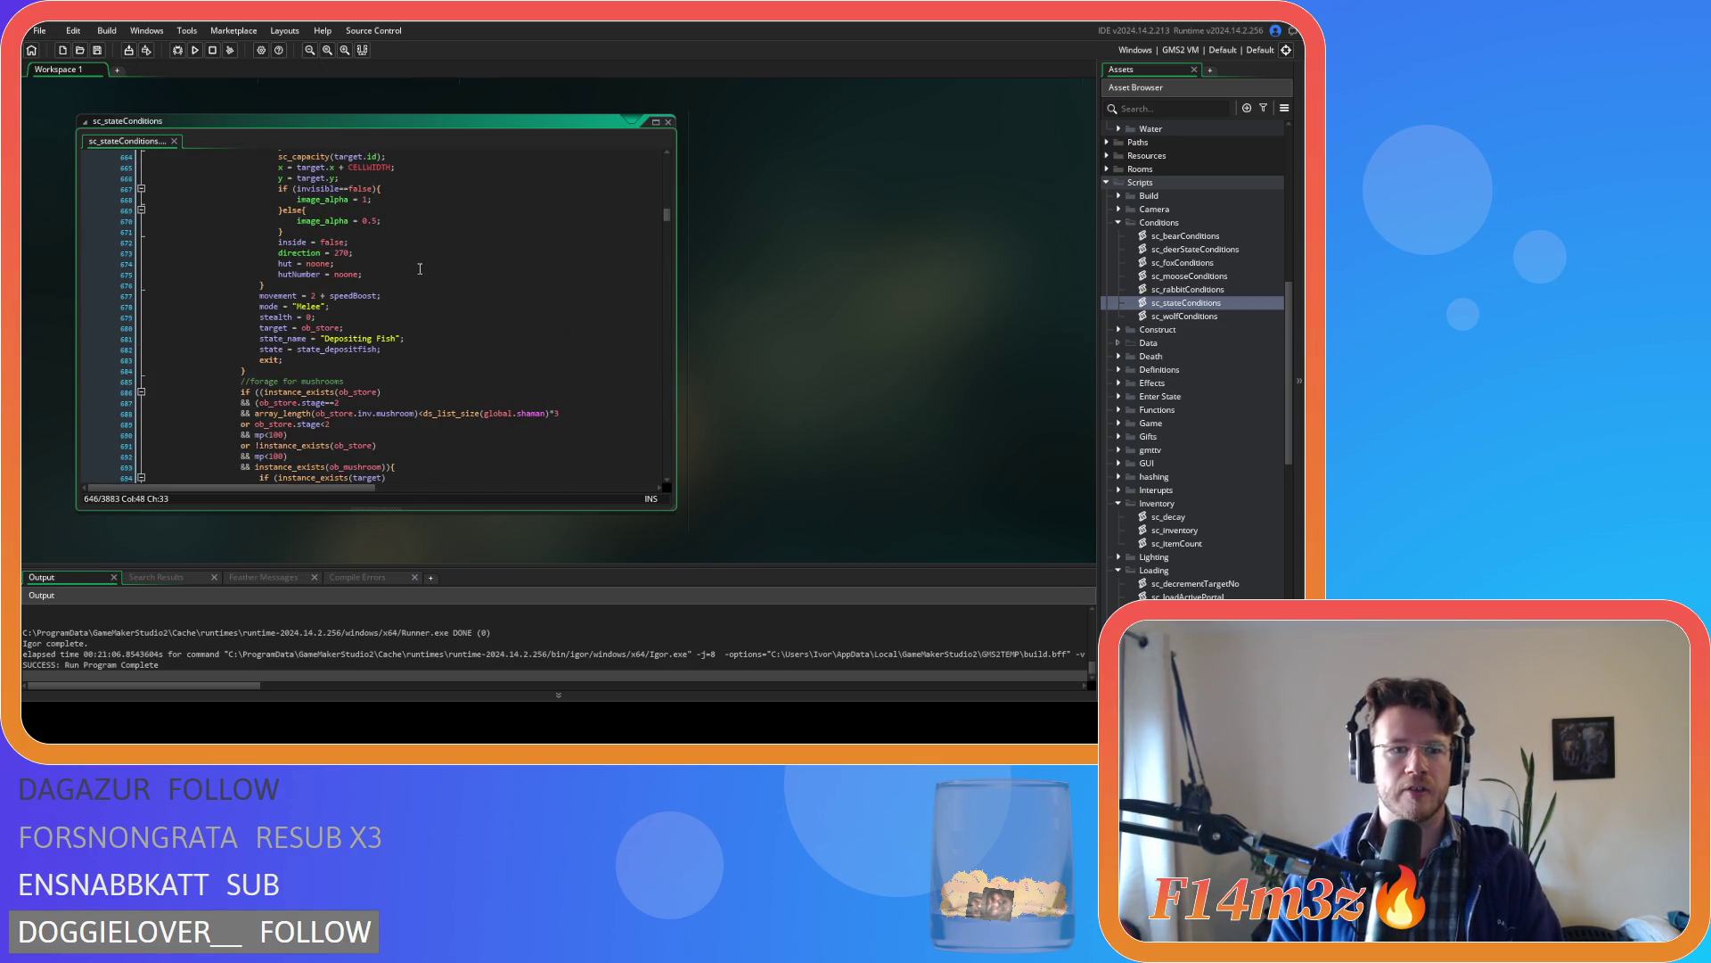
scroll(419, 271, "down", 3)
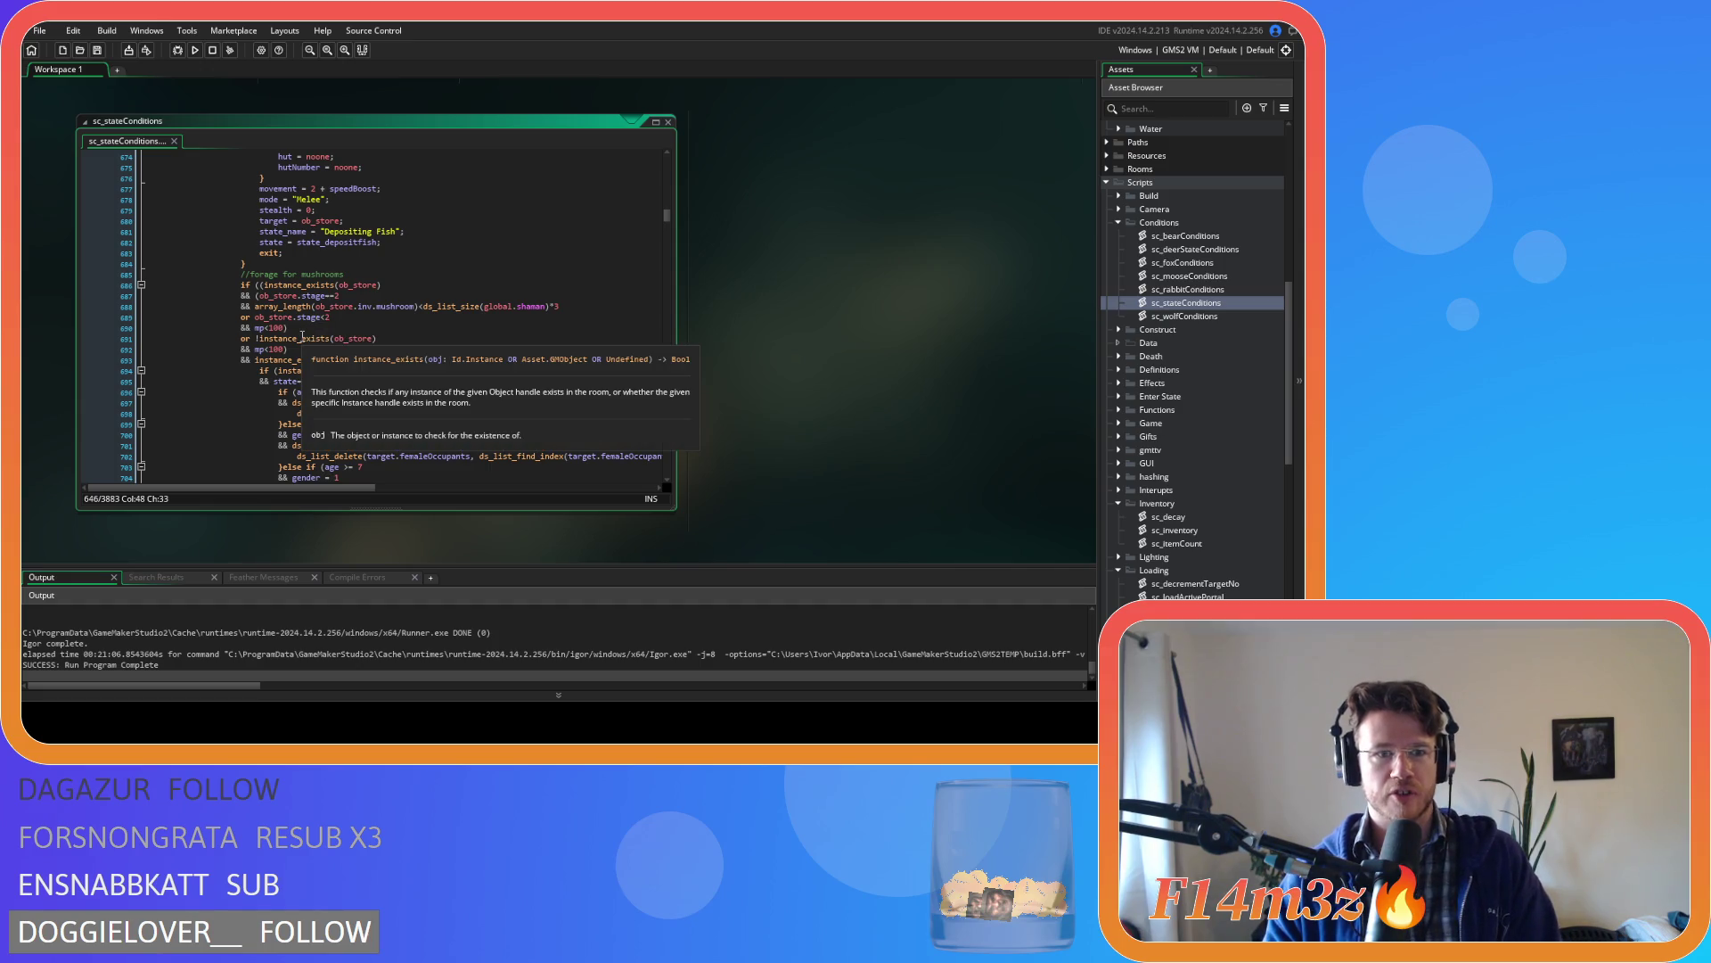
scroll(330, 322, "up", 12)
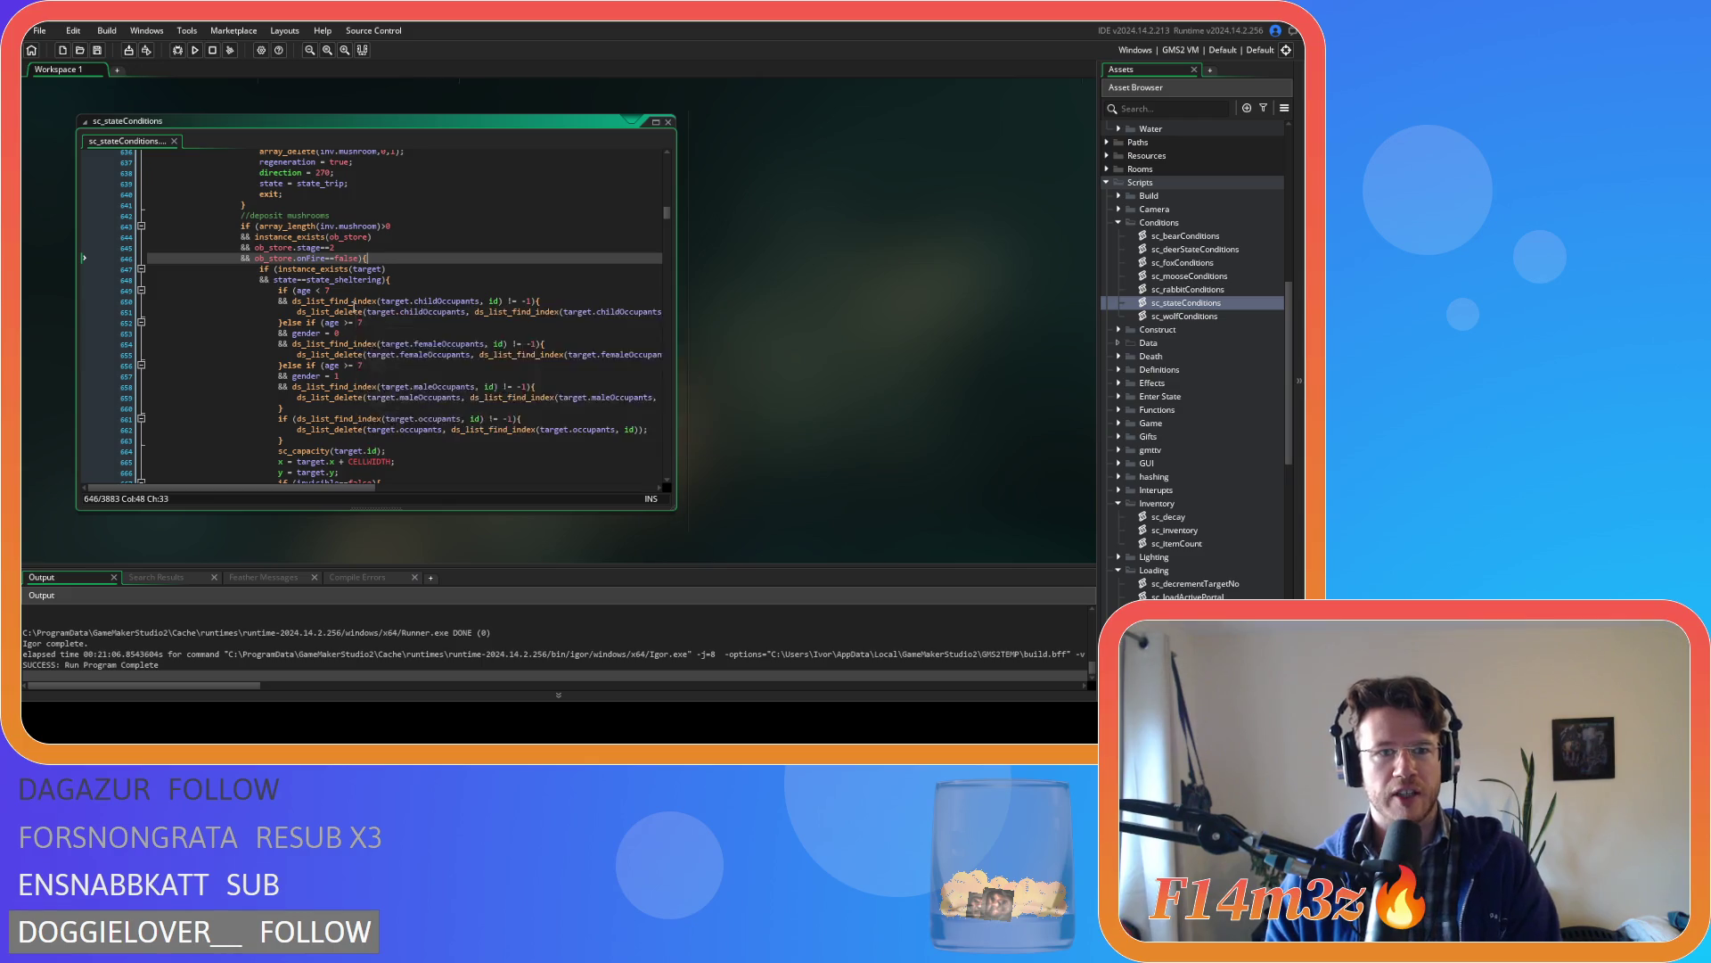
scroll(339, 319, "down", 12)
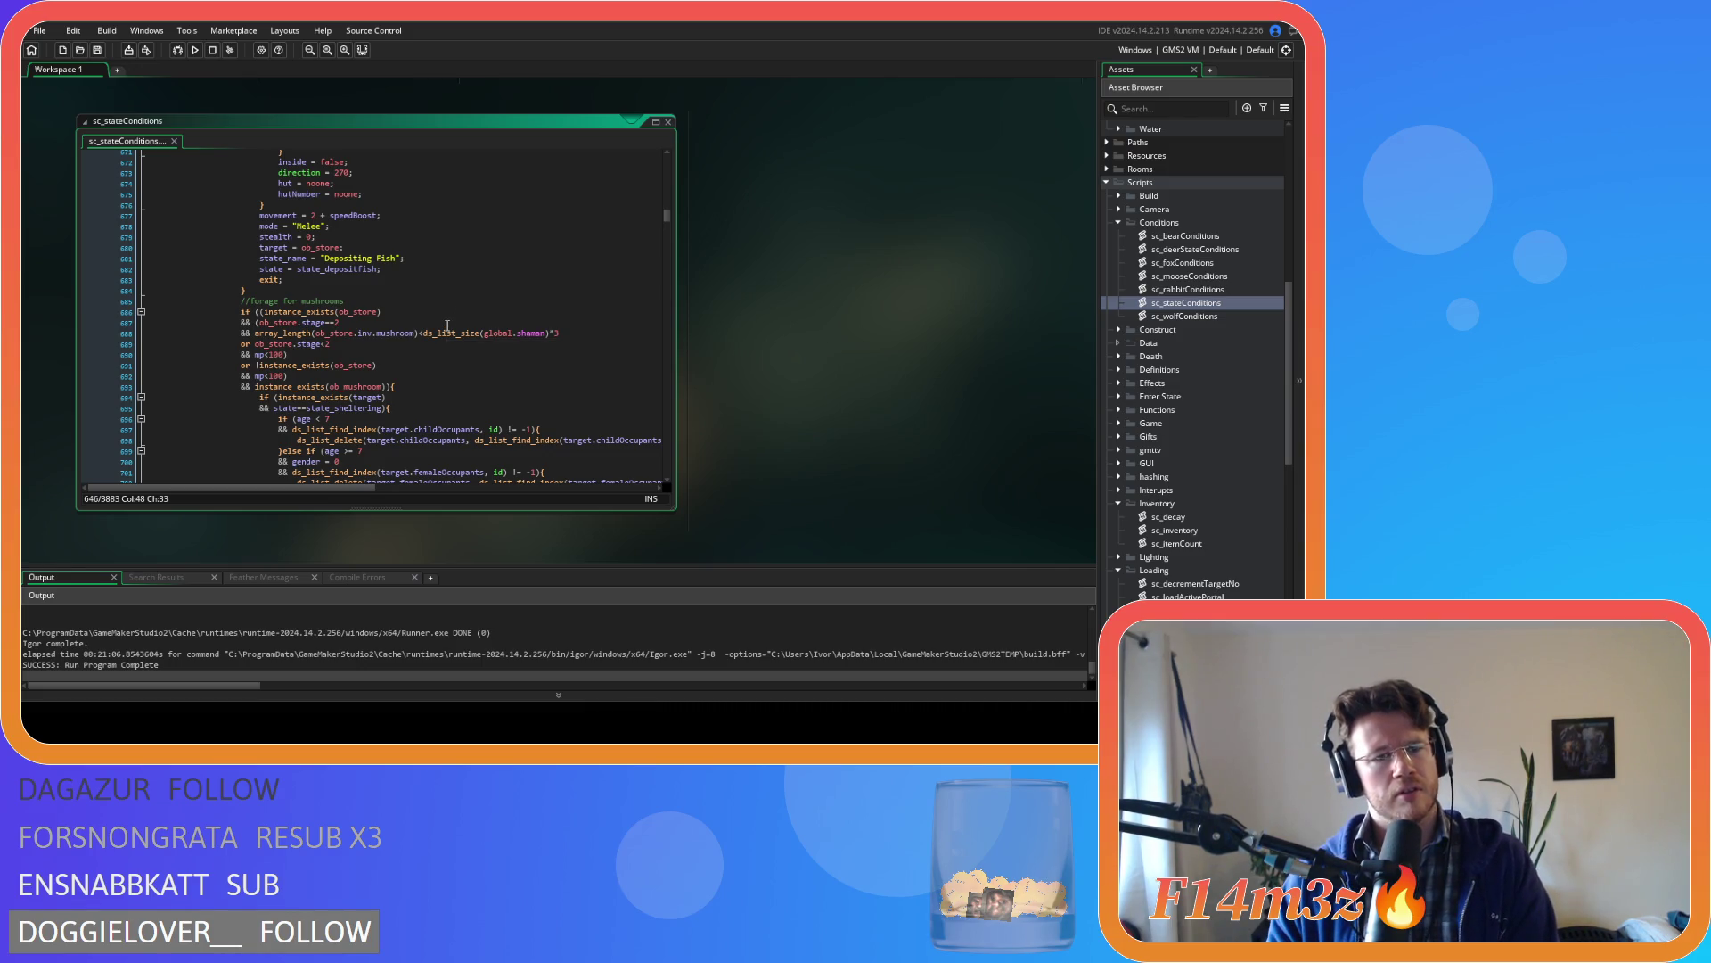
mouse_move(443, 329)
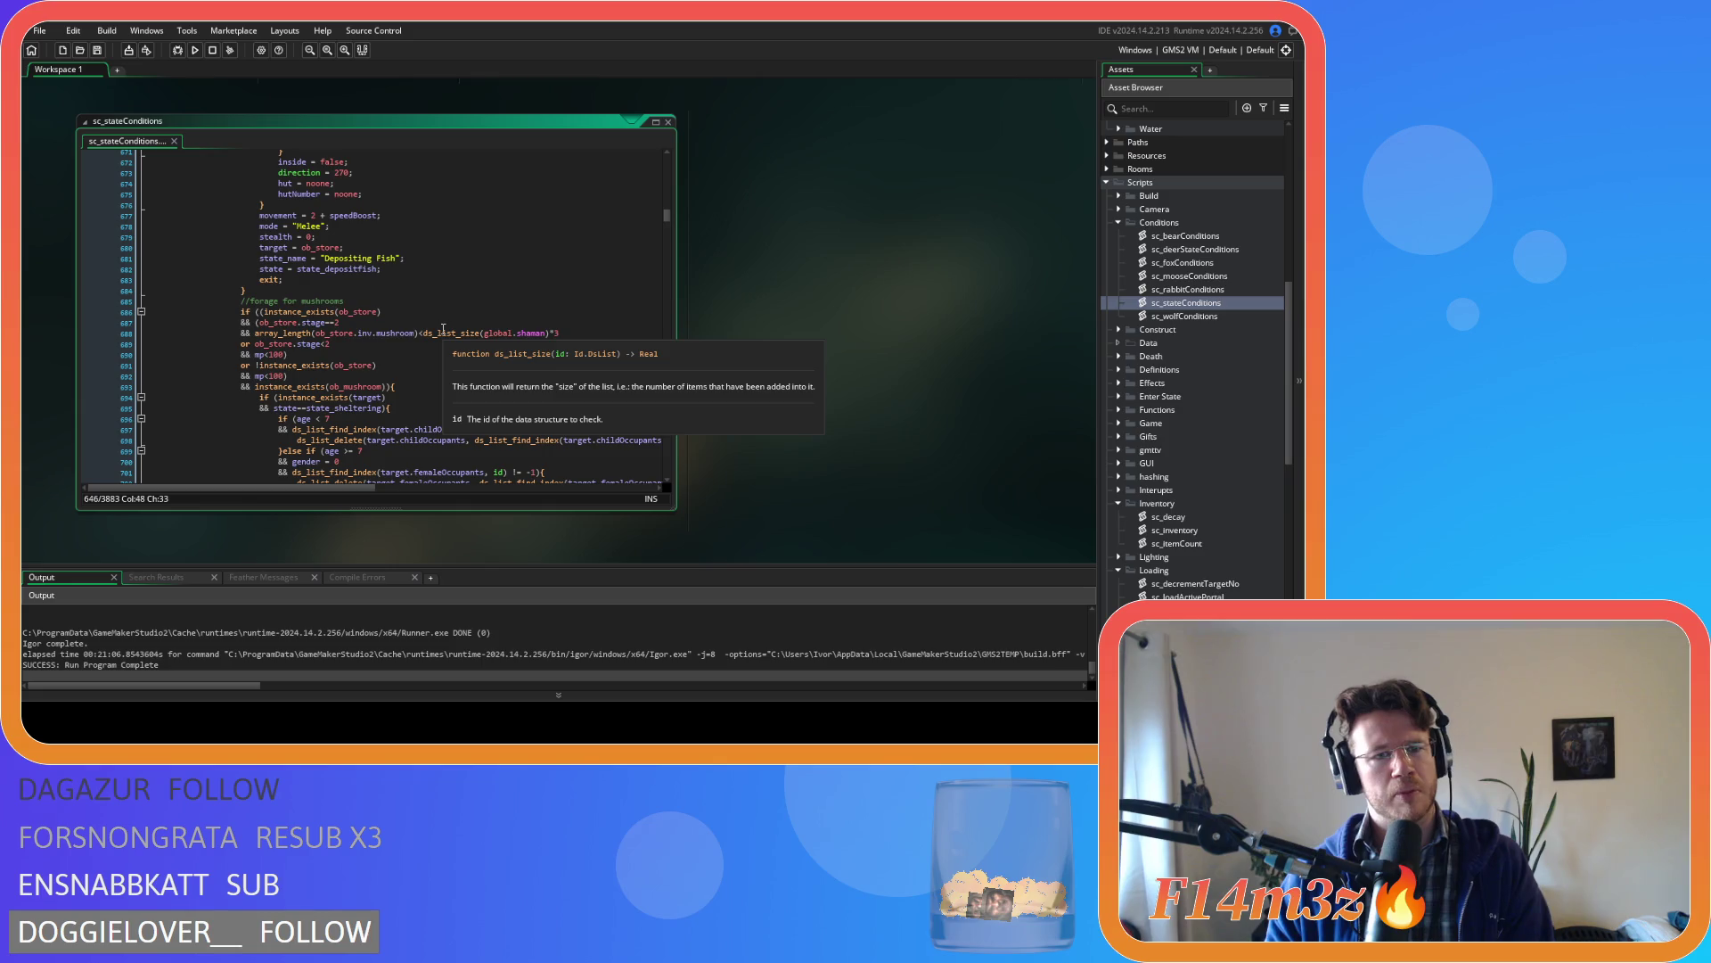
scroll(443, 329, "up", 2)
scroll(443, 329, "down", 10)
scroll(443, 329, "up", 10)
scroll(442, 324, "down", 4)
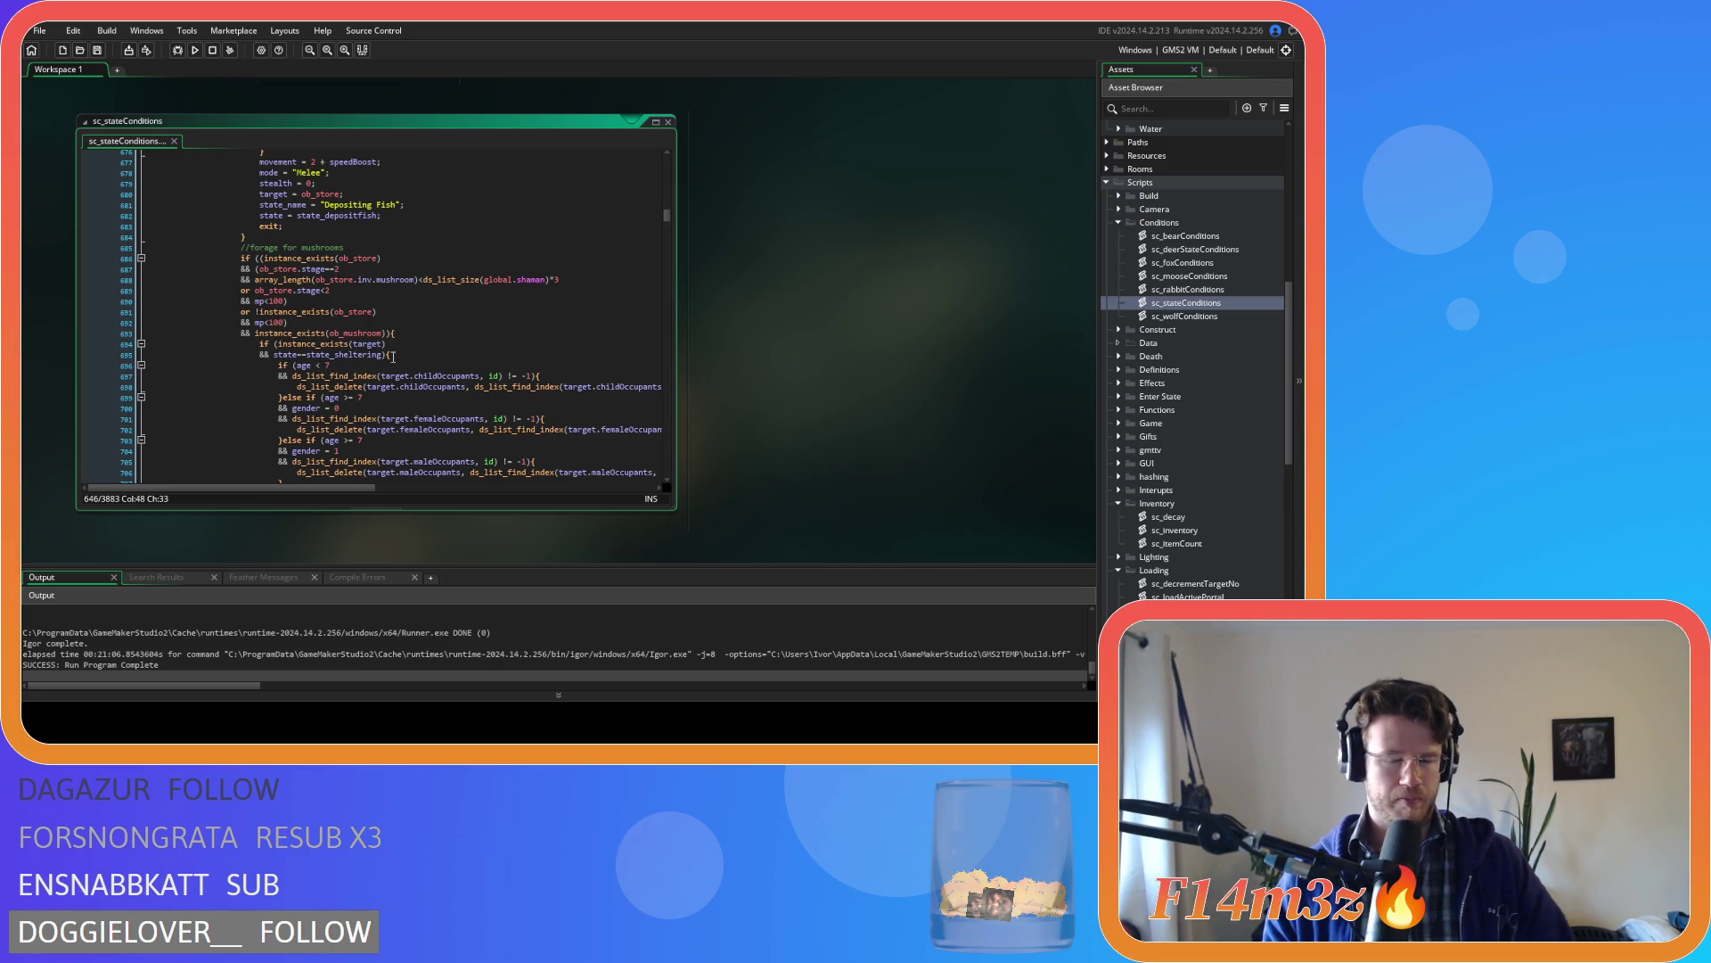
left_click(378, 300)
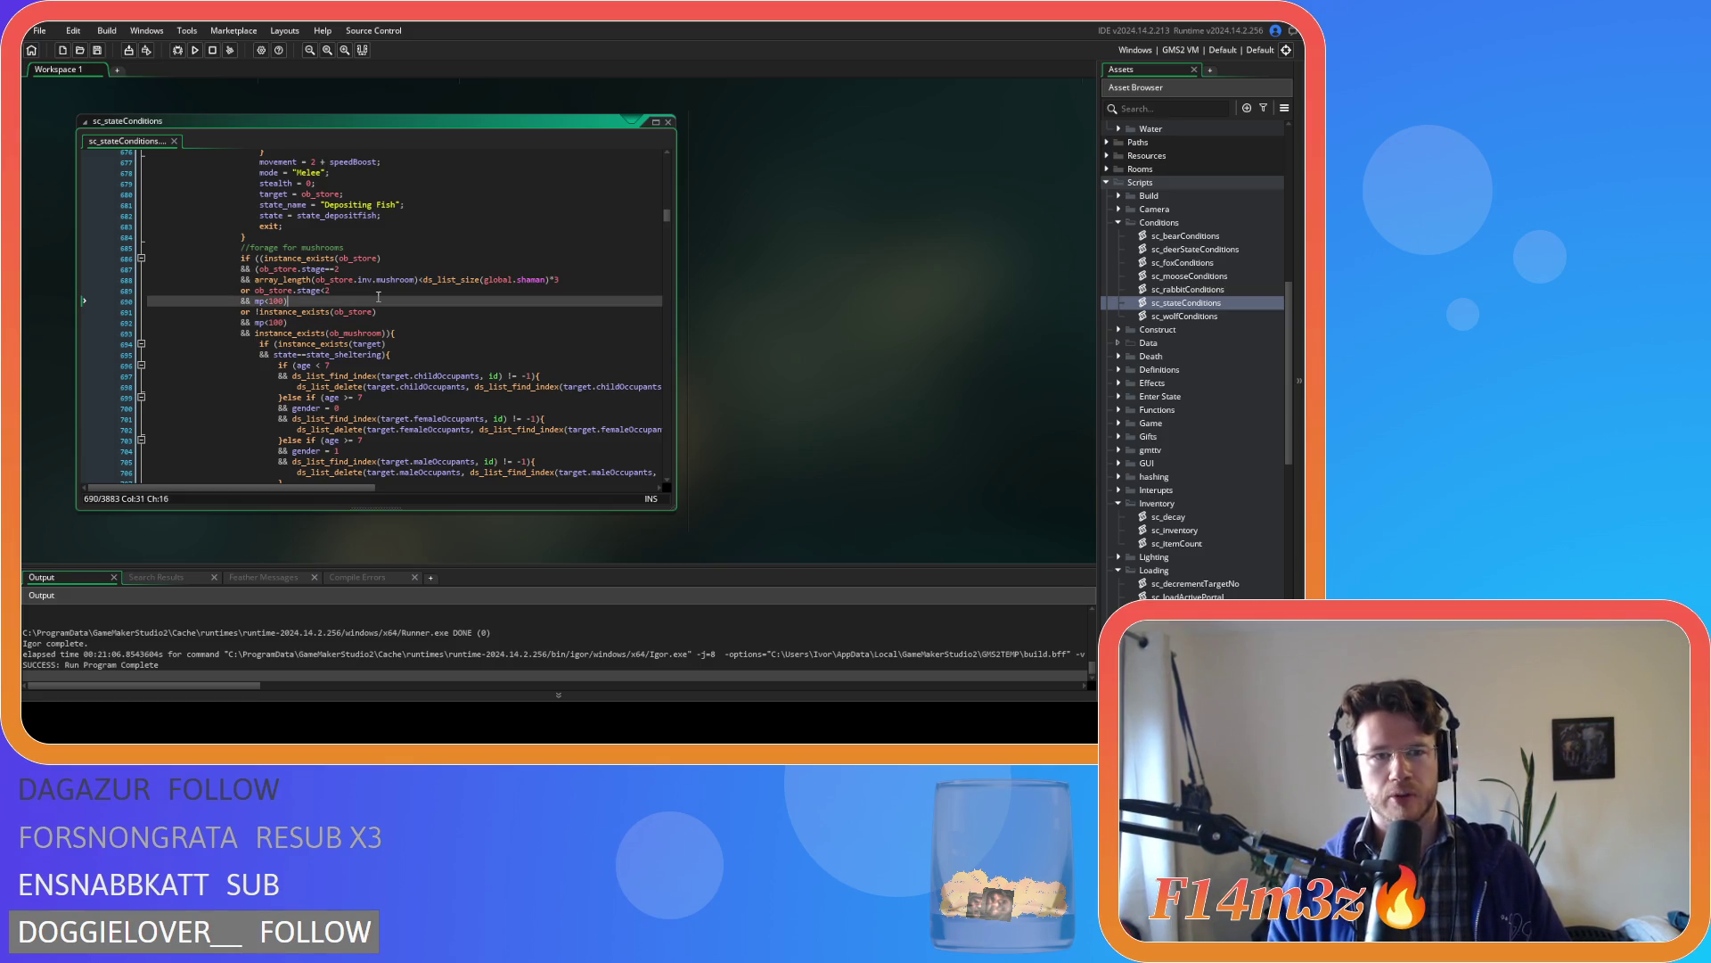
left_click(378, 293)
scroll(379, 293, "up", 3)
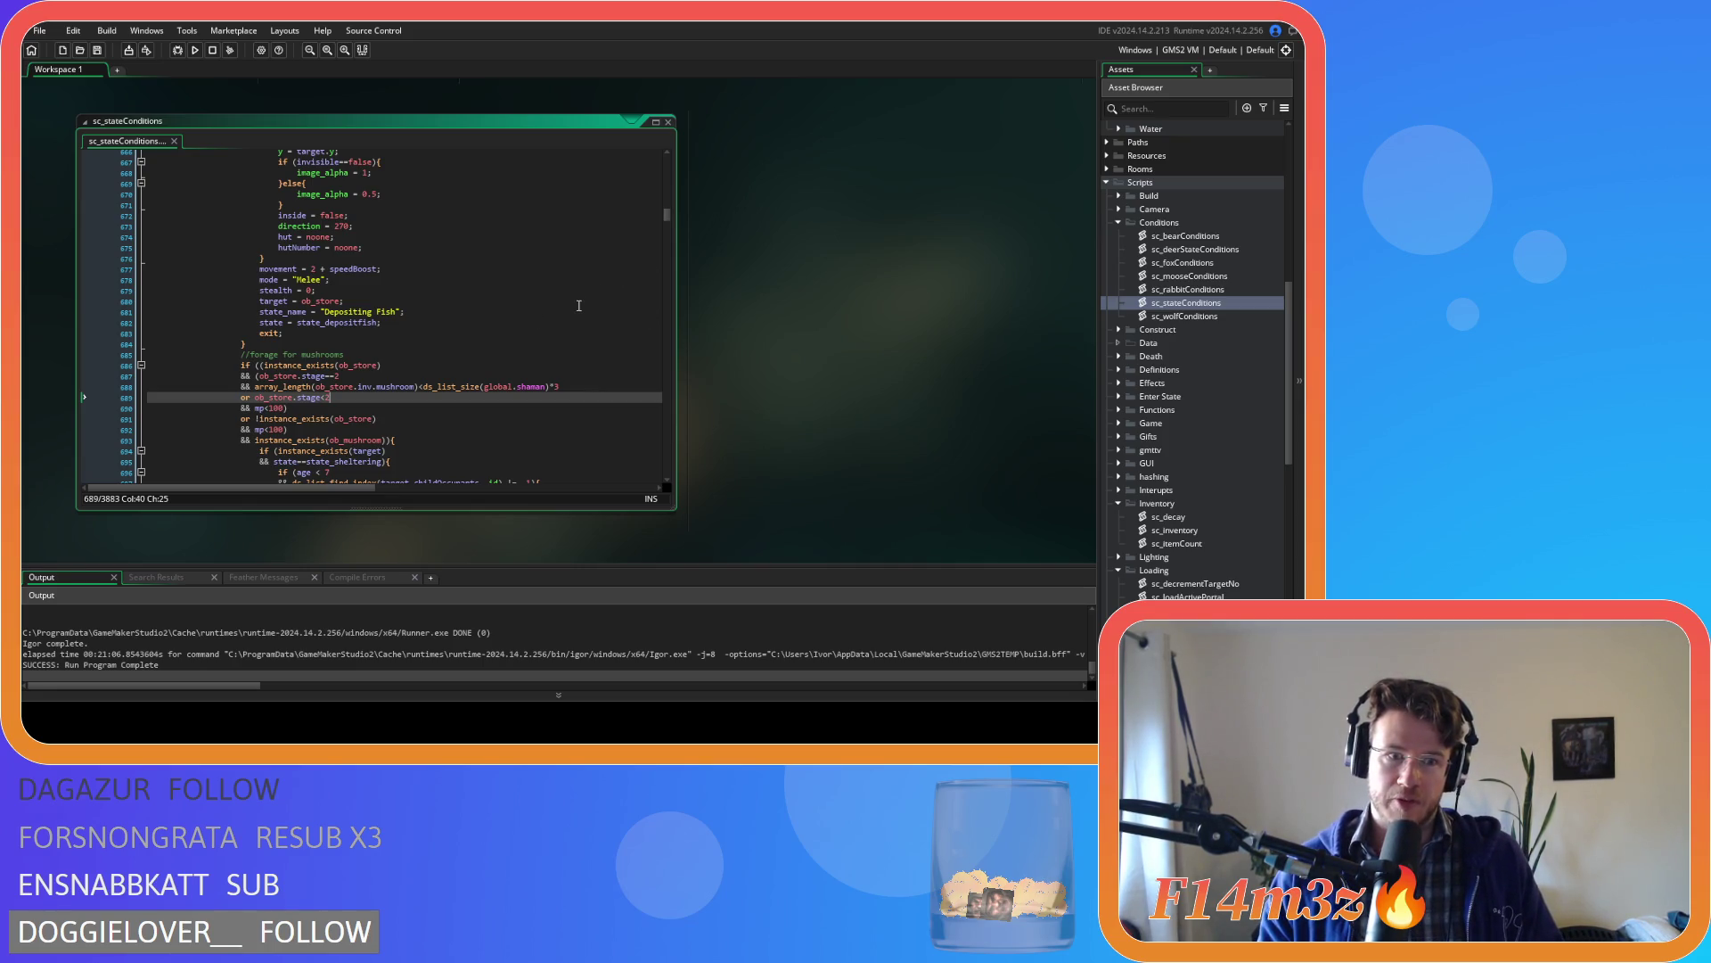
scroll(469, 332, "up", 2)
scroll(526, 383, "down", 3)
left_click(530, 385)
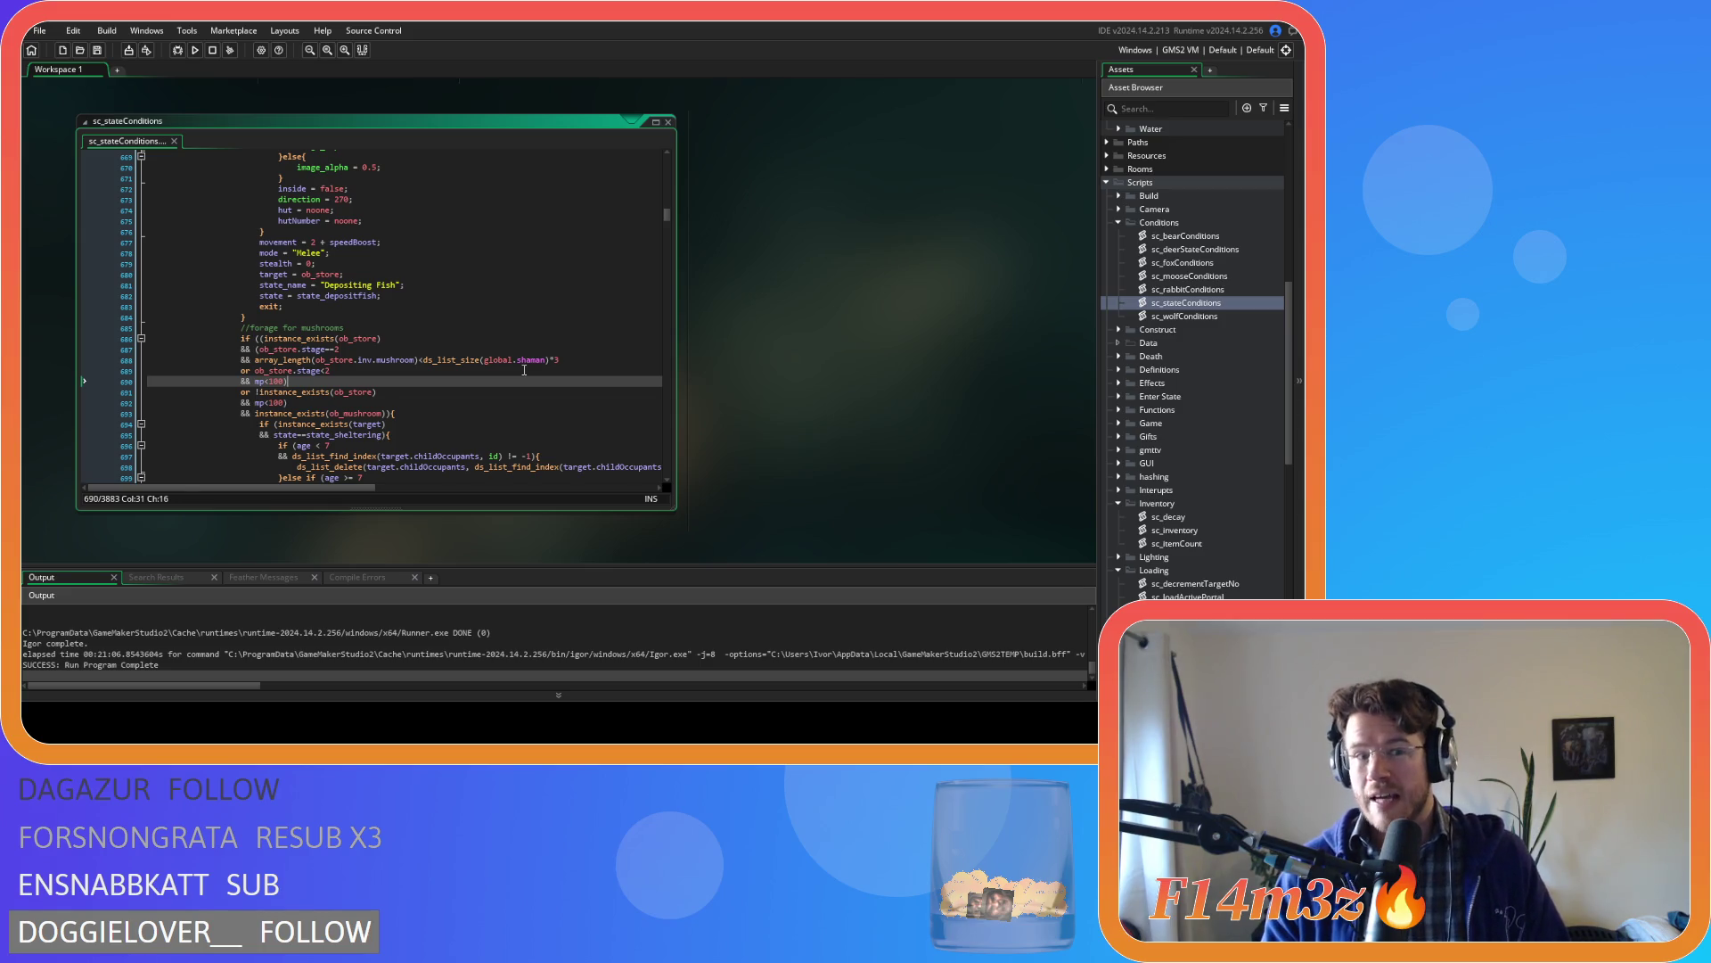
left_click(524, 370)
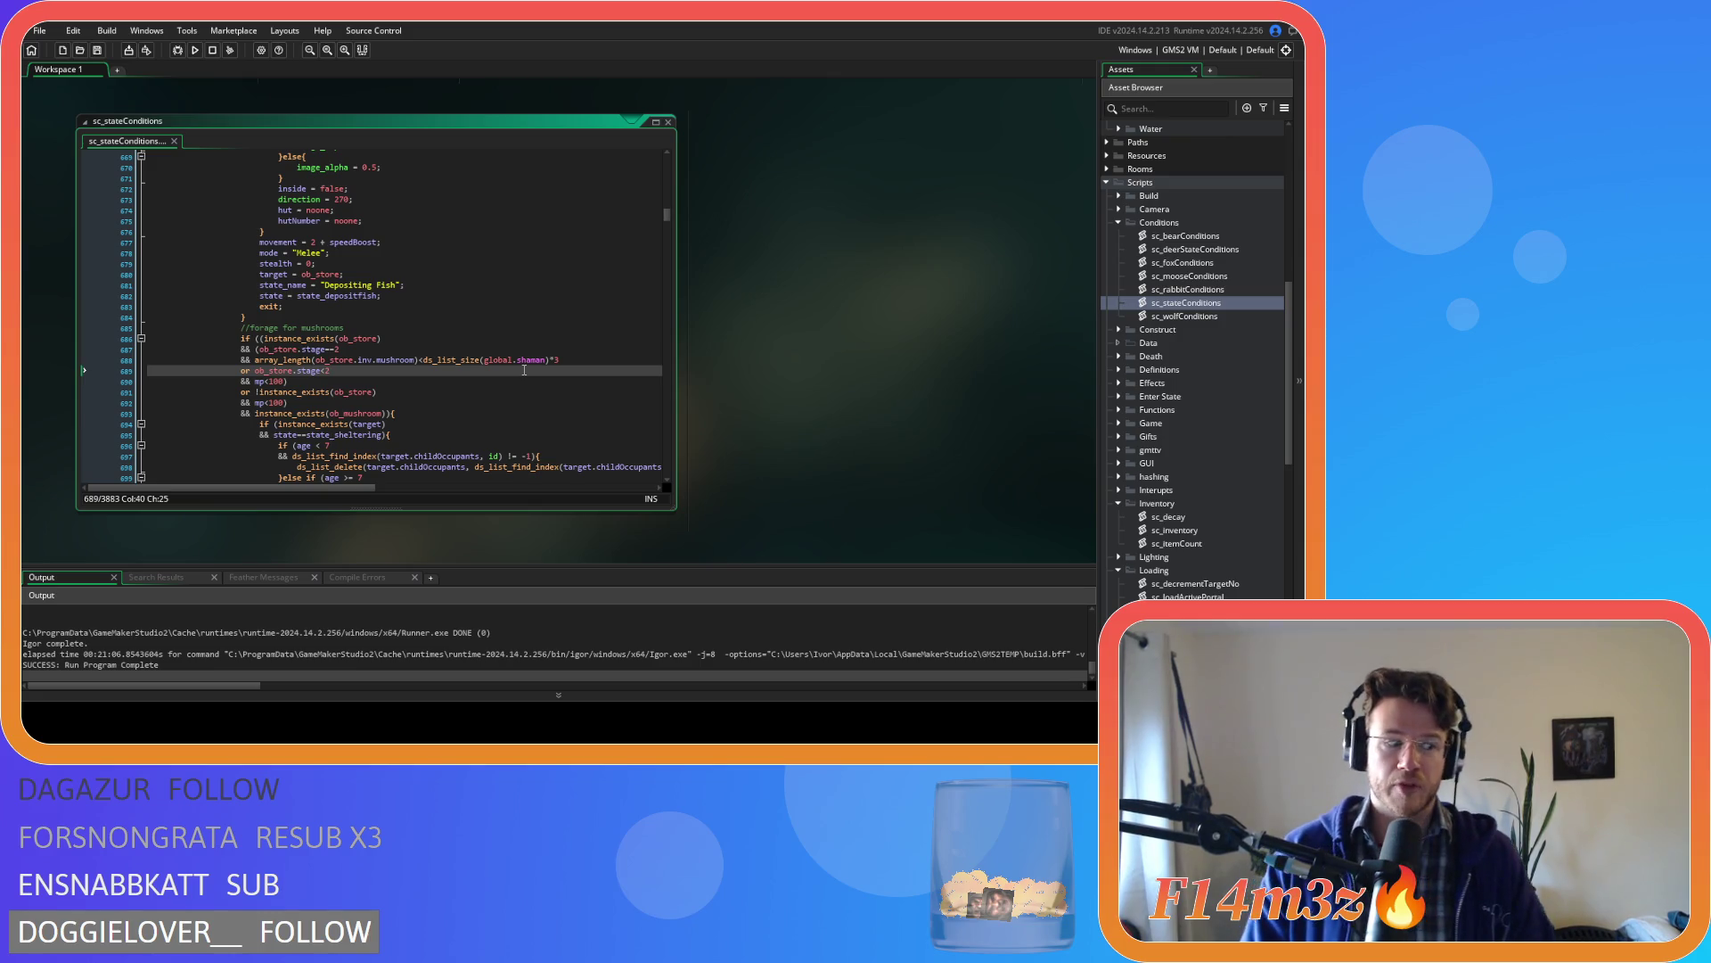
scroll(437, 348, "up", 9)
left_click(464, 292)
scroll(464, 291, "up", 5)
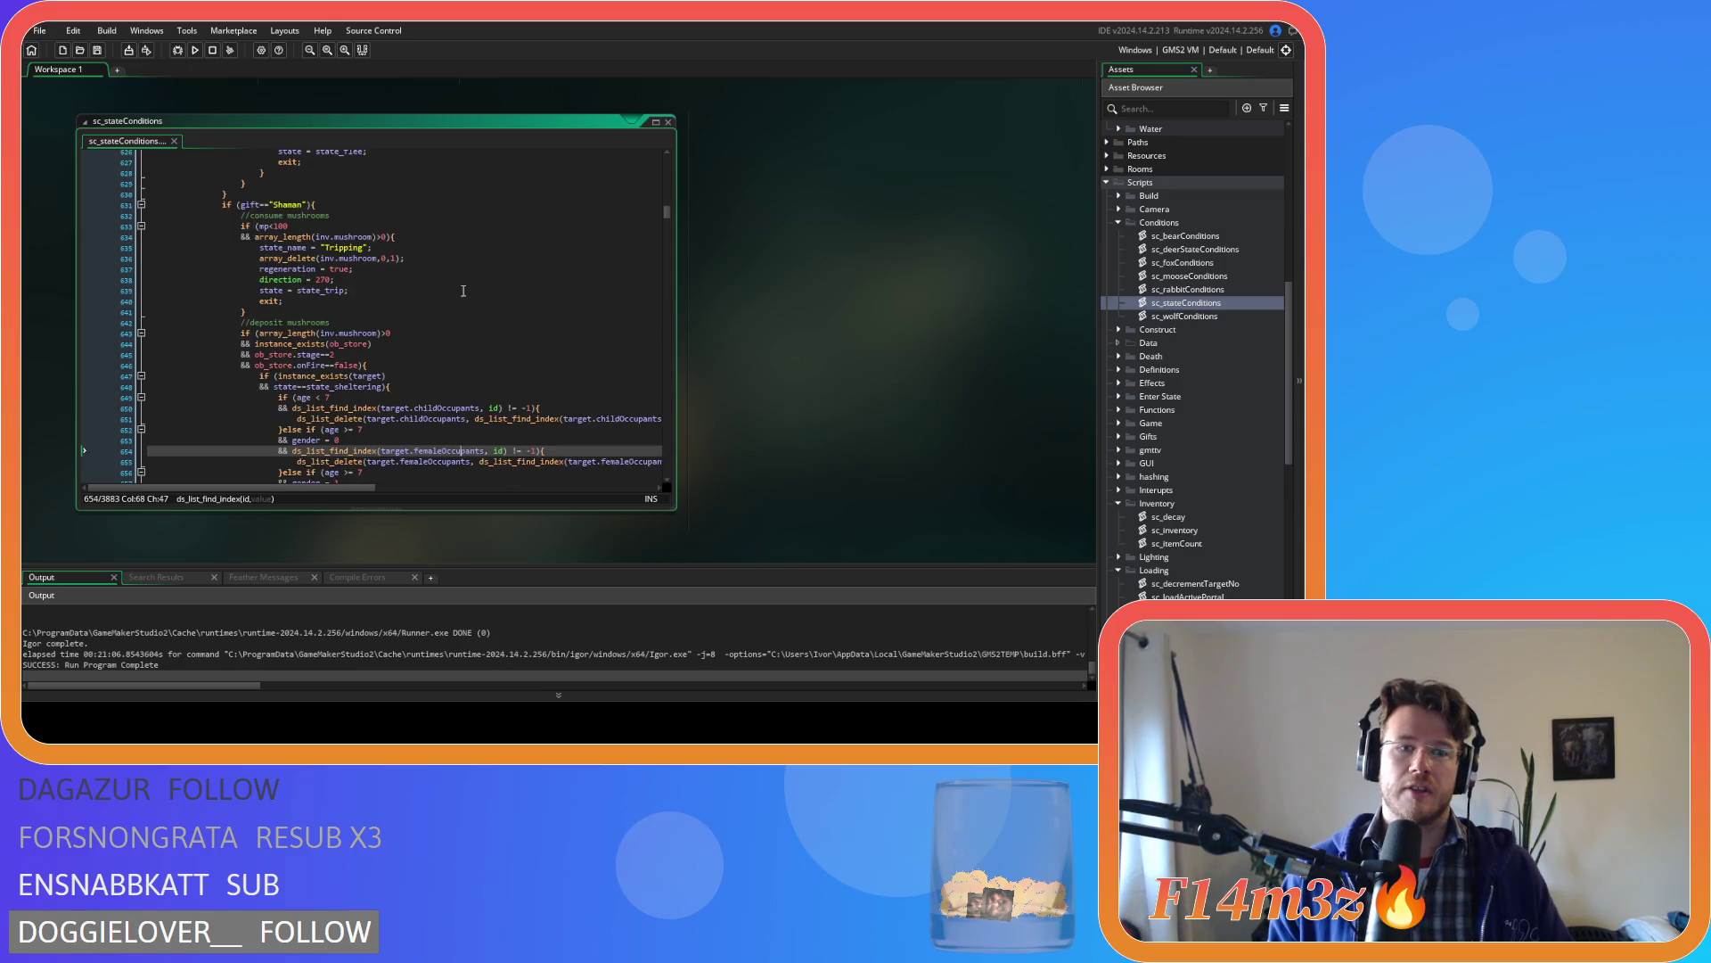
left_click(329, 373)
left_click(381, 361)
left_click(442, 280)
scroll(445, 294, "down", 10)
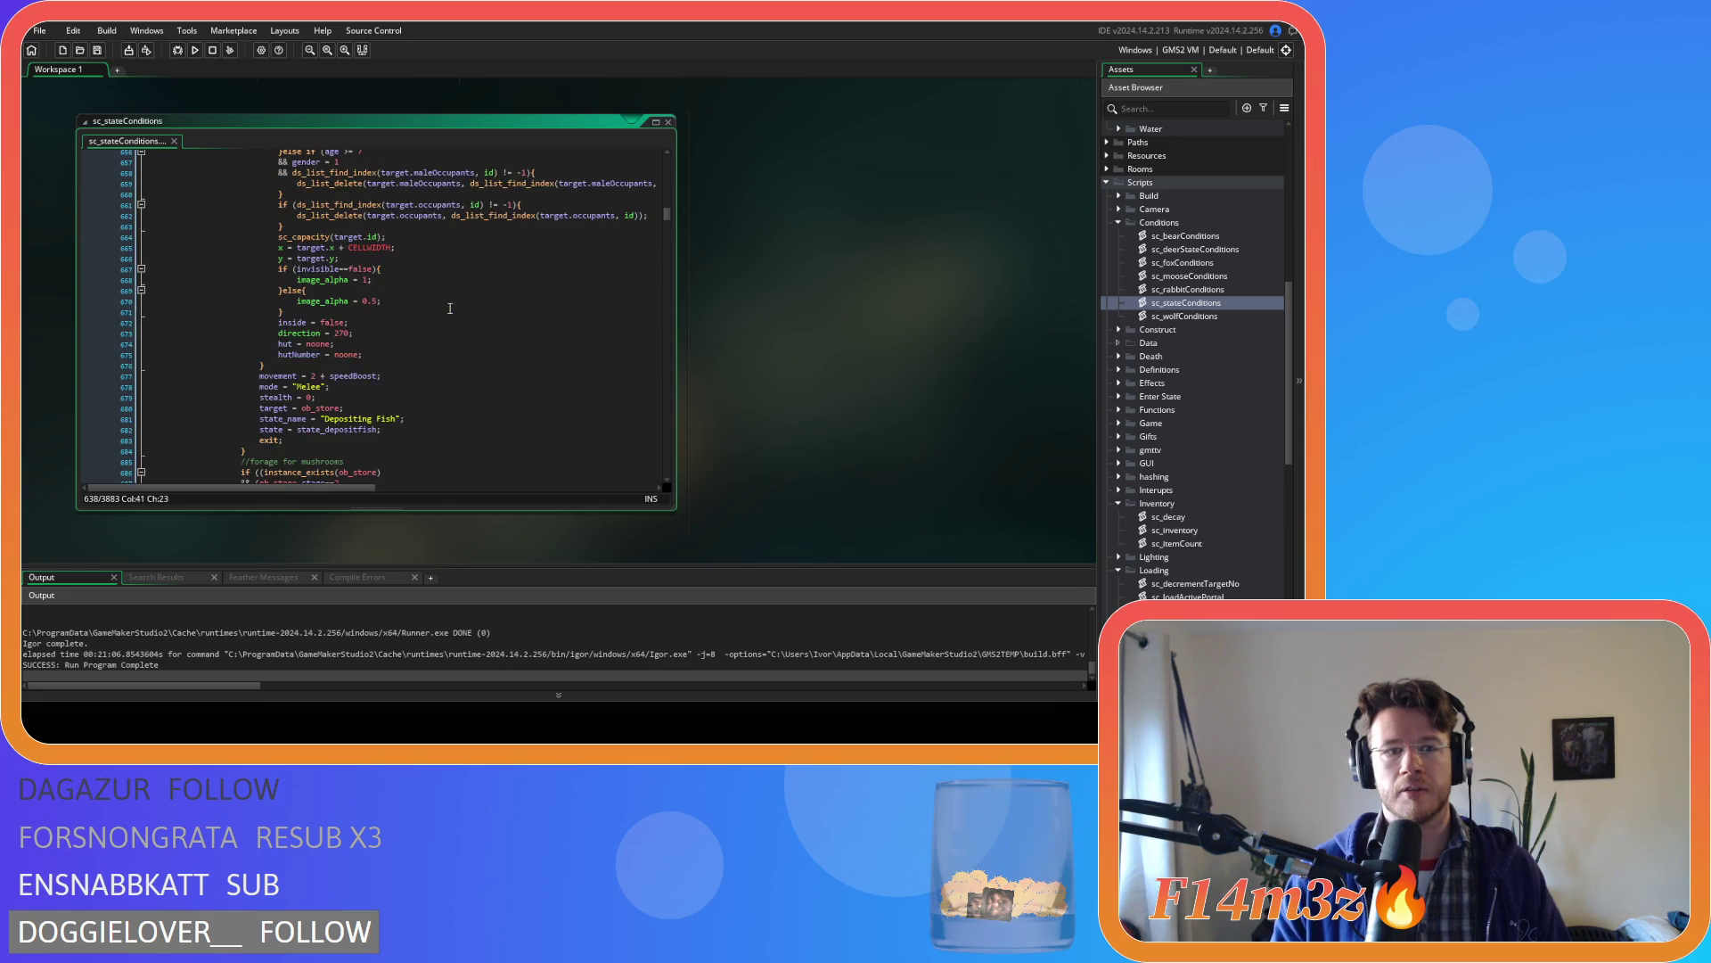
scroll(451, 308, "down", 3)
- Set state to state_depositmushroom and state_name to 'Depositing Mushrooms', then save
mouse_move(354, 351)
left_click_drag(354, 351, 374, 354)
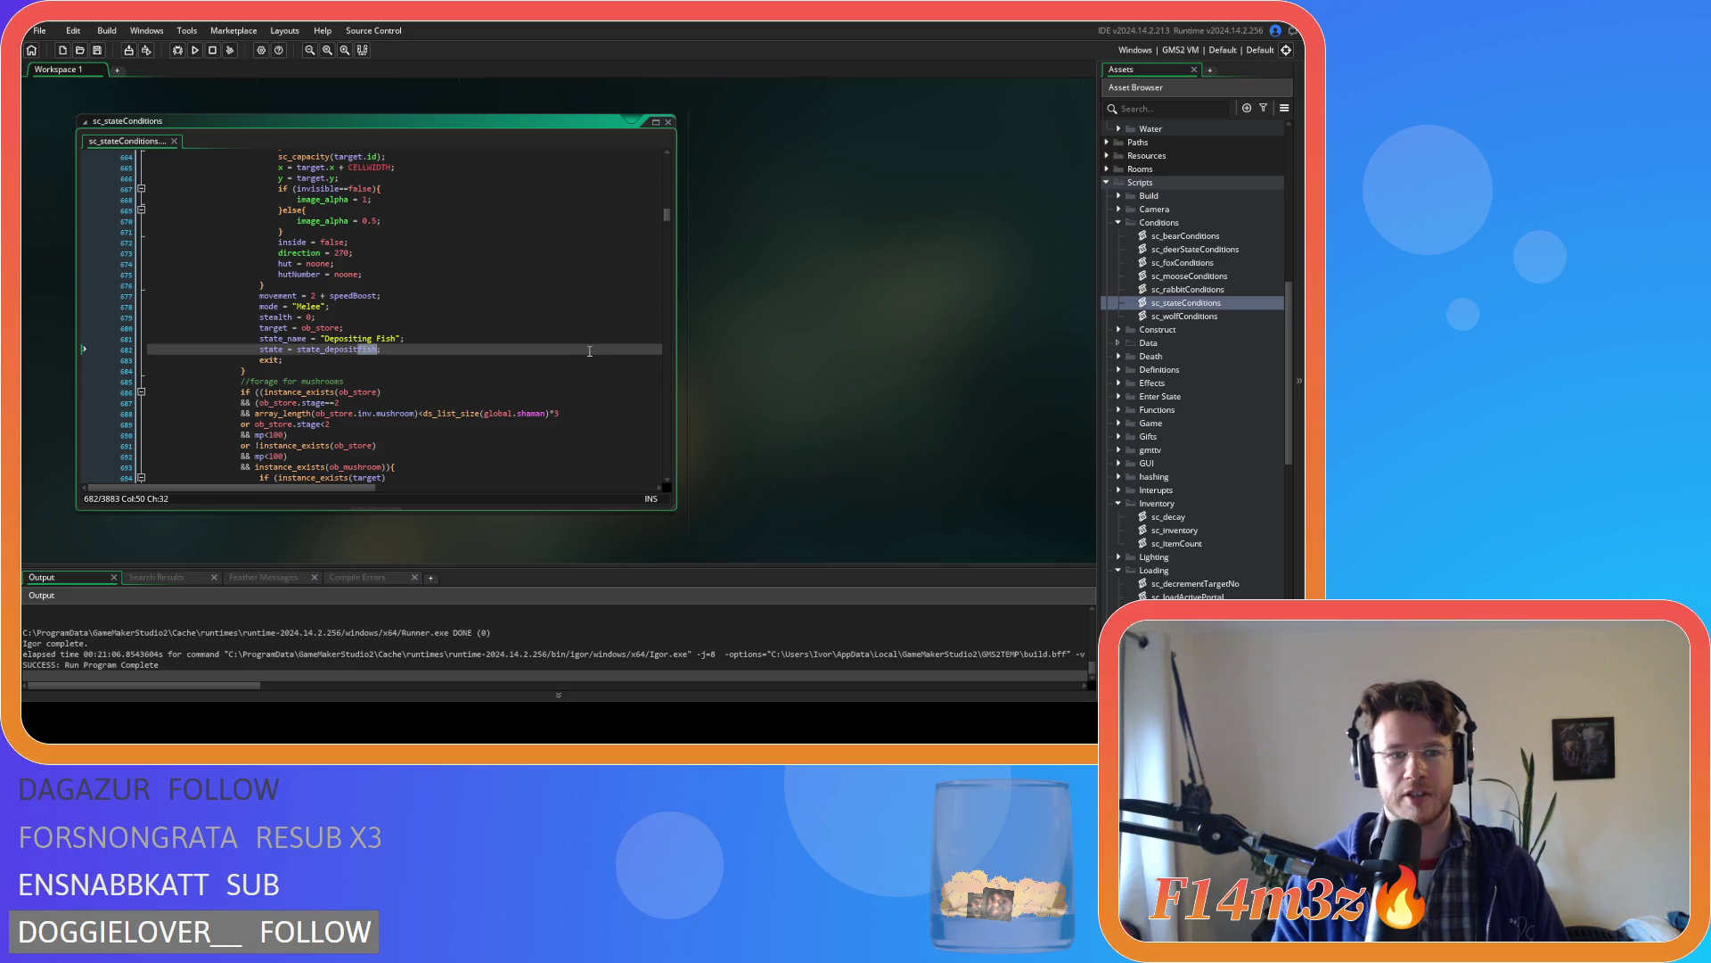
type("mushro")
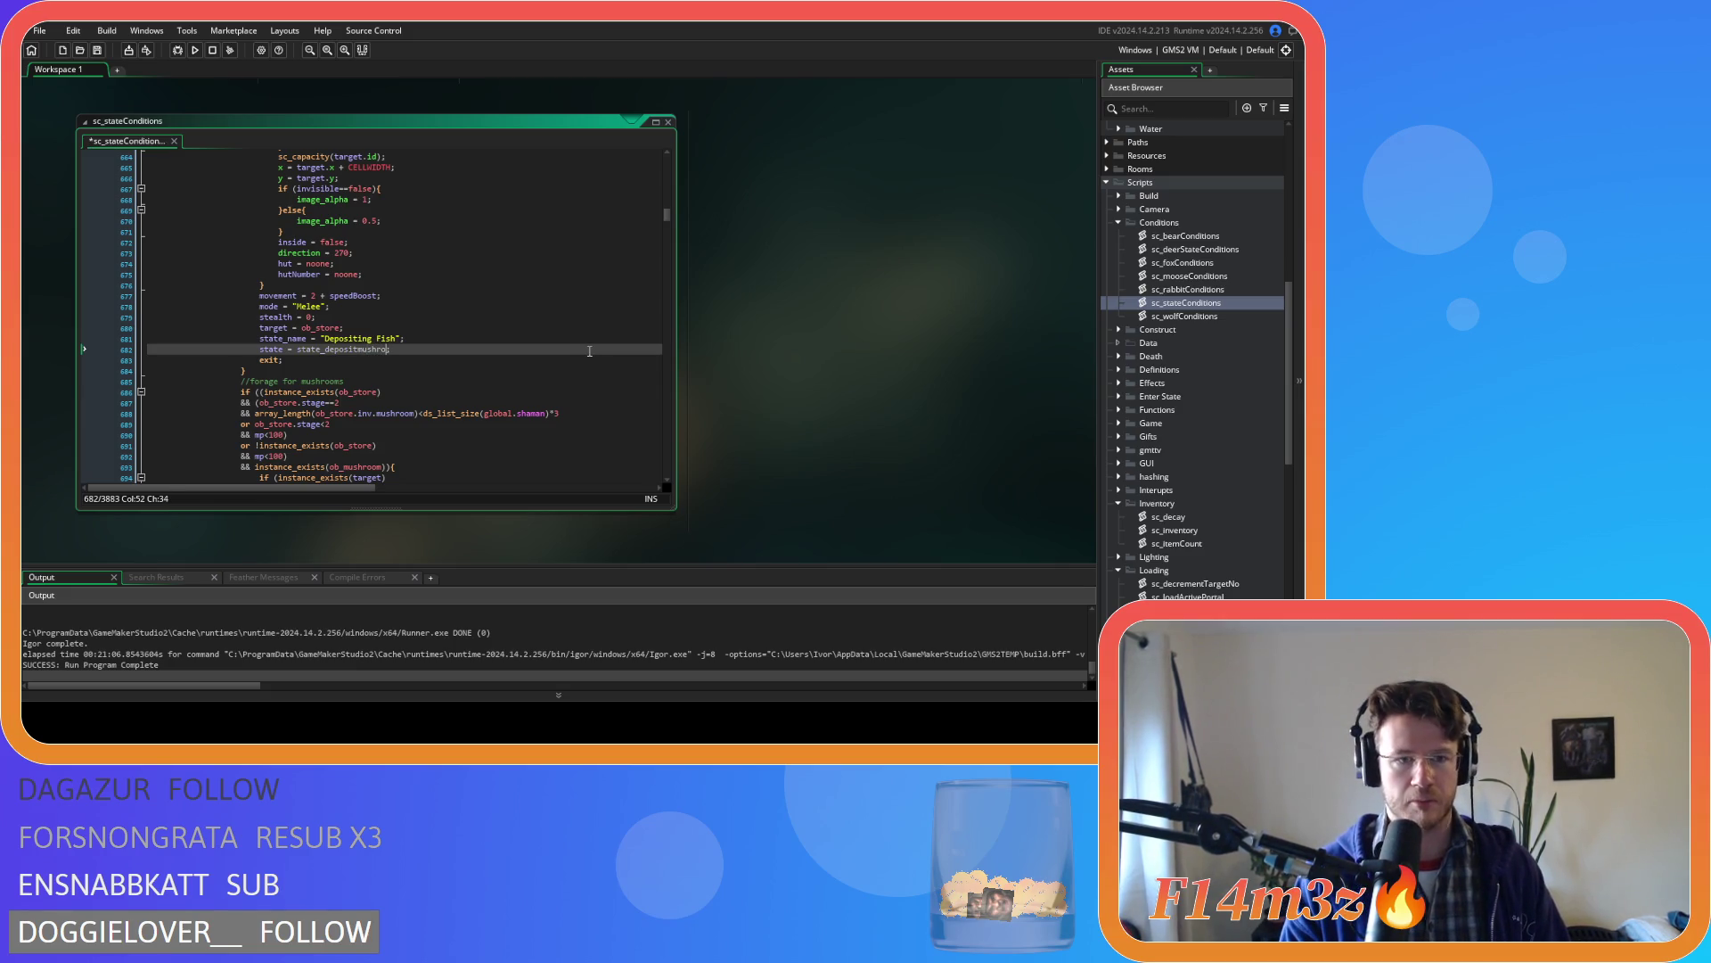
key("Up")
key("Left")
key("Left")
key("BackSpace")
key("BackSpace")
key("BackSpace")
type("Mushroom")
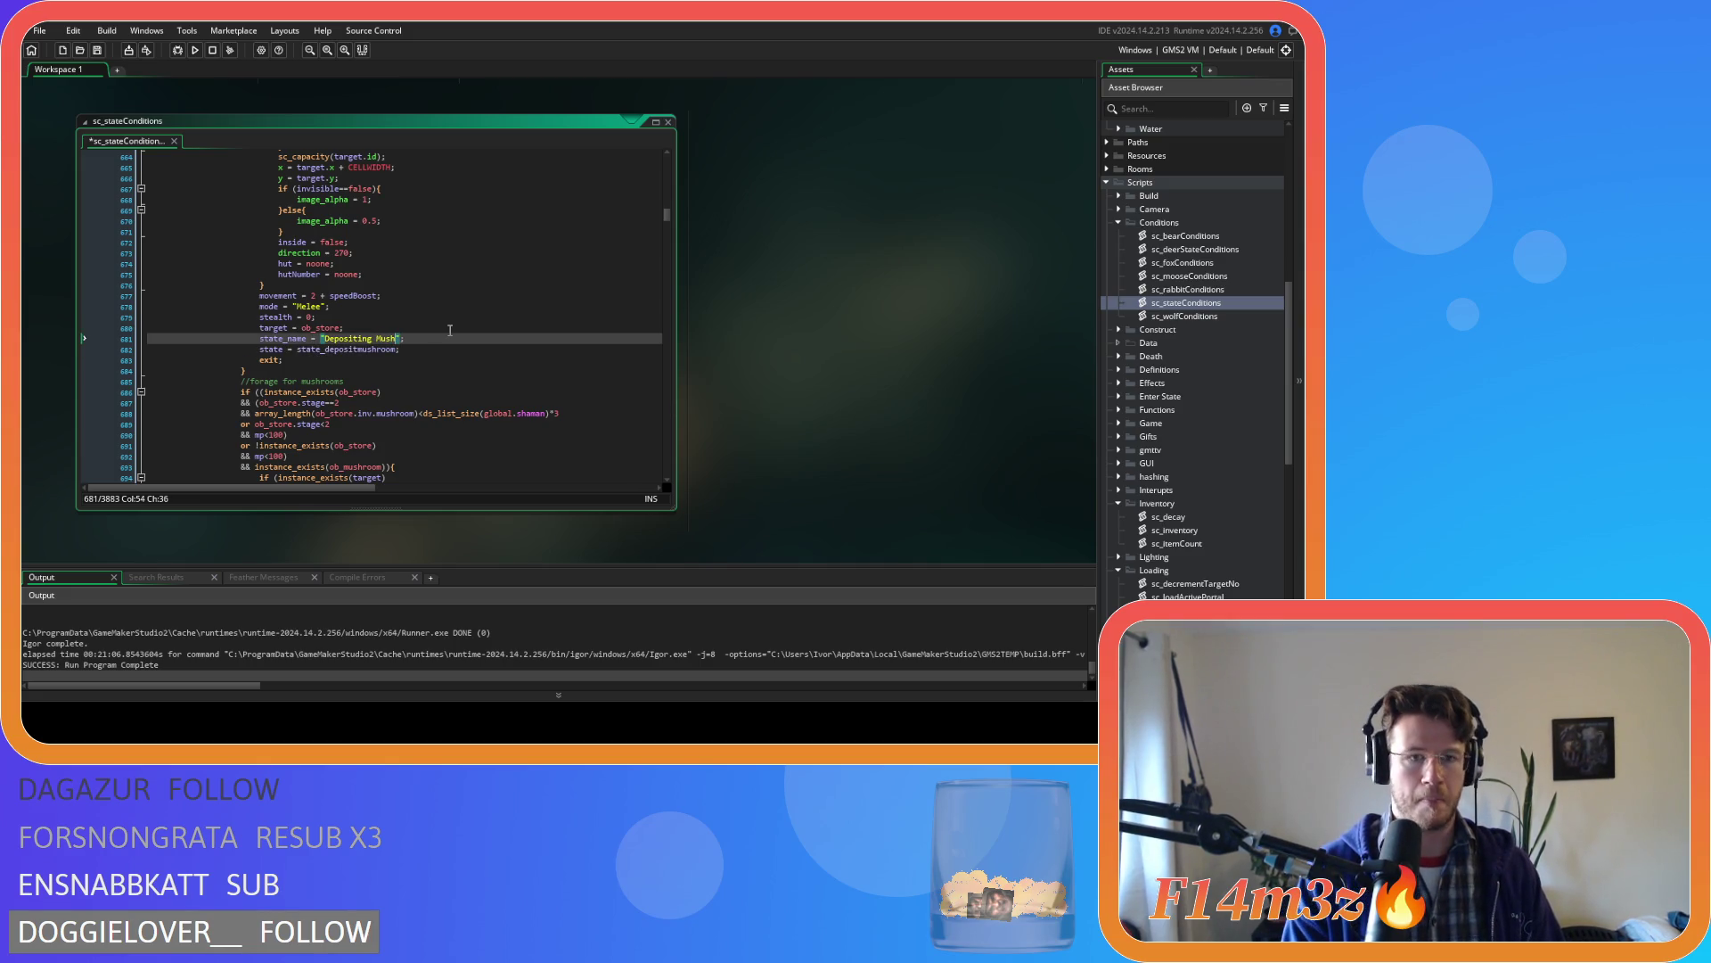
type("s")
key("Down")
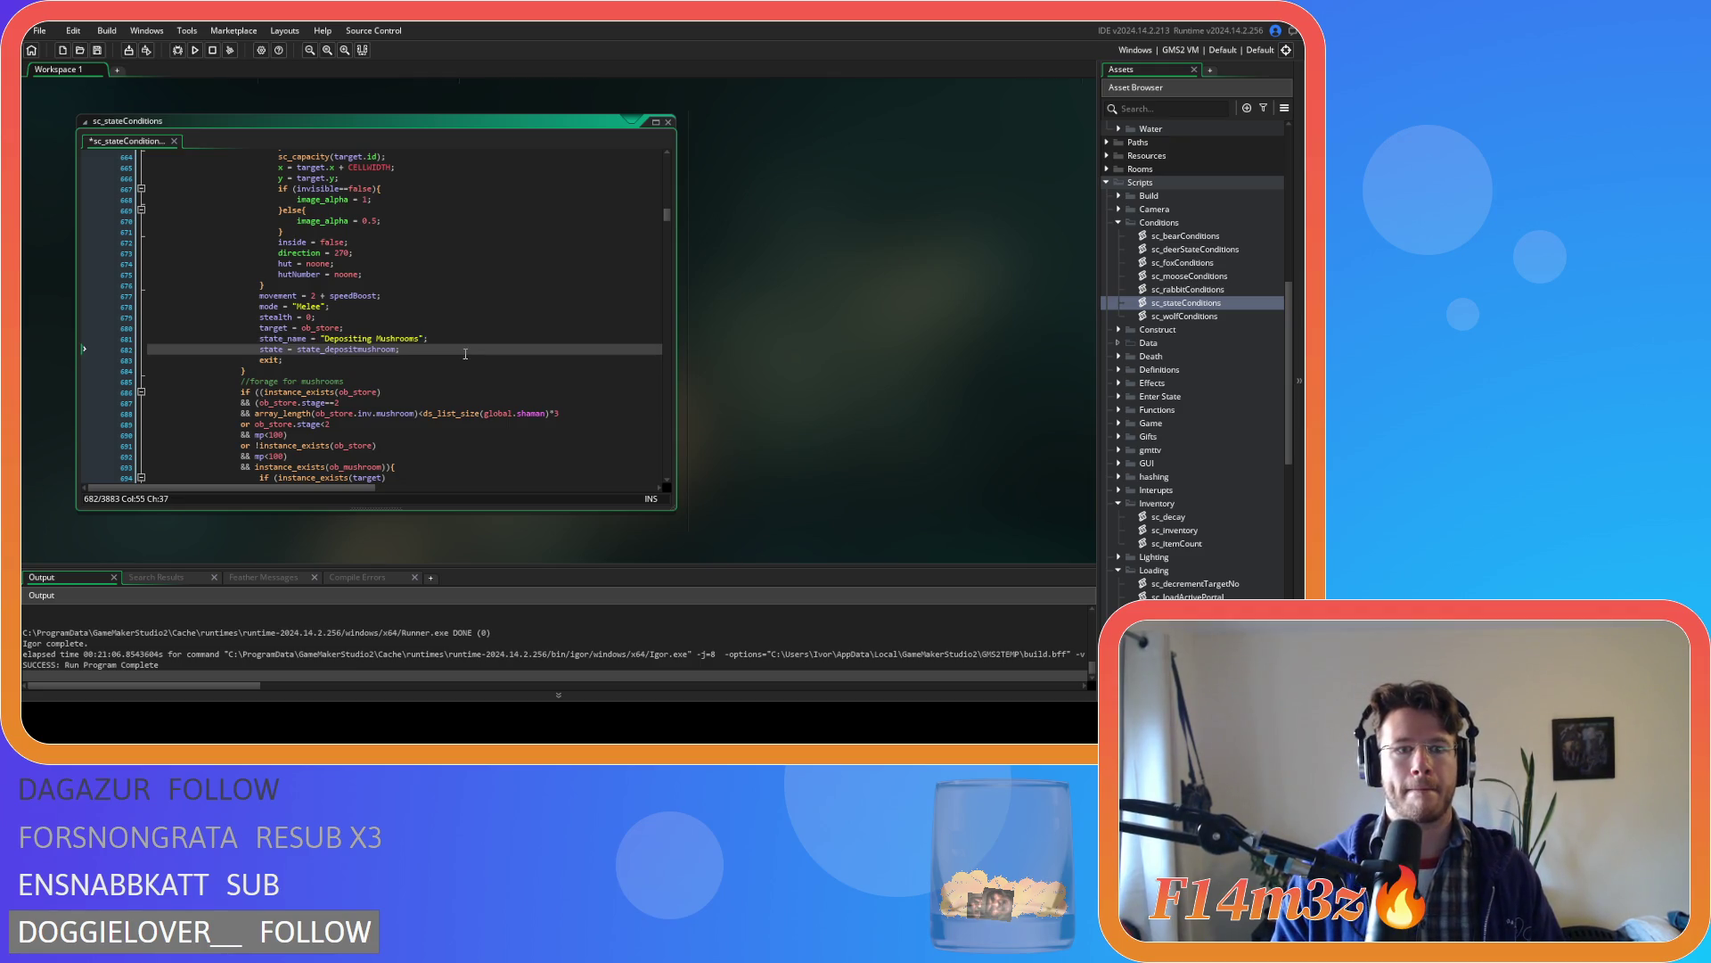
key("ctrl+s")
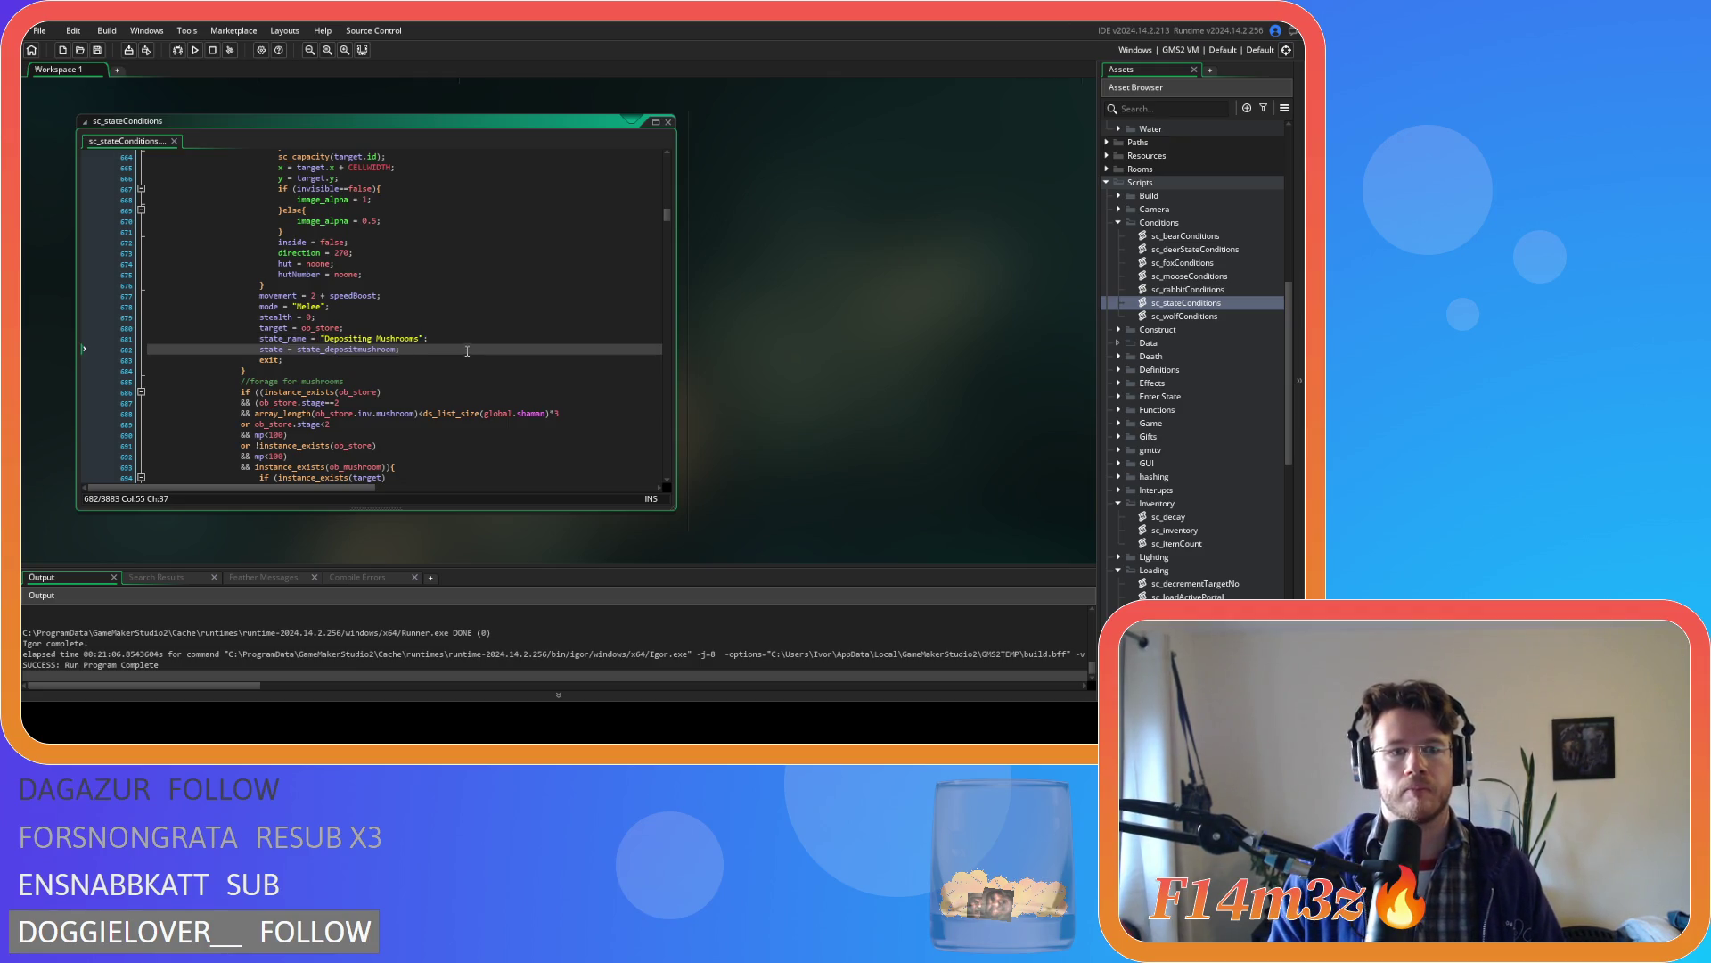
- Review the nearby speedBoost movement line and the mushroom count foraging condition
left_click(336, 295)
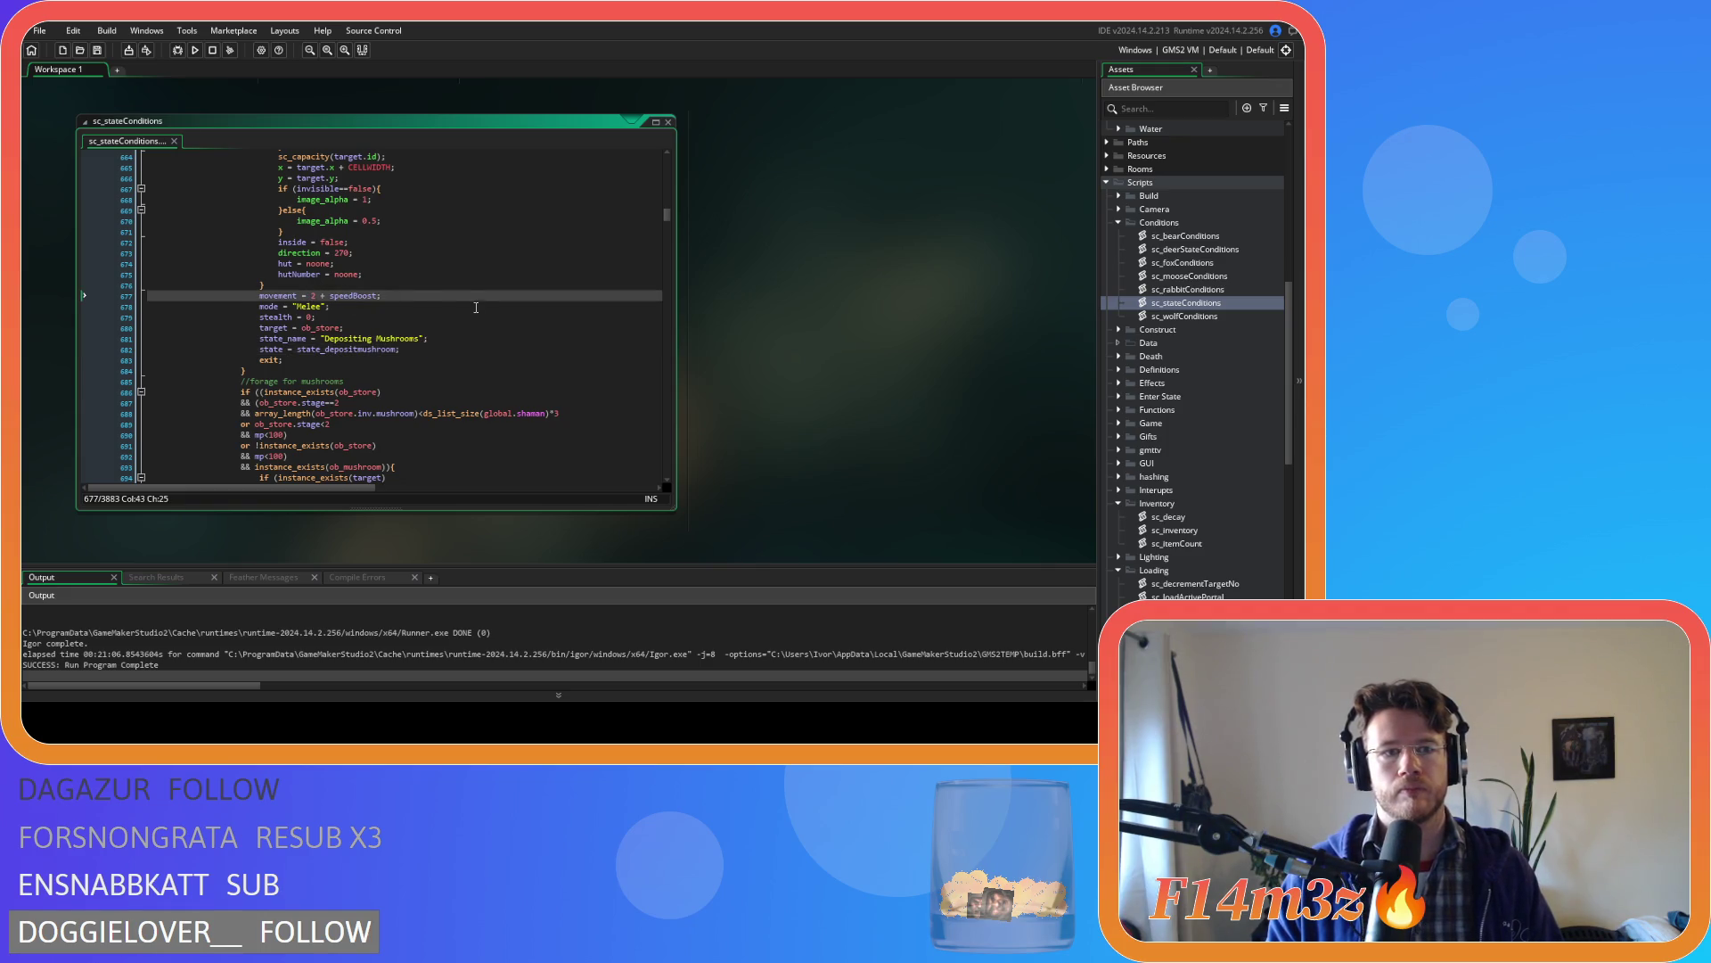
scroll(476, 308, "up", 5)
scroll(482, 314, "up", 5)
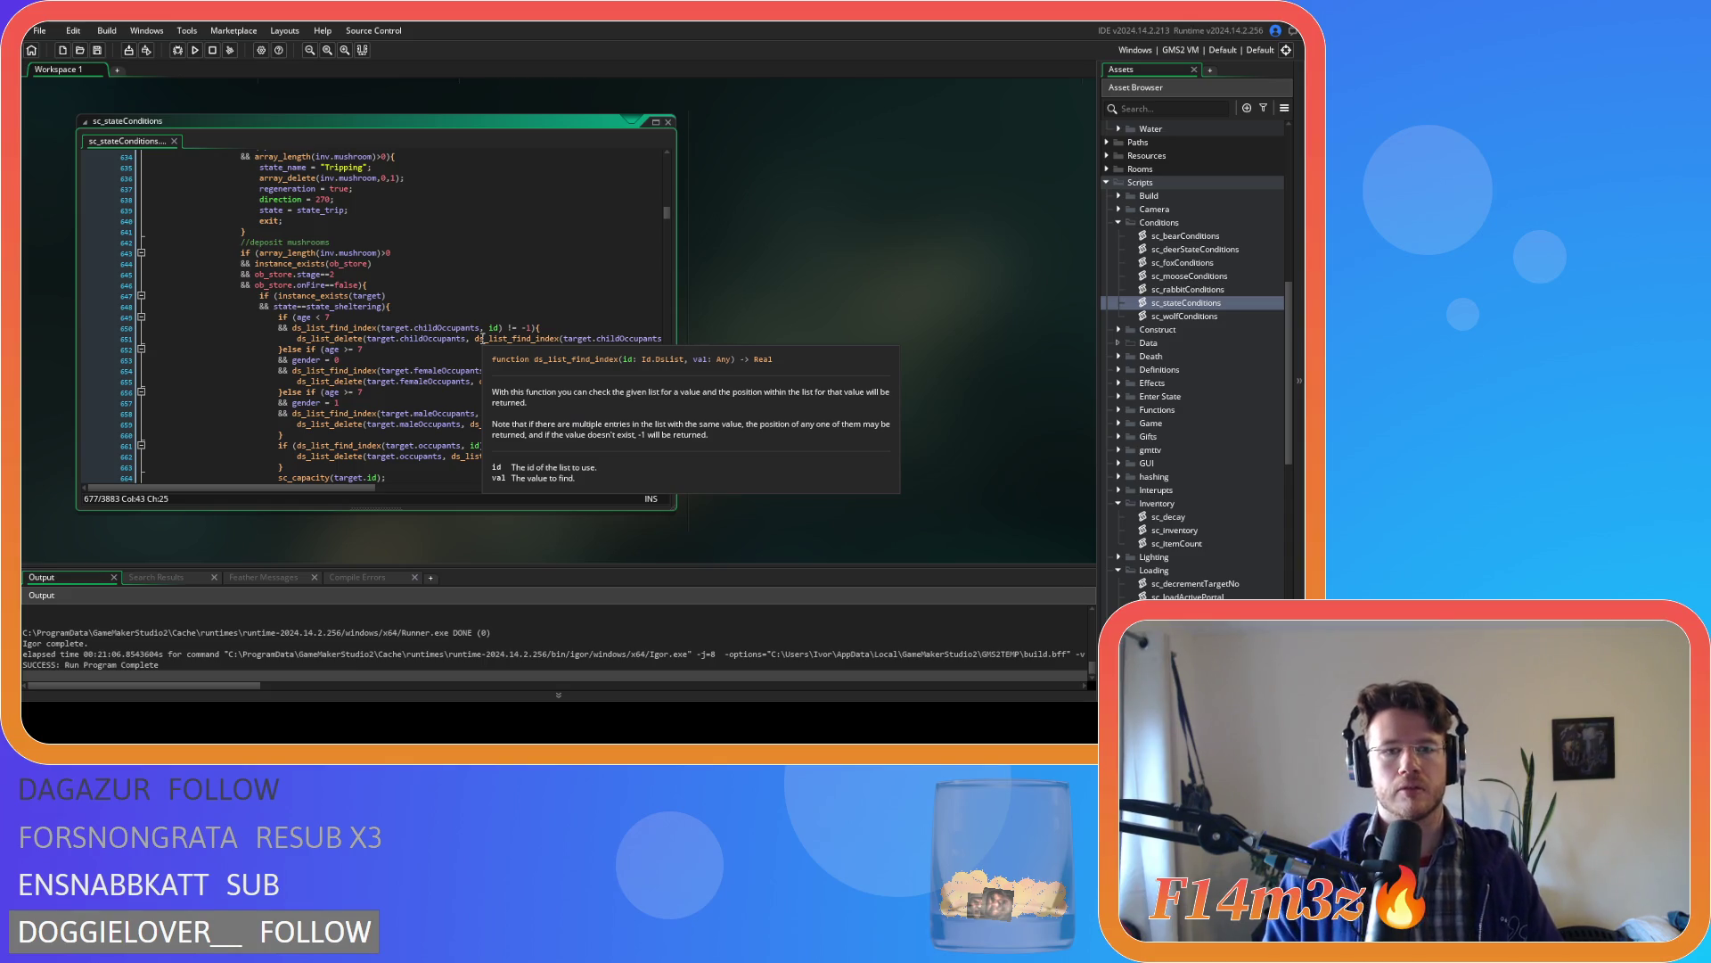
scroll(481, 338, "down", 12)
left_click(443, 334)
scroll(446, 321, "up", 12)
left_click(447, 266)
key("ctrl+f")
- Search the script for state_firewood and check the firewood downtime condition
type("state_s")
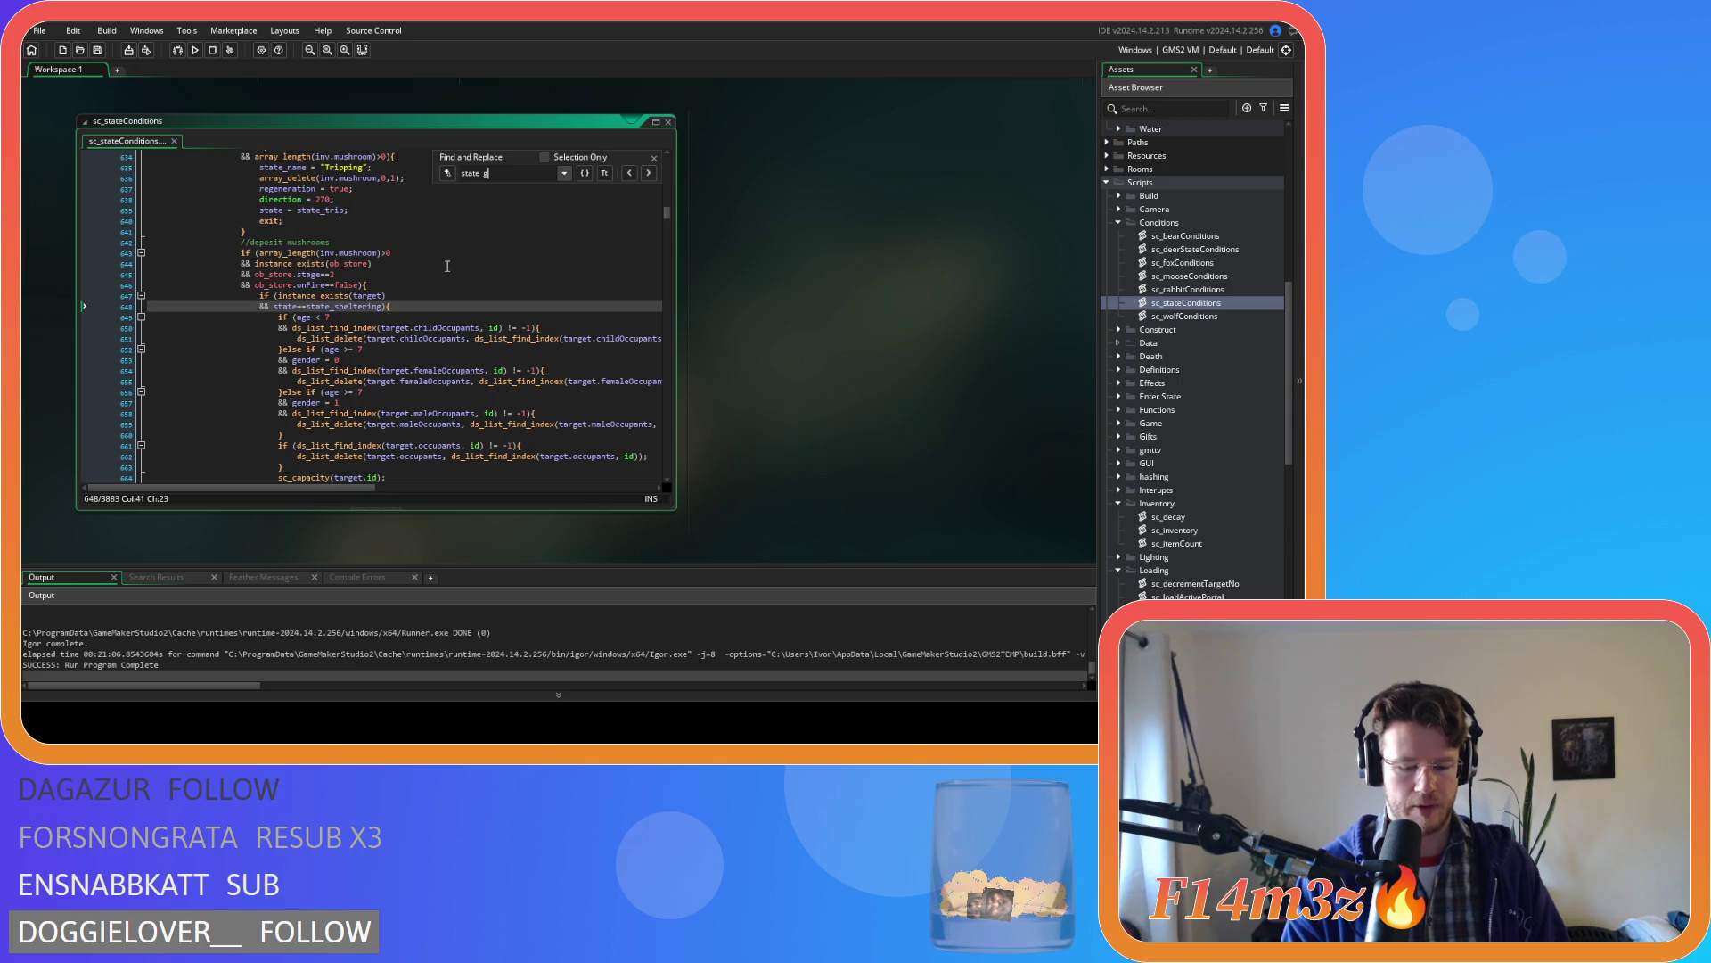
key("BackSpace")
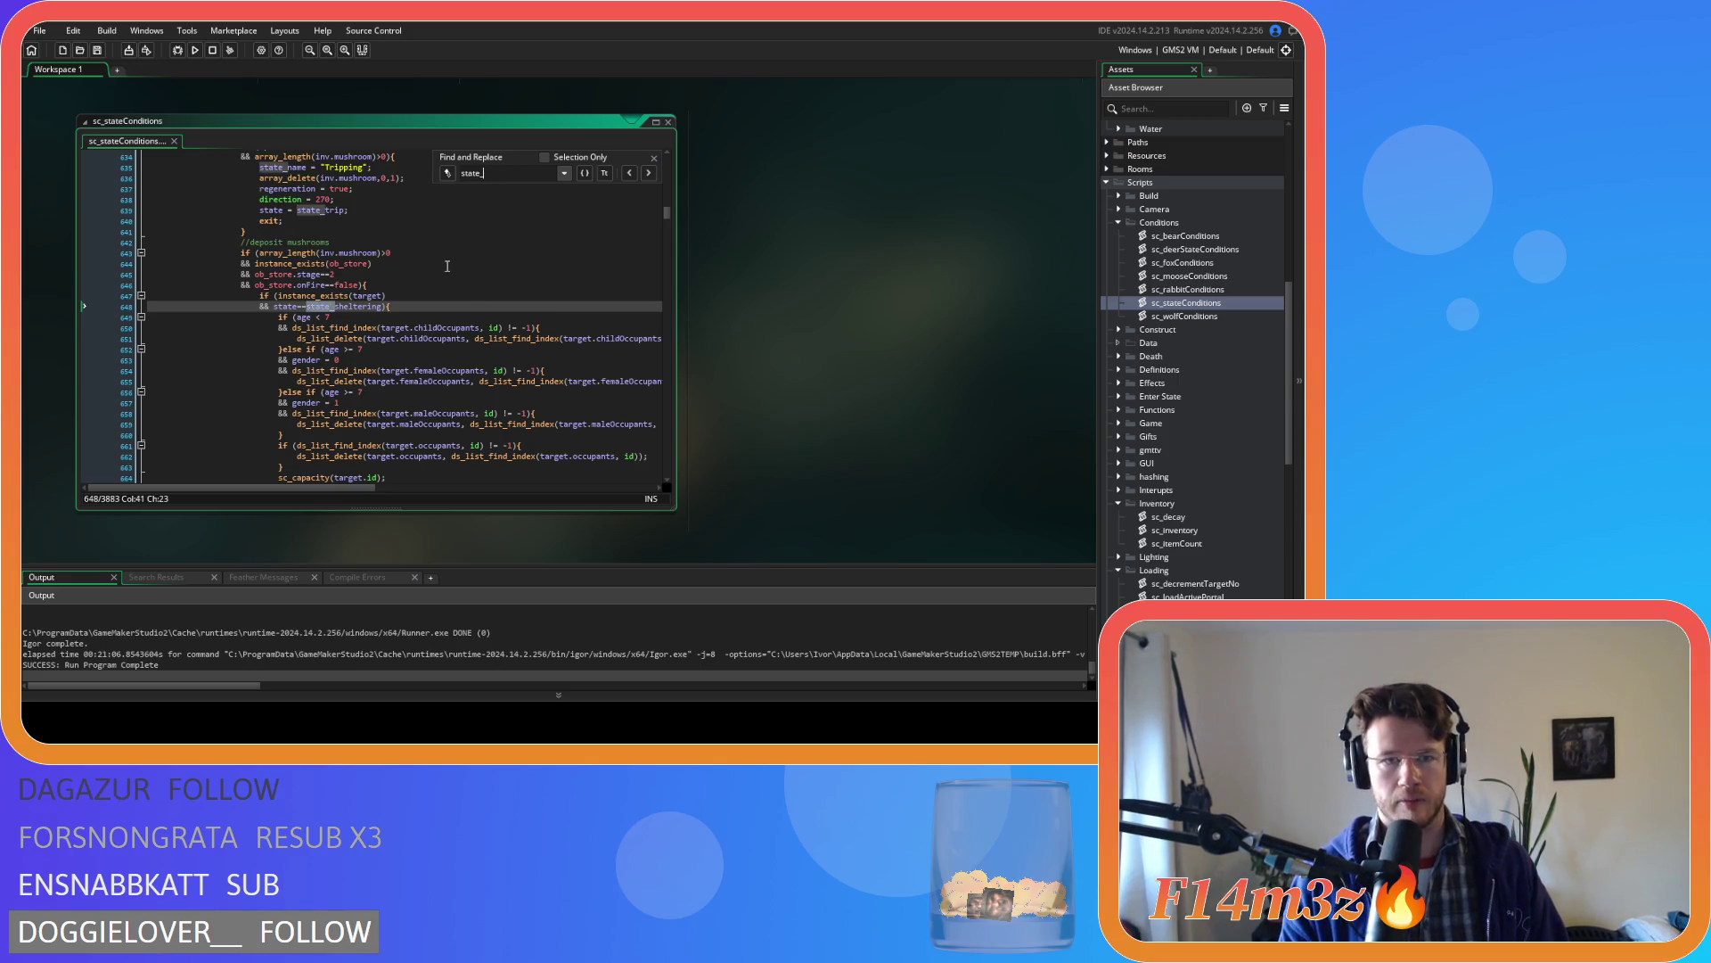
type("firewood")
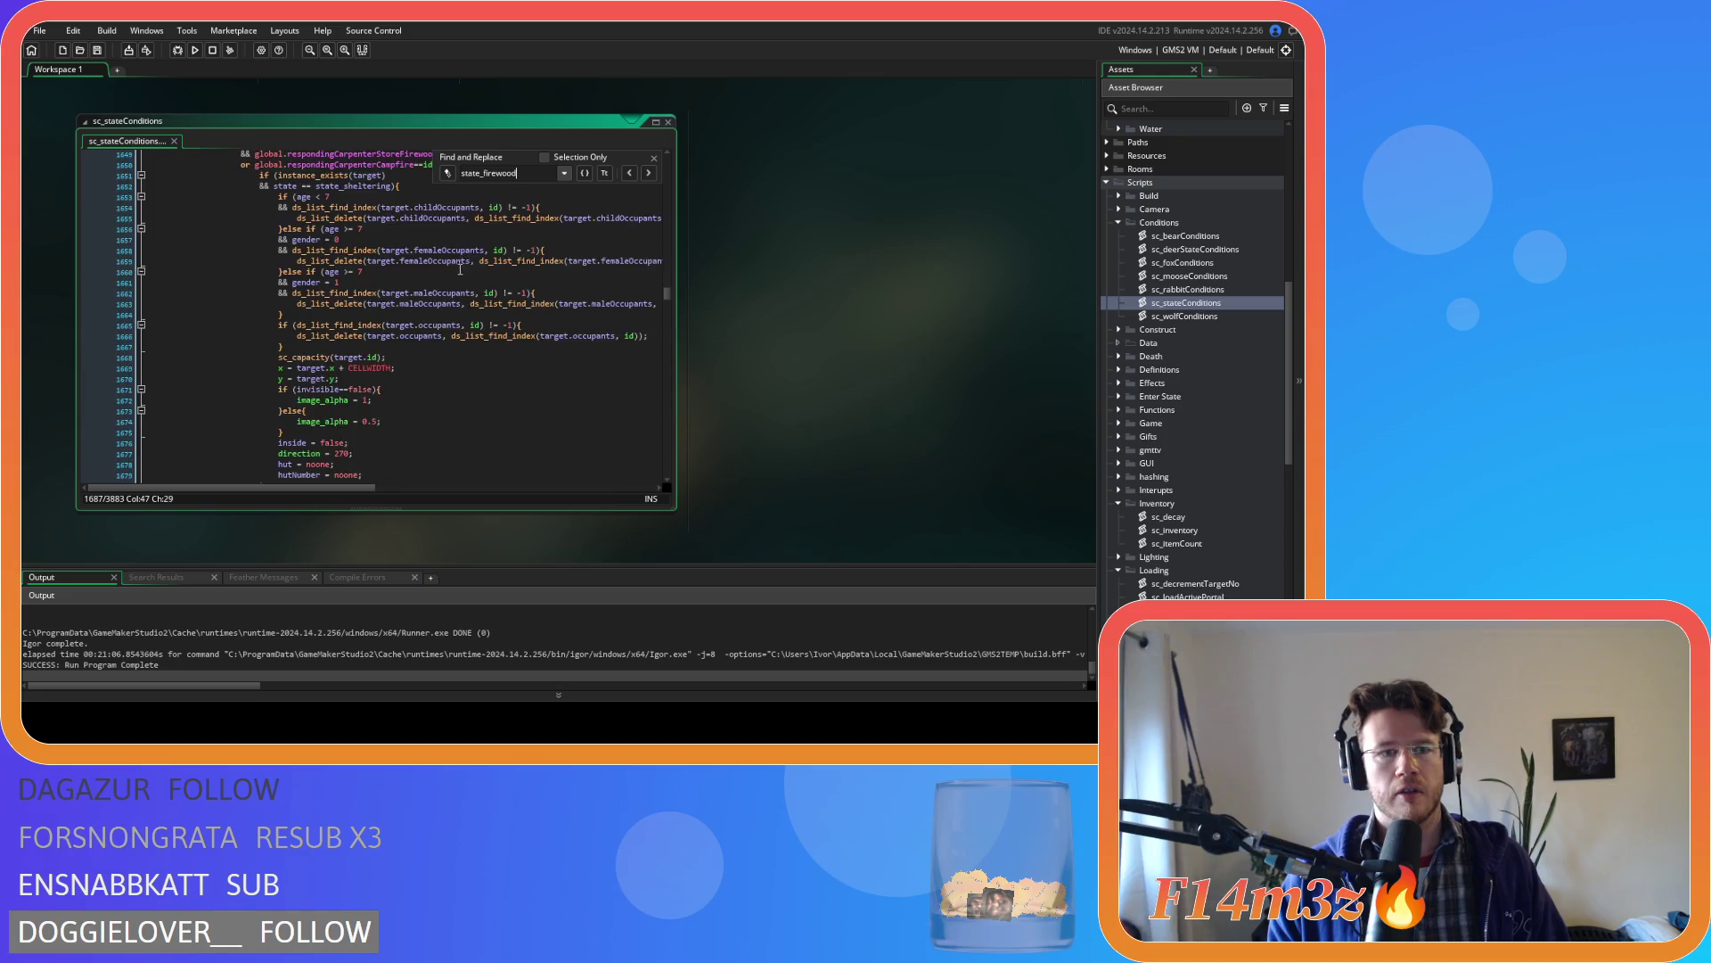
scroll(460, 269, "up", 5)
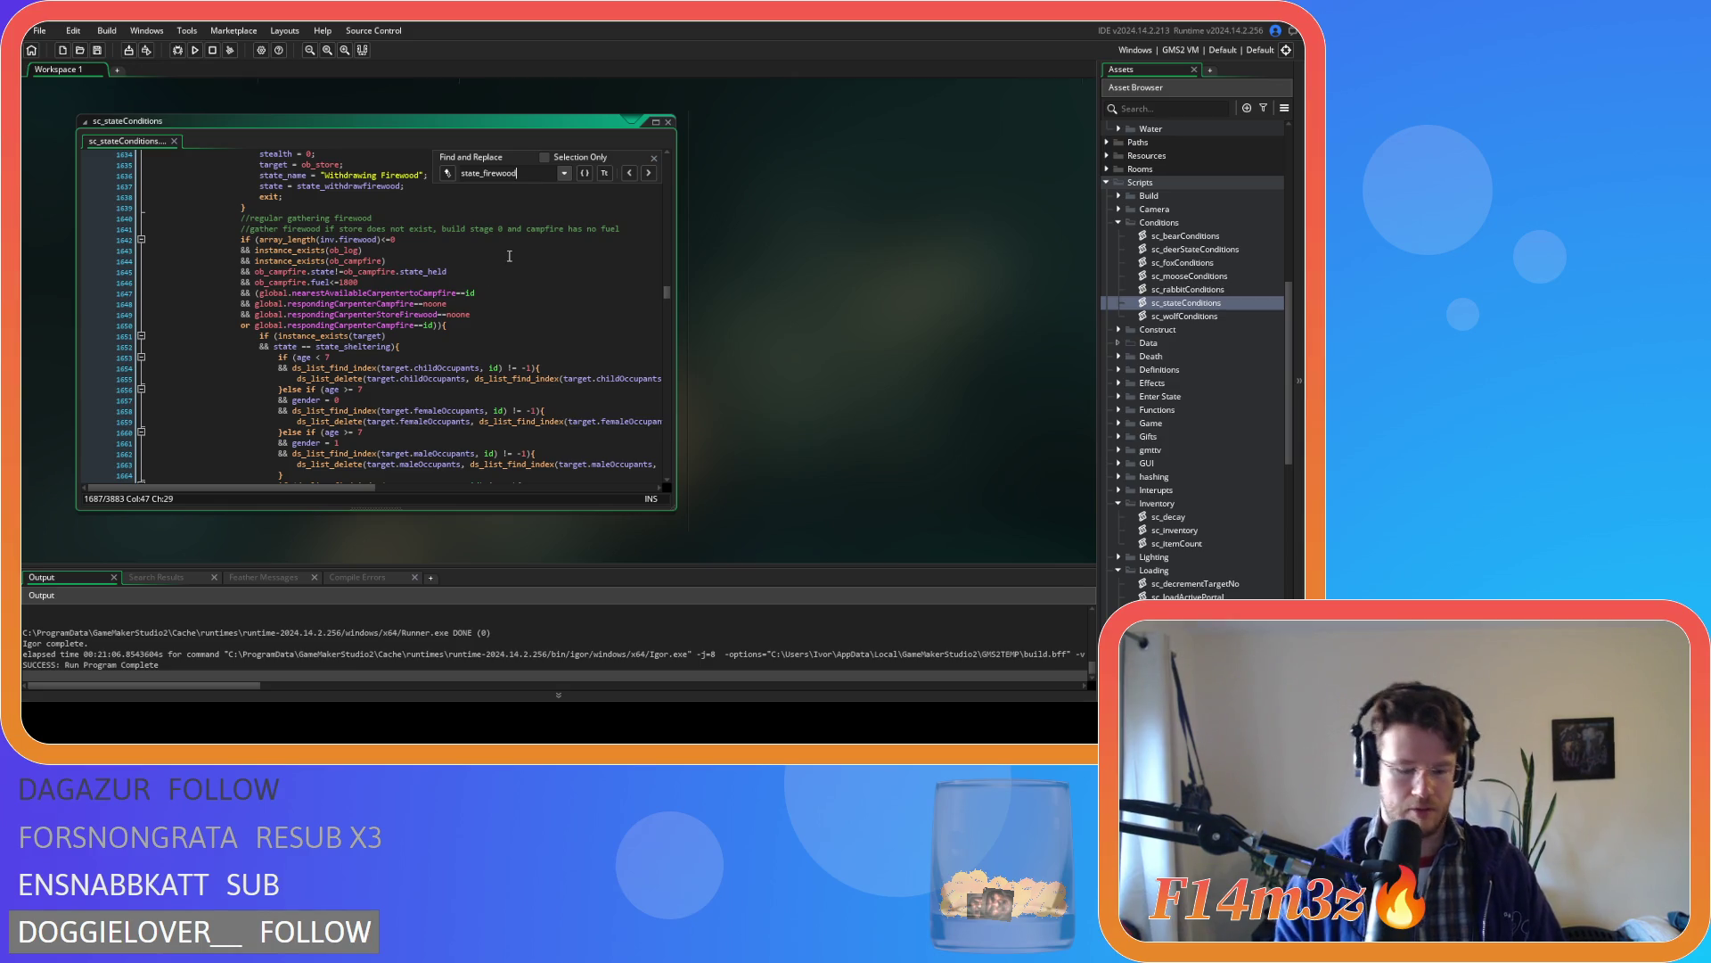
type("Down")
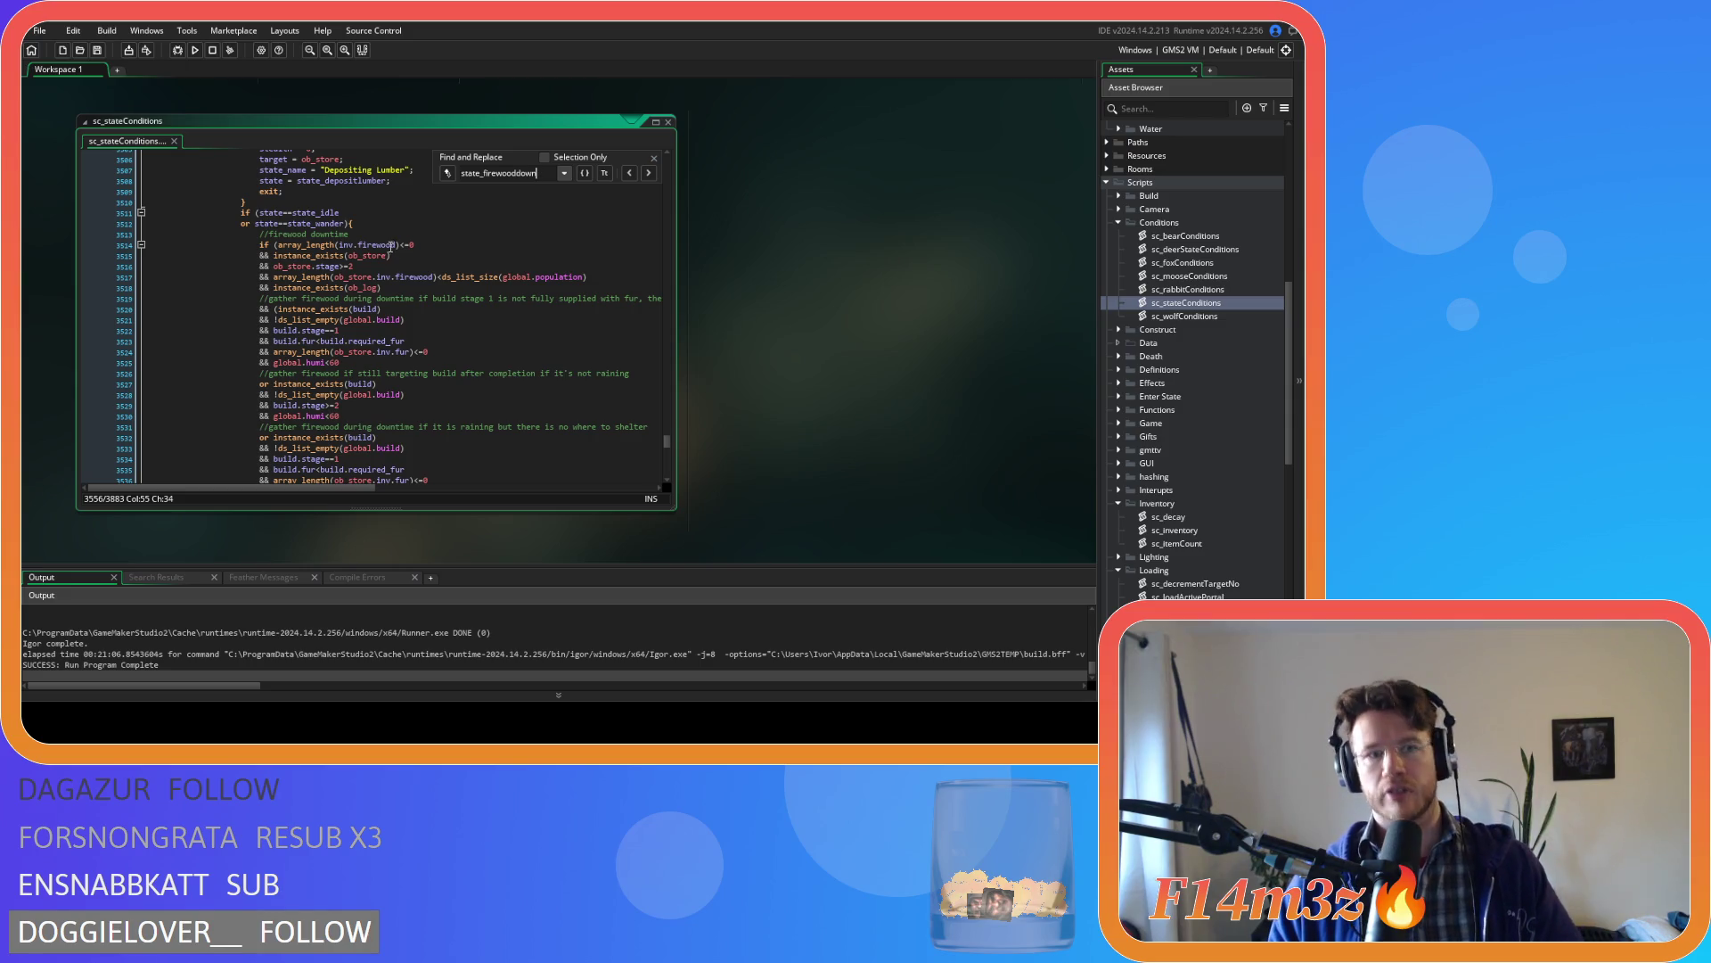
left_click(495, 276)
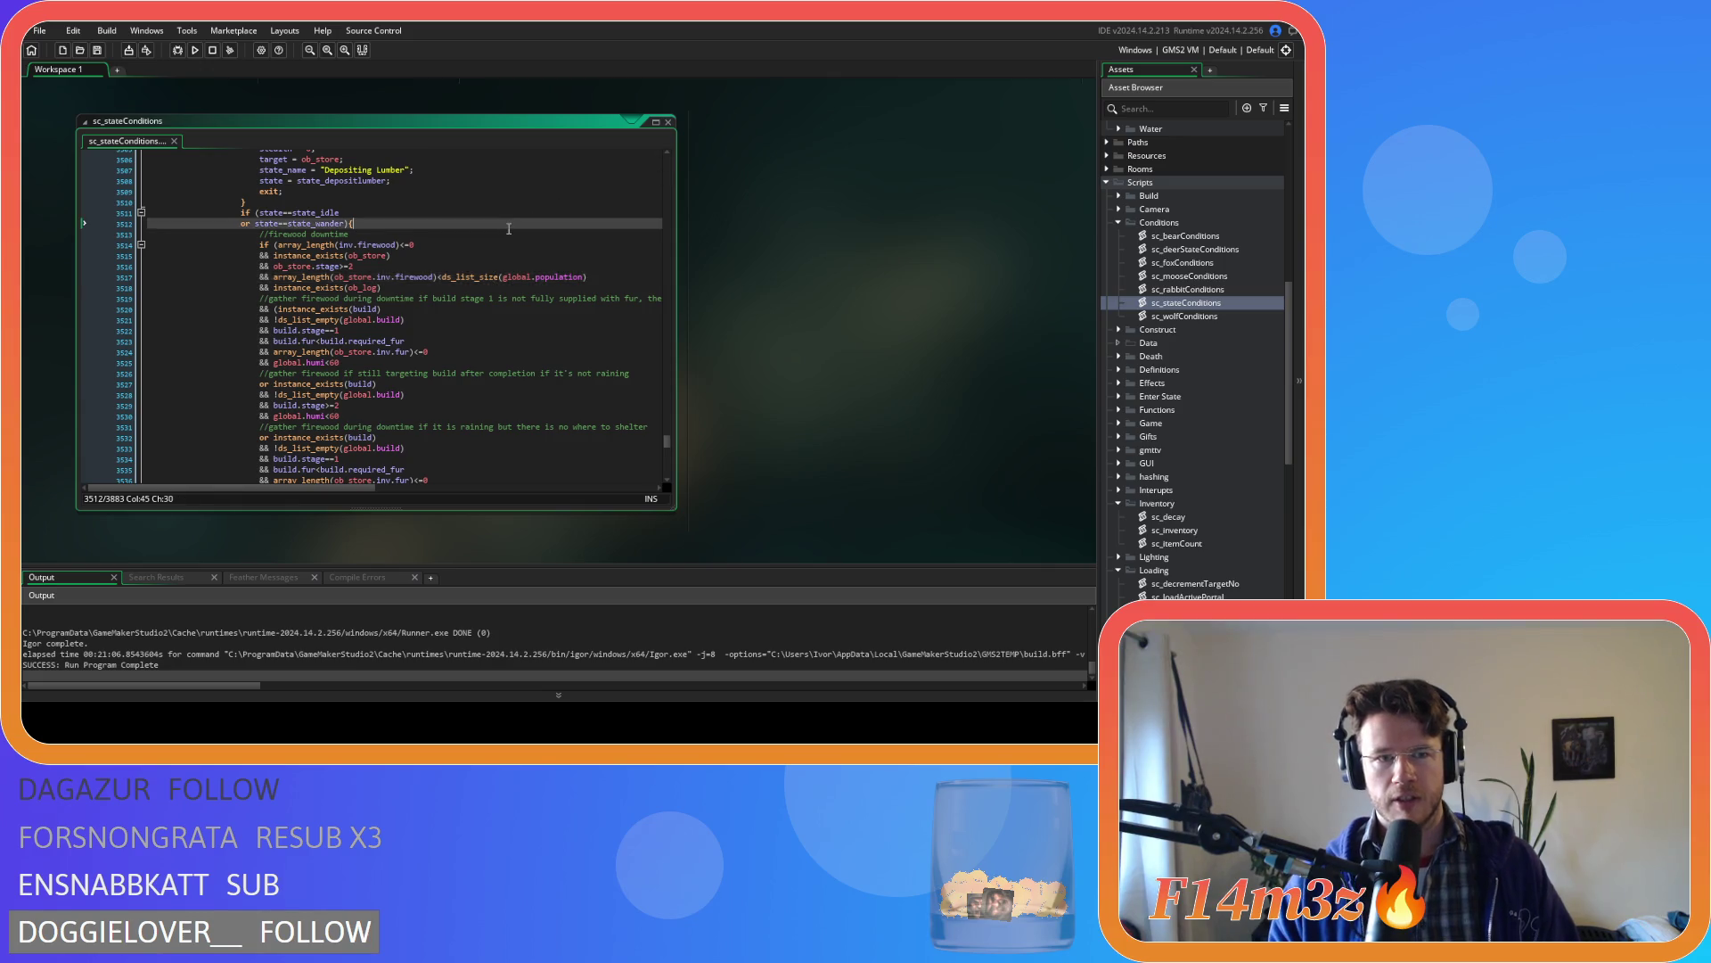
scroll(498, 269, "up", 5)
- Find state_depositmush, then scroll up through the deposit and consume mushrooms blocks
left_click(499, 266)
type("state_depositmush")
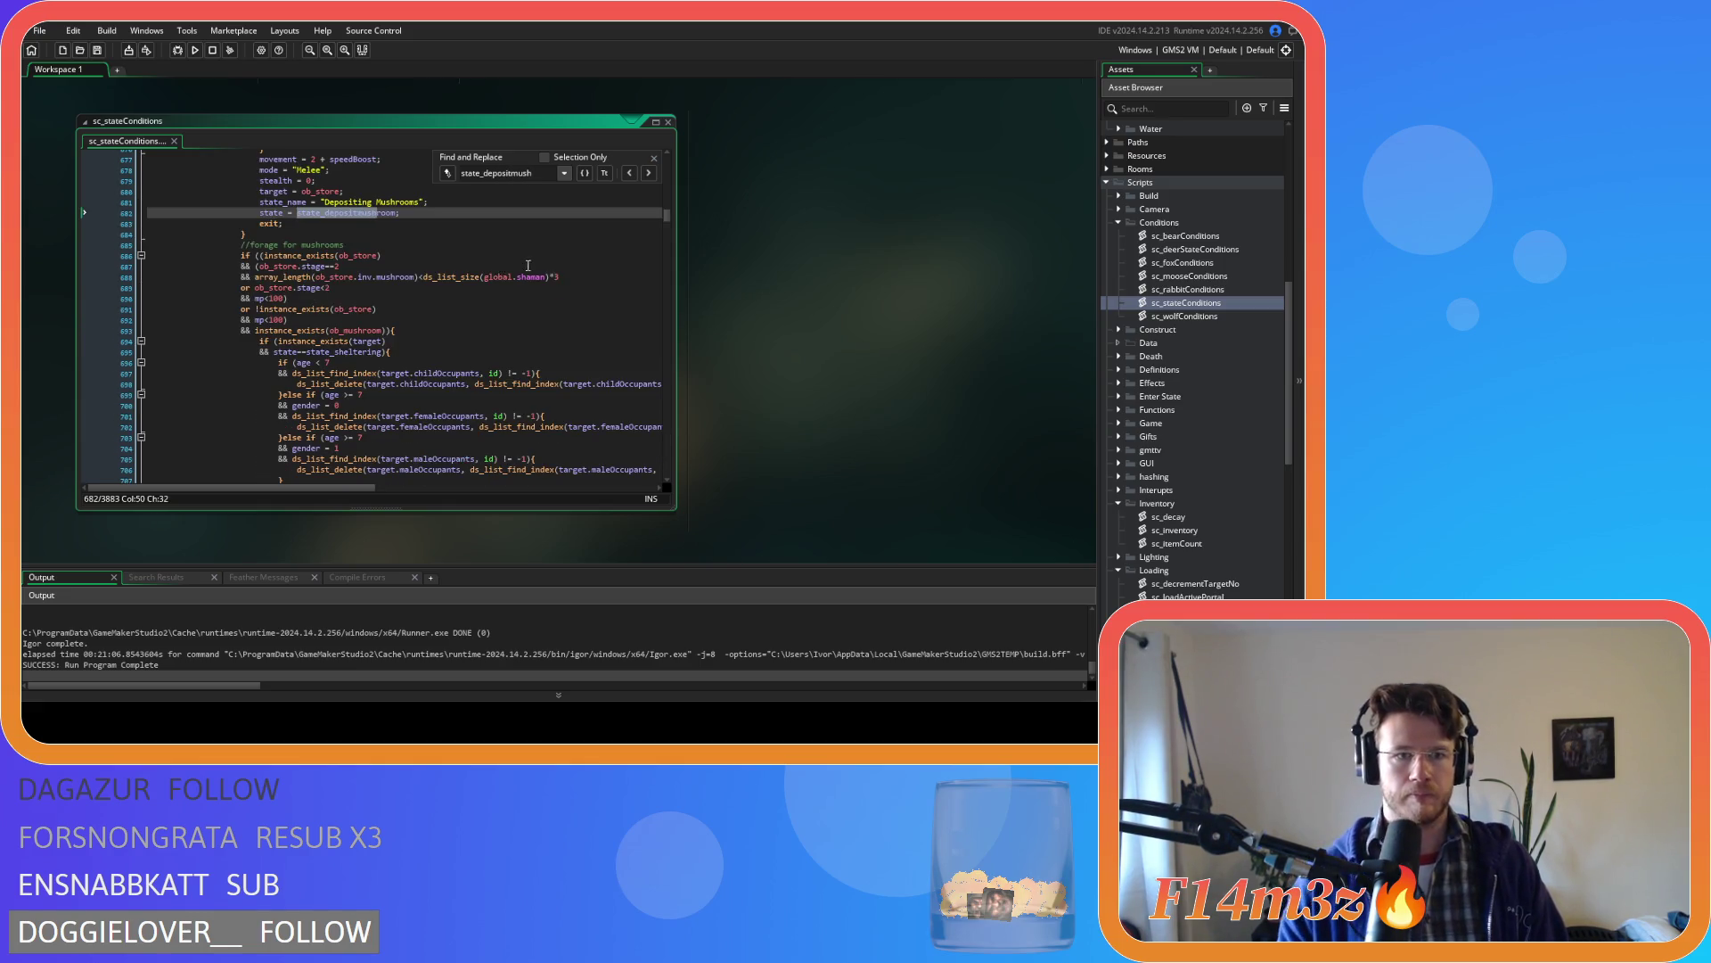
scroll(528, 265, "up", 4)
key("Up")
key("Up")
key("Up")
left_click(654, 158)
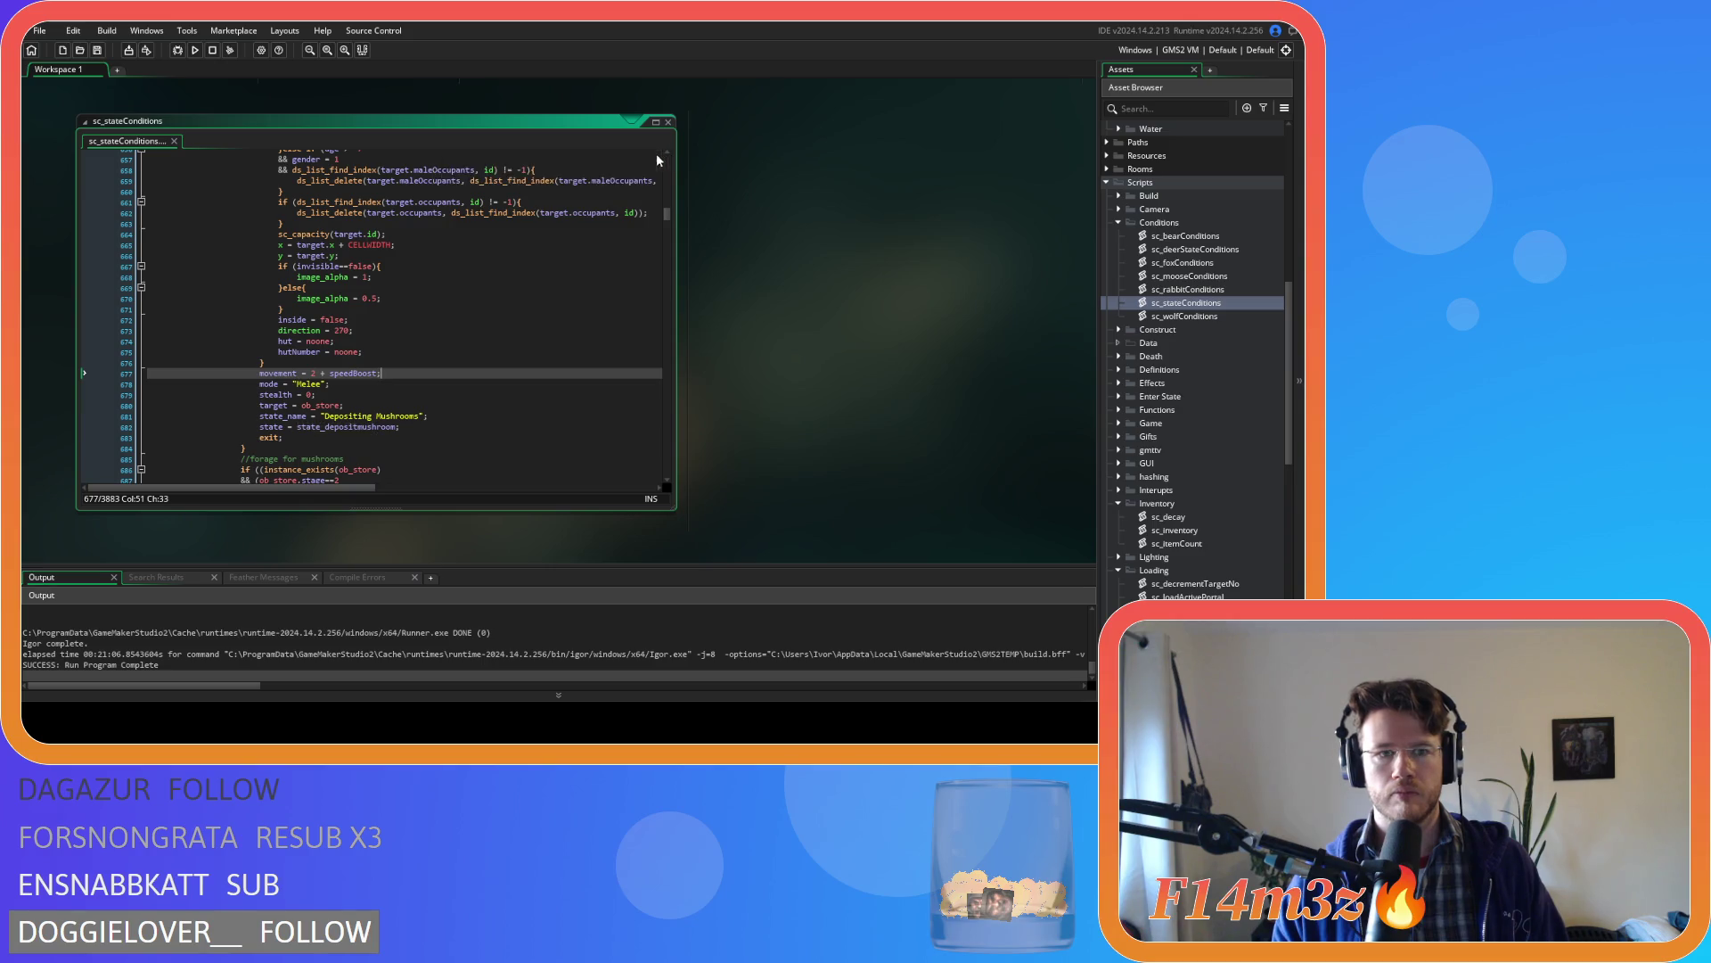
scroll(490, 312, "up", 5)
left_click(489, 361)
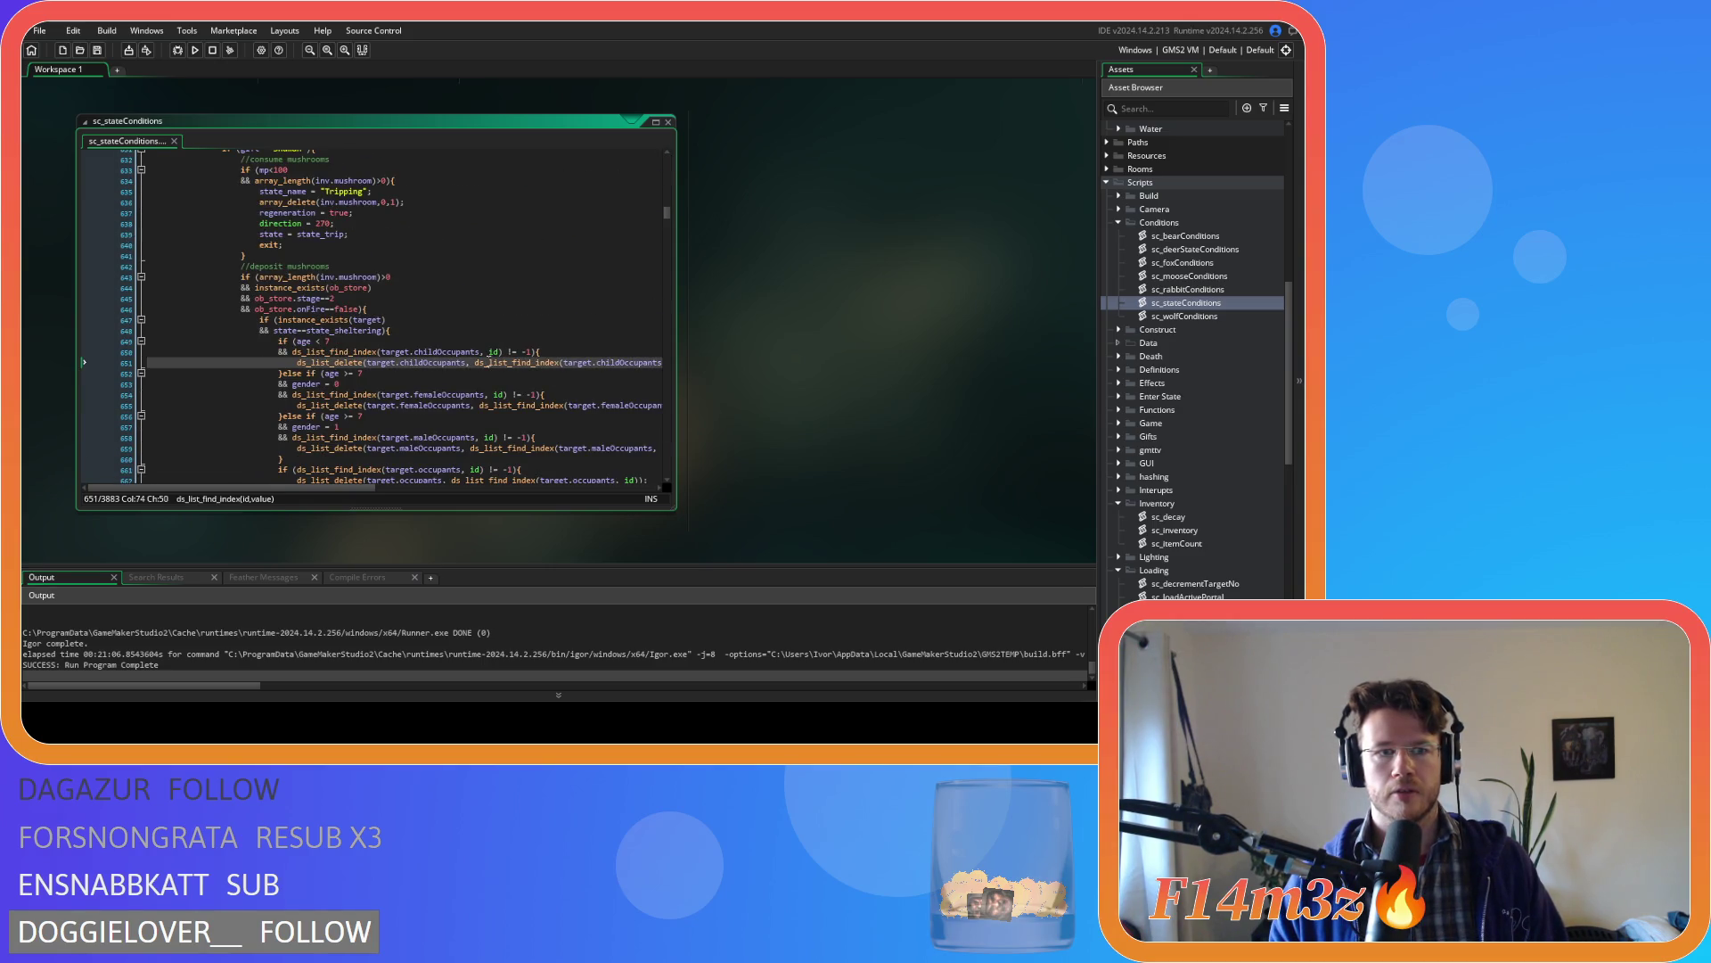
left_click(426, 310)
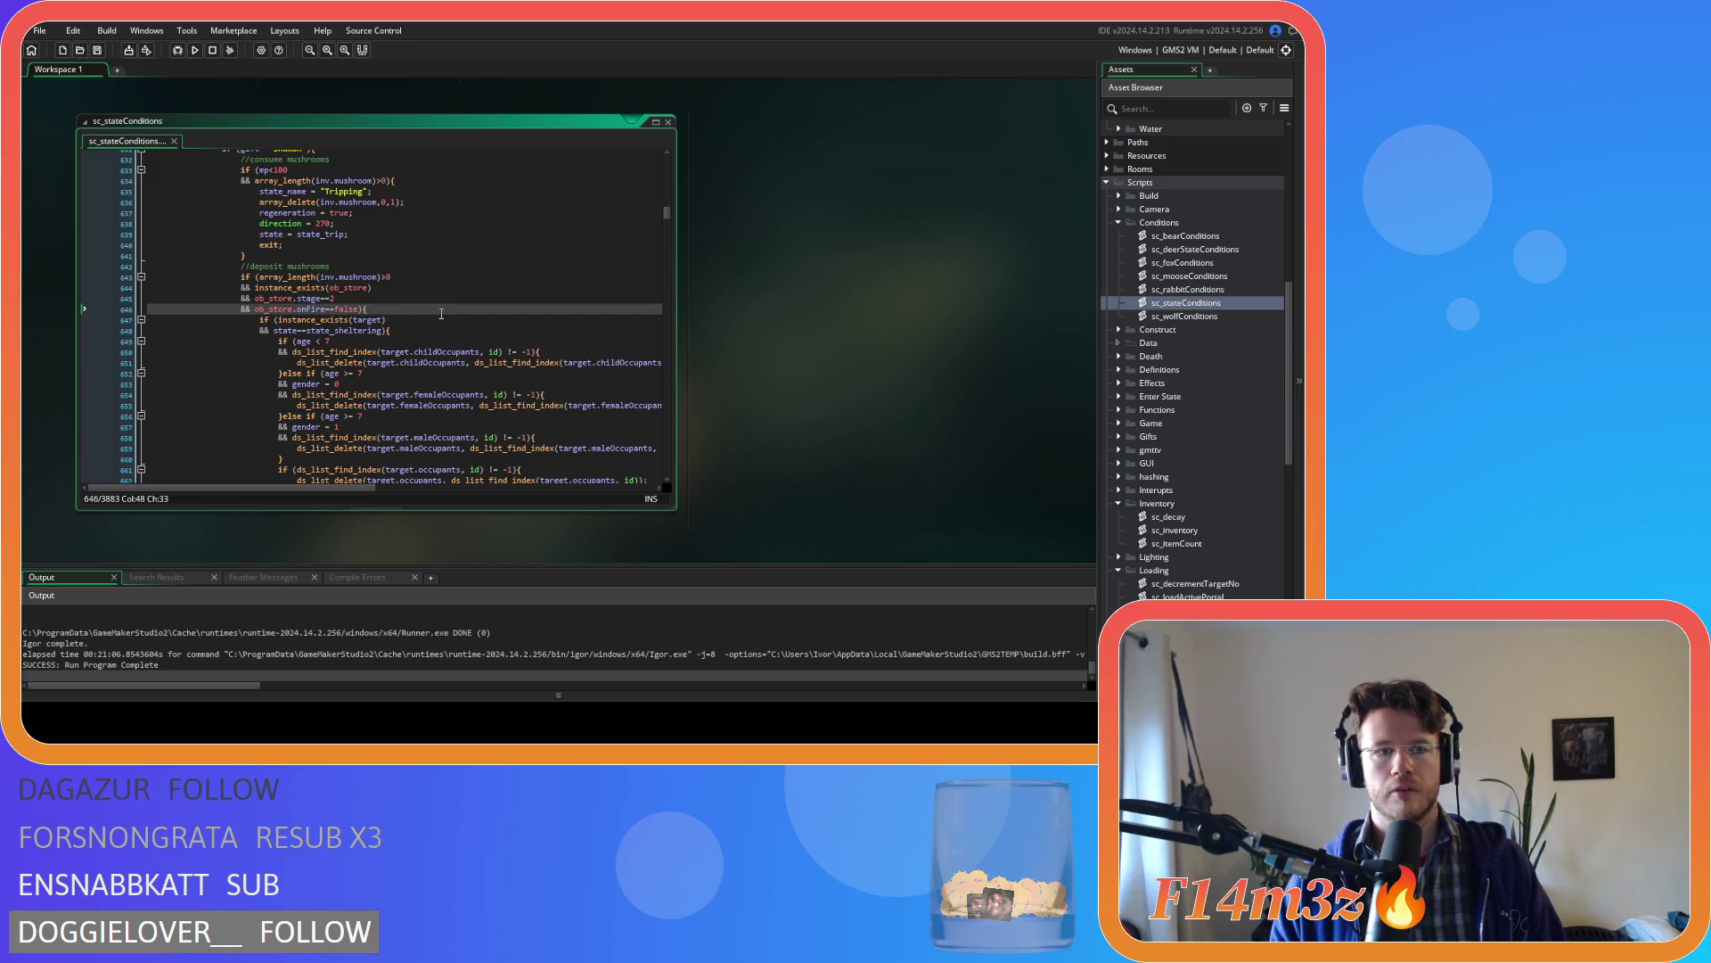
scroll(475, 301, "up", 2)
left_click(482, 304)
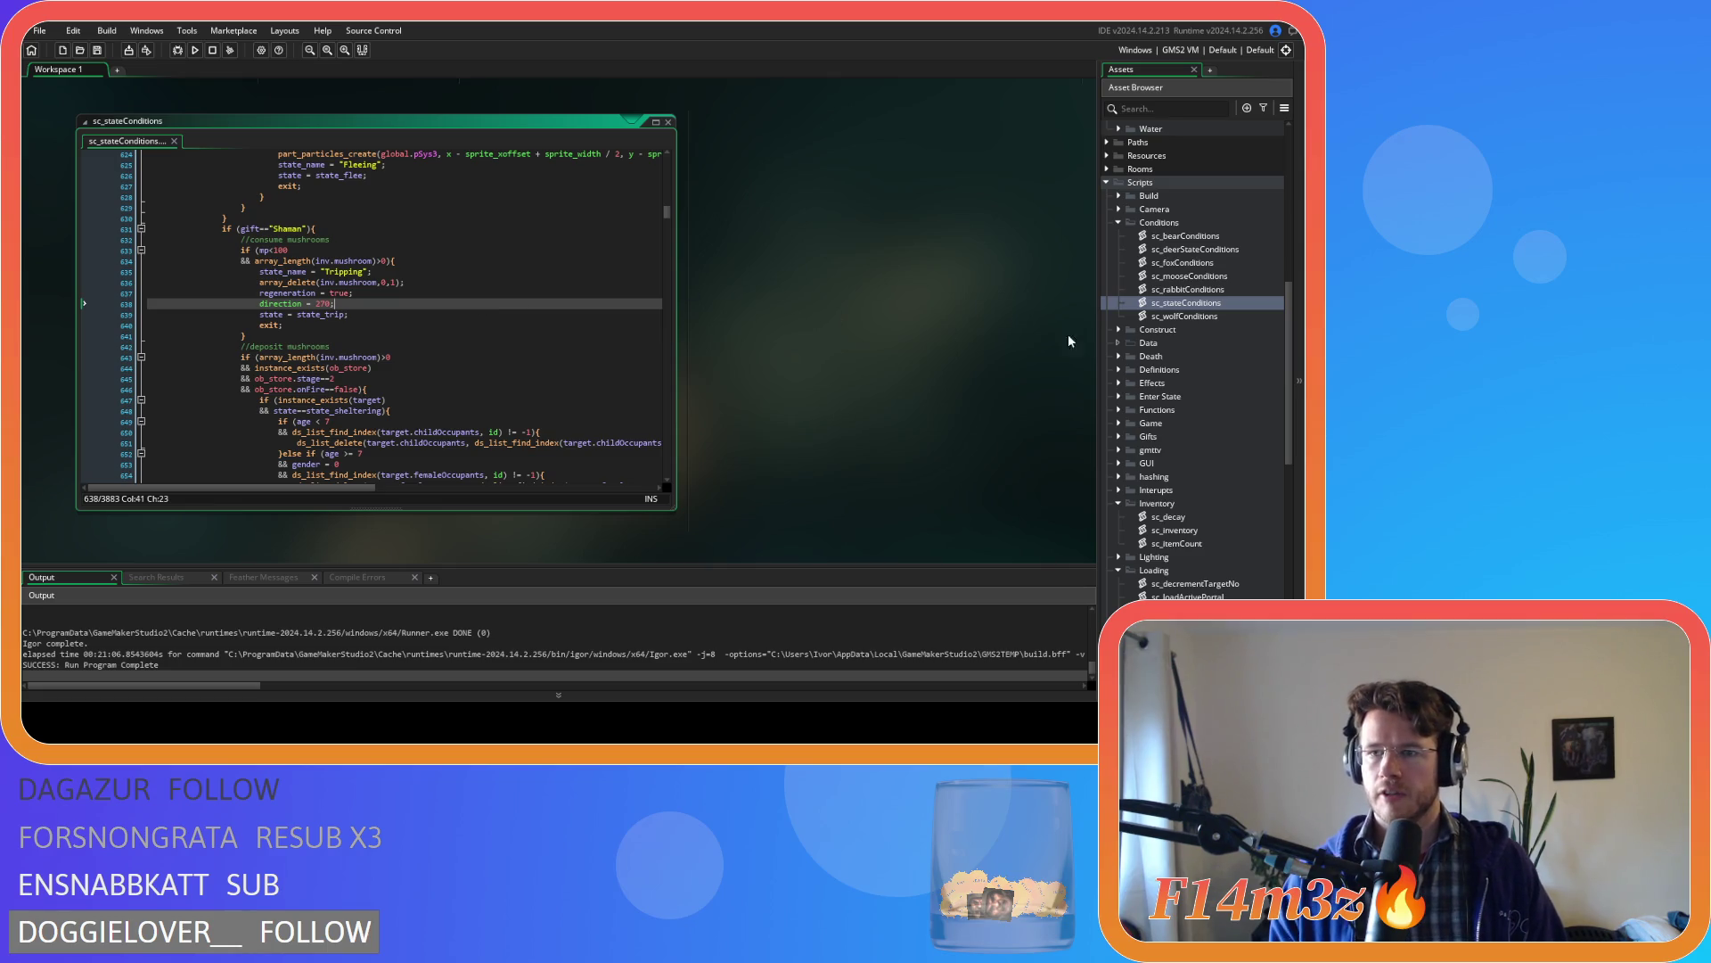
scroll(1221, 374, "up", 10)
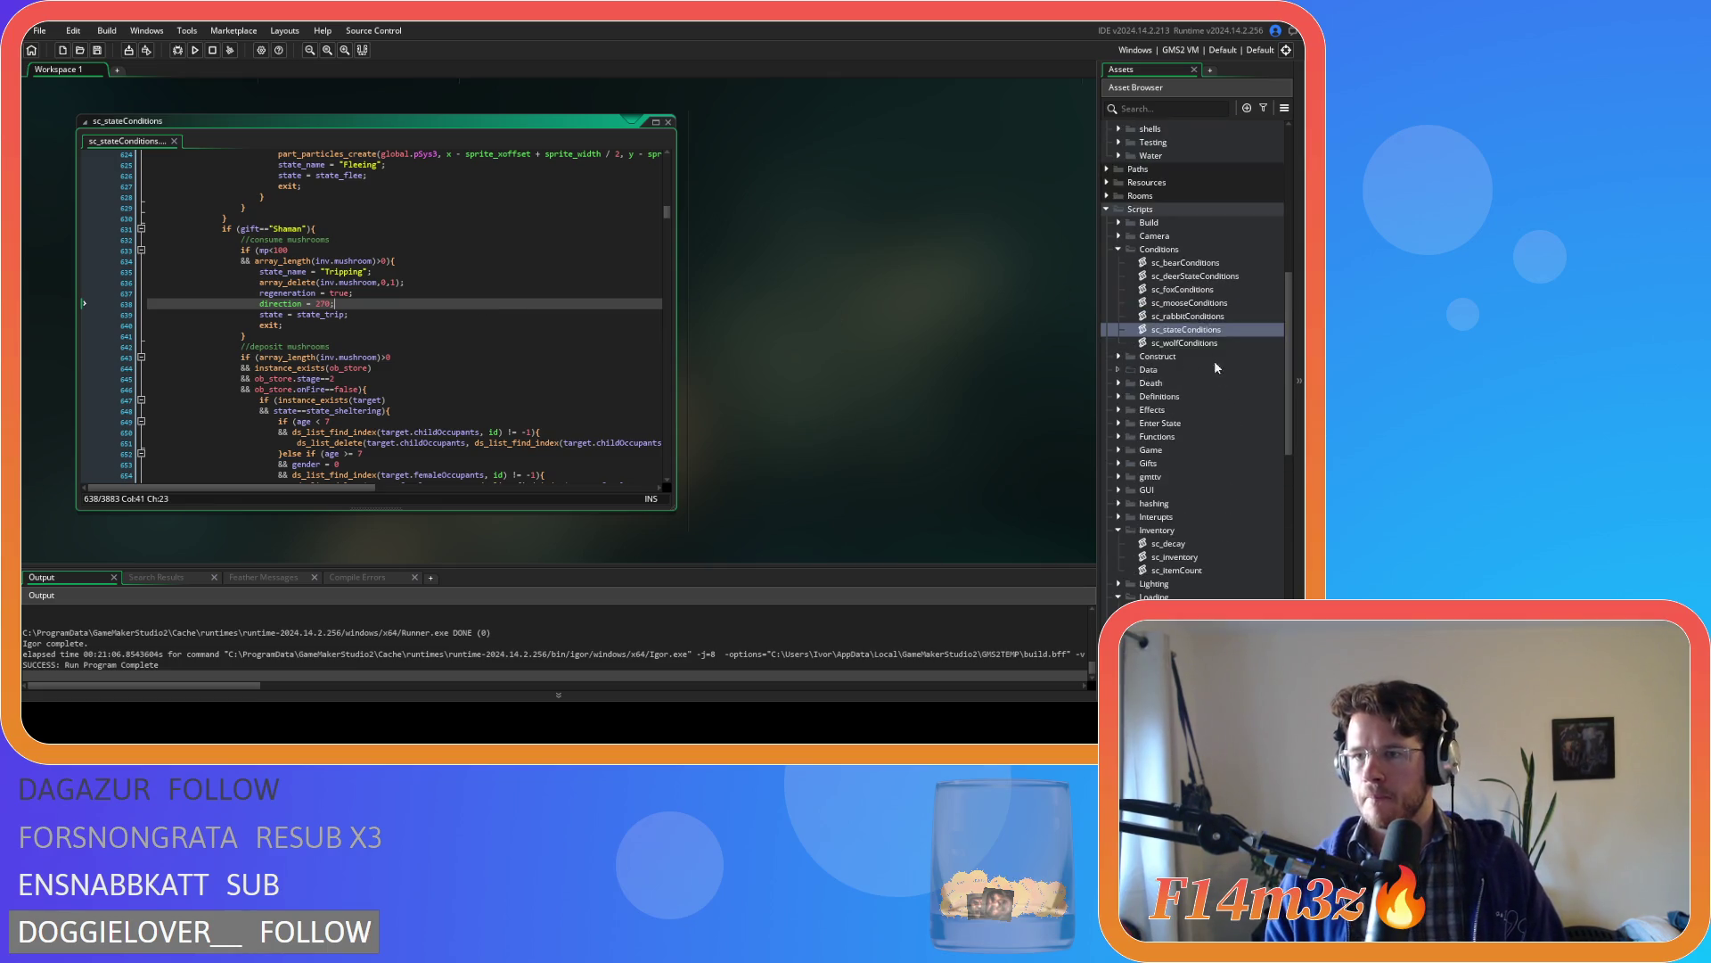
- Open ob_human's Create code, search state_deposit, and select the whole state_depositlumber function
double_click(1181, 344)
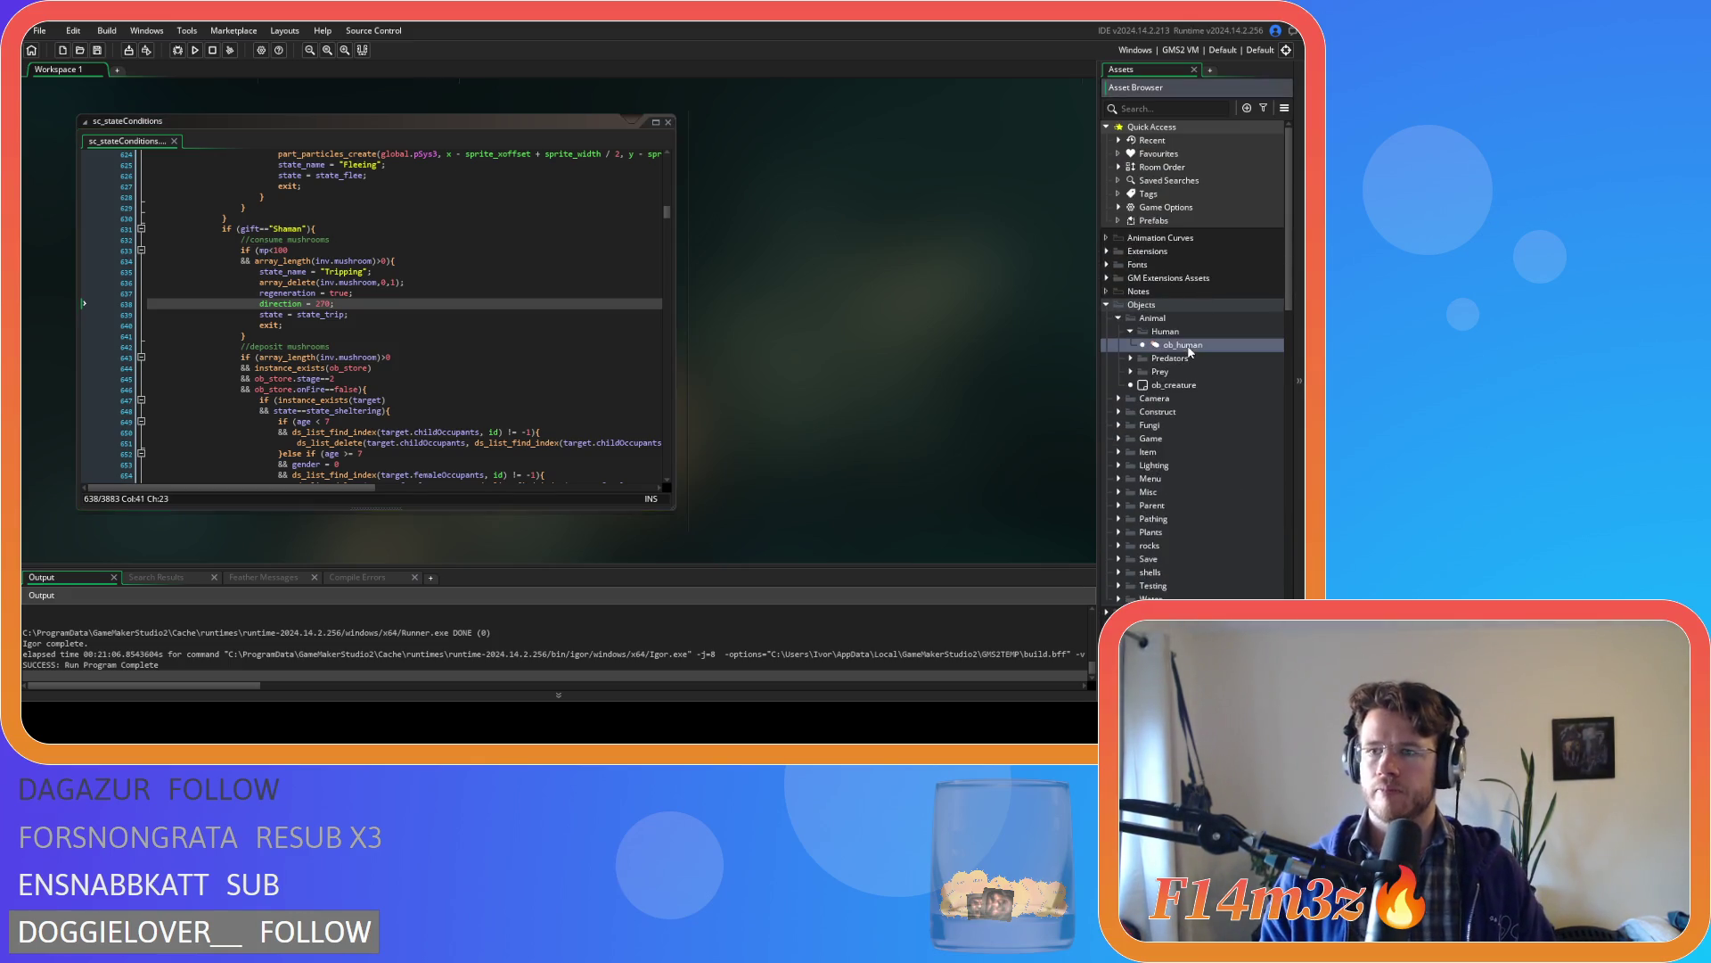
key("ctrl+f")
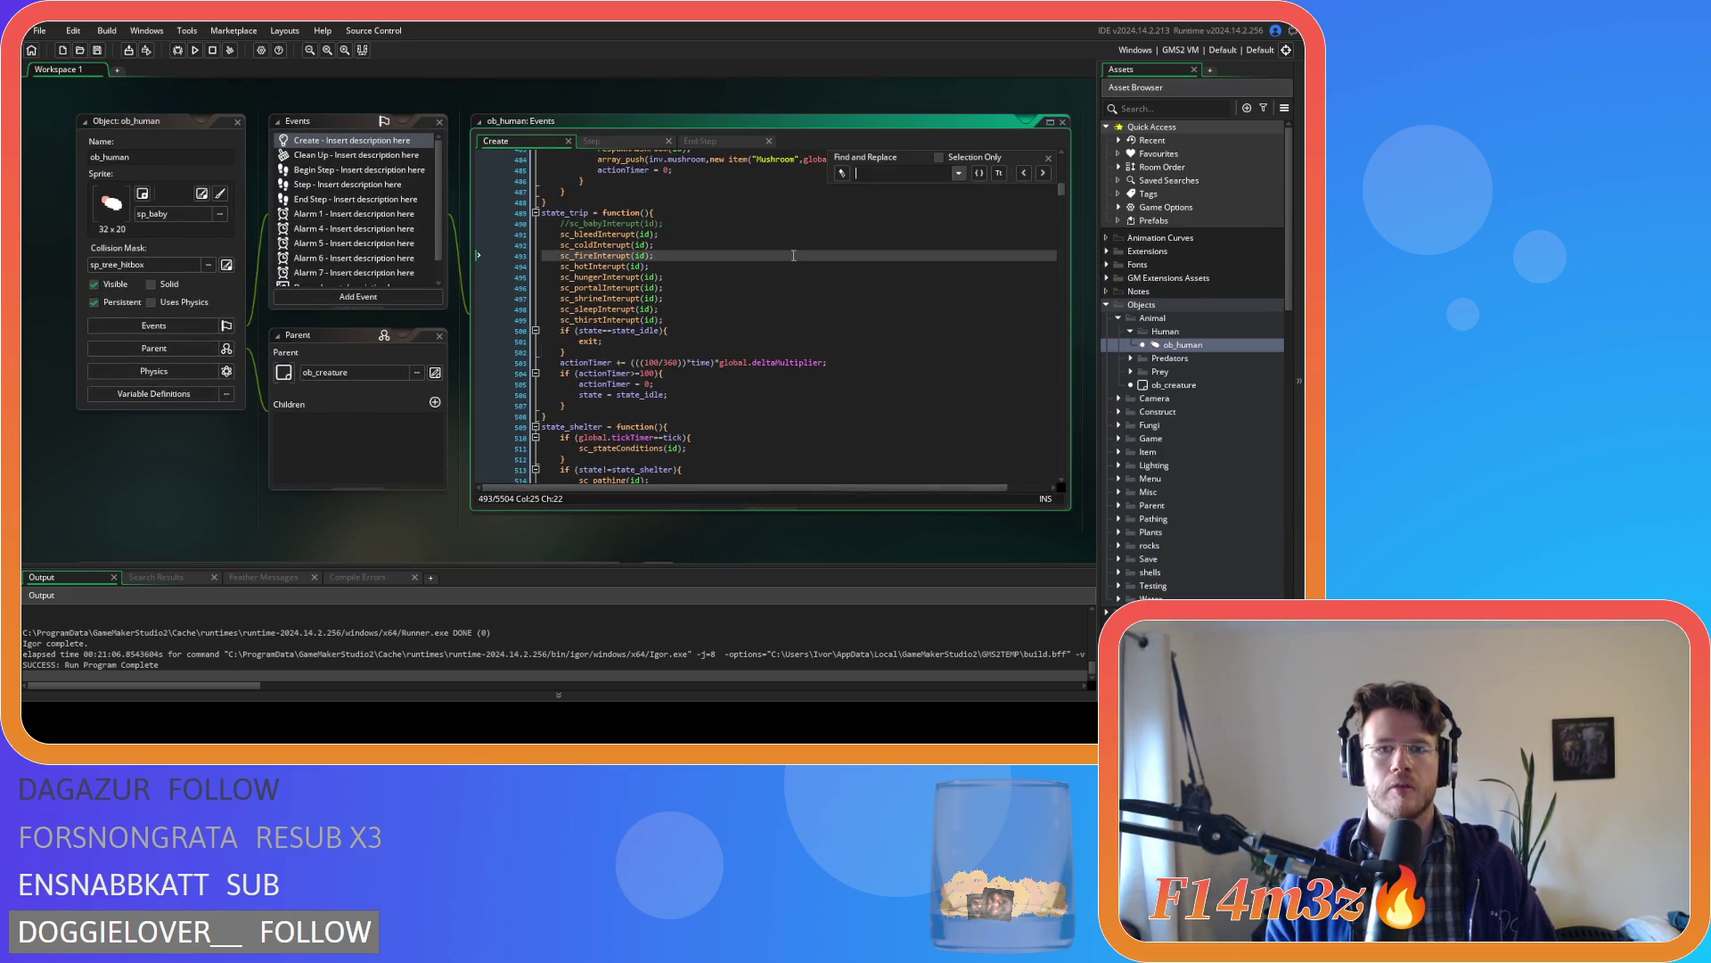
type("state_deposit")
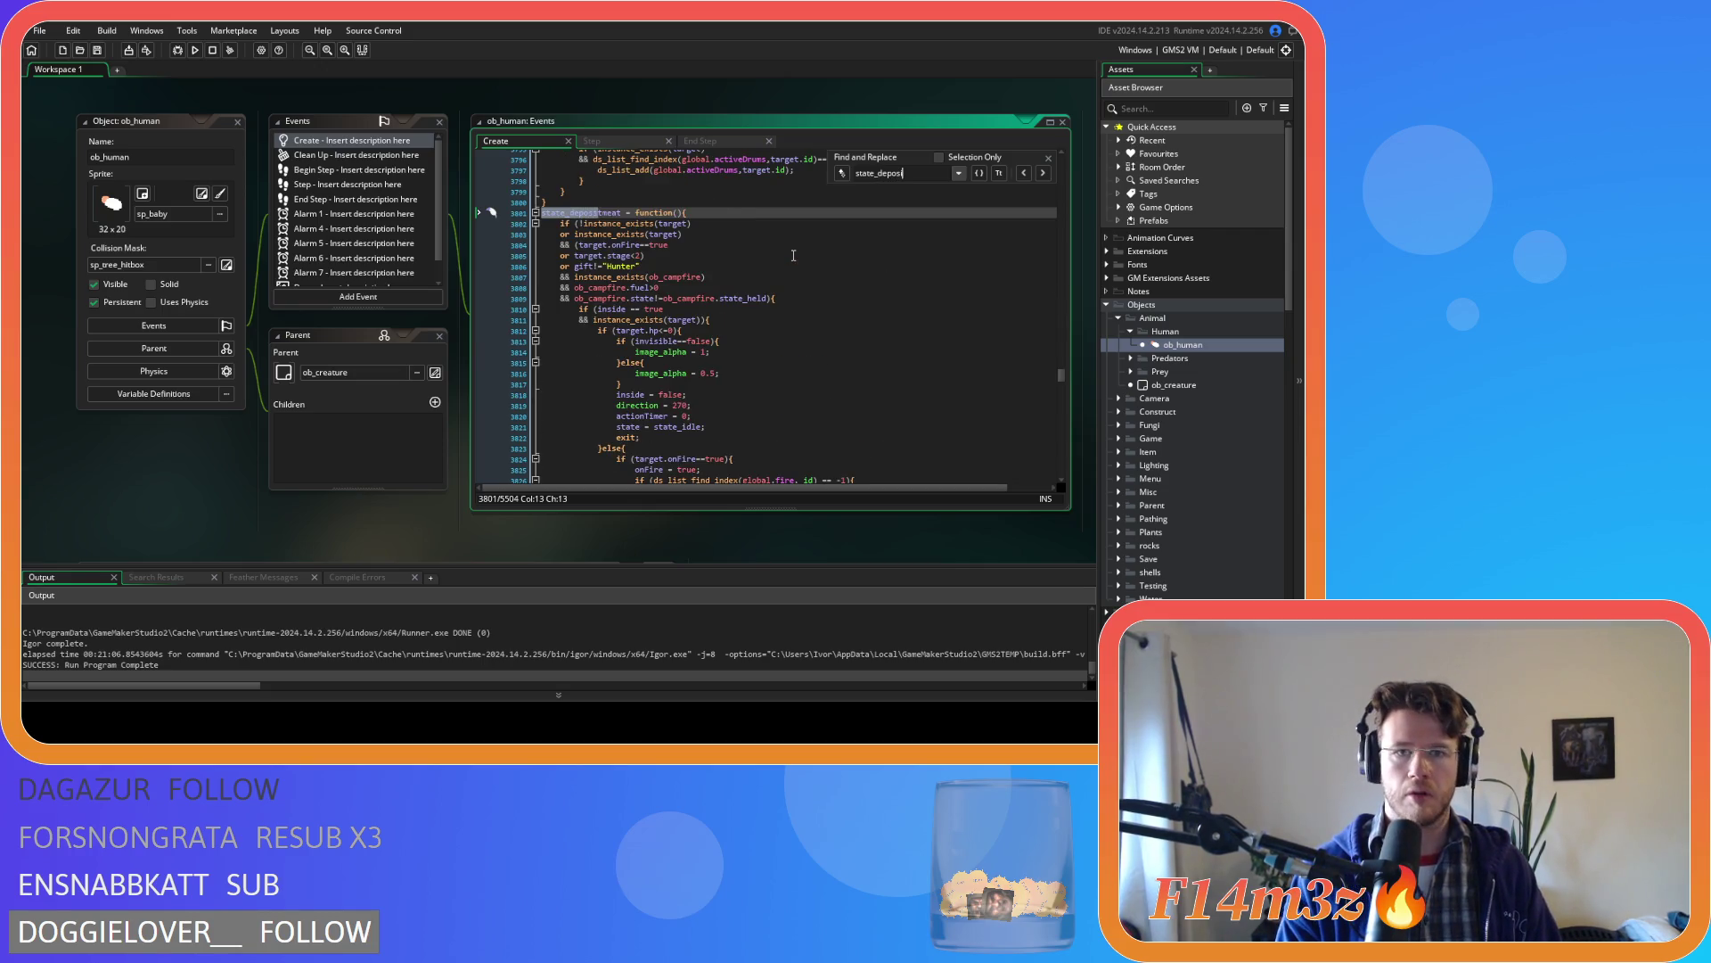
scroll(1024, 235, "down", 20)
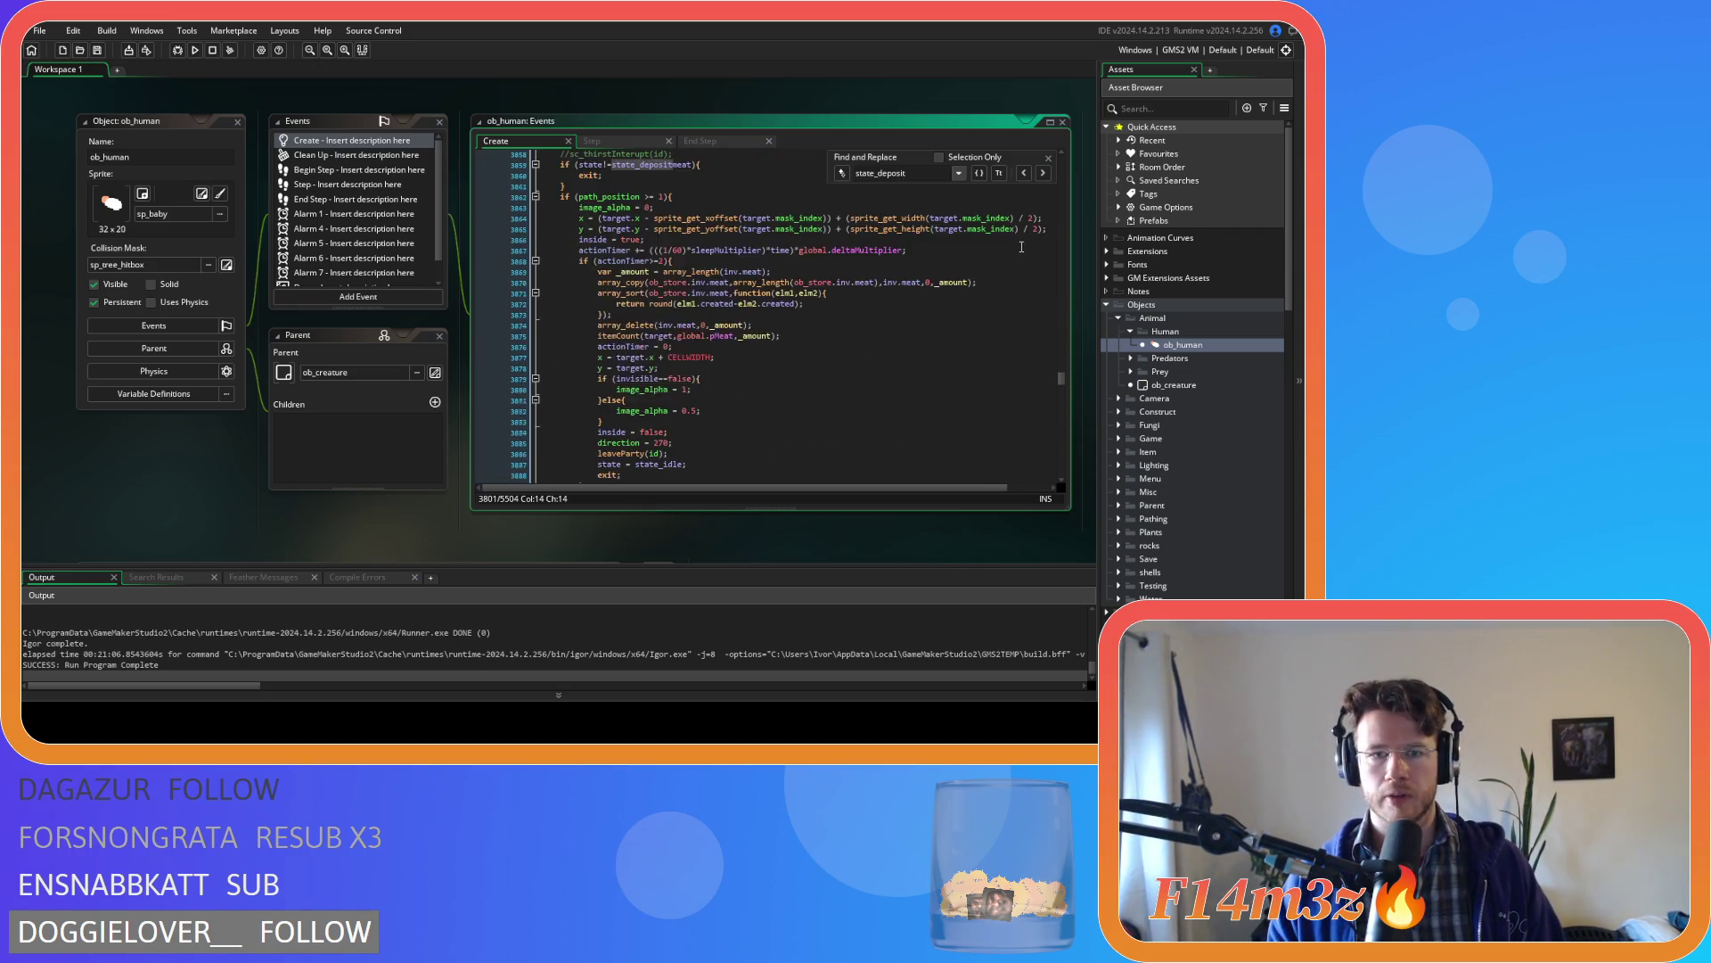
scroll(1022, 247, "down", 20)
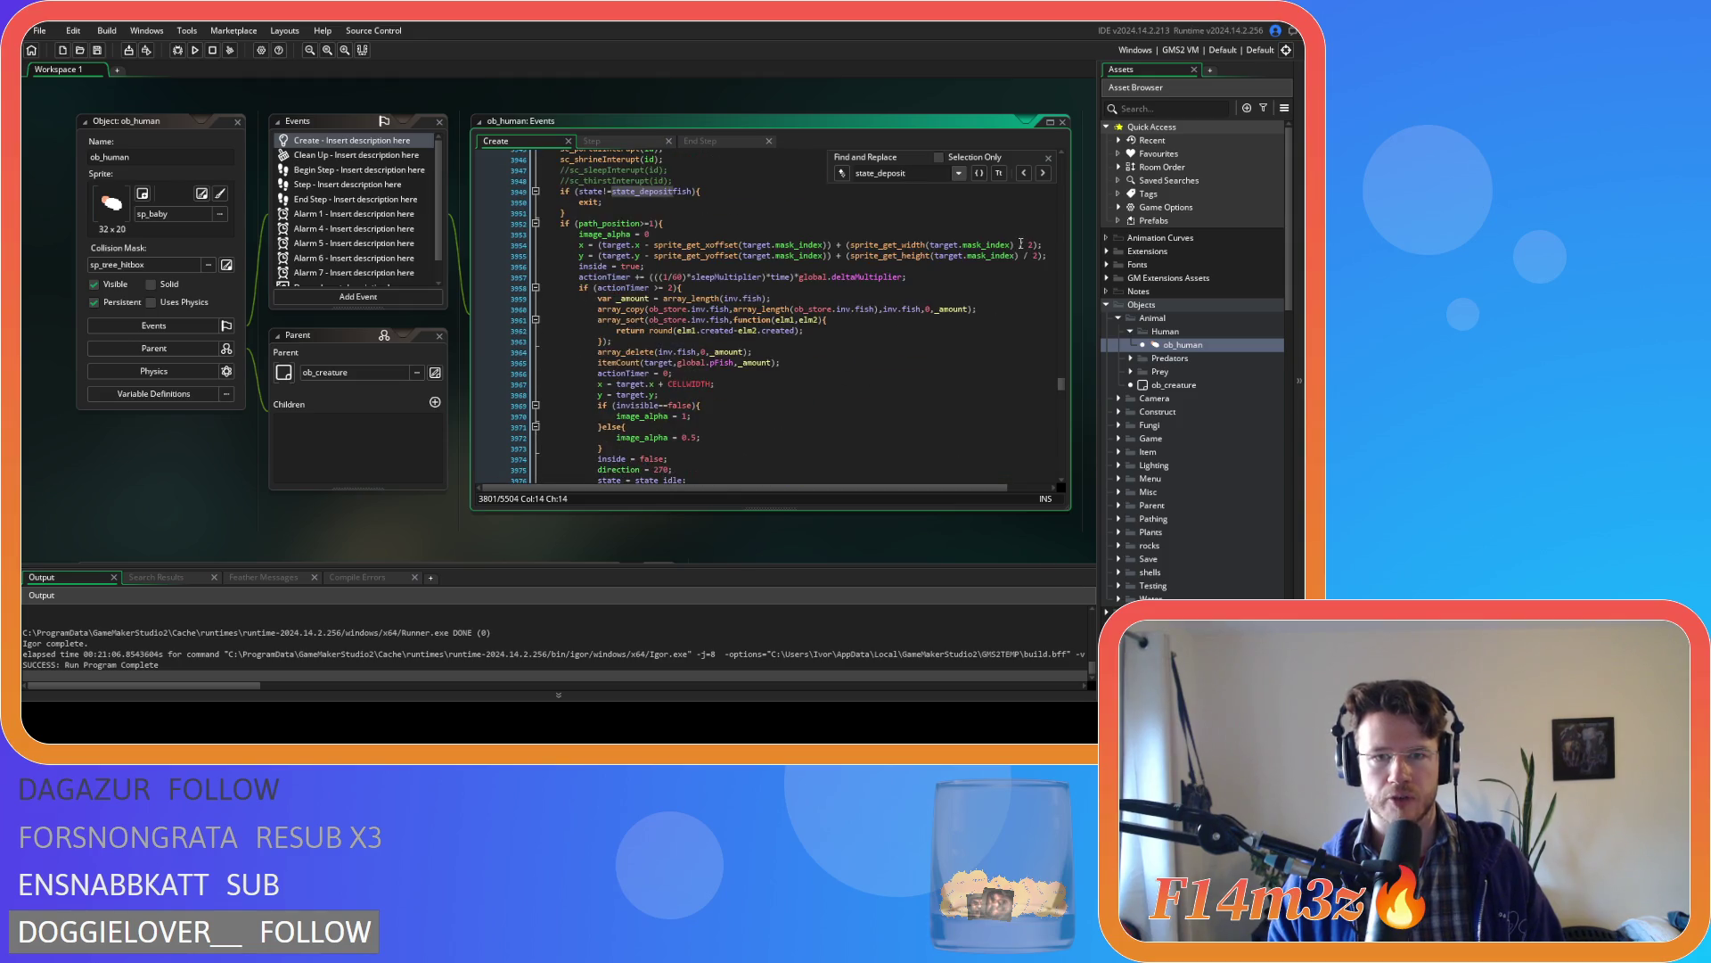
scroll(1021, 242, "down", 20)
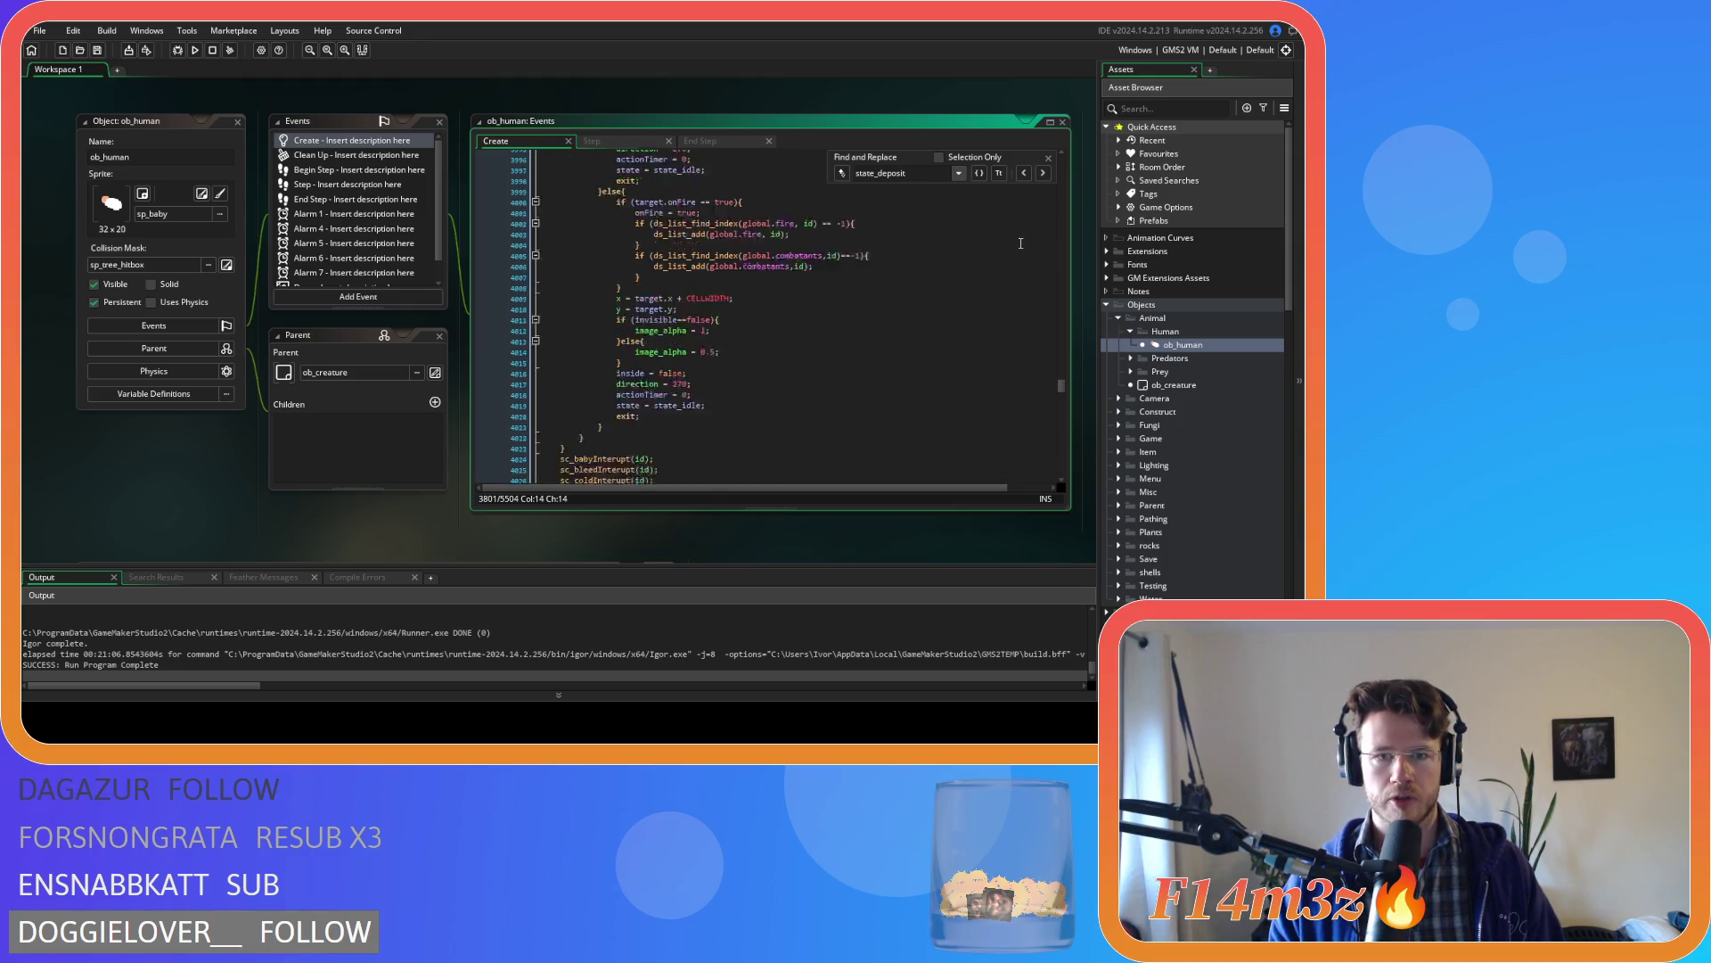
scroll(1021, 243, "down", 20)
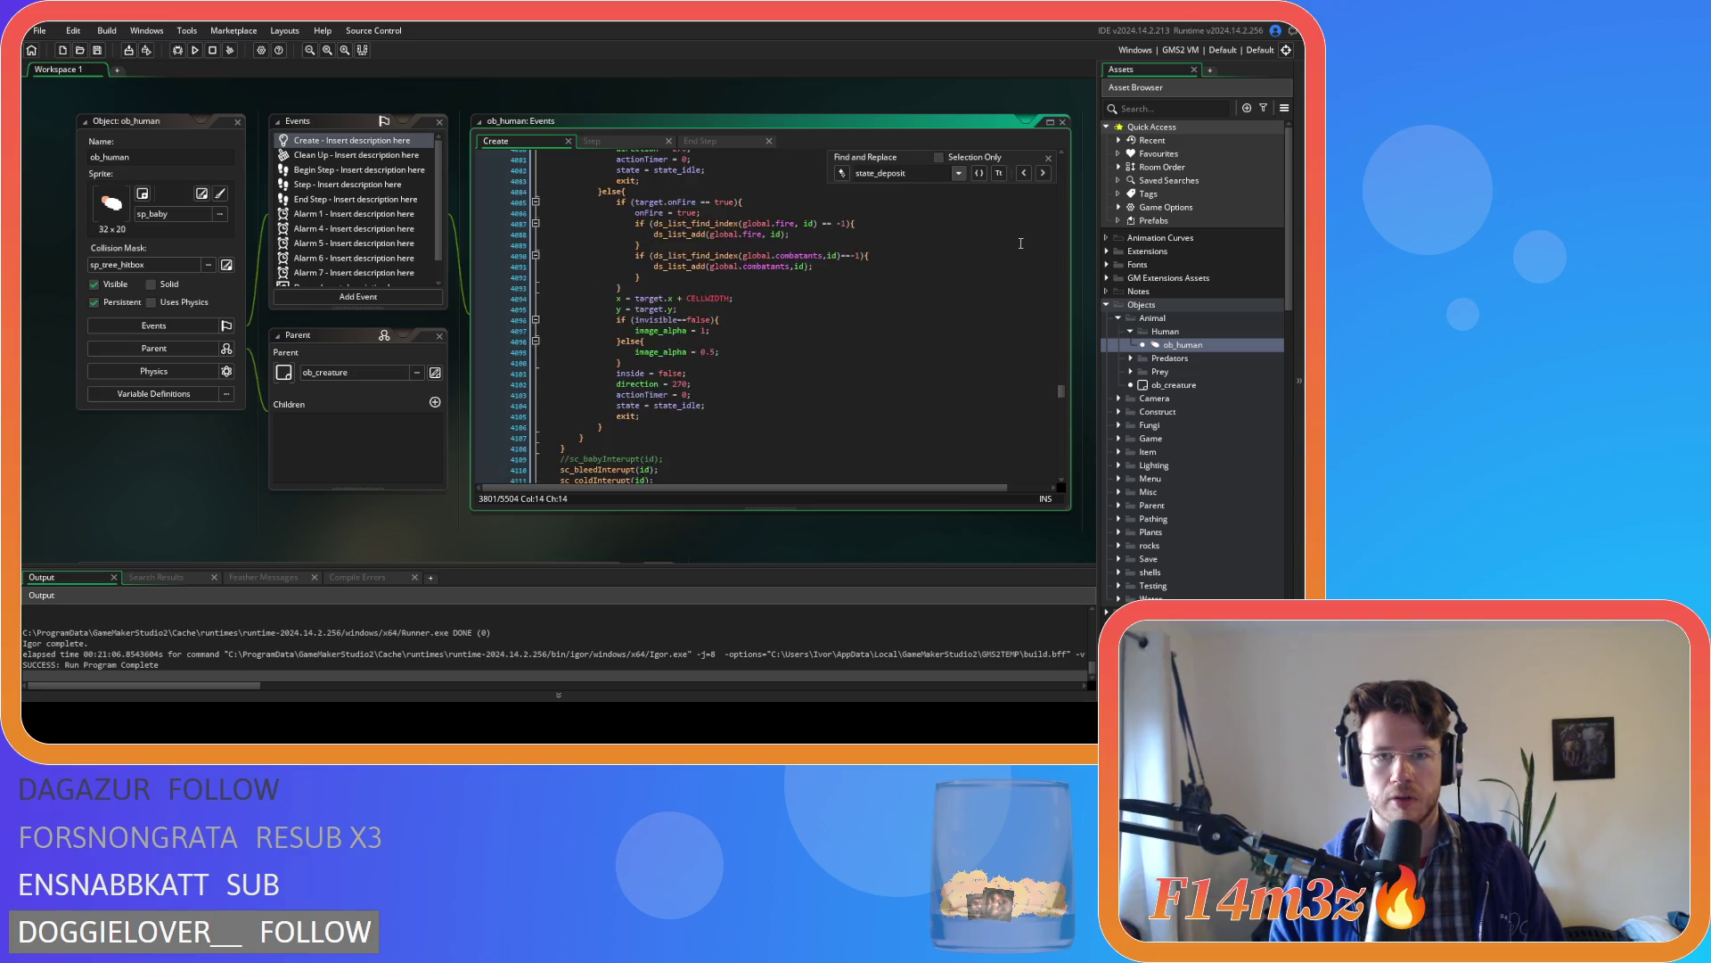
scroll(1021, 243, "down", 20)
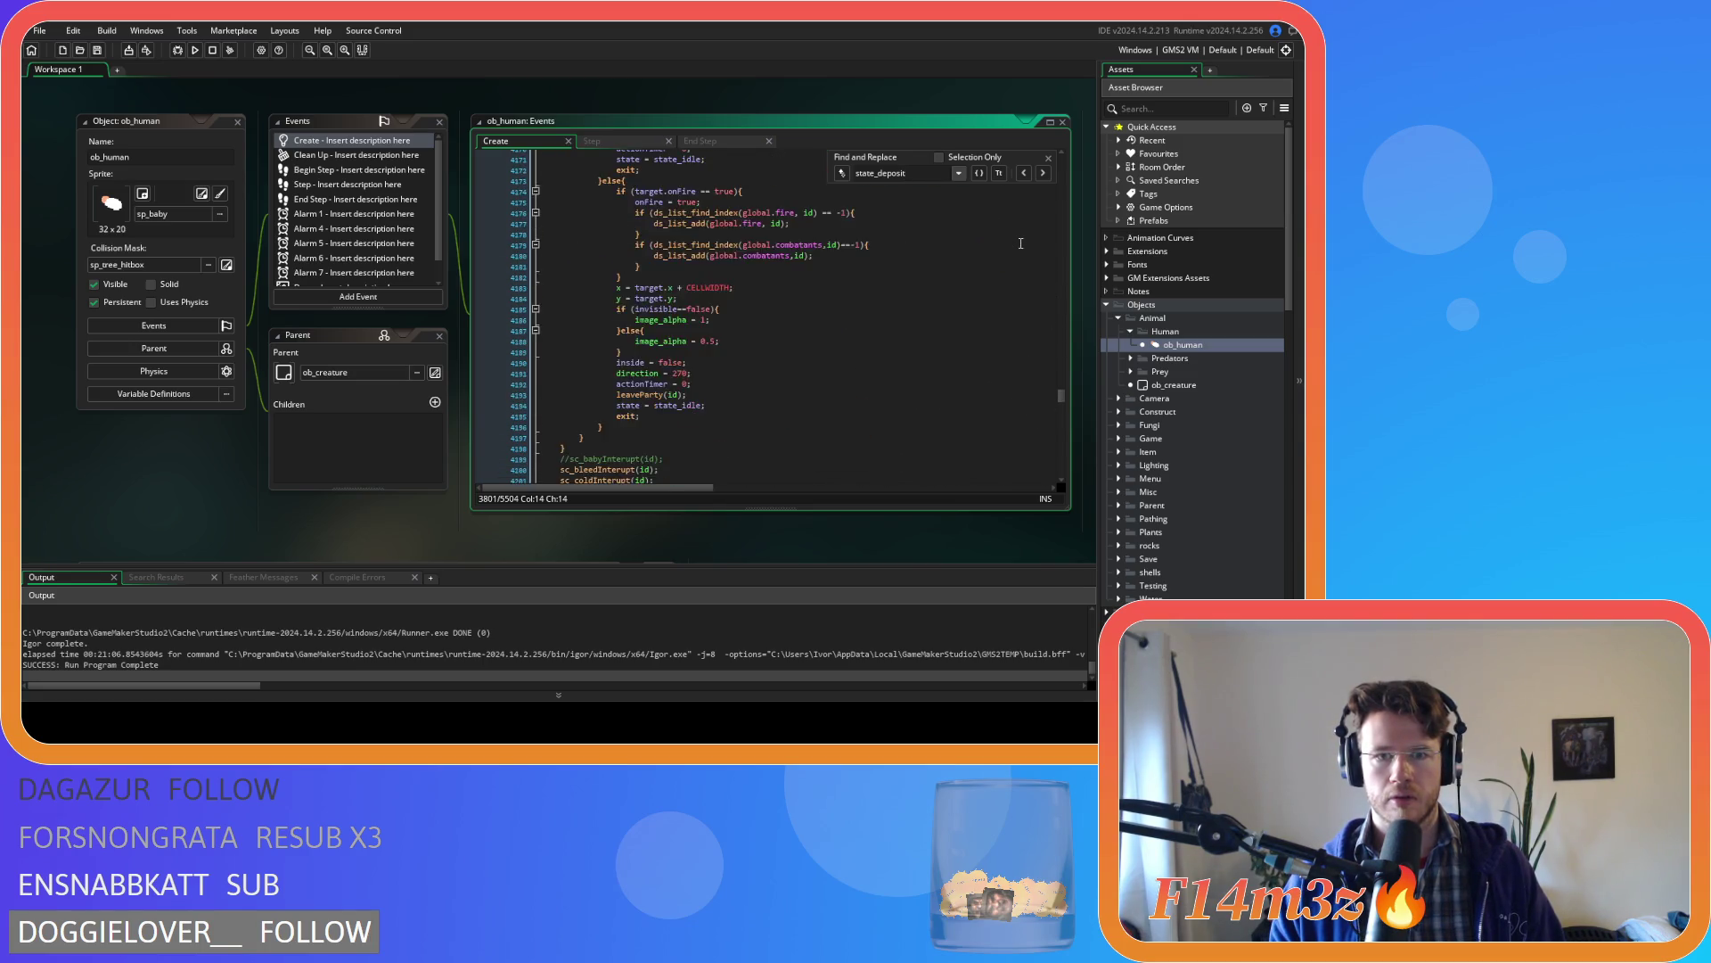
scroll(1020, 243, "down", 20)
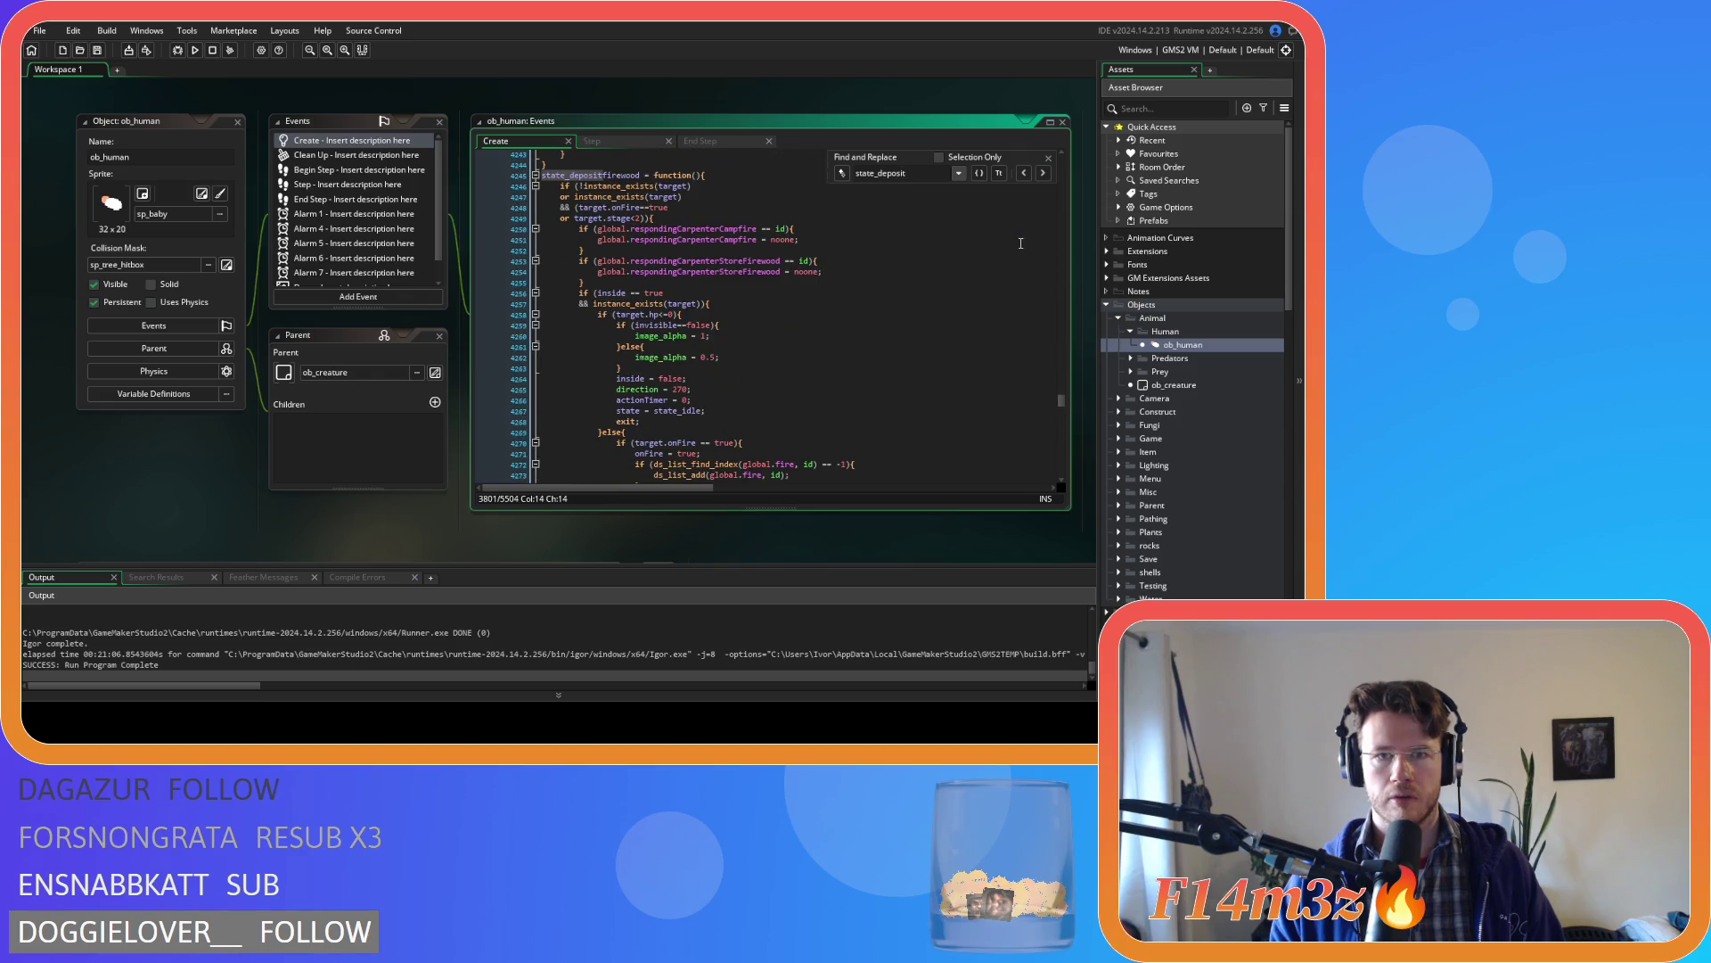
scroll(1021, 242, "down", 20)
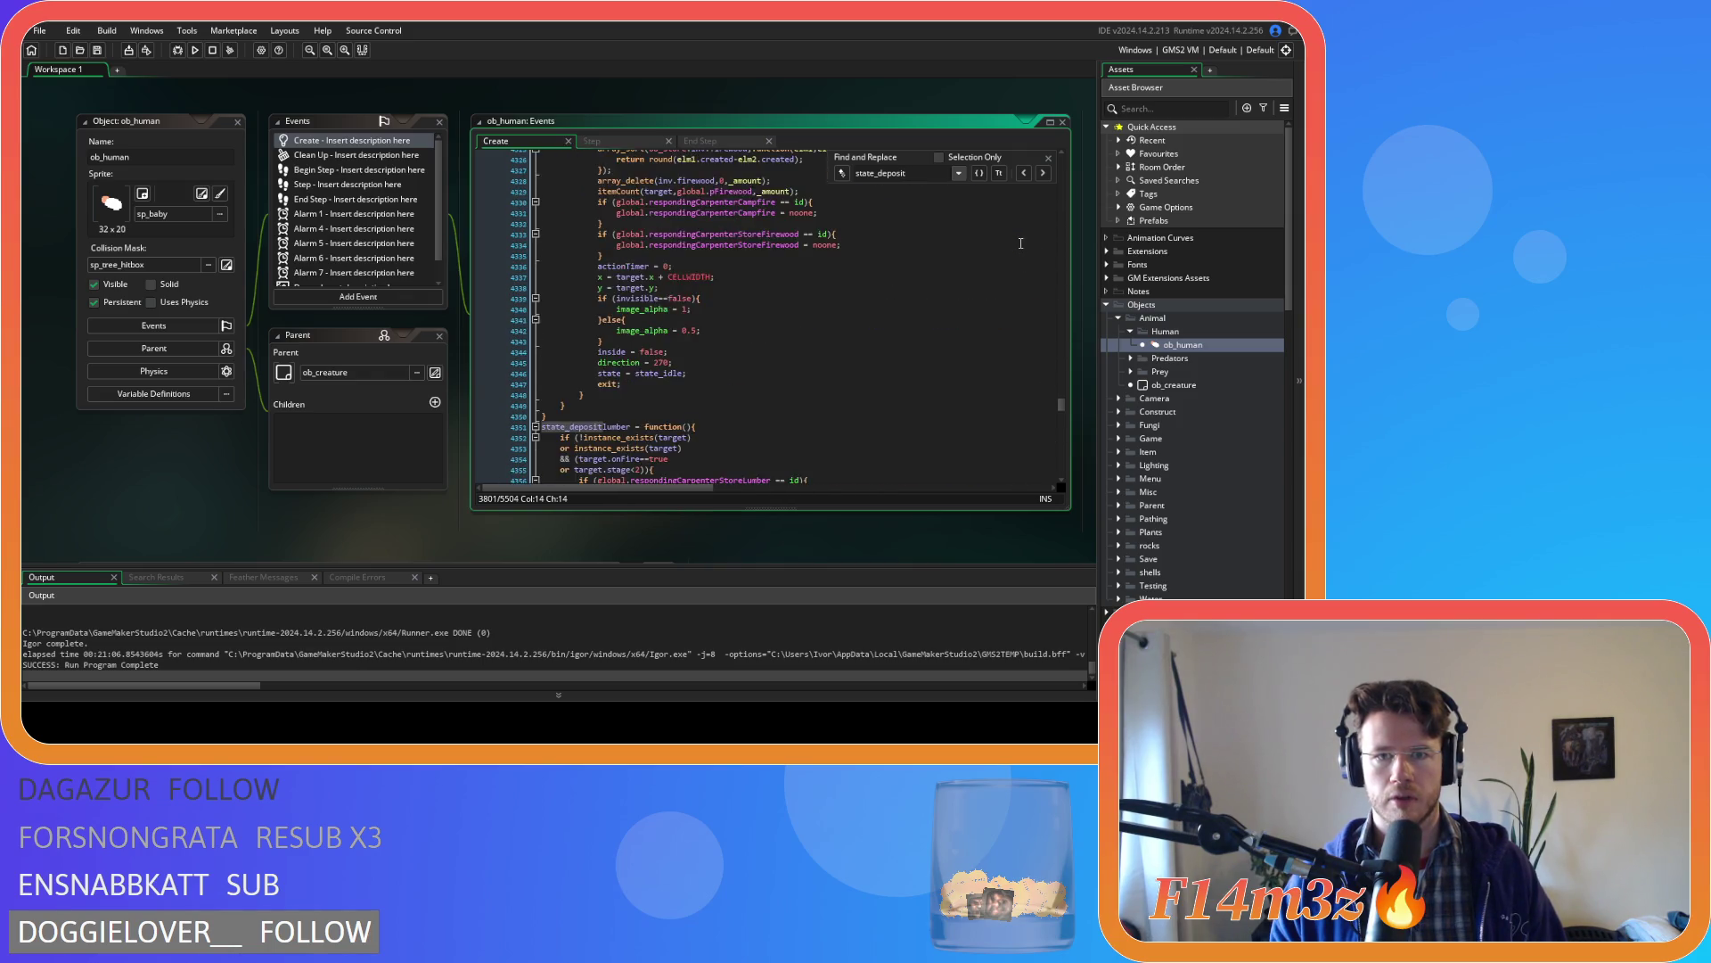
scroll(996, 246, "down", 17)
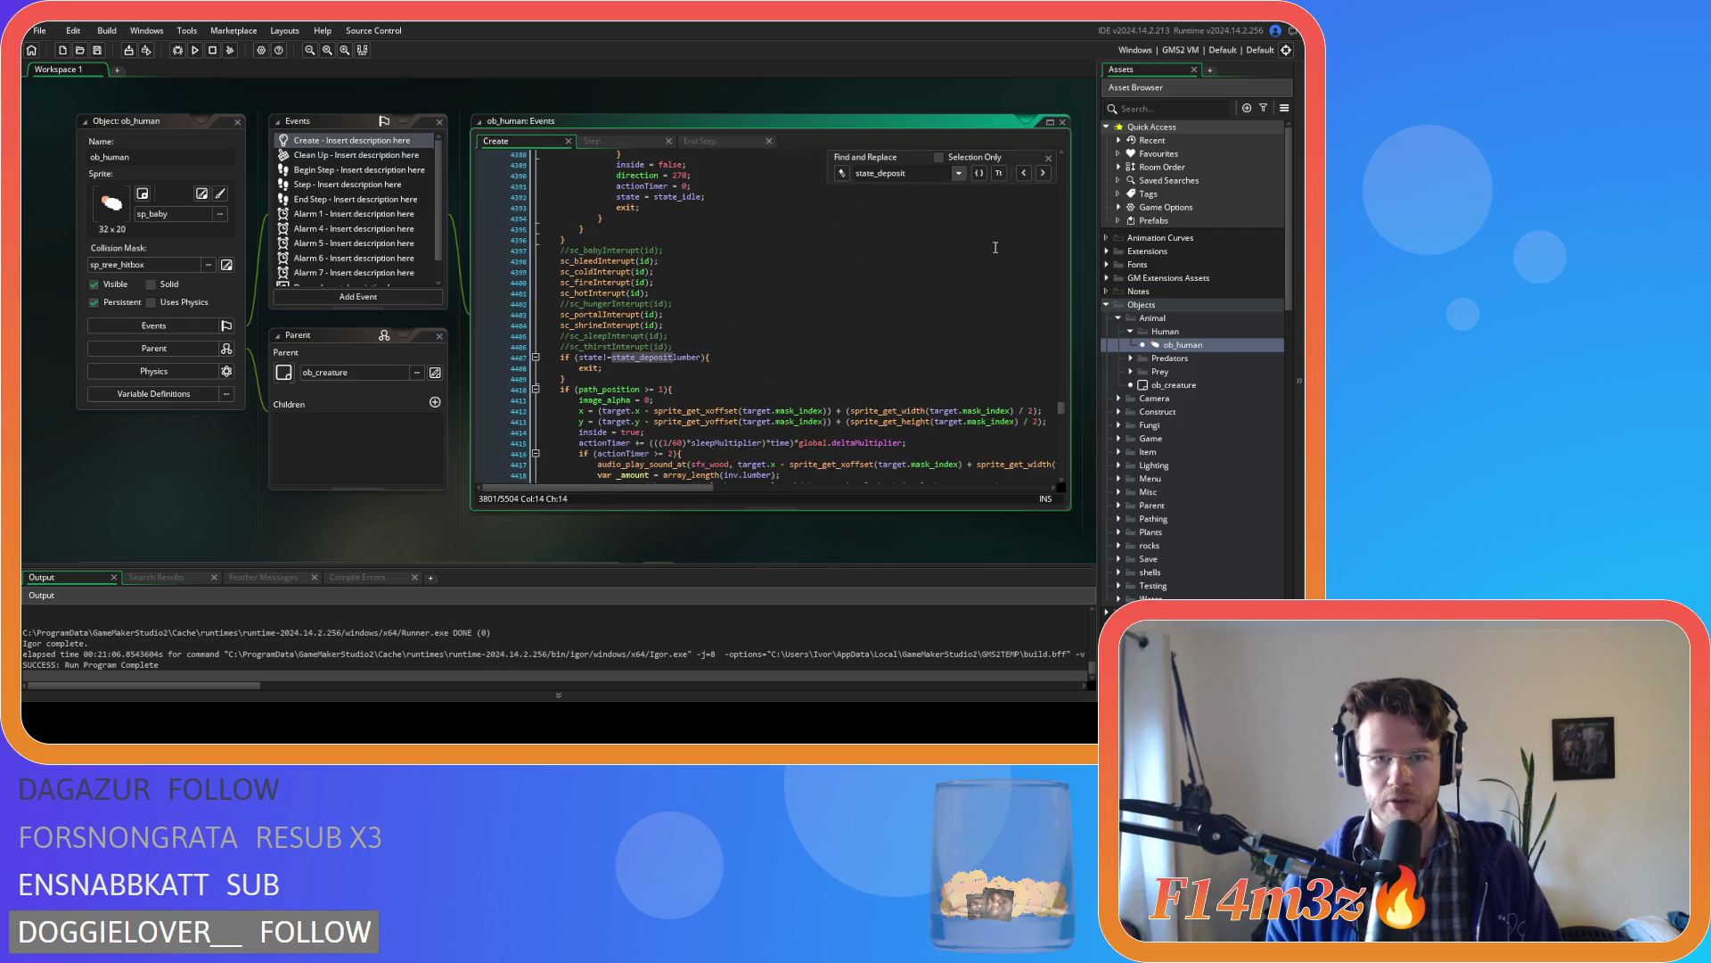
mouse_move(541, 332)
left_mouse_down()
mouse_move(549, 194)
mouse_move(586, 219)
mouse_move(561, 182)
mouse_move(544, 192)
left_mouse_up()
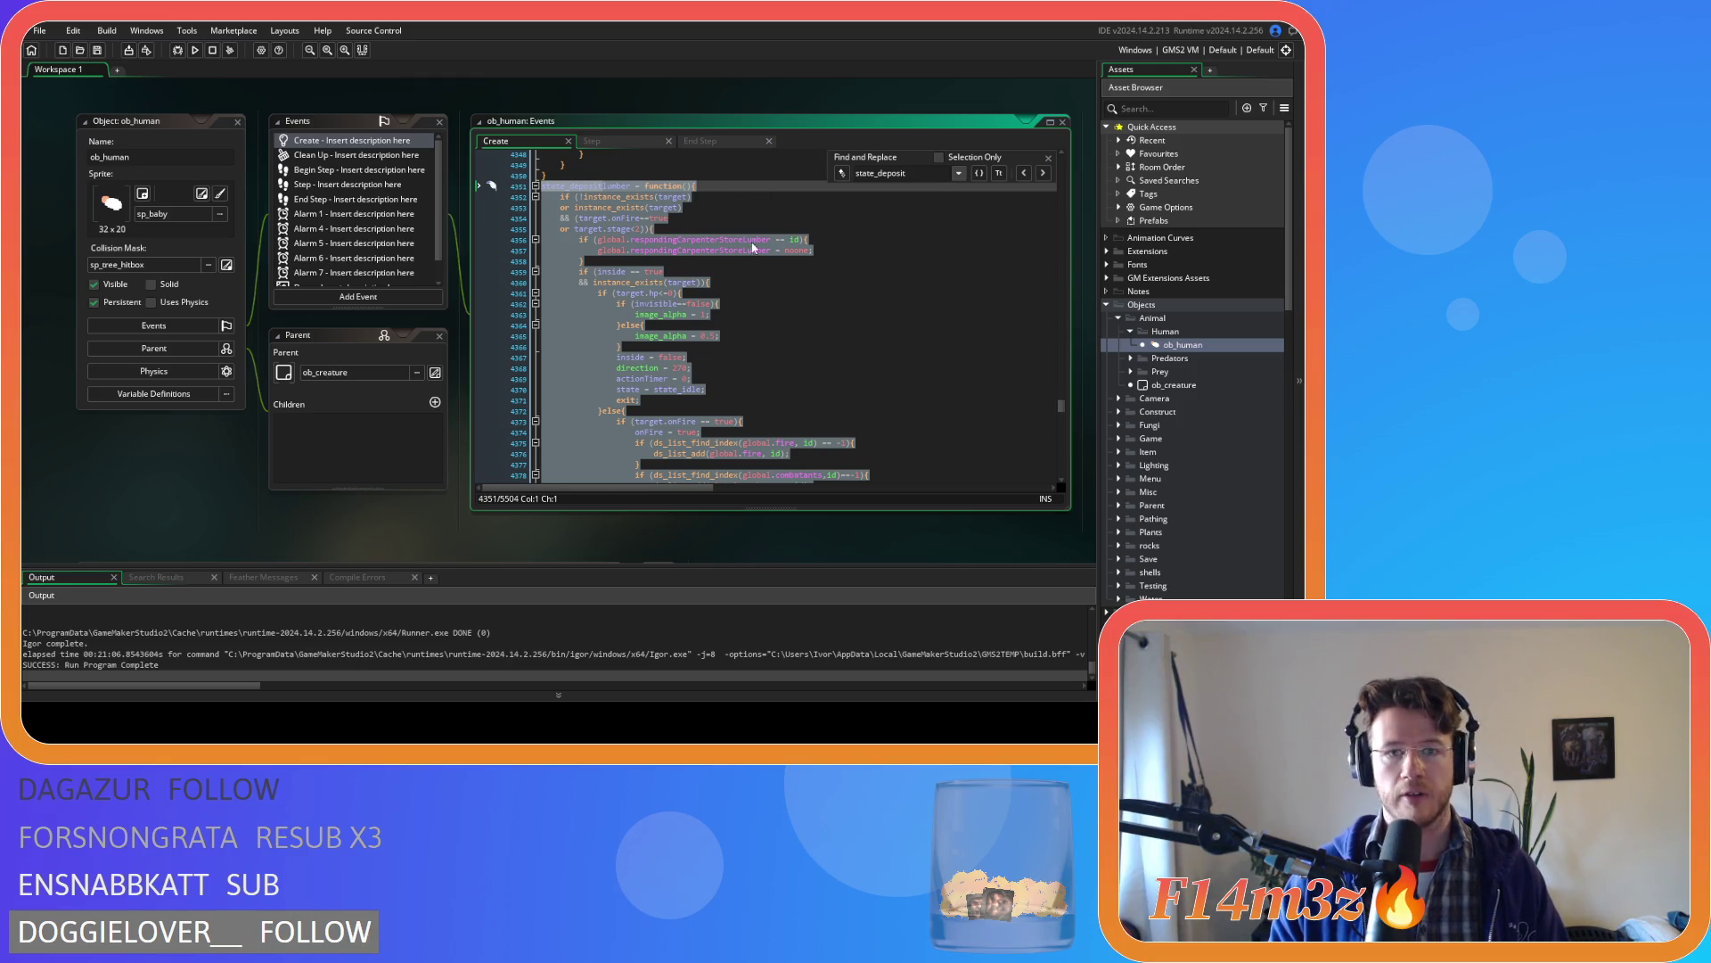
- Duplicate the state_depositlumber function, rename the copy state_depositmushroom, and save
key("Escape")
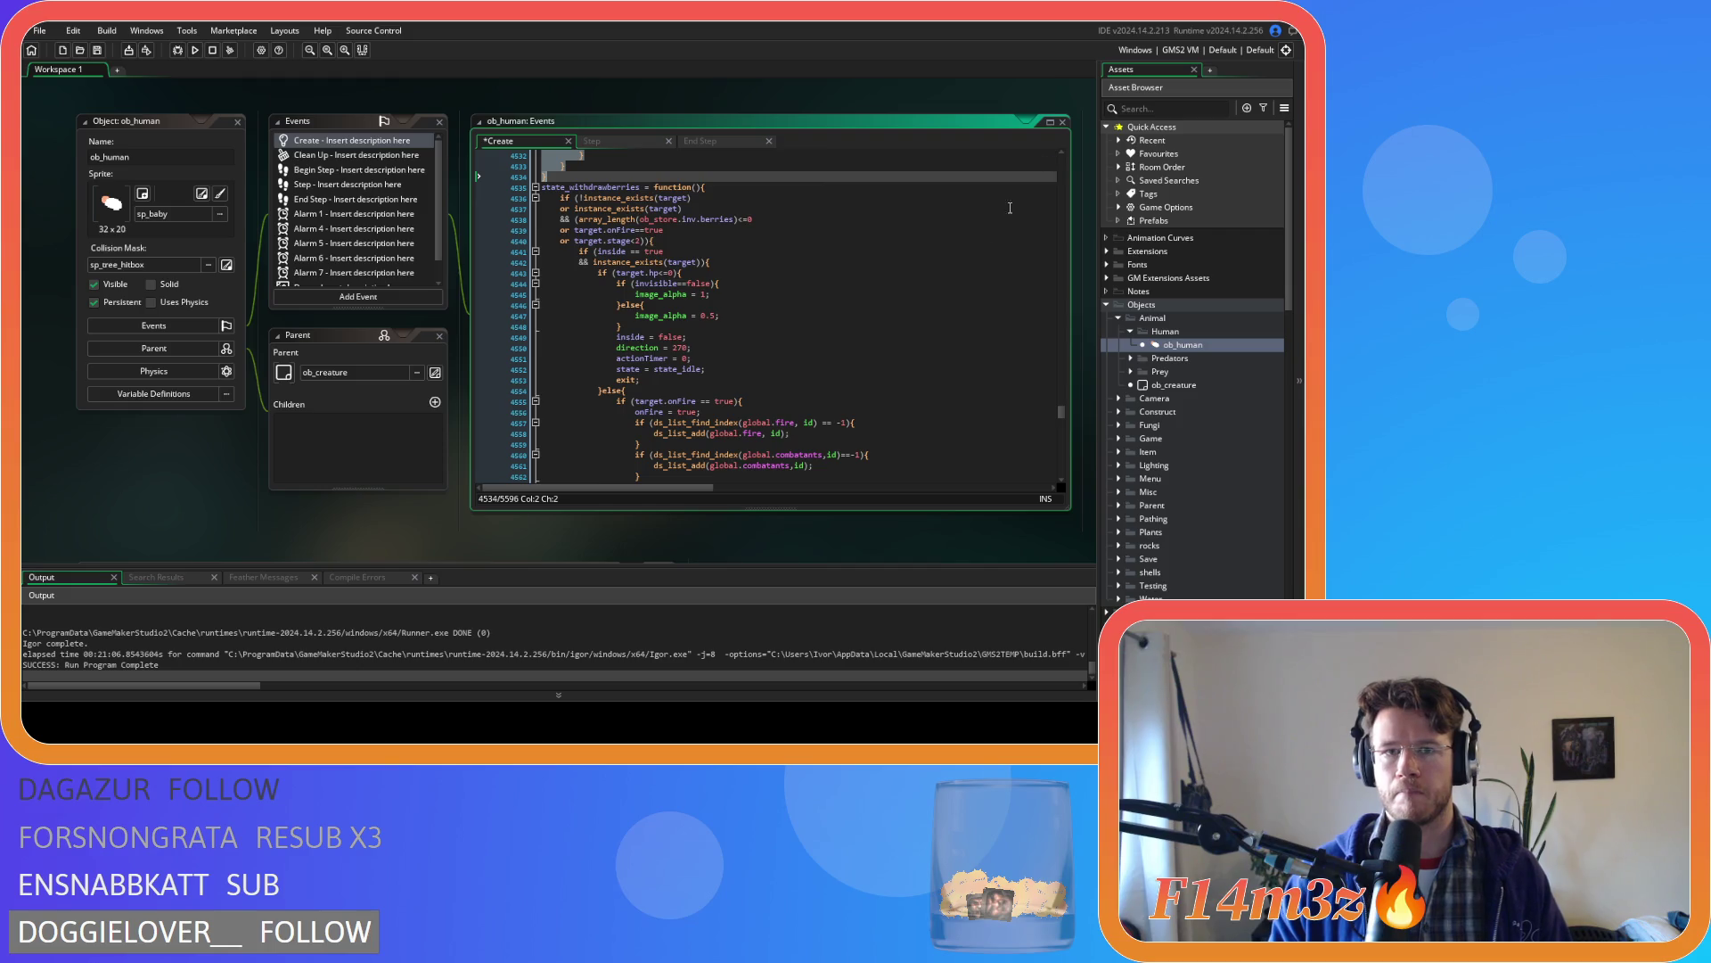
key("ctrl+d")
scroll(731, 291, "up", 20)
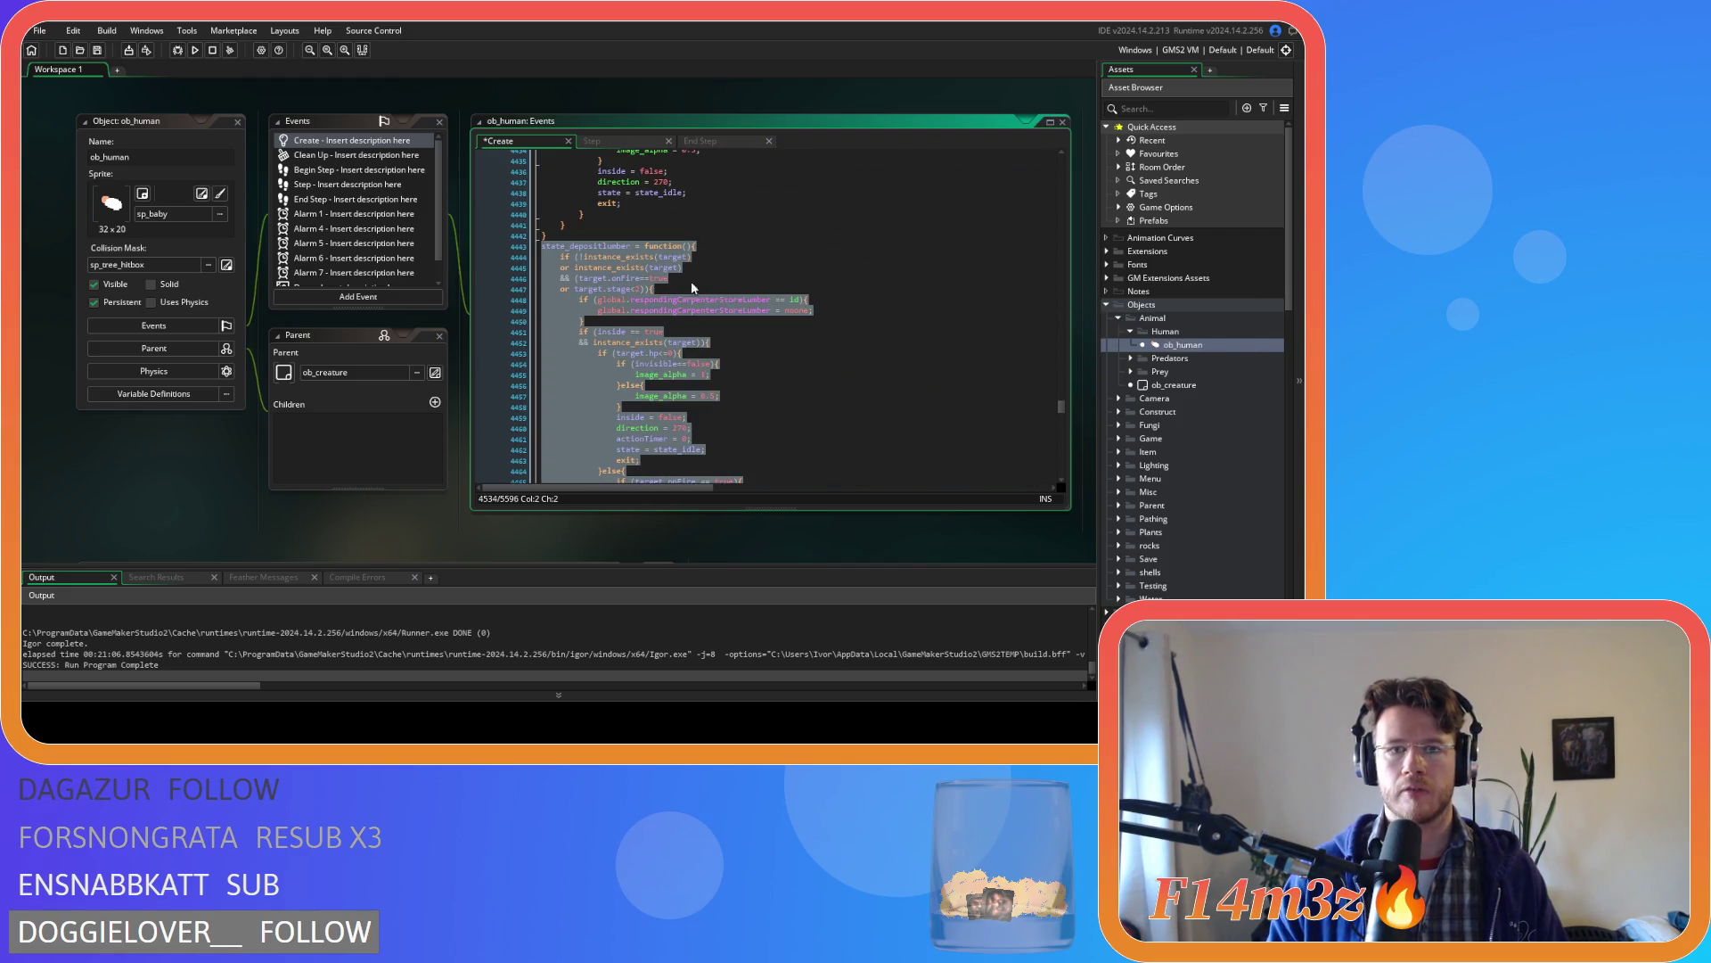
left_click(626, 267)
mouse_move(599, 247)
left_click_drag(603, 252, 629, 255)
type("mushroom")
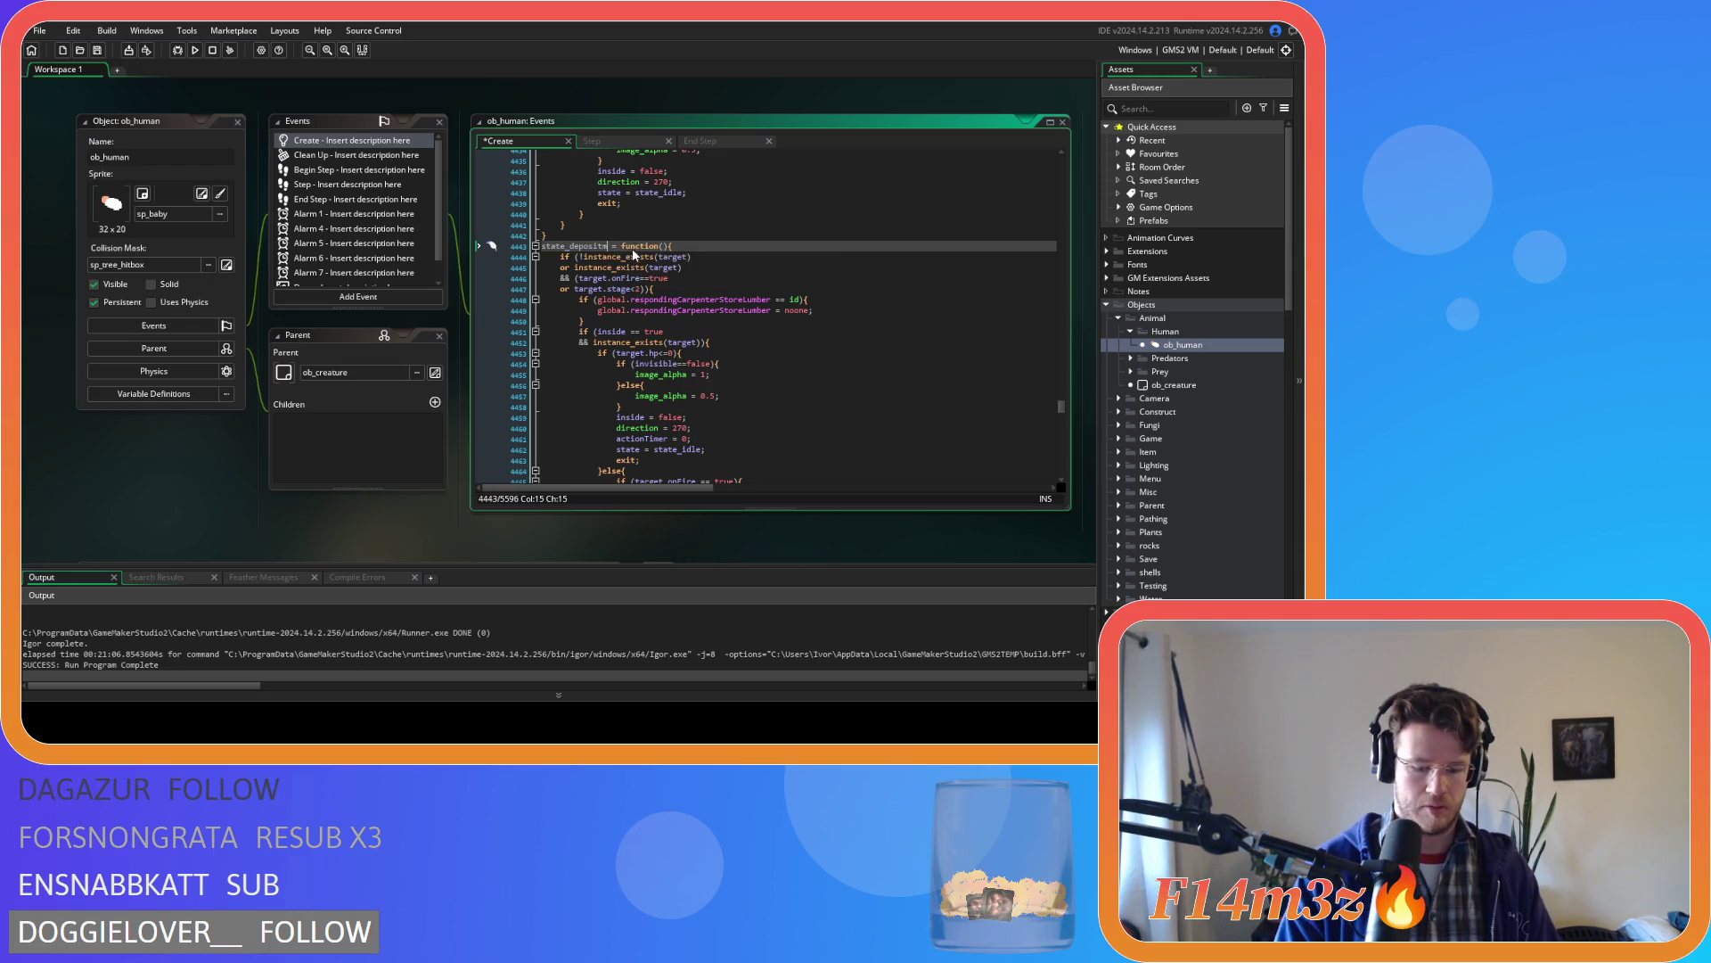
key("ctrl+s")
- Remove the carpenter store lumber check and tighten the spacing in the inside==true condition
left_click(802, 299)
left_click(812, 257)
scroll(811, 263, "down", 2)
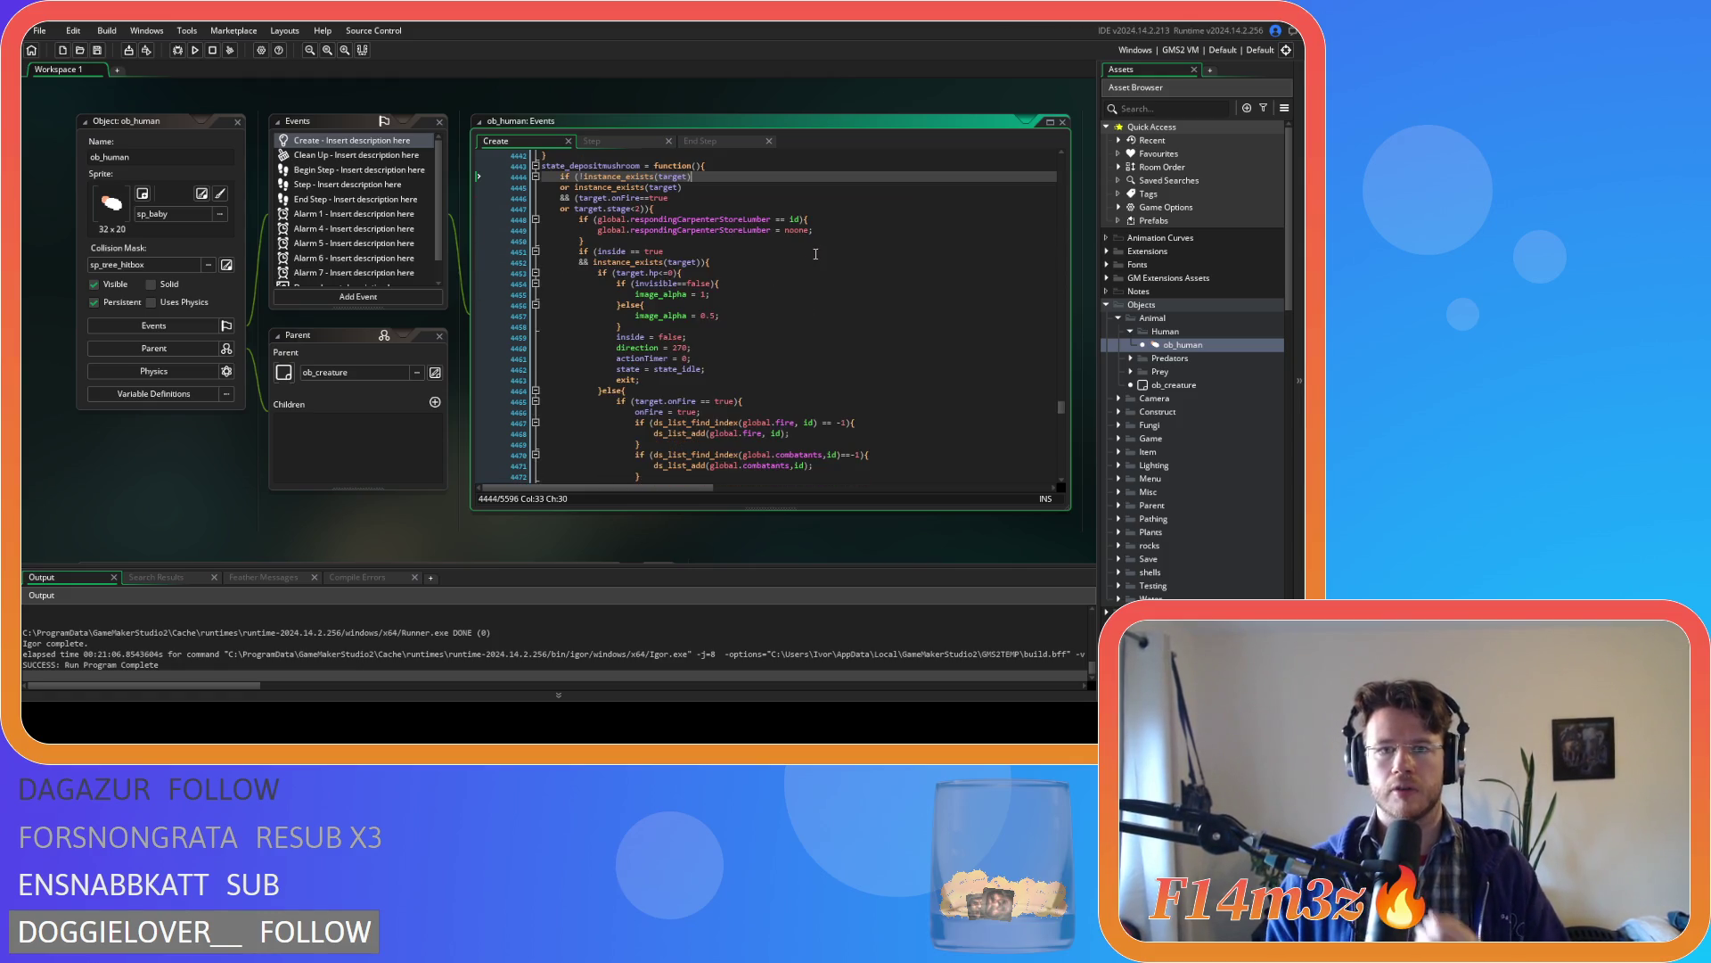
left_click_drag(642, 240, 437, 217)
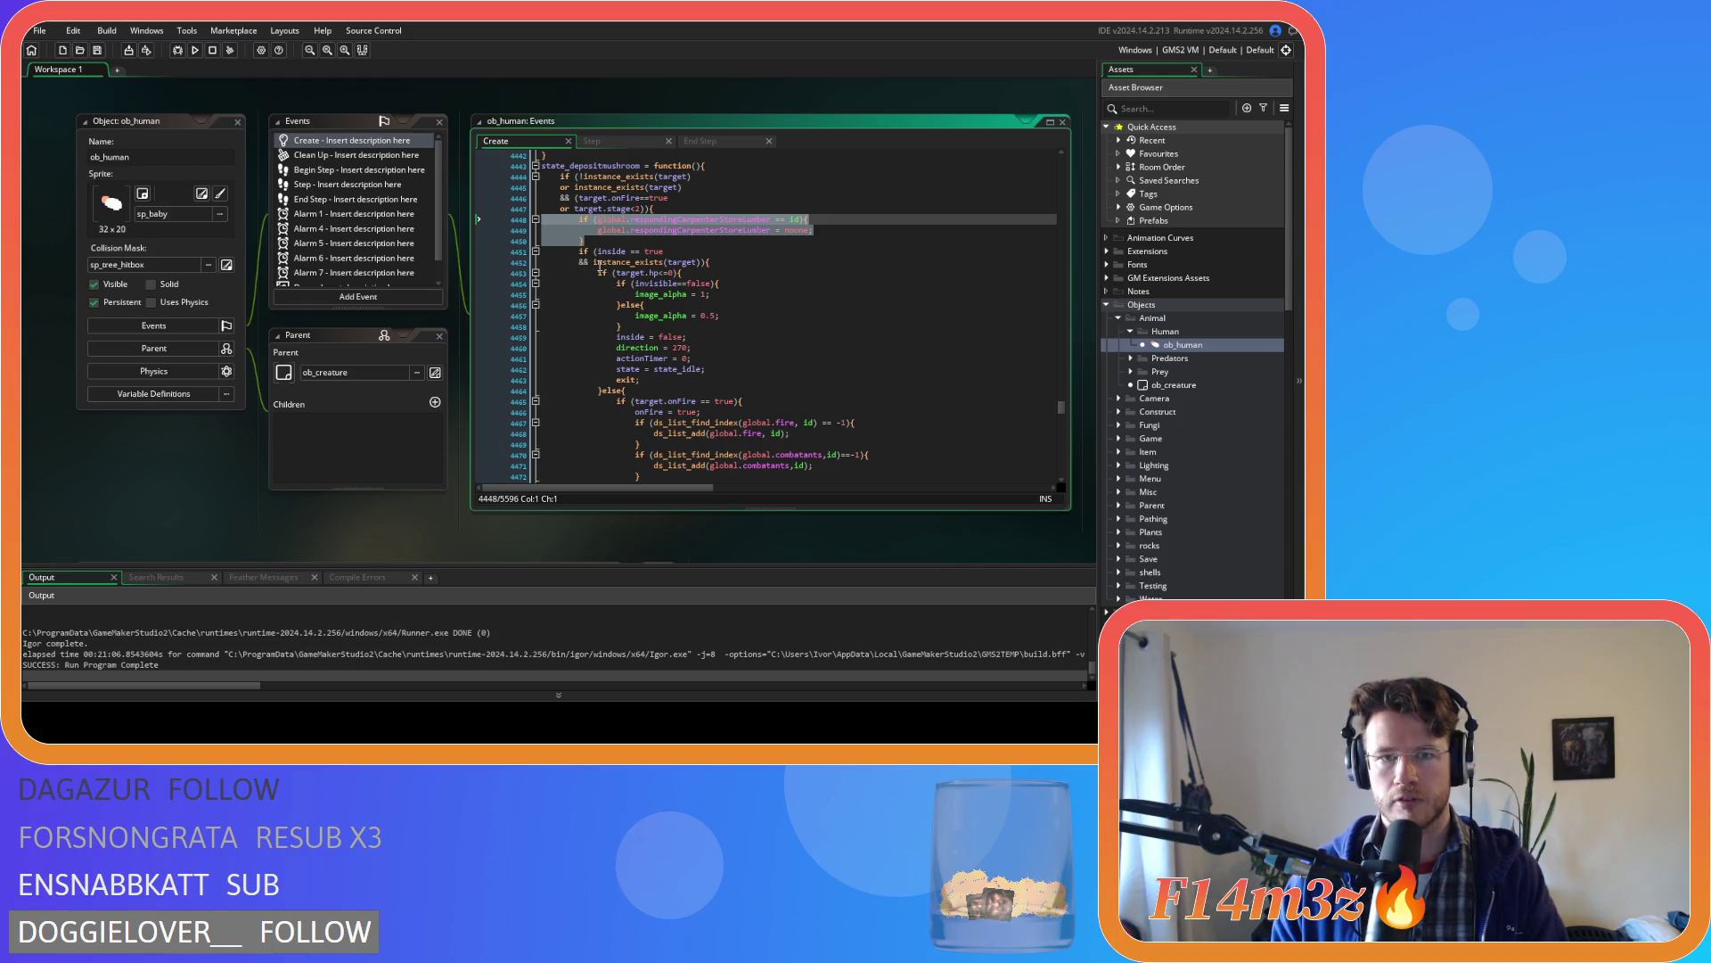
key("Delete")
left_click(733, 227)
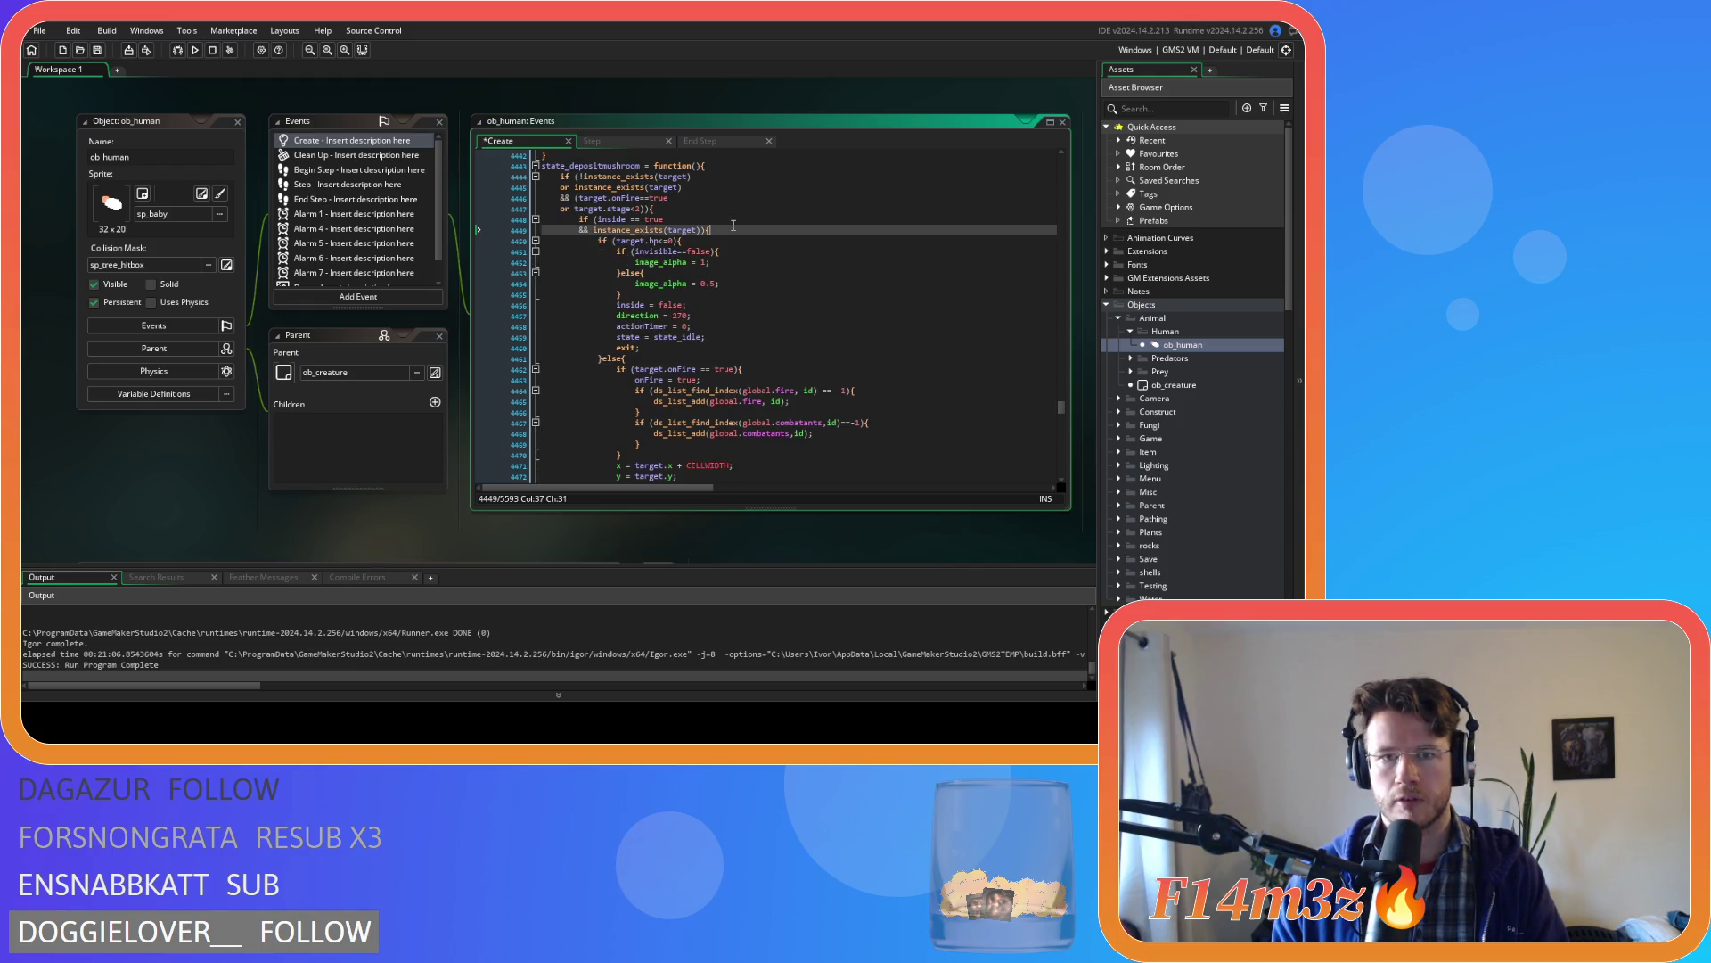
left_click(629, 218)
key("BackSpace")
key("Right")
key("Right")
key("Delete")
- Change the early-exit check to state!=state_depositmushroom
scroll(697, 212, "down", 6)
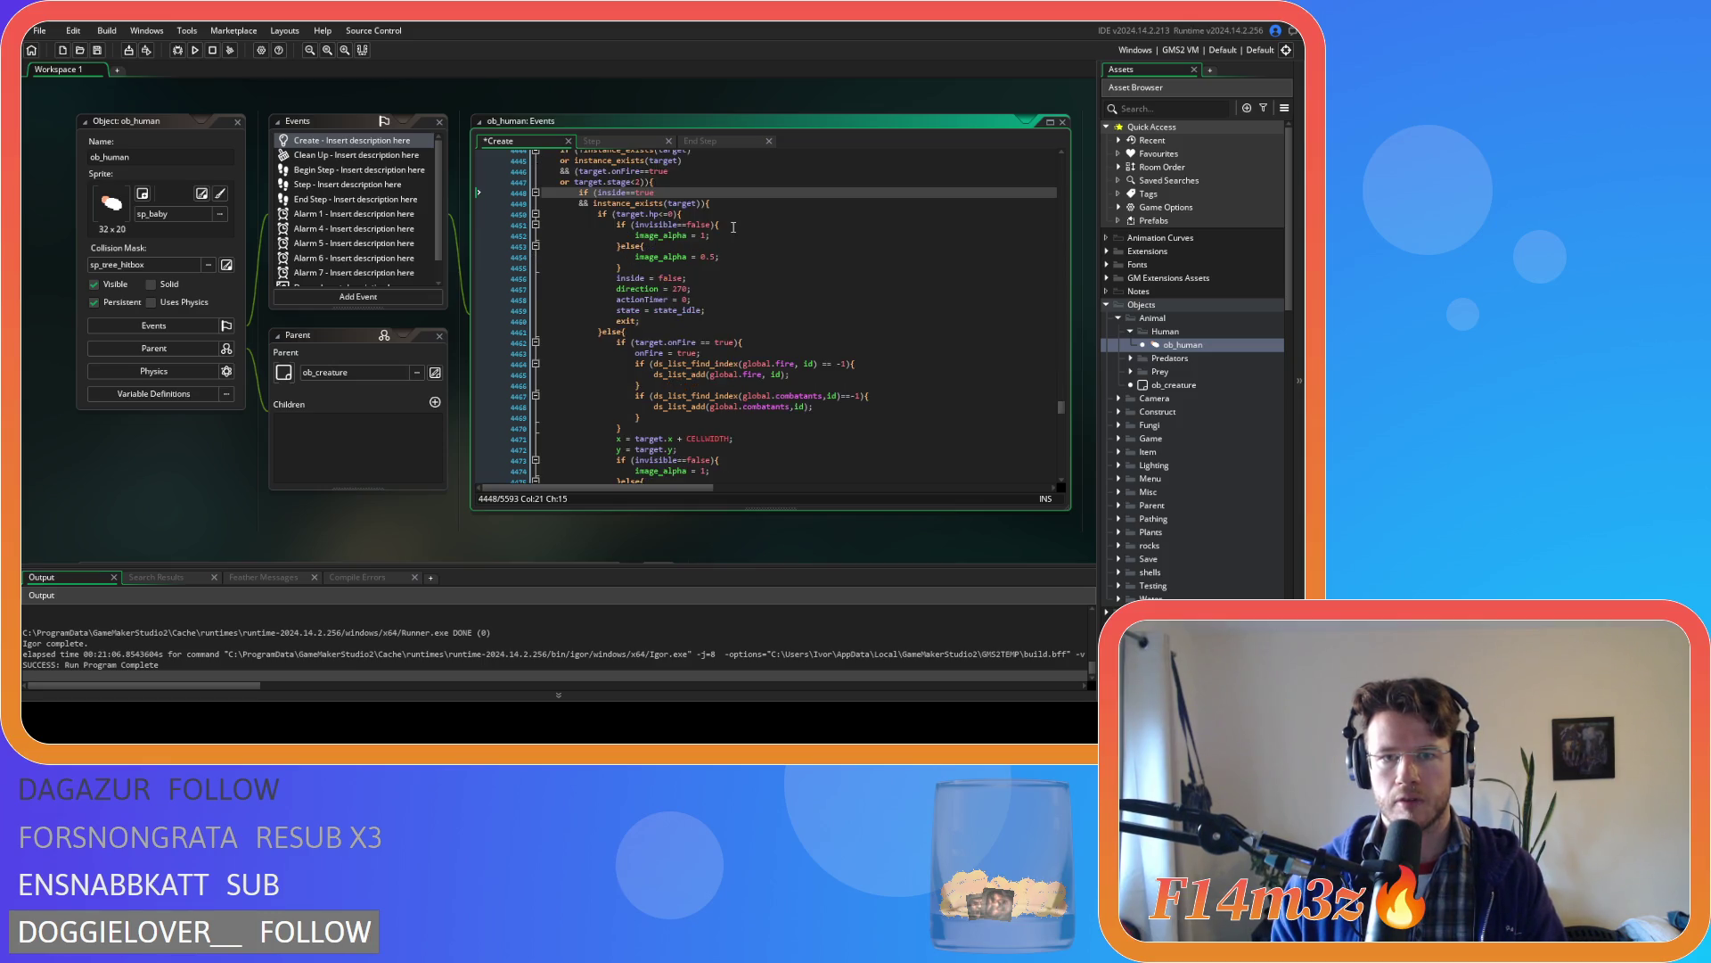
left_click(706, 182)
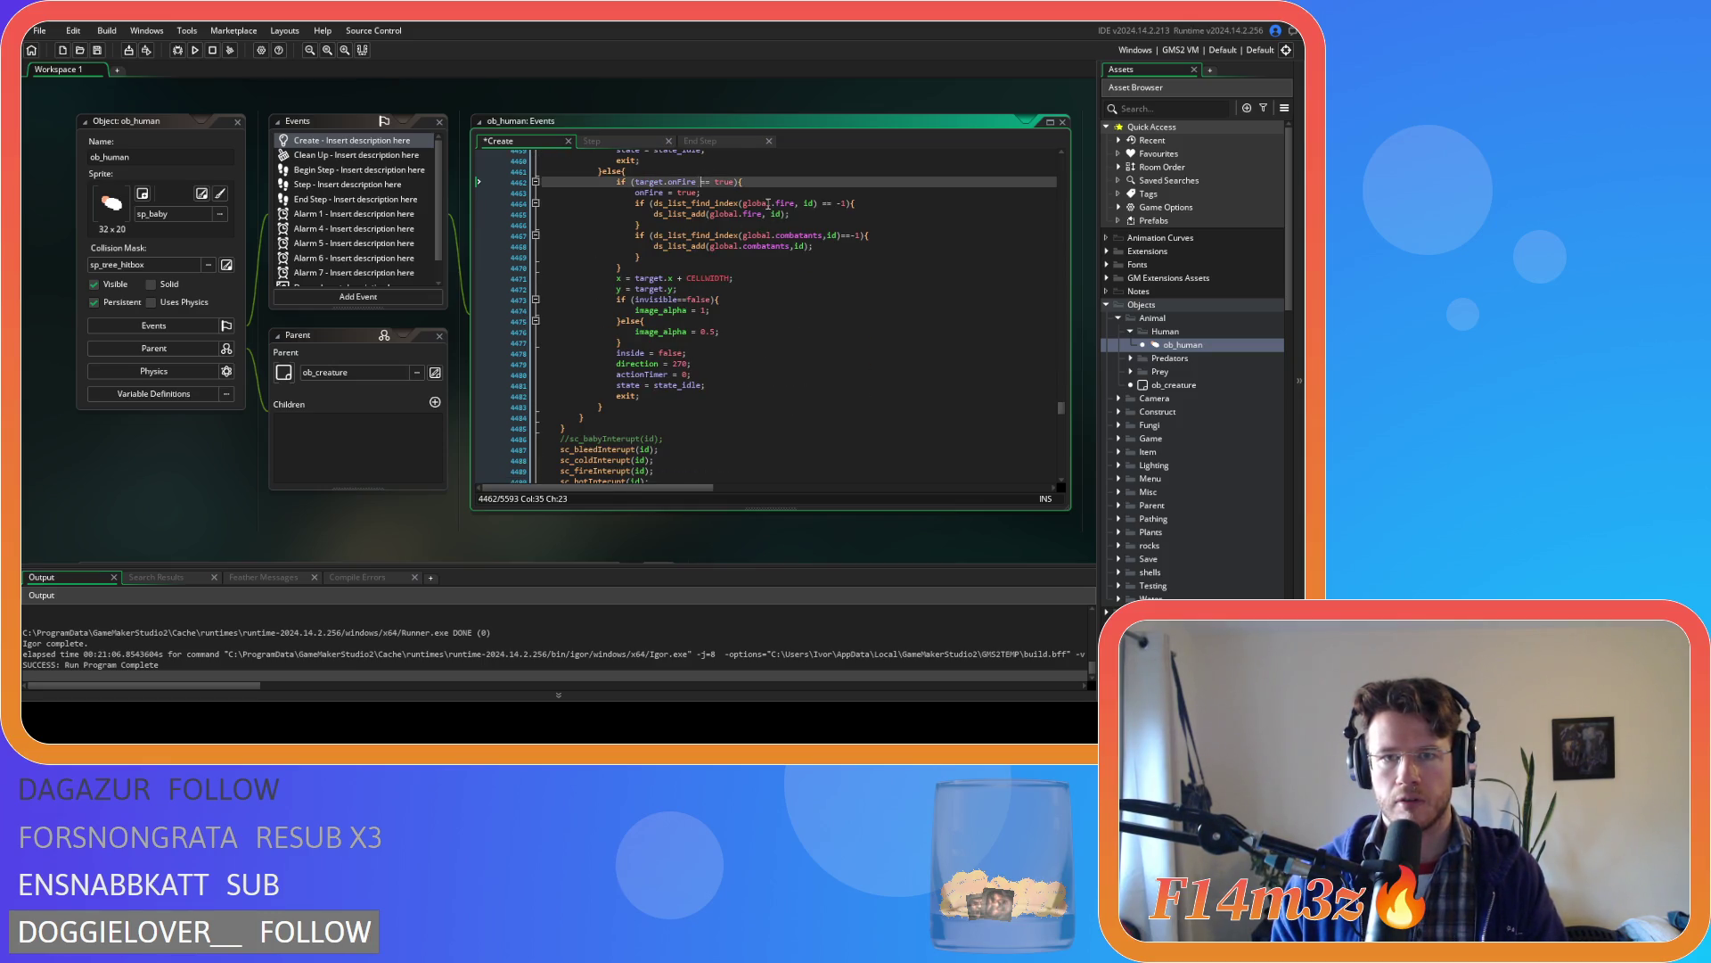
scroll(765, 219, "down", 2)
scroll(765, 219, "down", 7)
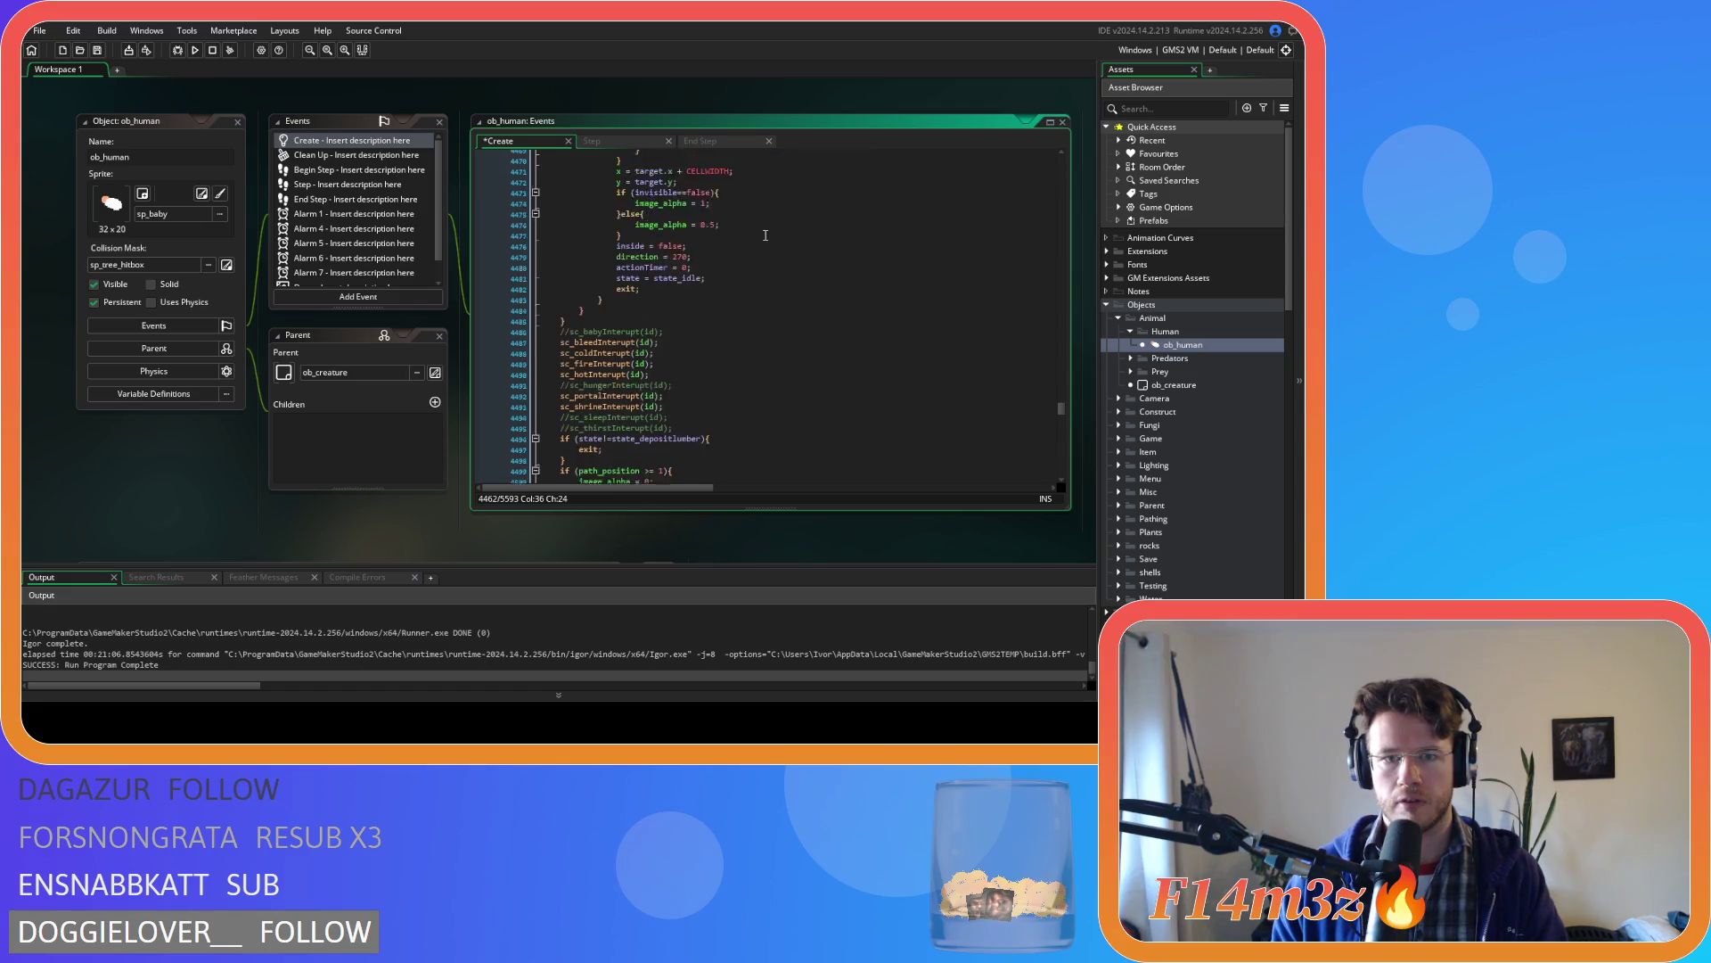
scroll(751, 243, "down", 2)
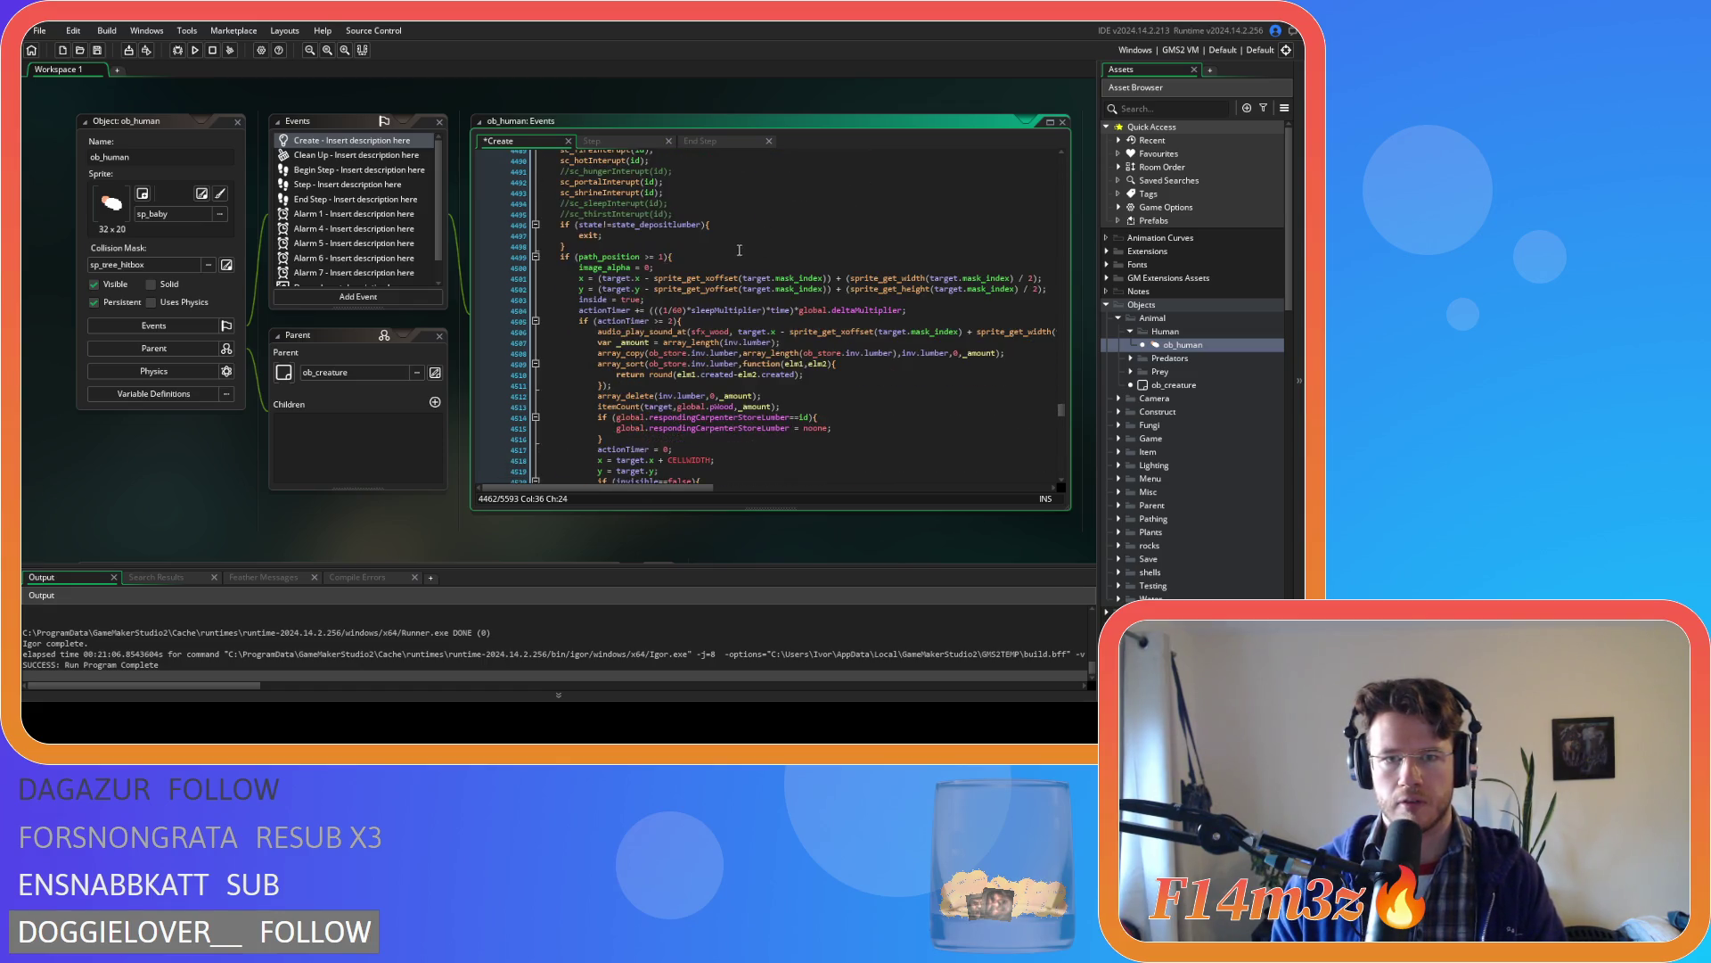
left_click_drag(673, 225, 703, 225)
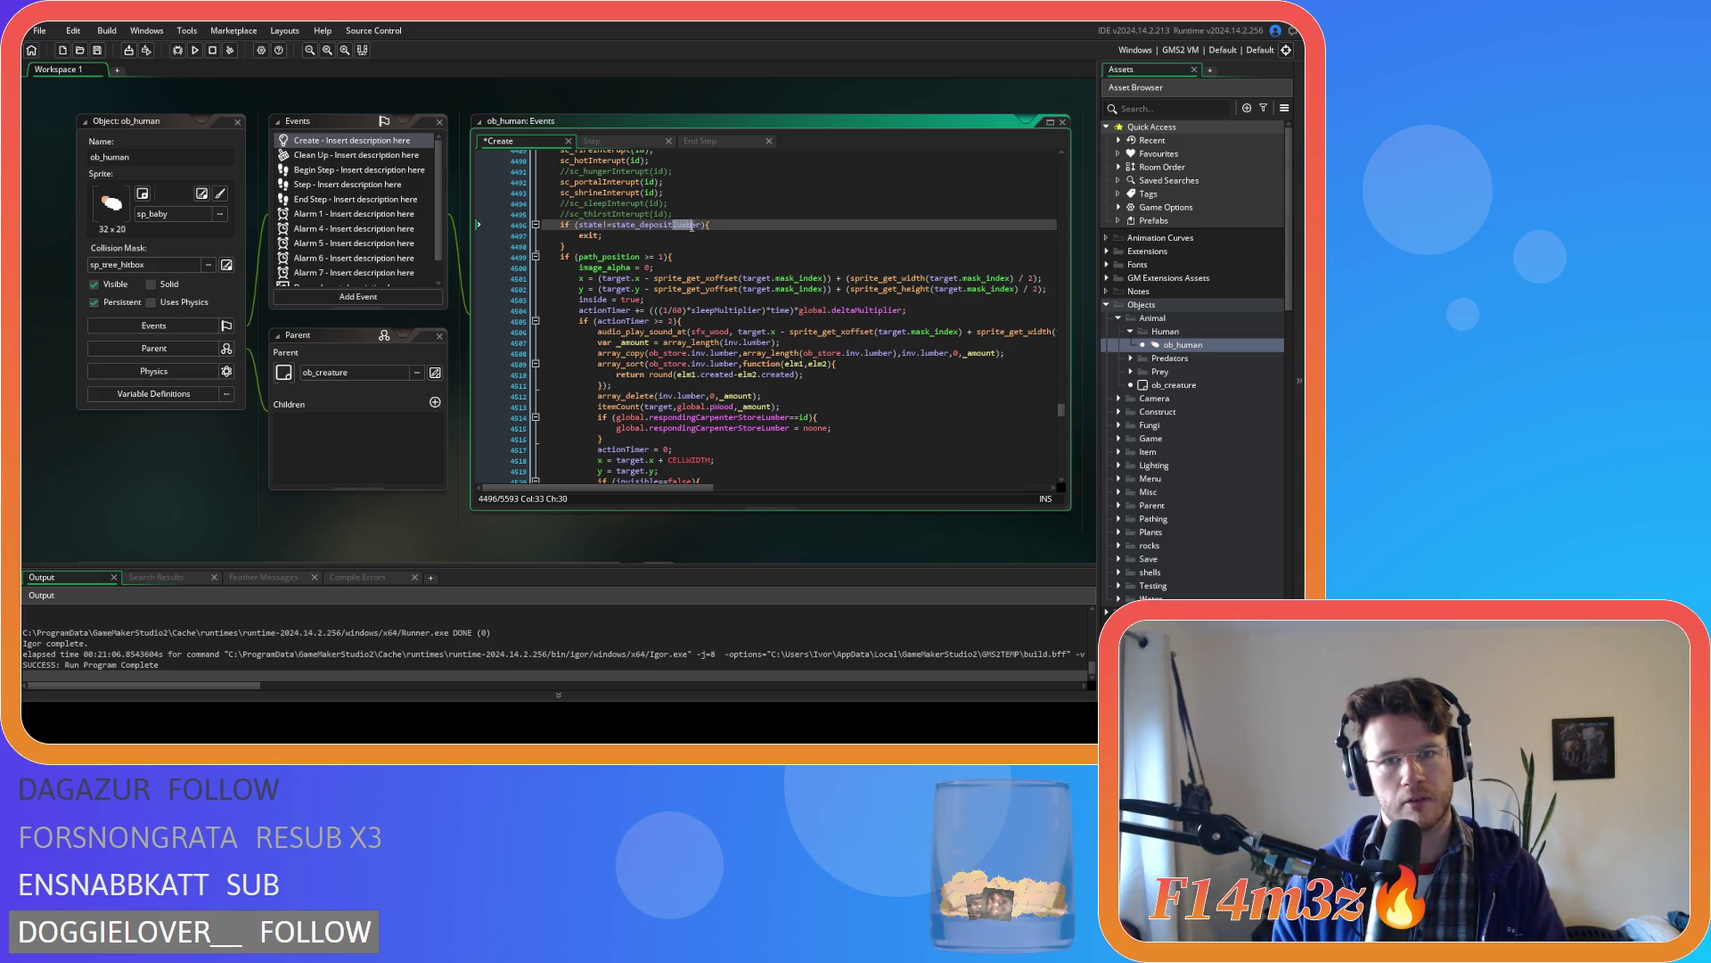
scroll(731, 227, "up", 3)
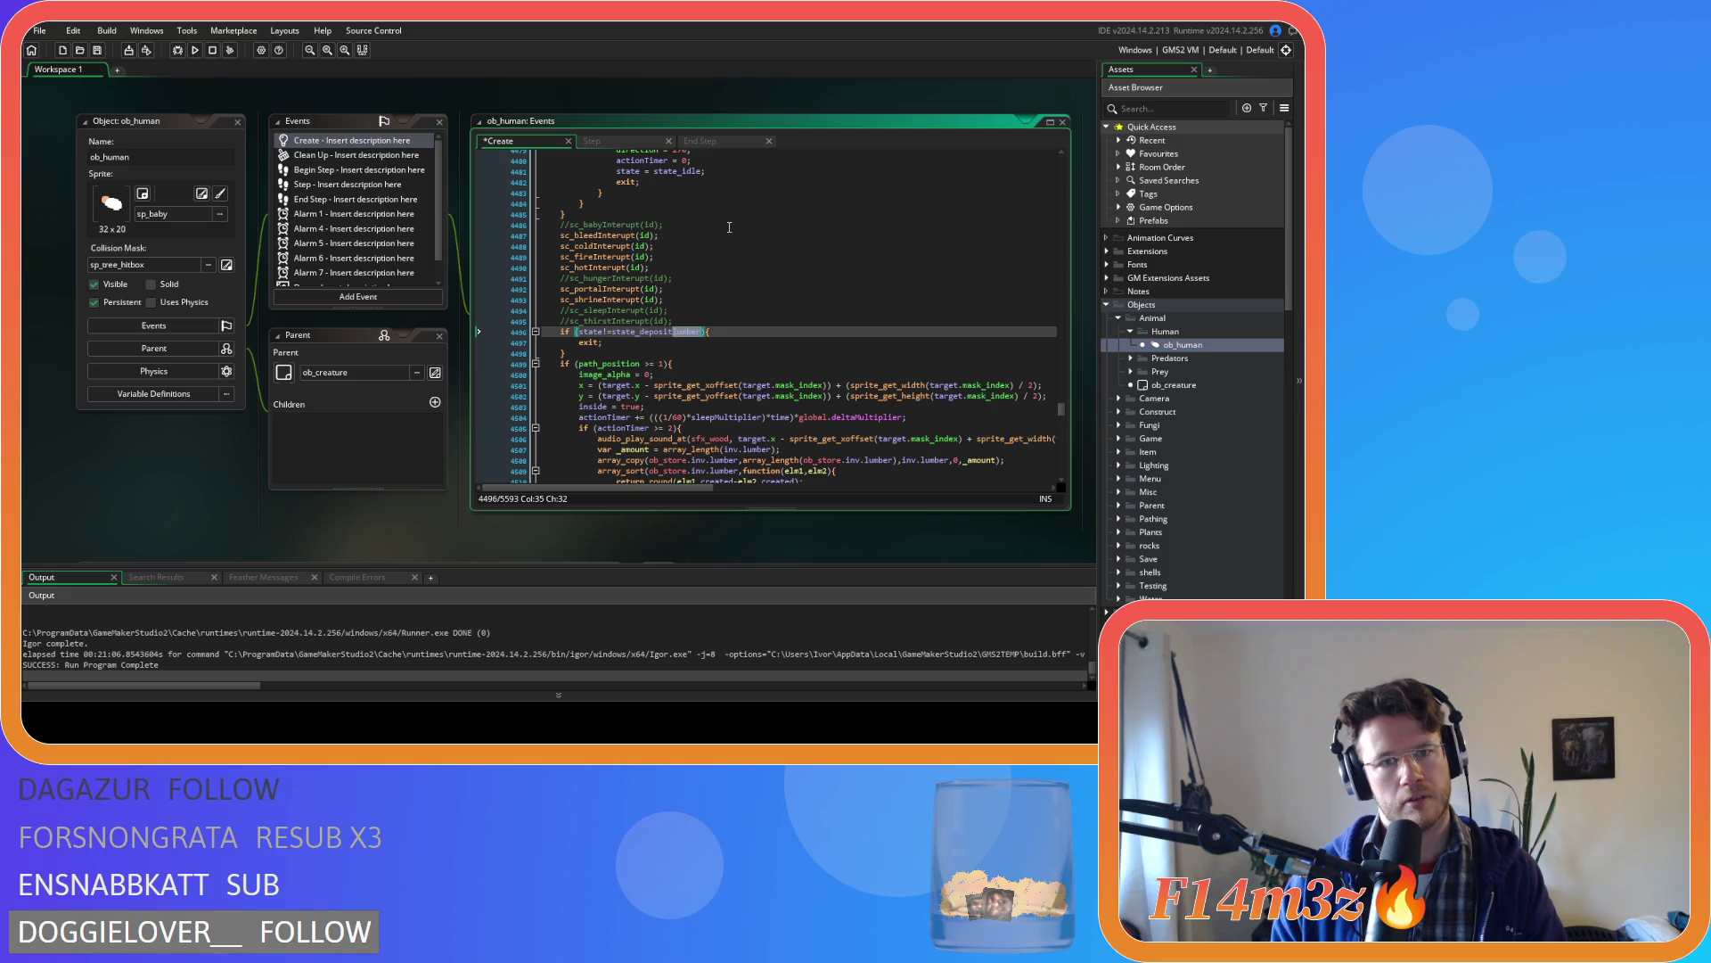
type("mushroom")
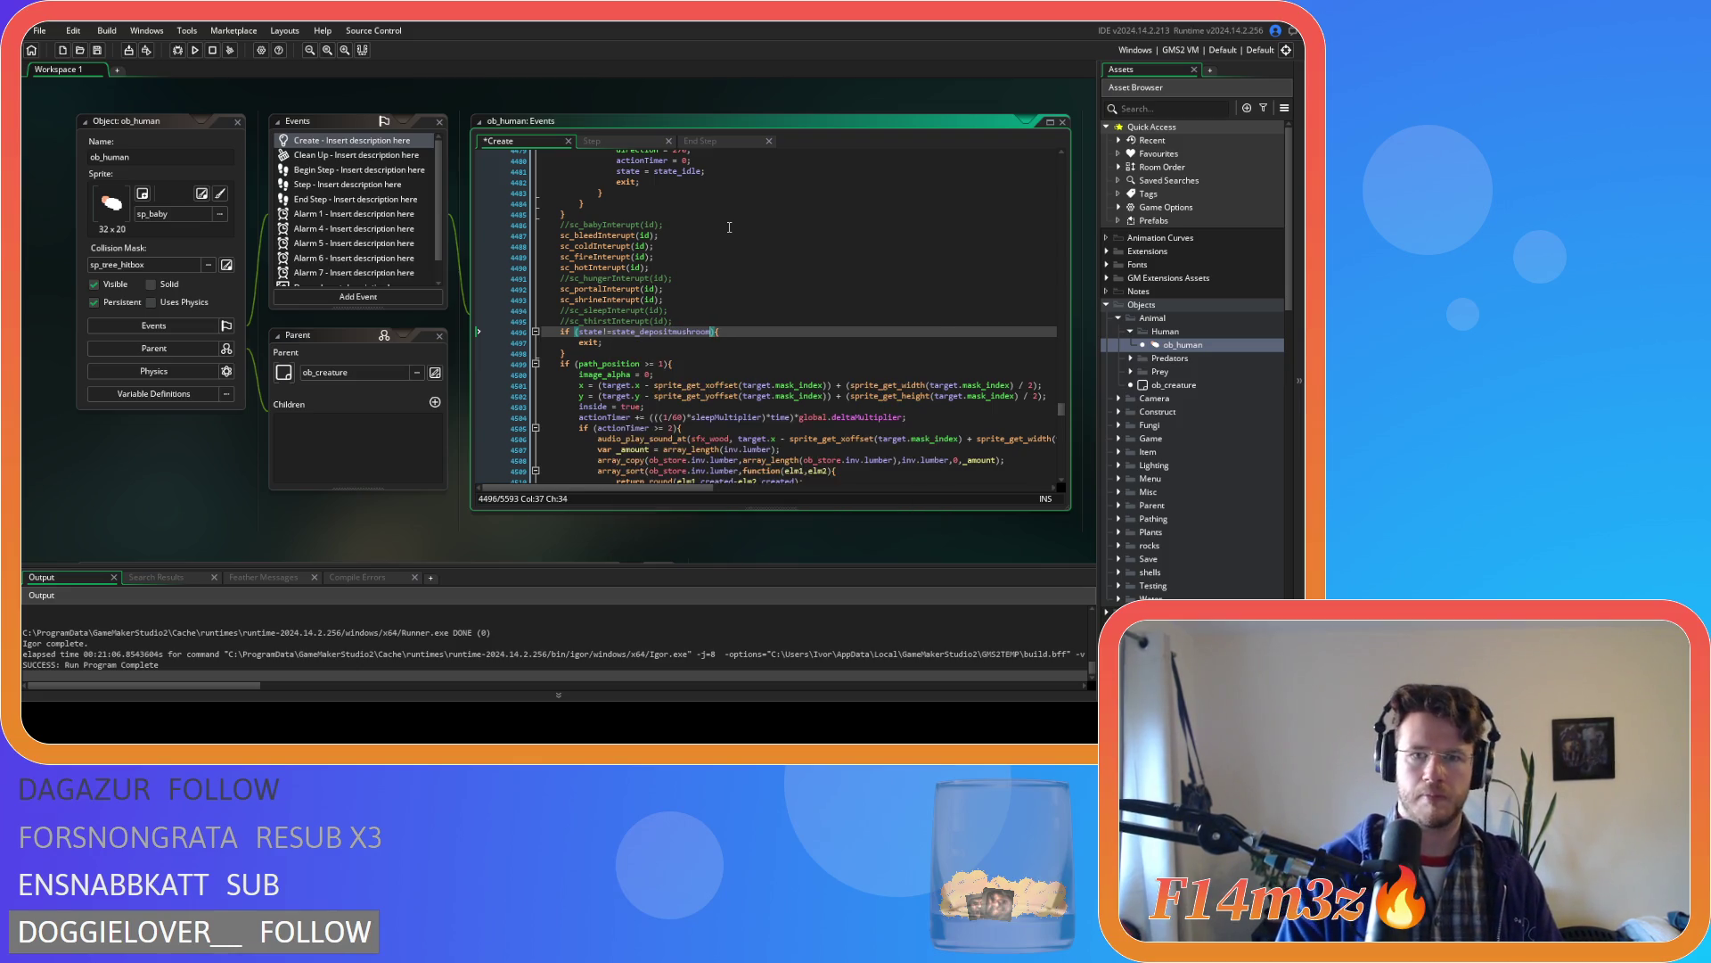
middle_click(603, 235)
middle_click(603, 234)
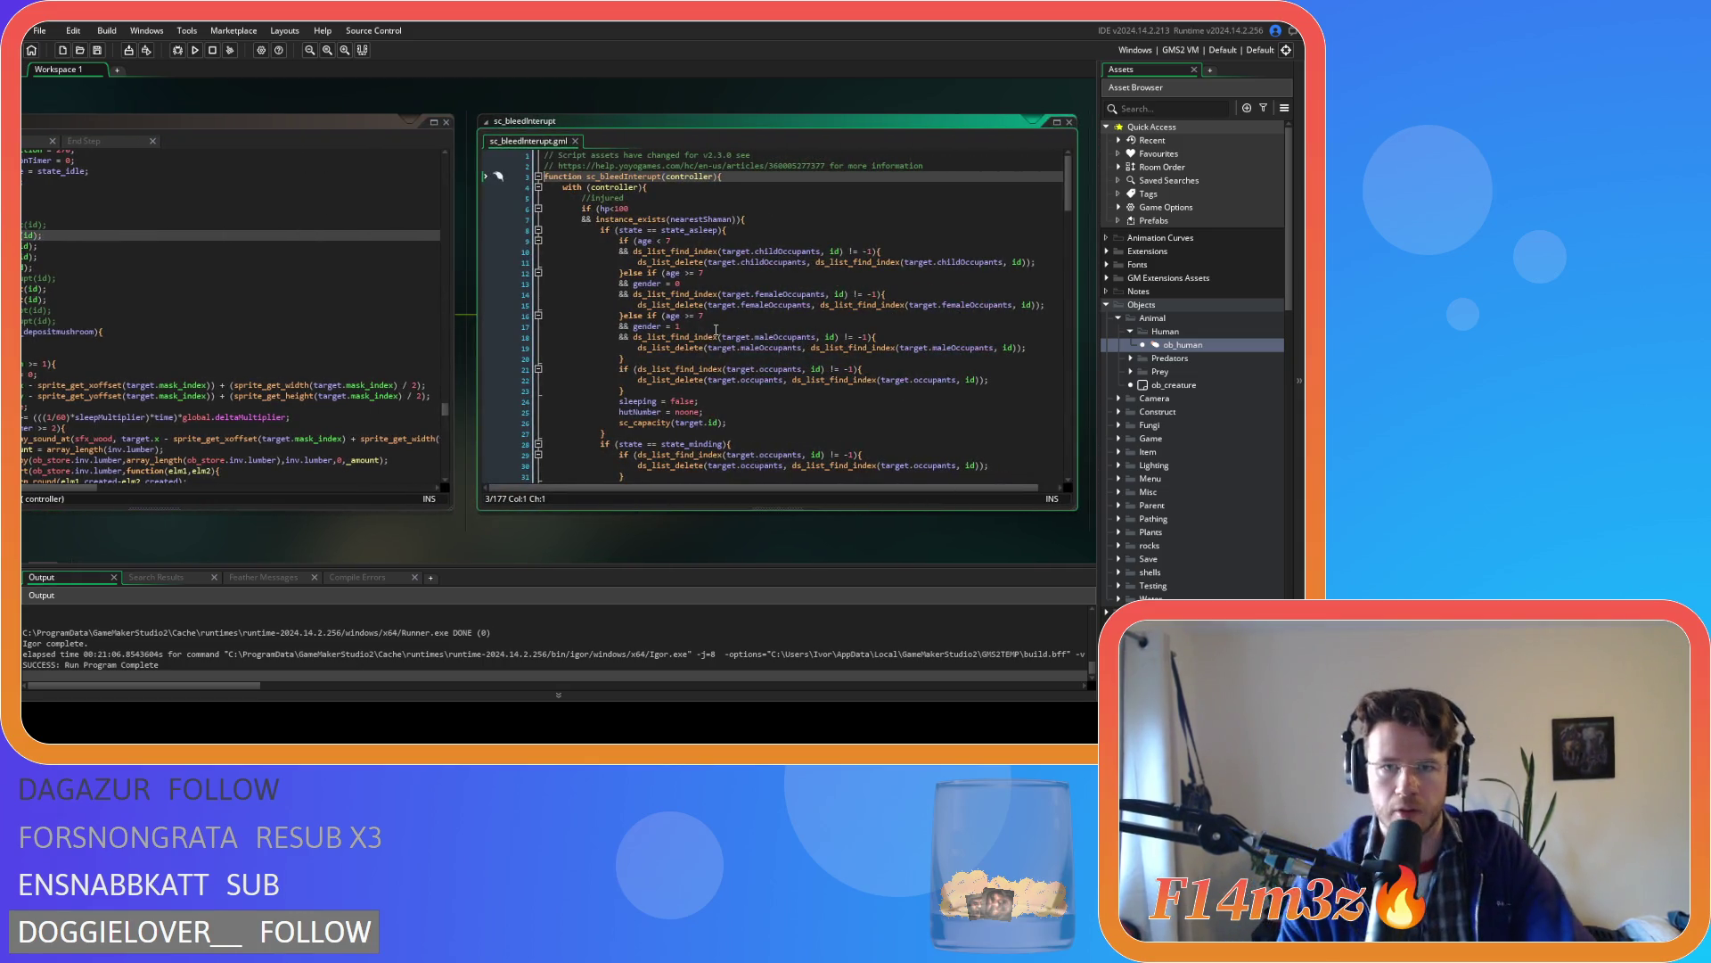
- Change 'state = state_asleep' on line 142 to 'state==state_asleep' and close sc_bleedInterupt
scroll(717, 329, "down", 20)
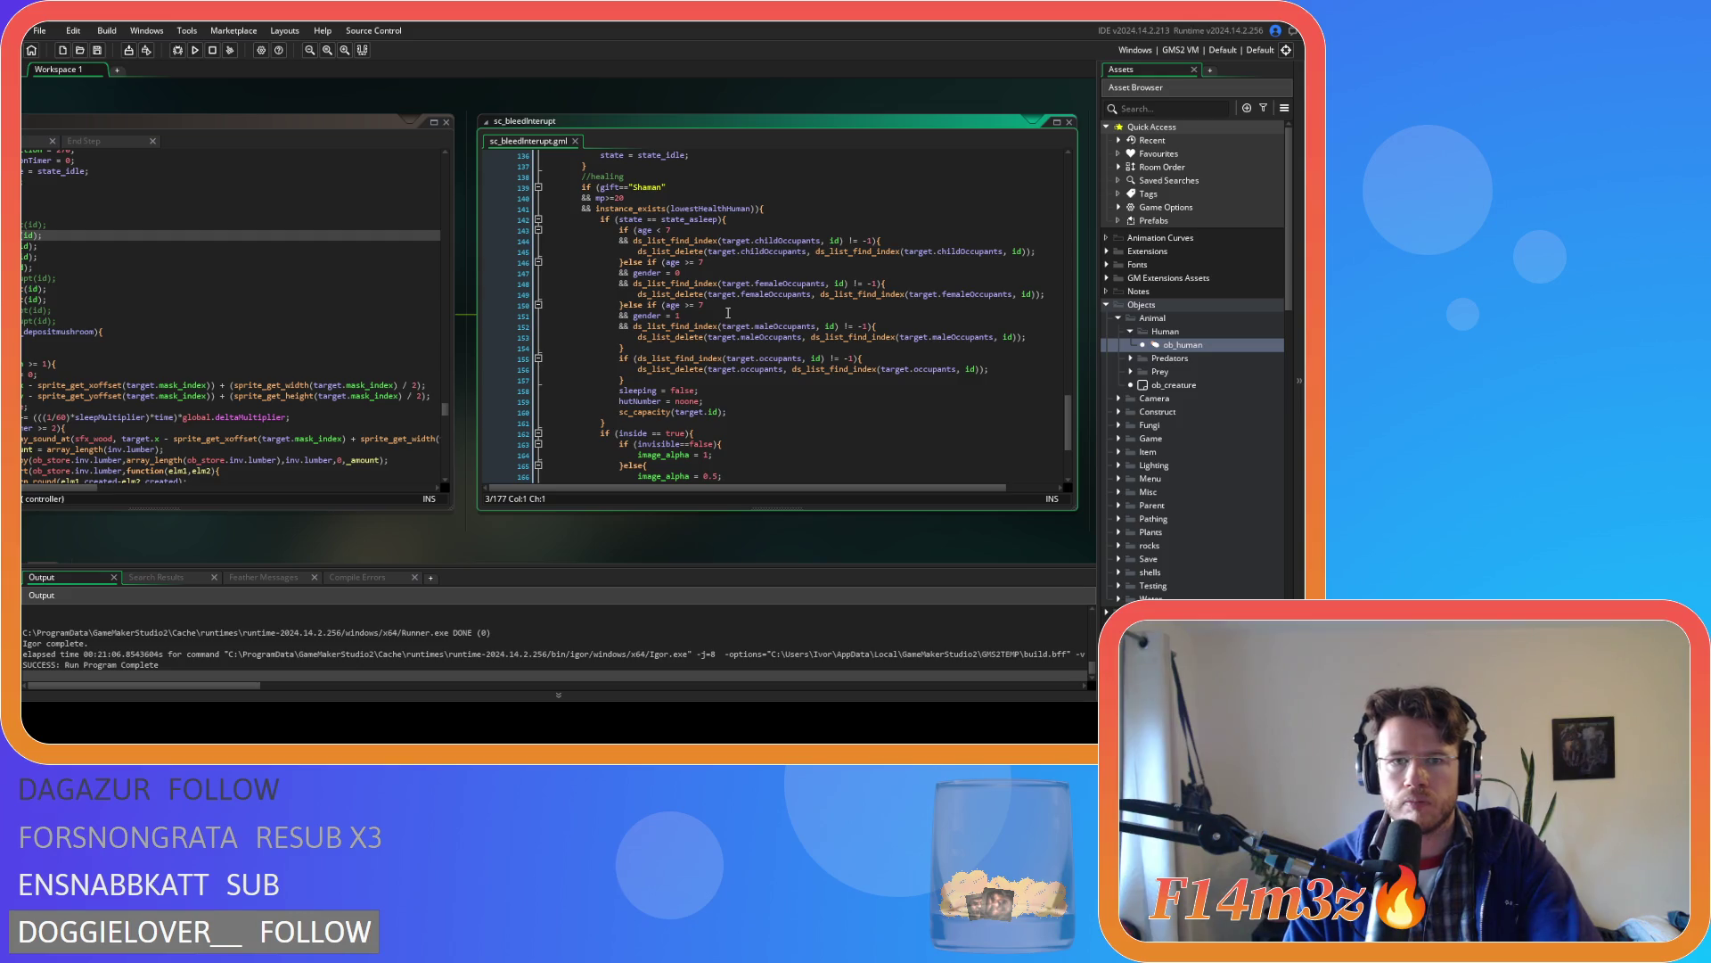
scroll(728, 312, "up", 3)
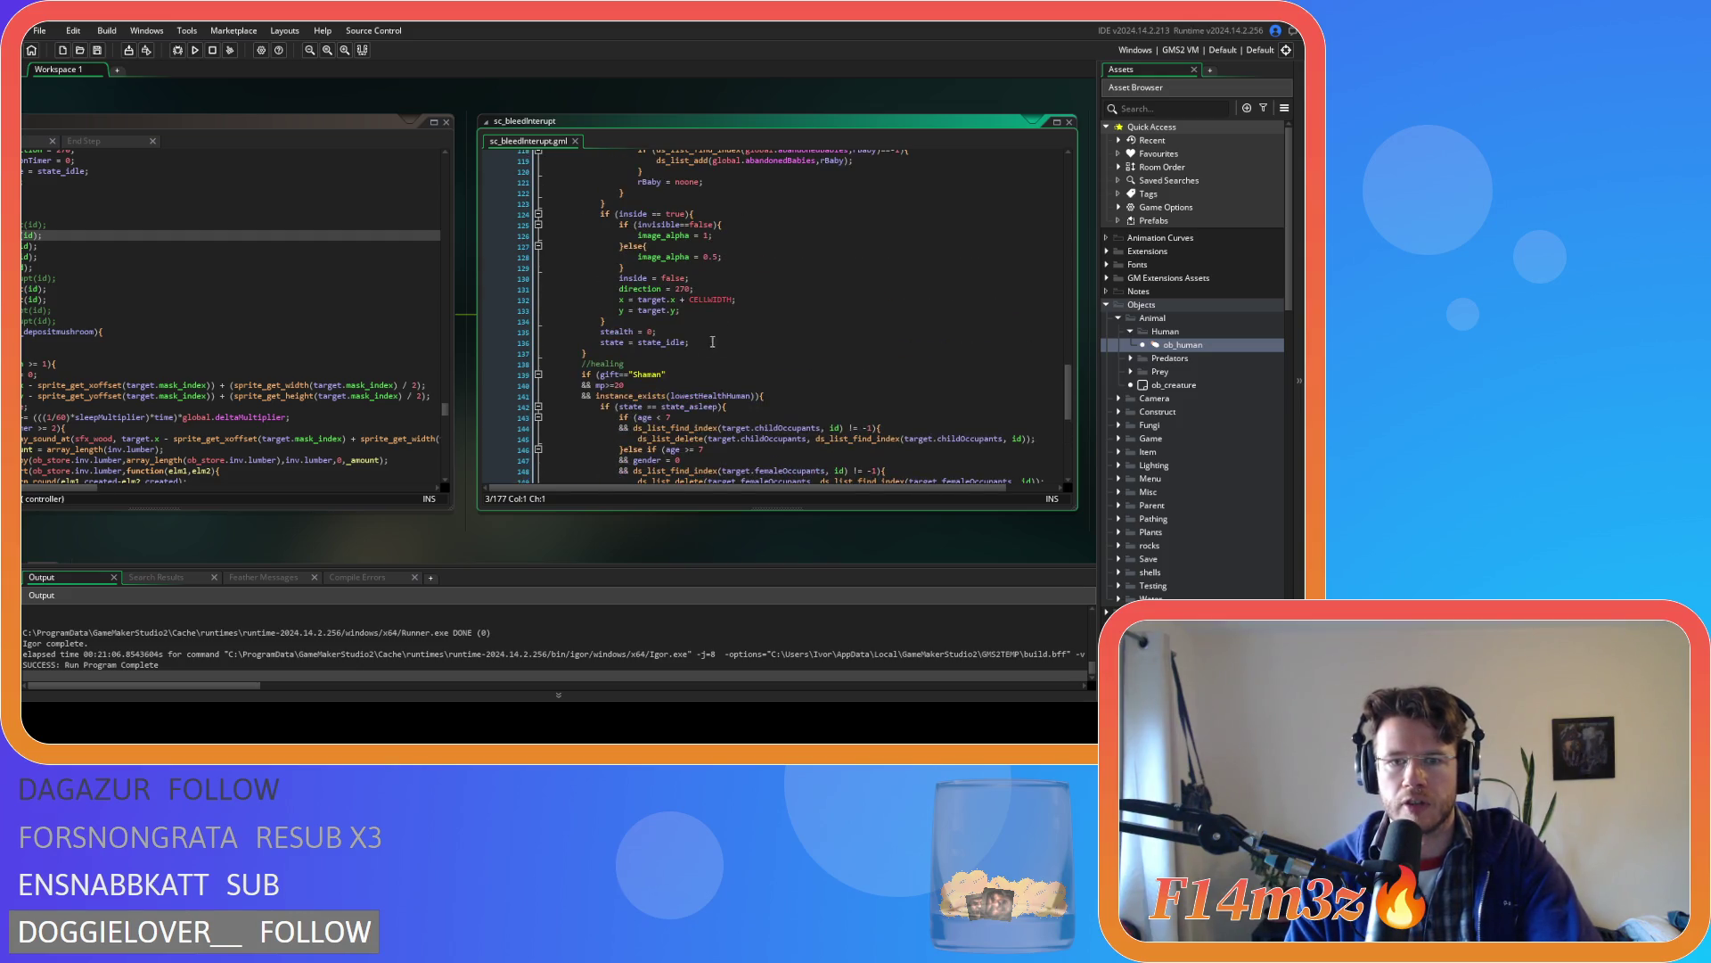
left_click(649, 406)
key("BackSpace")
type("=")
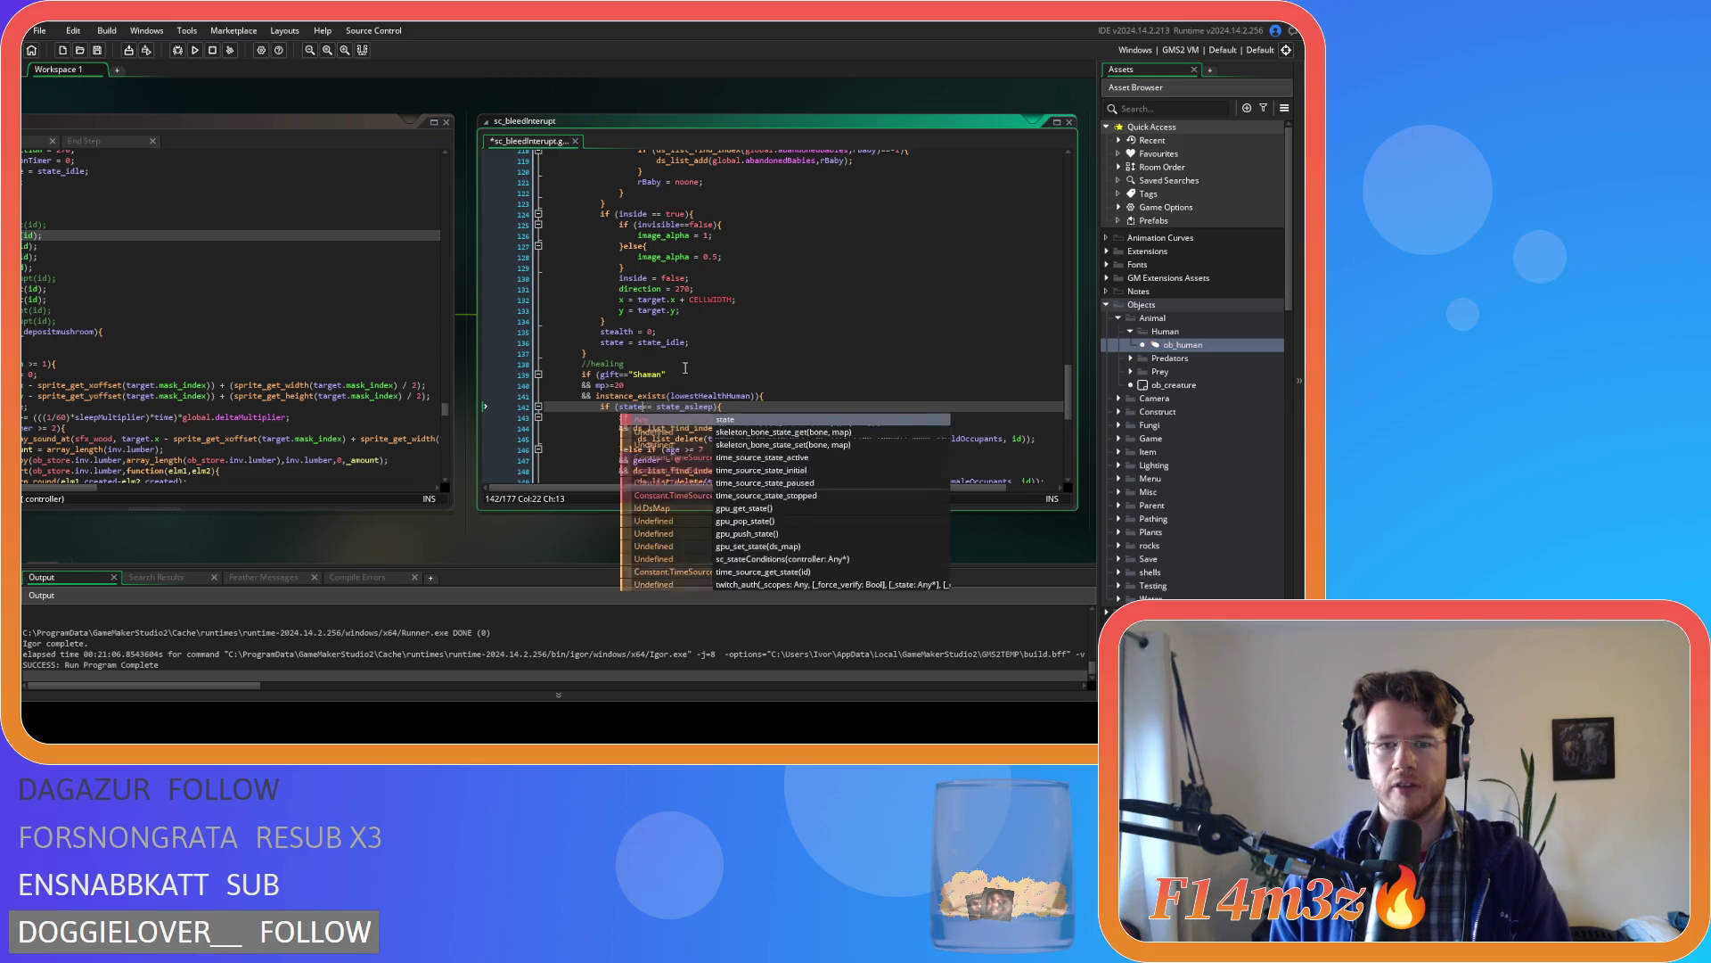
key("Delete")
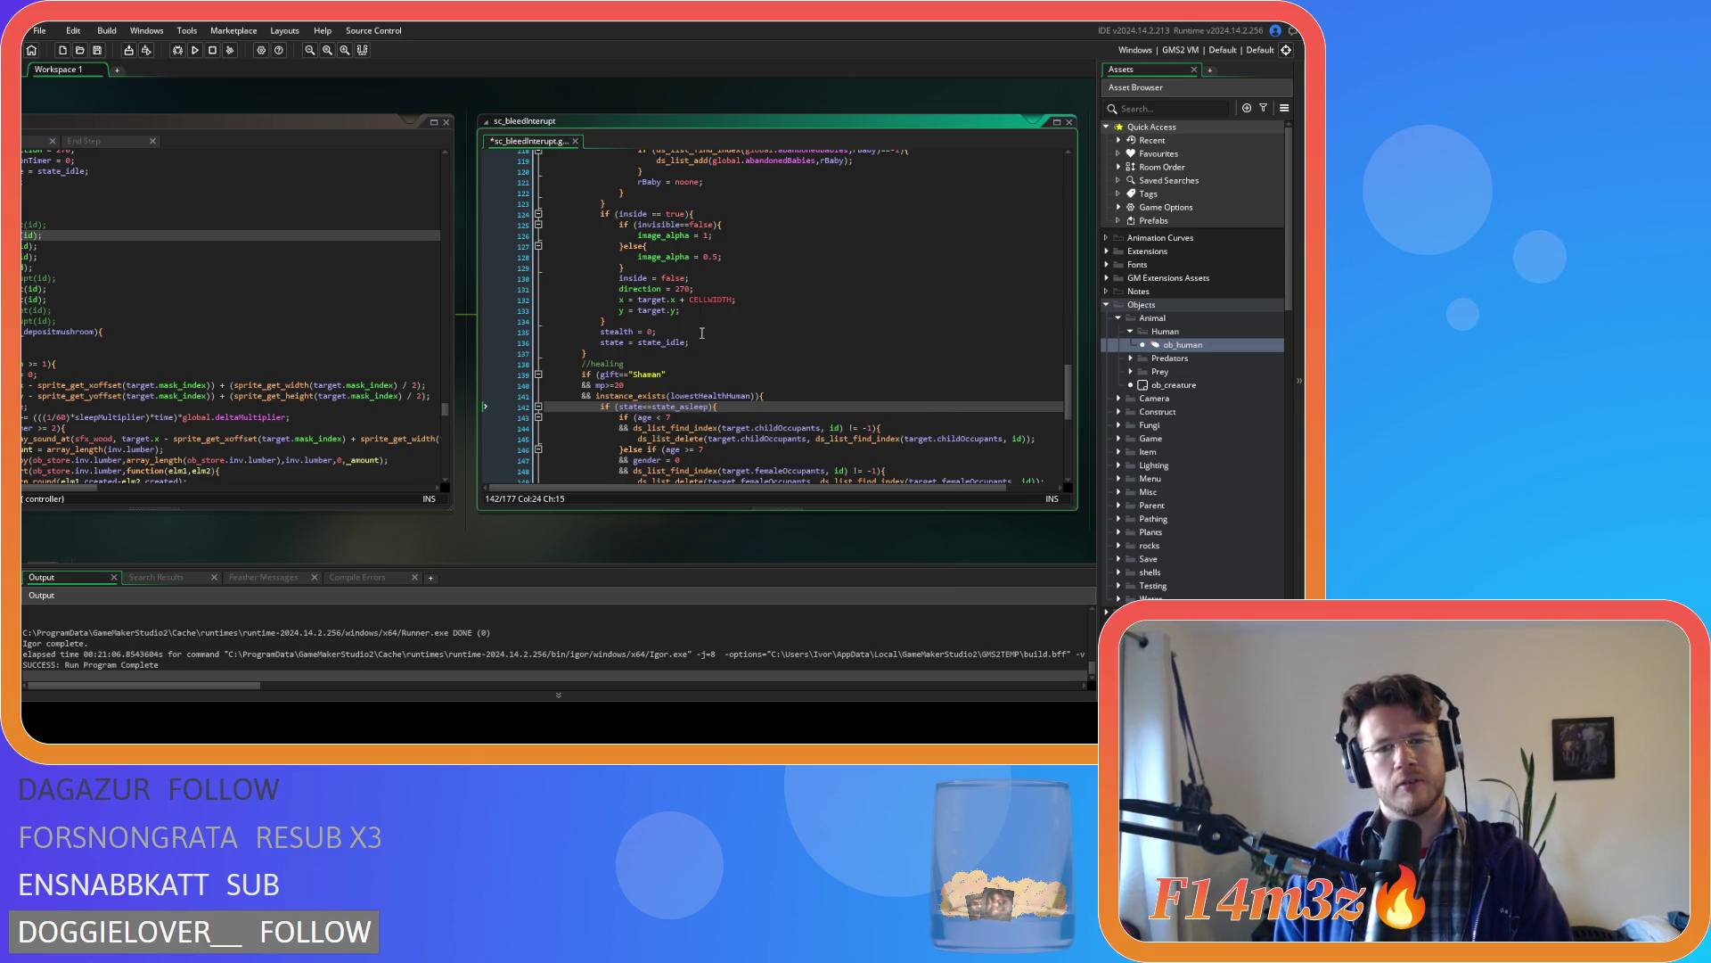
scroll(702, 332, "up", 20)
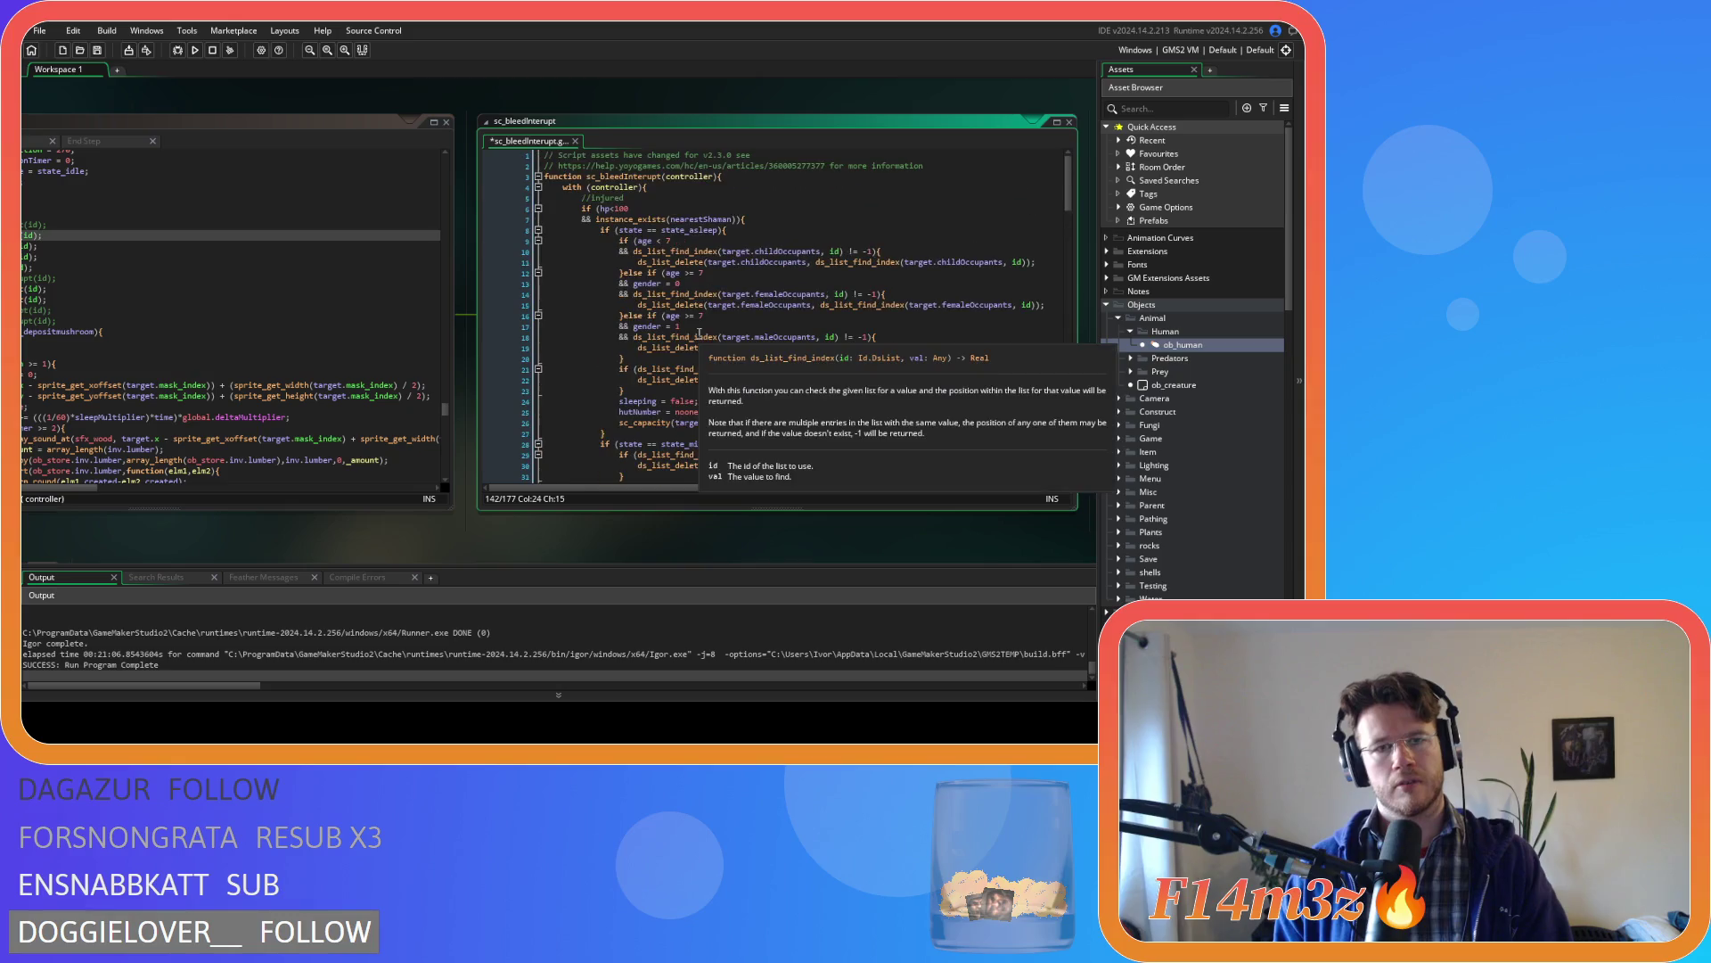
left_click(576, 142)
middle_click(548, 234)
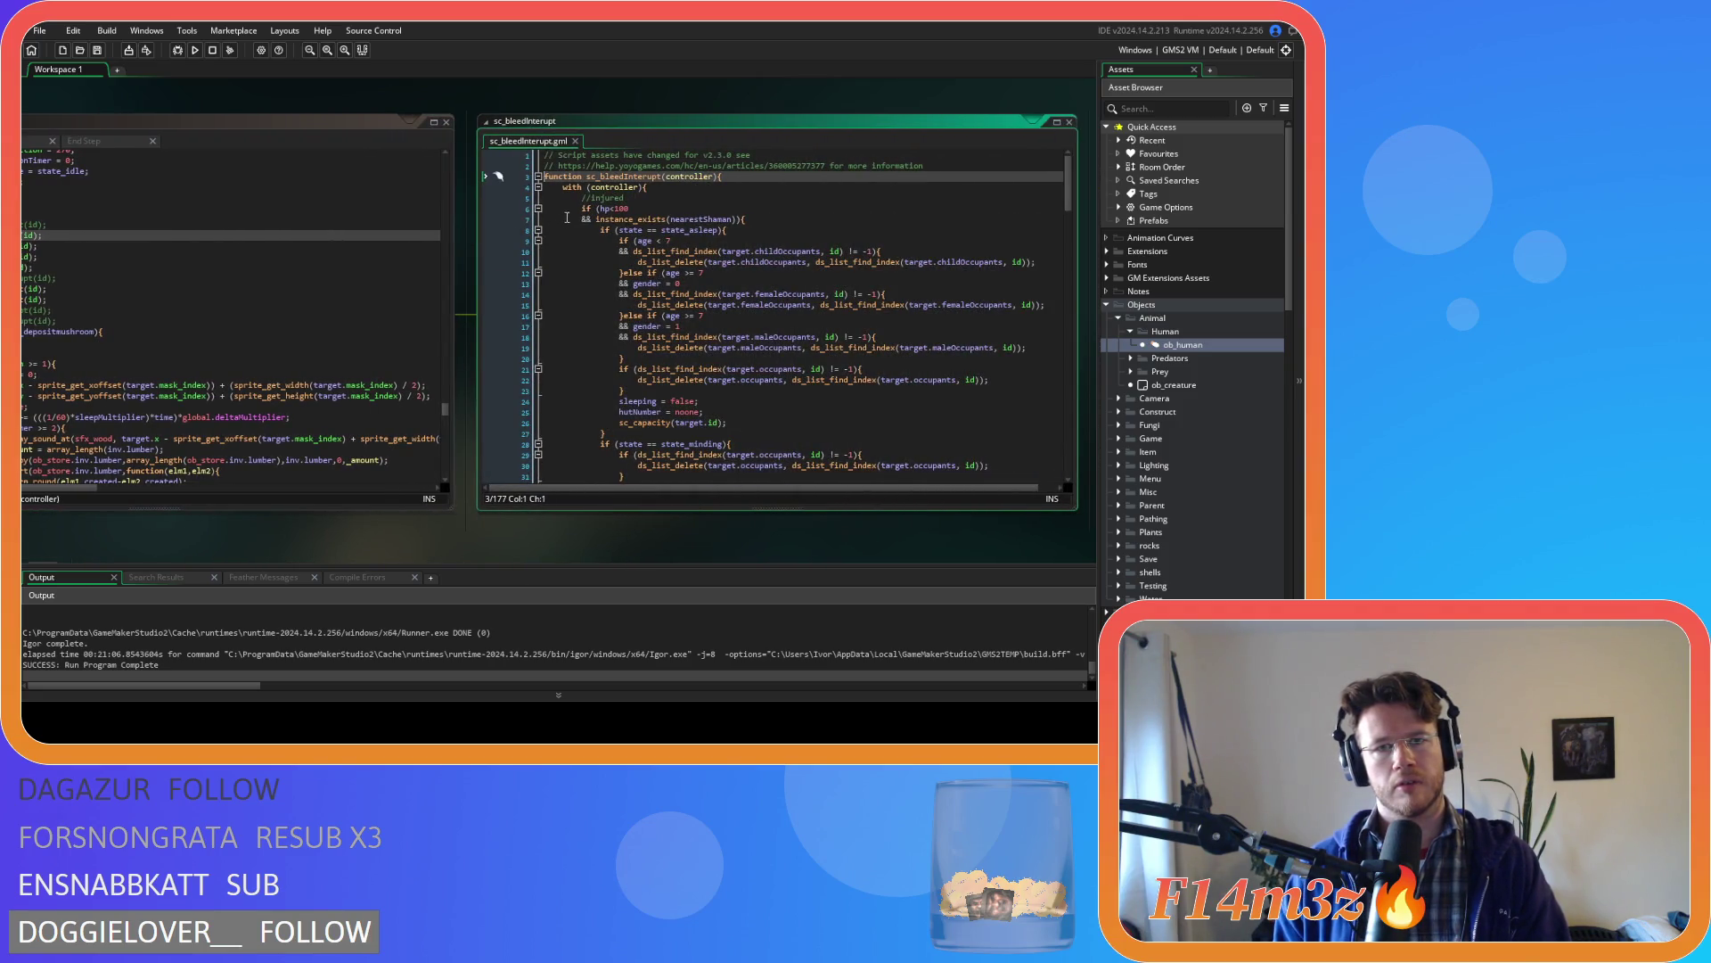
left_click(575, 140)
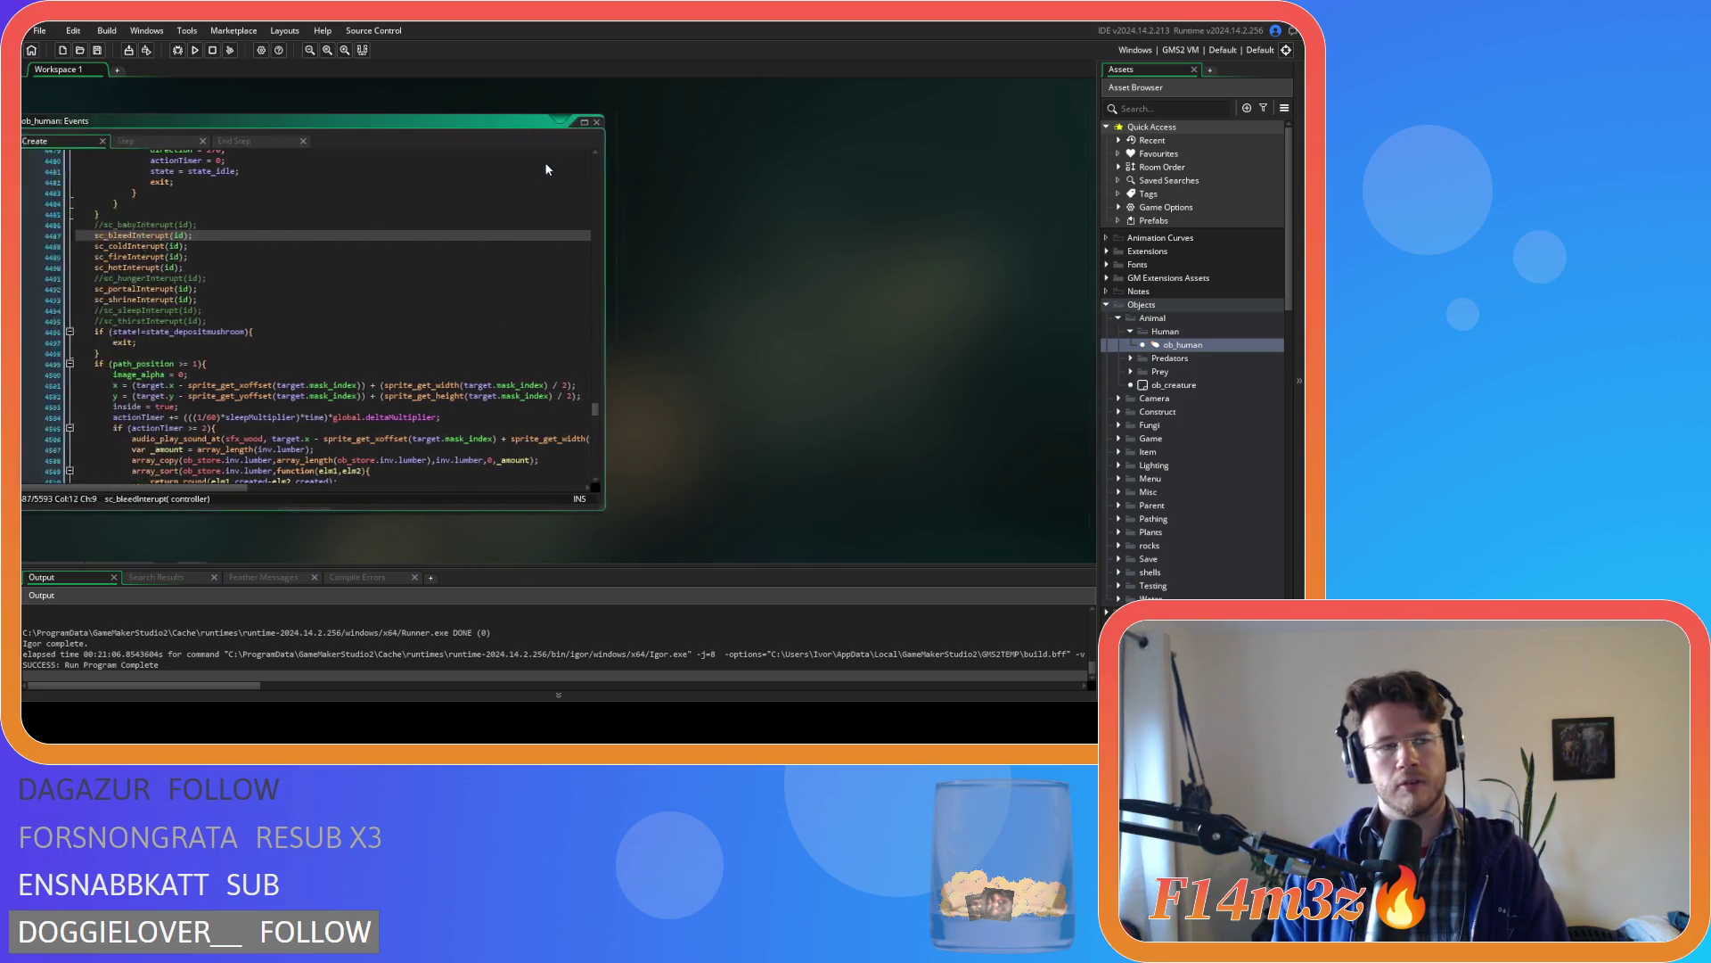
- Remove the spaces around >= in the path_position and actionTimer conditions, then save
scroll(637, 267, "down", 3)
left_click(690, 263)
key("ctrl+s")
scroll(692, 274, "down", 3)
left_click(602, 176)
type("=")
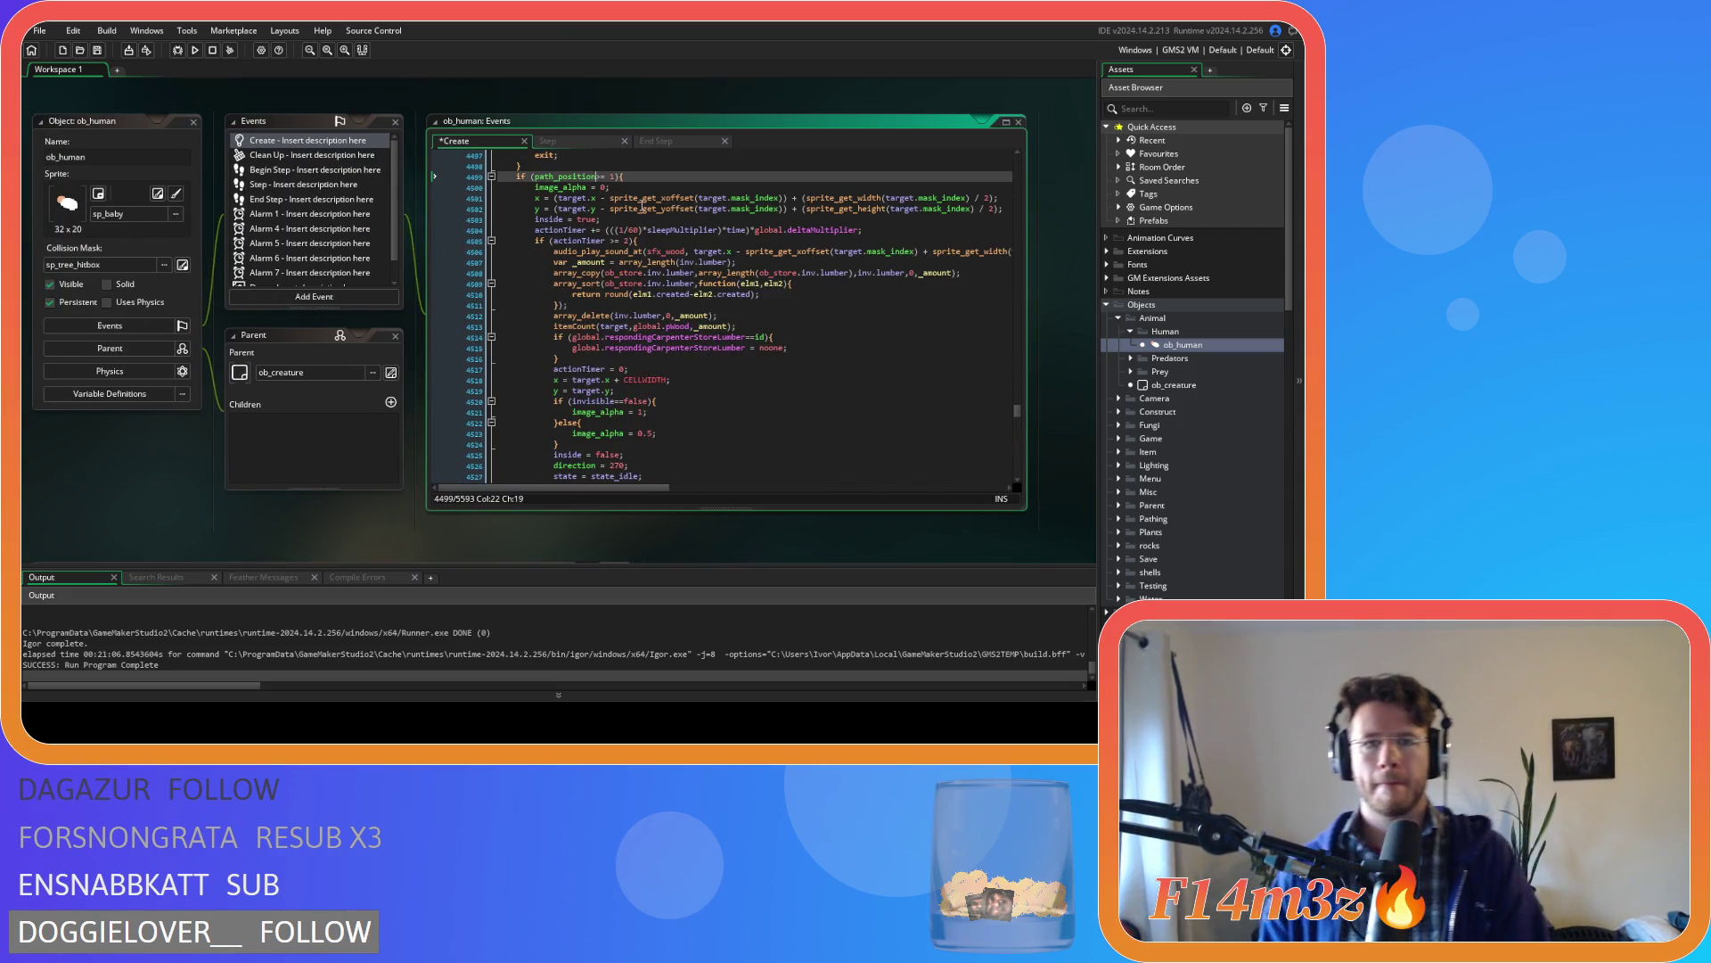
key("Delete")
type("=")
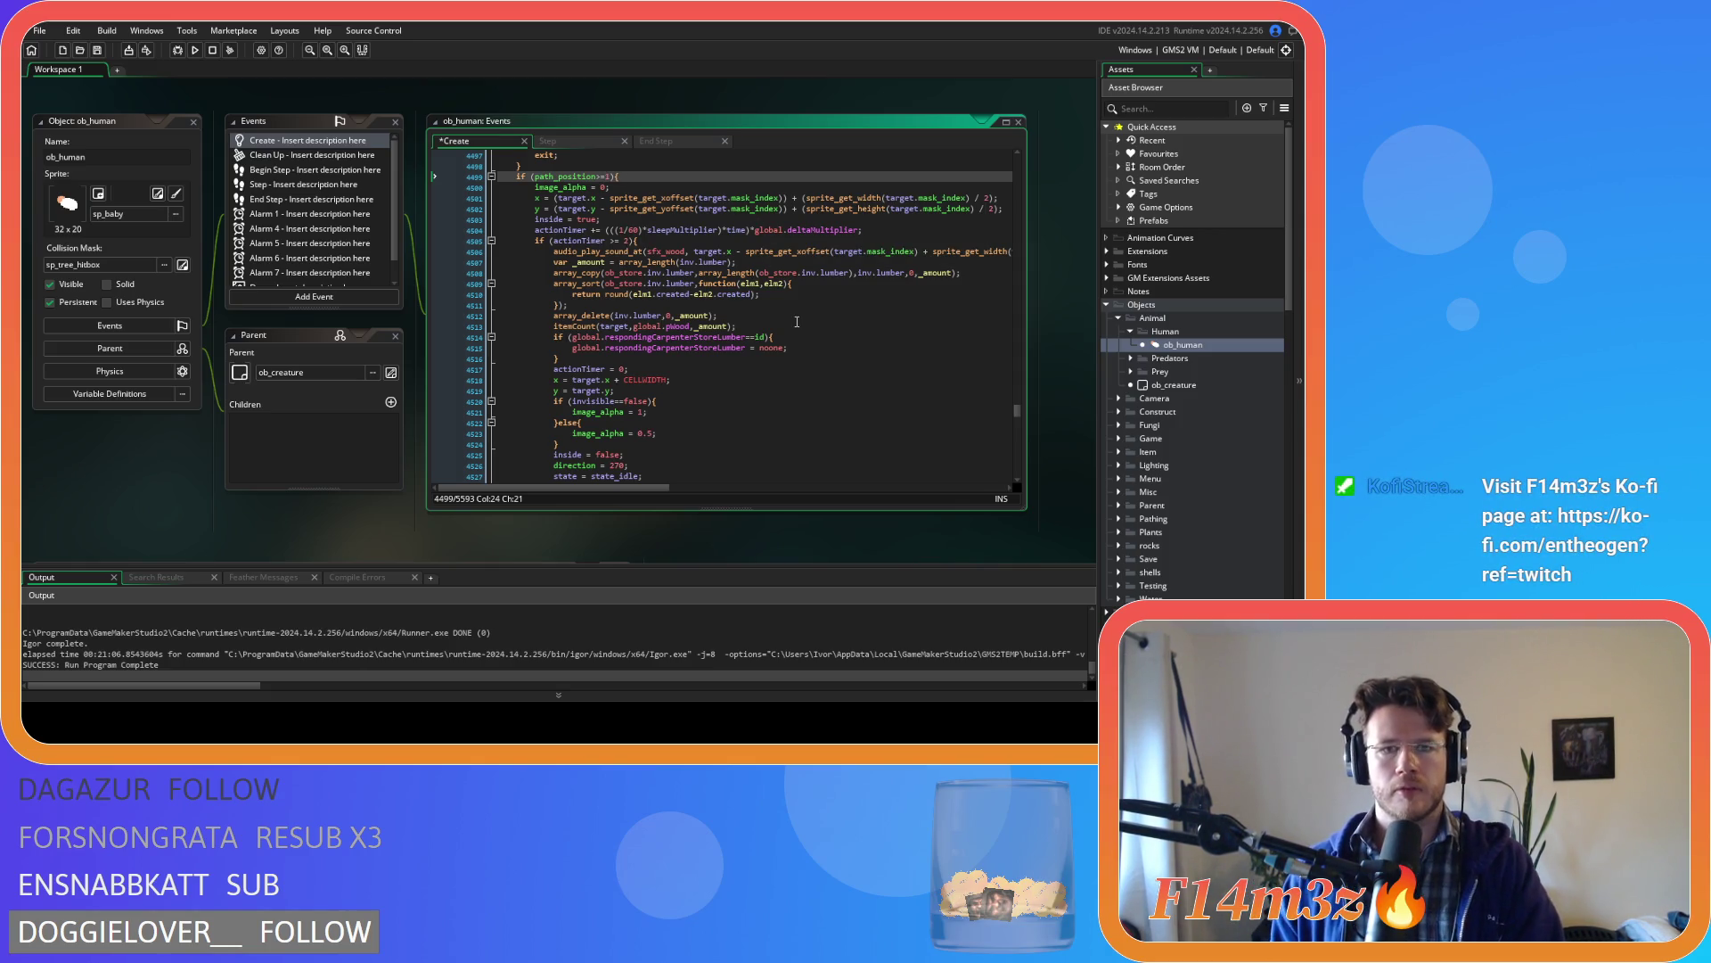
left_click(611, 240)
key("BackSpace")
key("End")
key("ctrl+s")
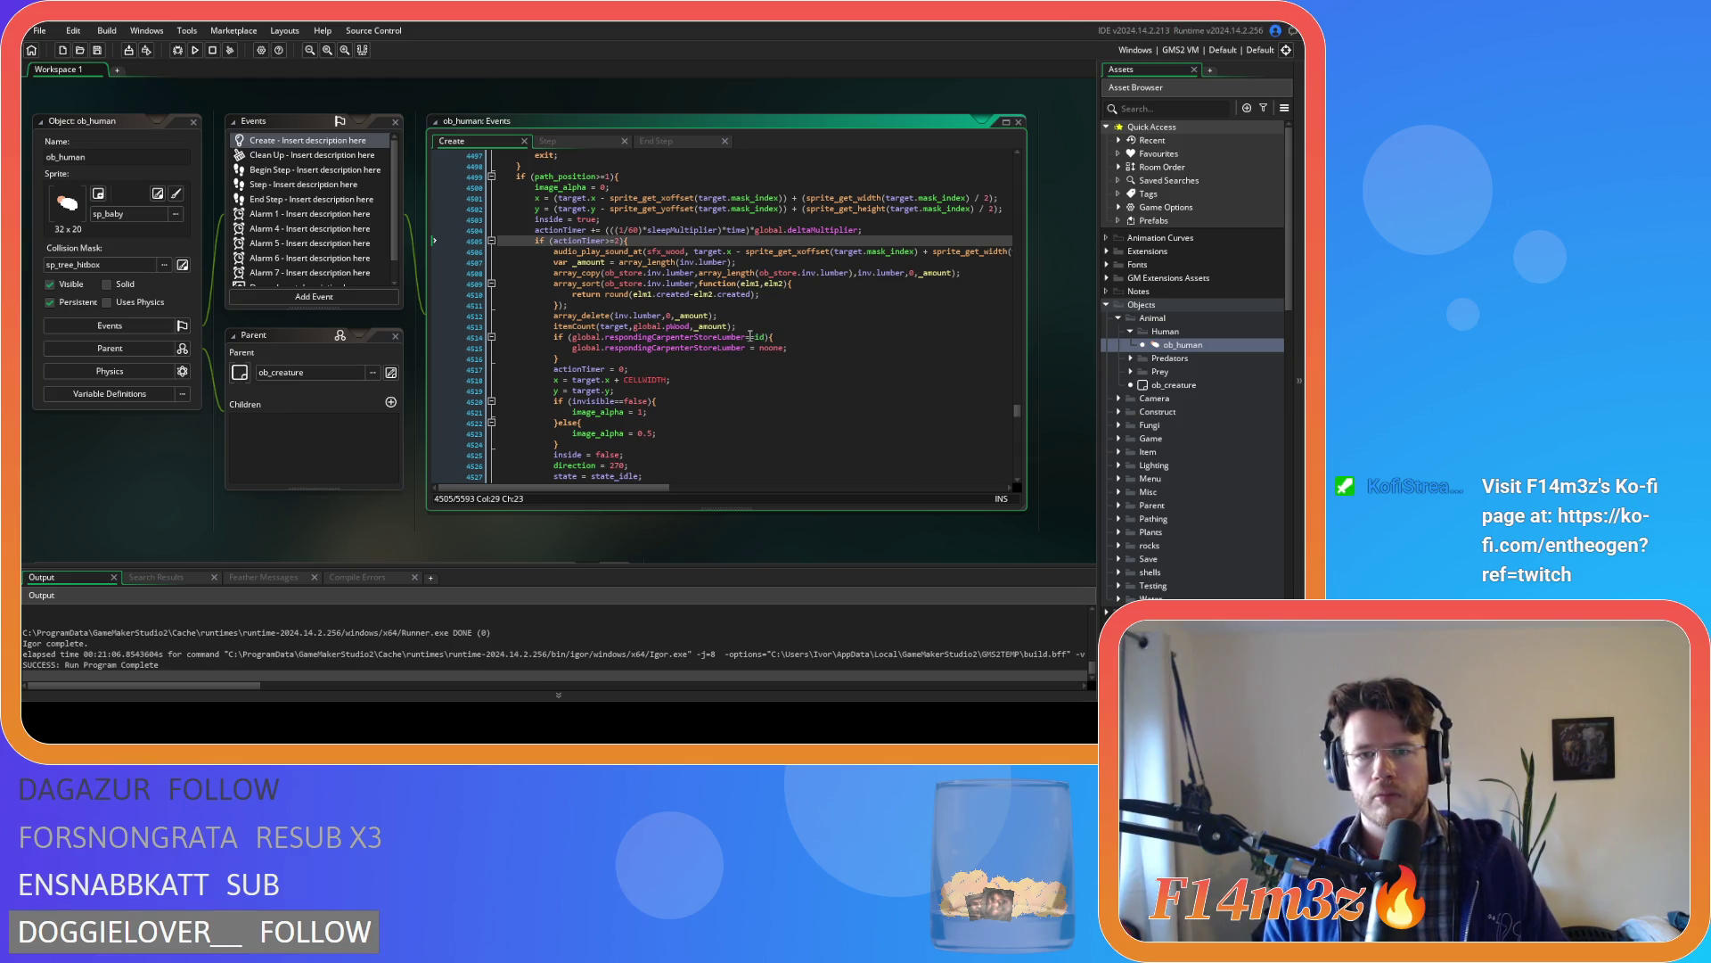
- Comment out the audio_play_sound_at wood sound line and save
left_click(542, 250)
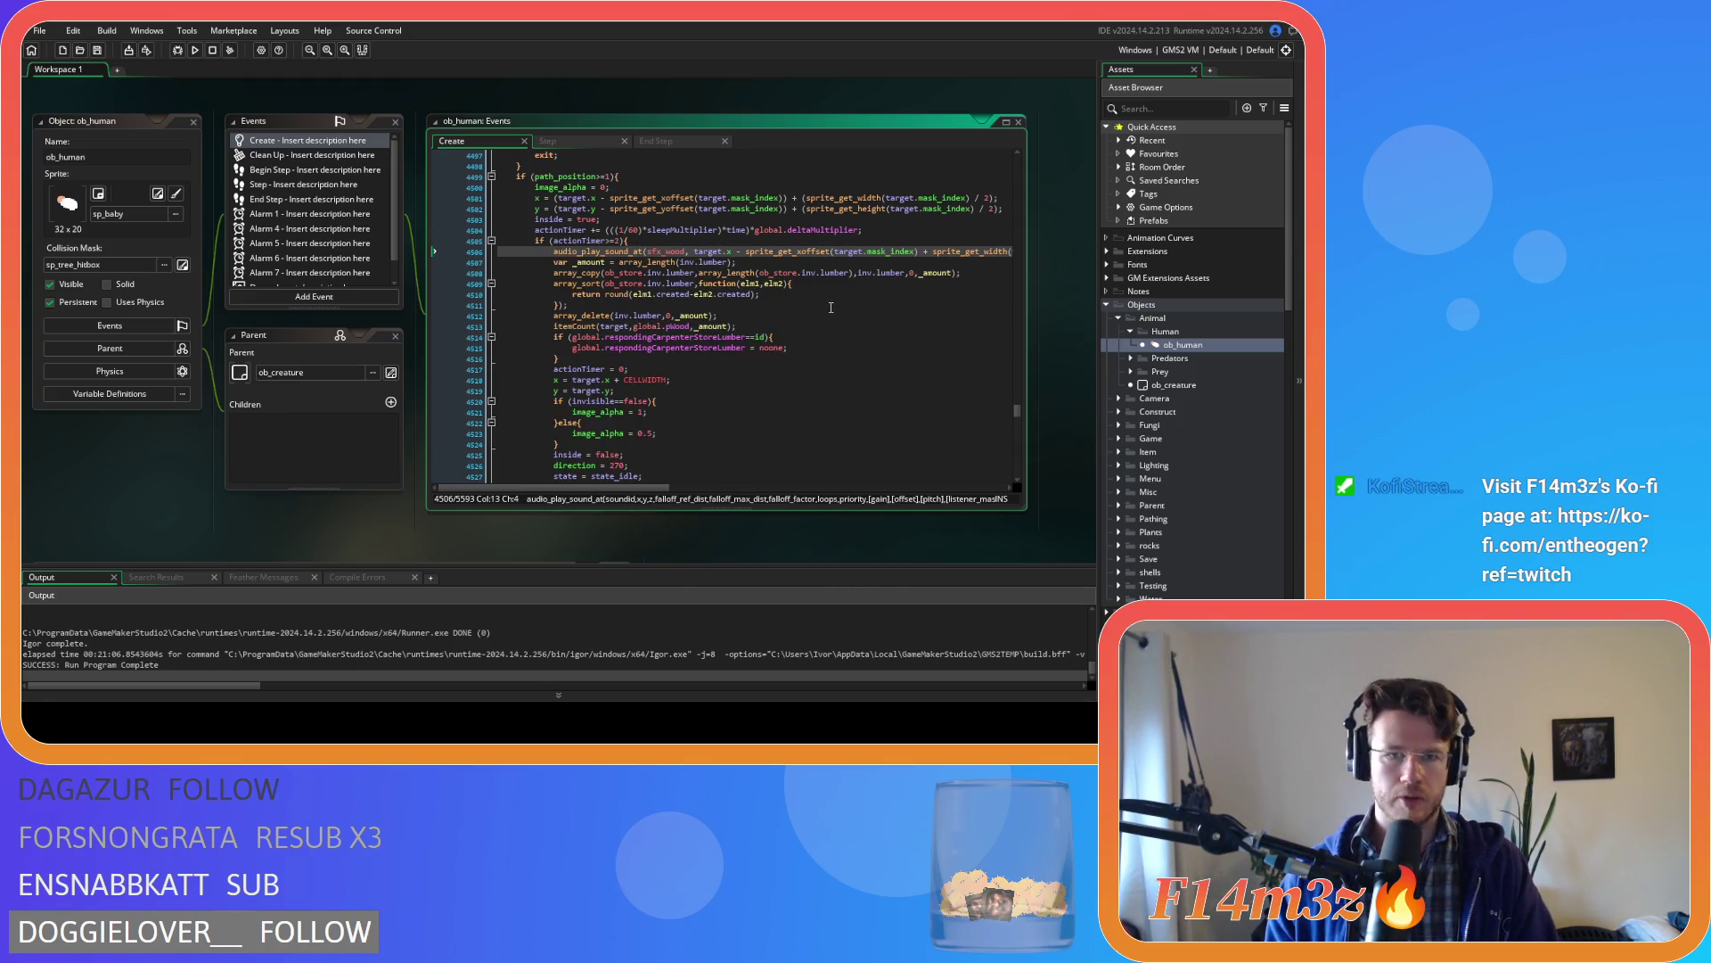
key("shift+End")
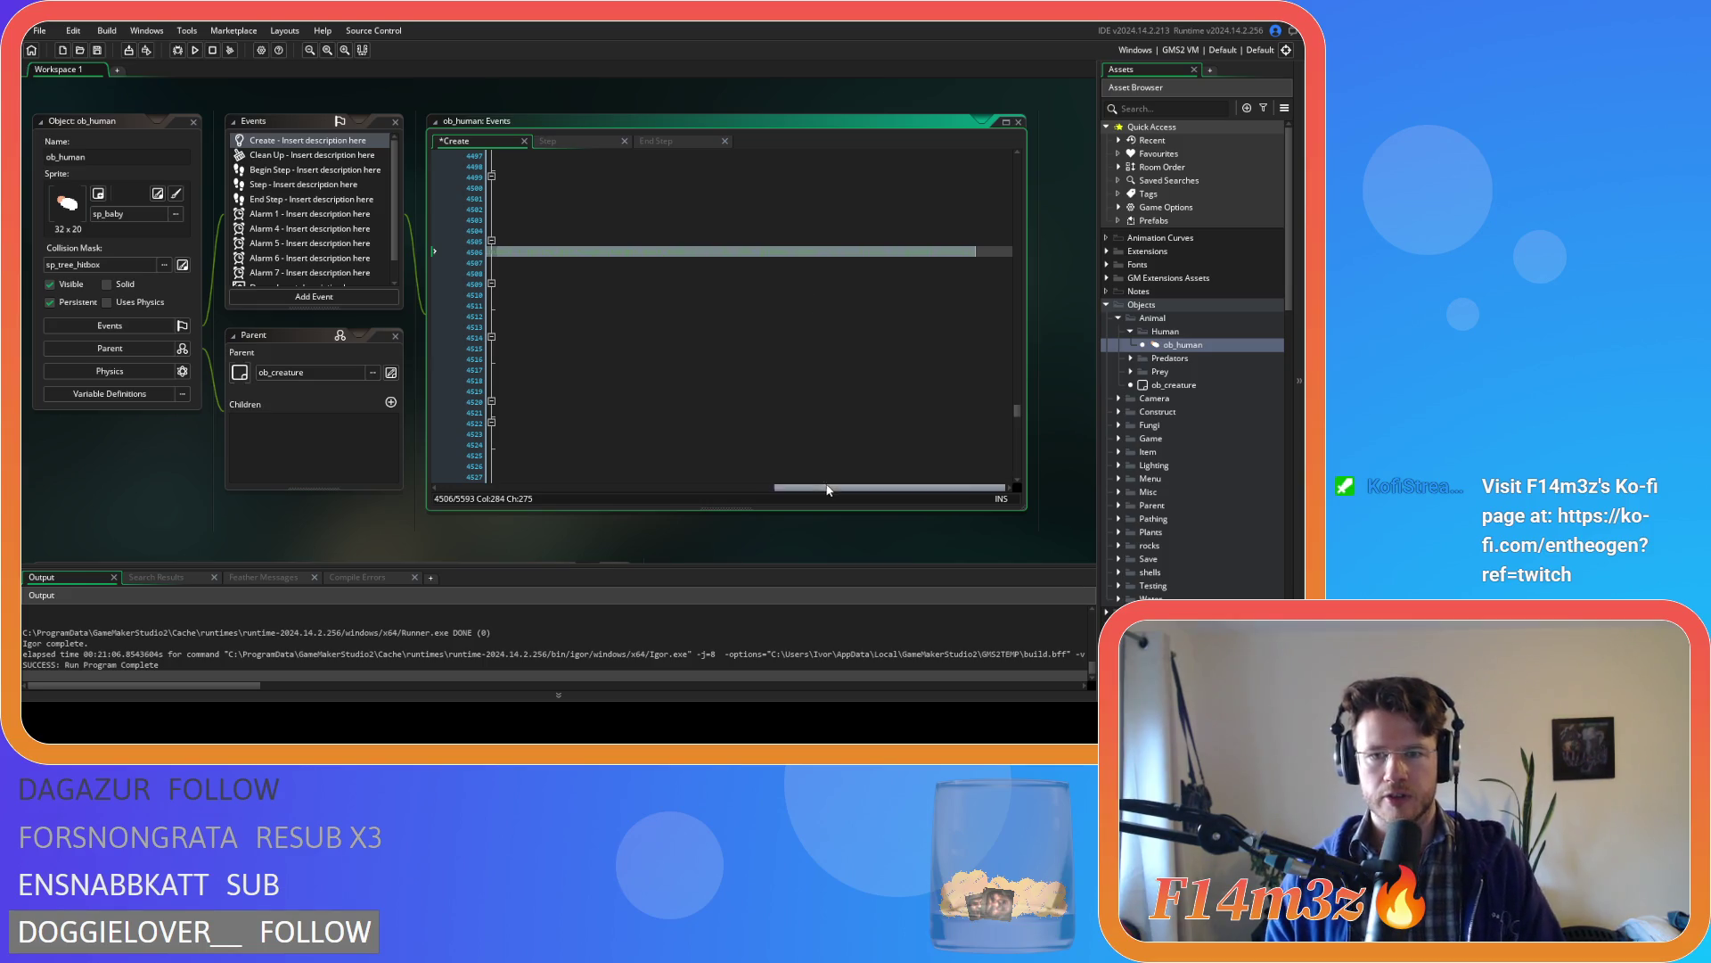
left_click_drag(826, 487, 486, 488)
left_click(675, 314)
key("ctrl+s")
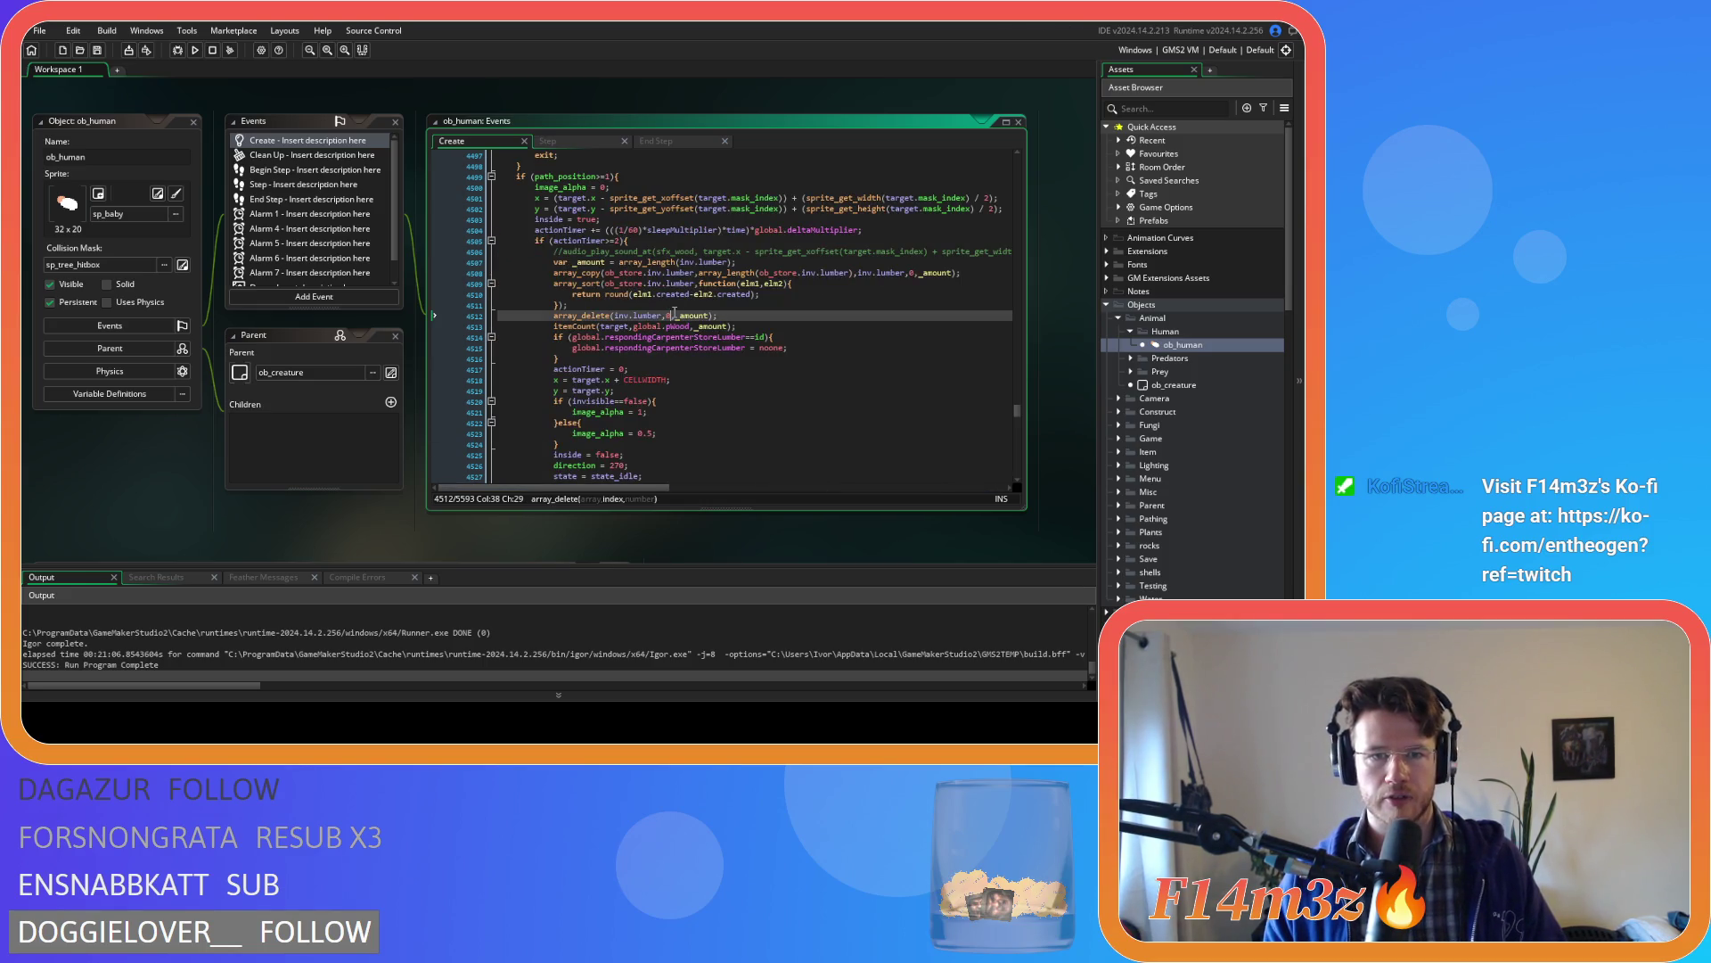
- Change inv.lumber to inv.mushroom in the array_length and array_copy calls
left_click(790, 306)
left_click(795, 295)
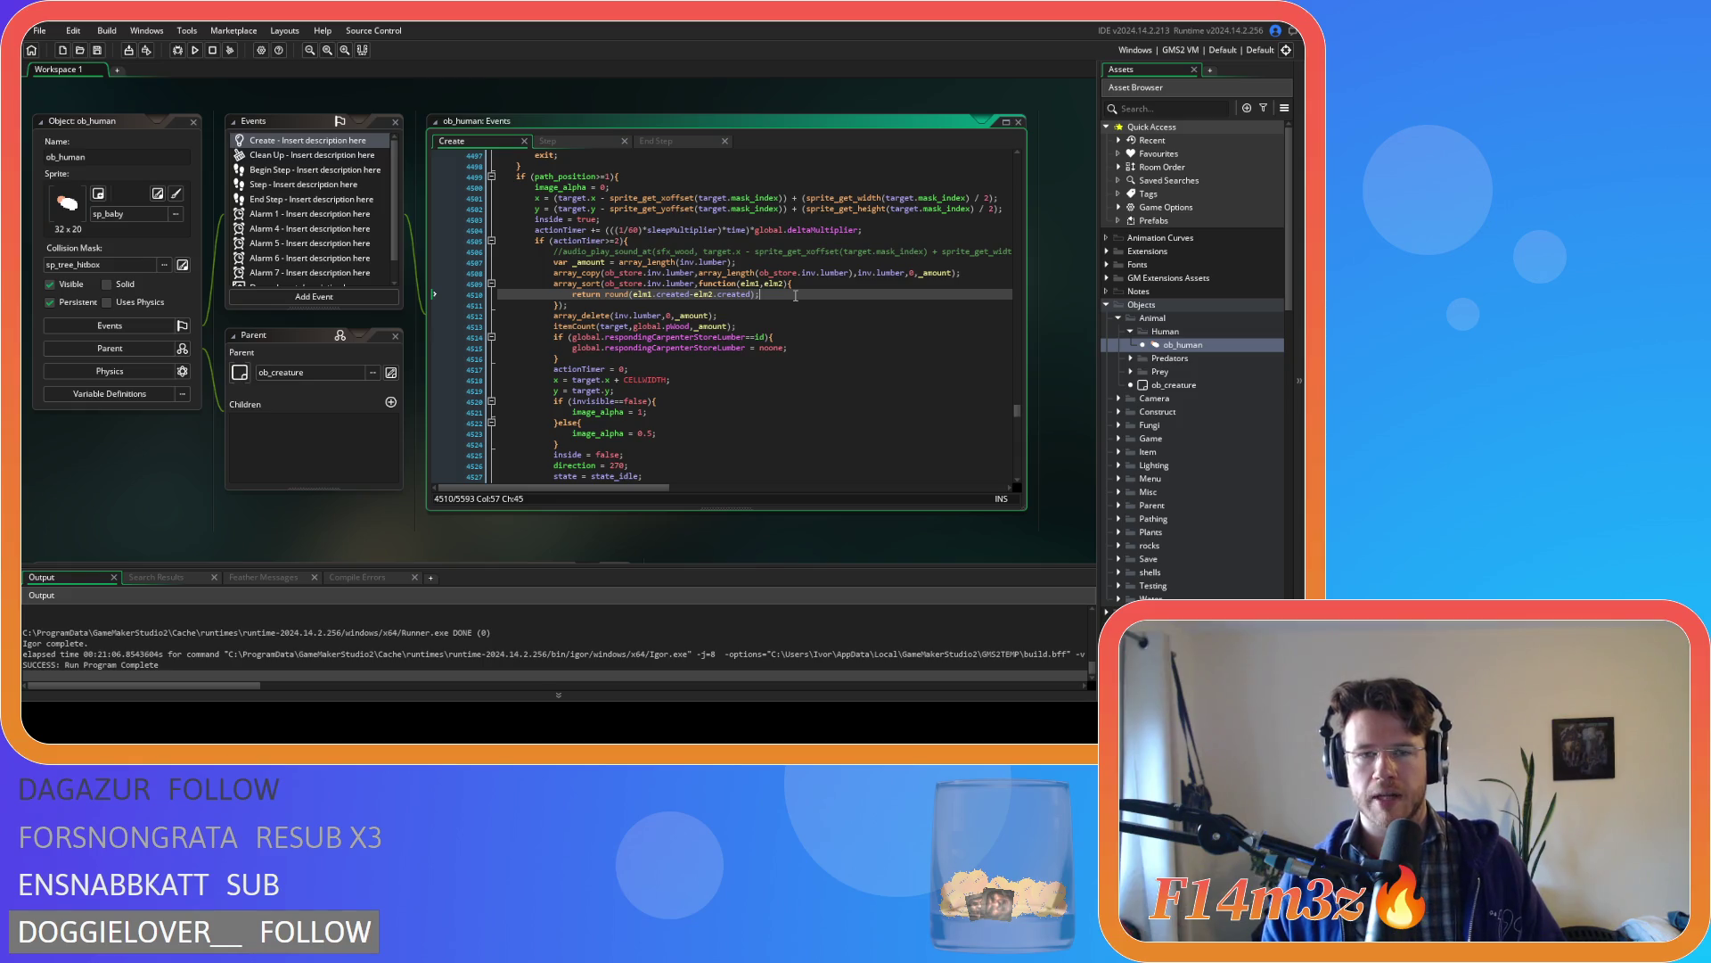
left_click(719, 262)
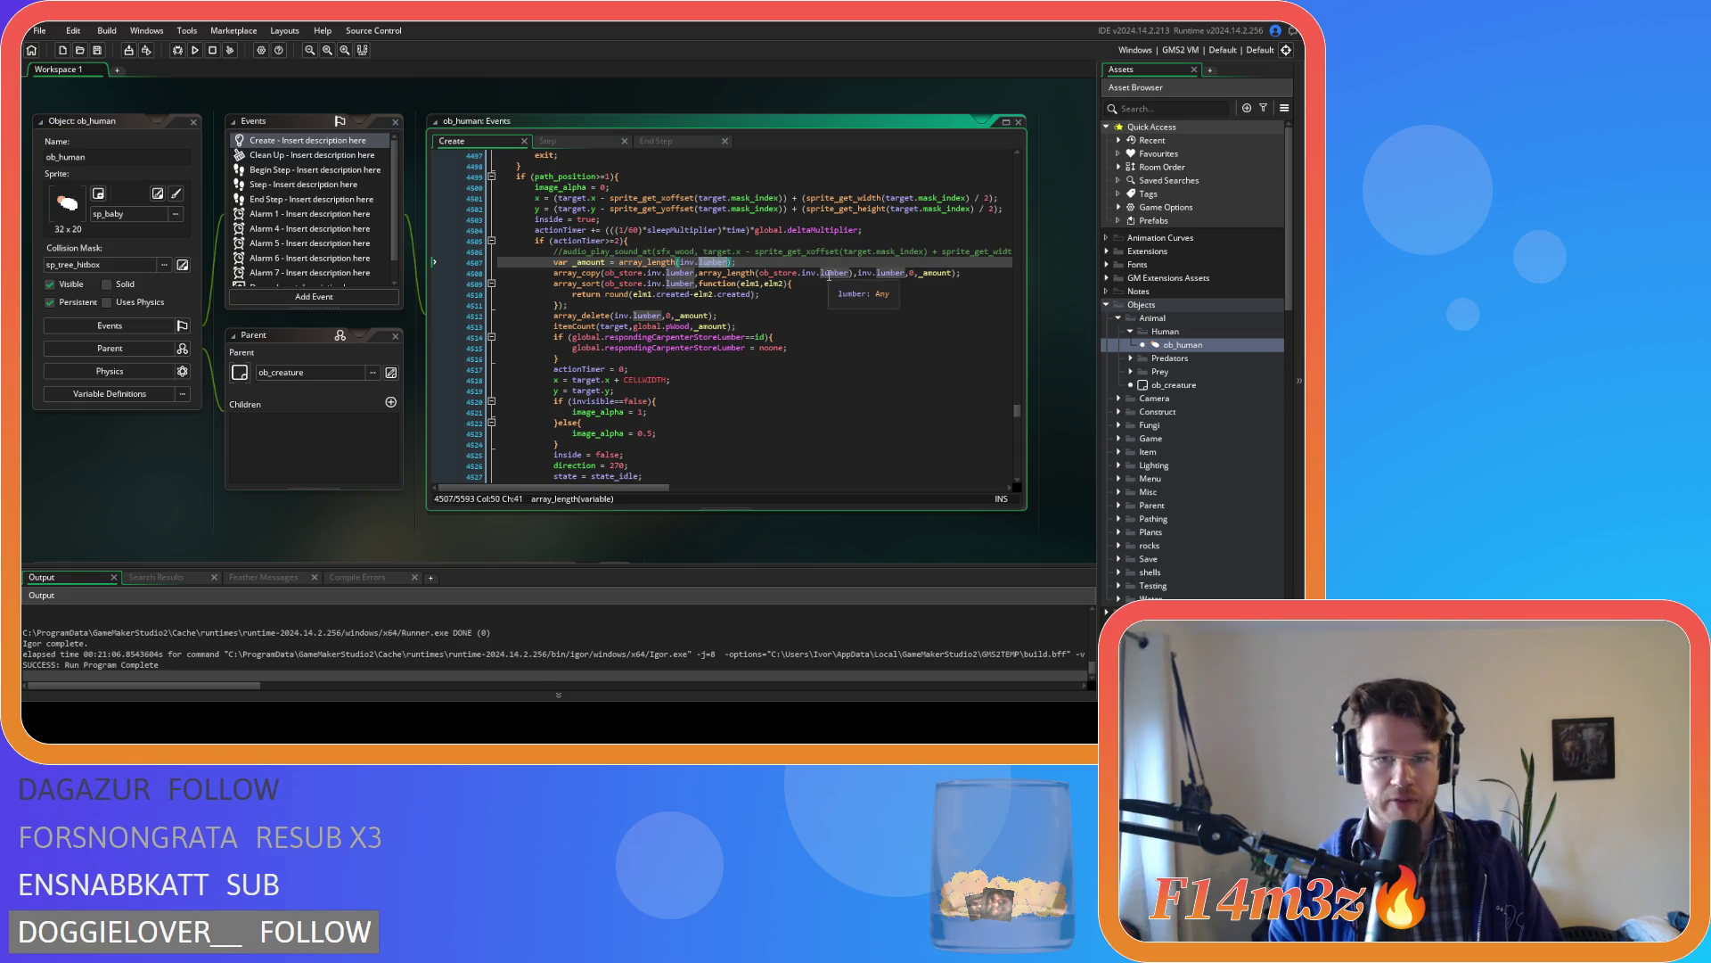
type("mushroom")
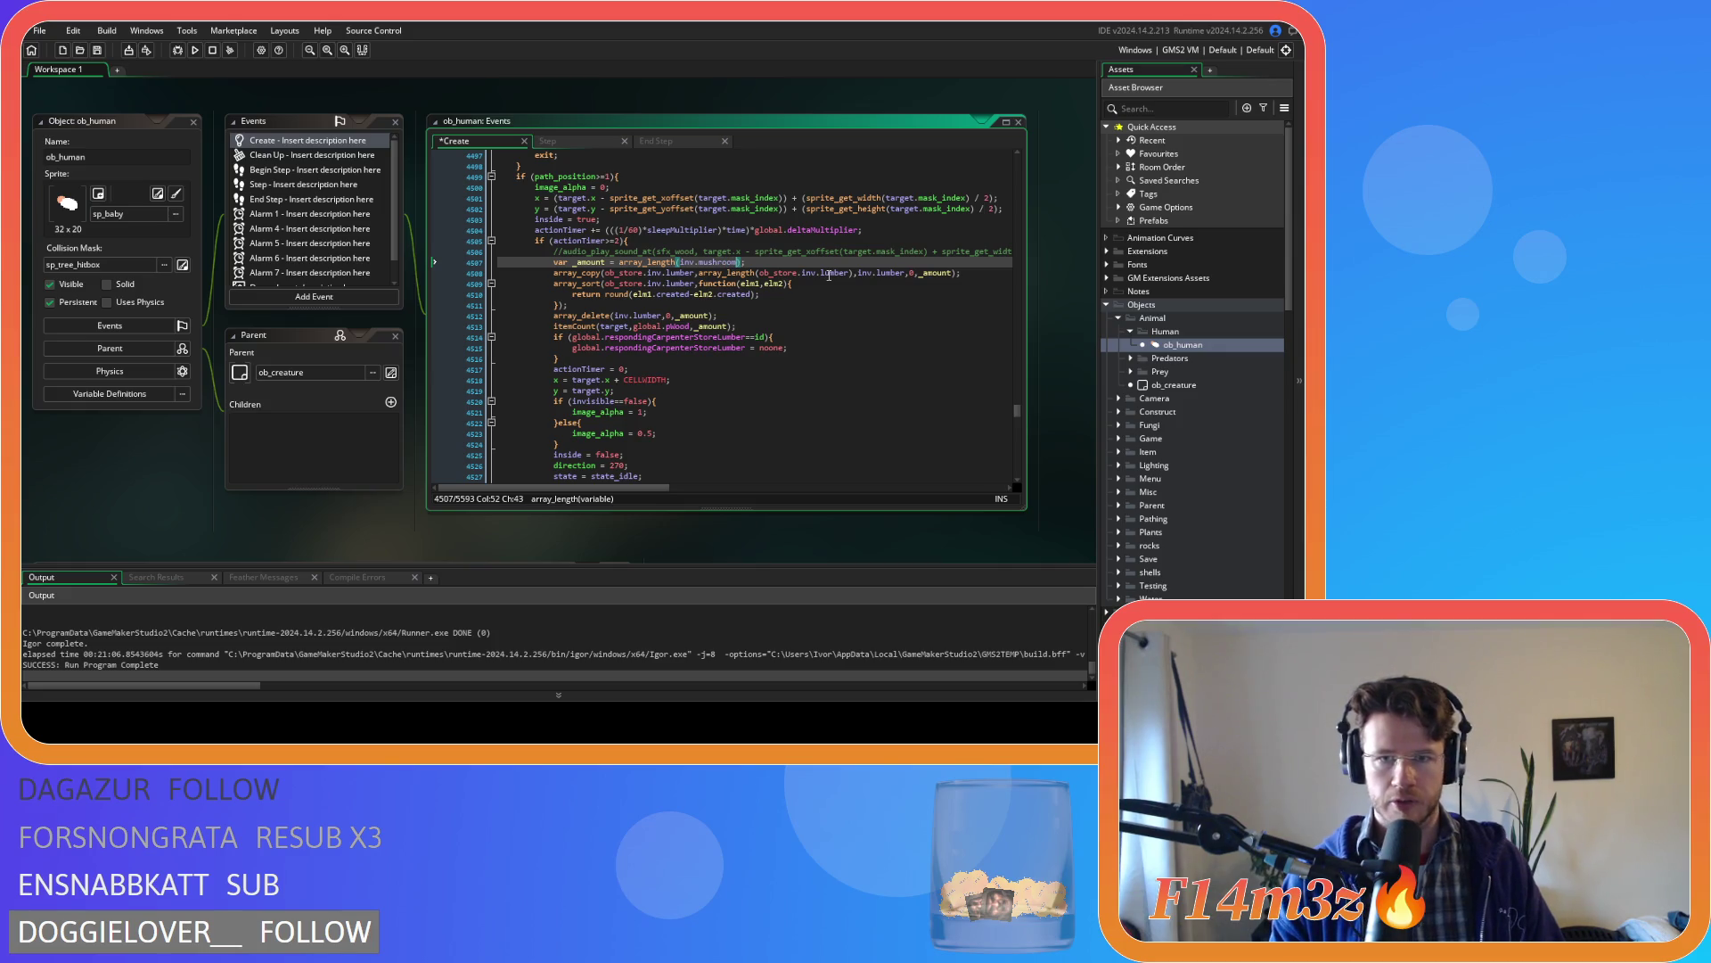
left_click(711, 284)
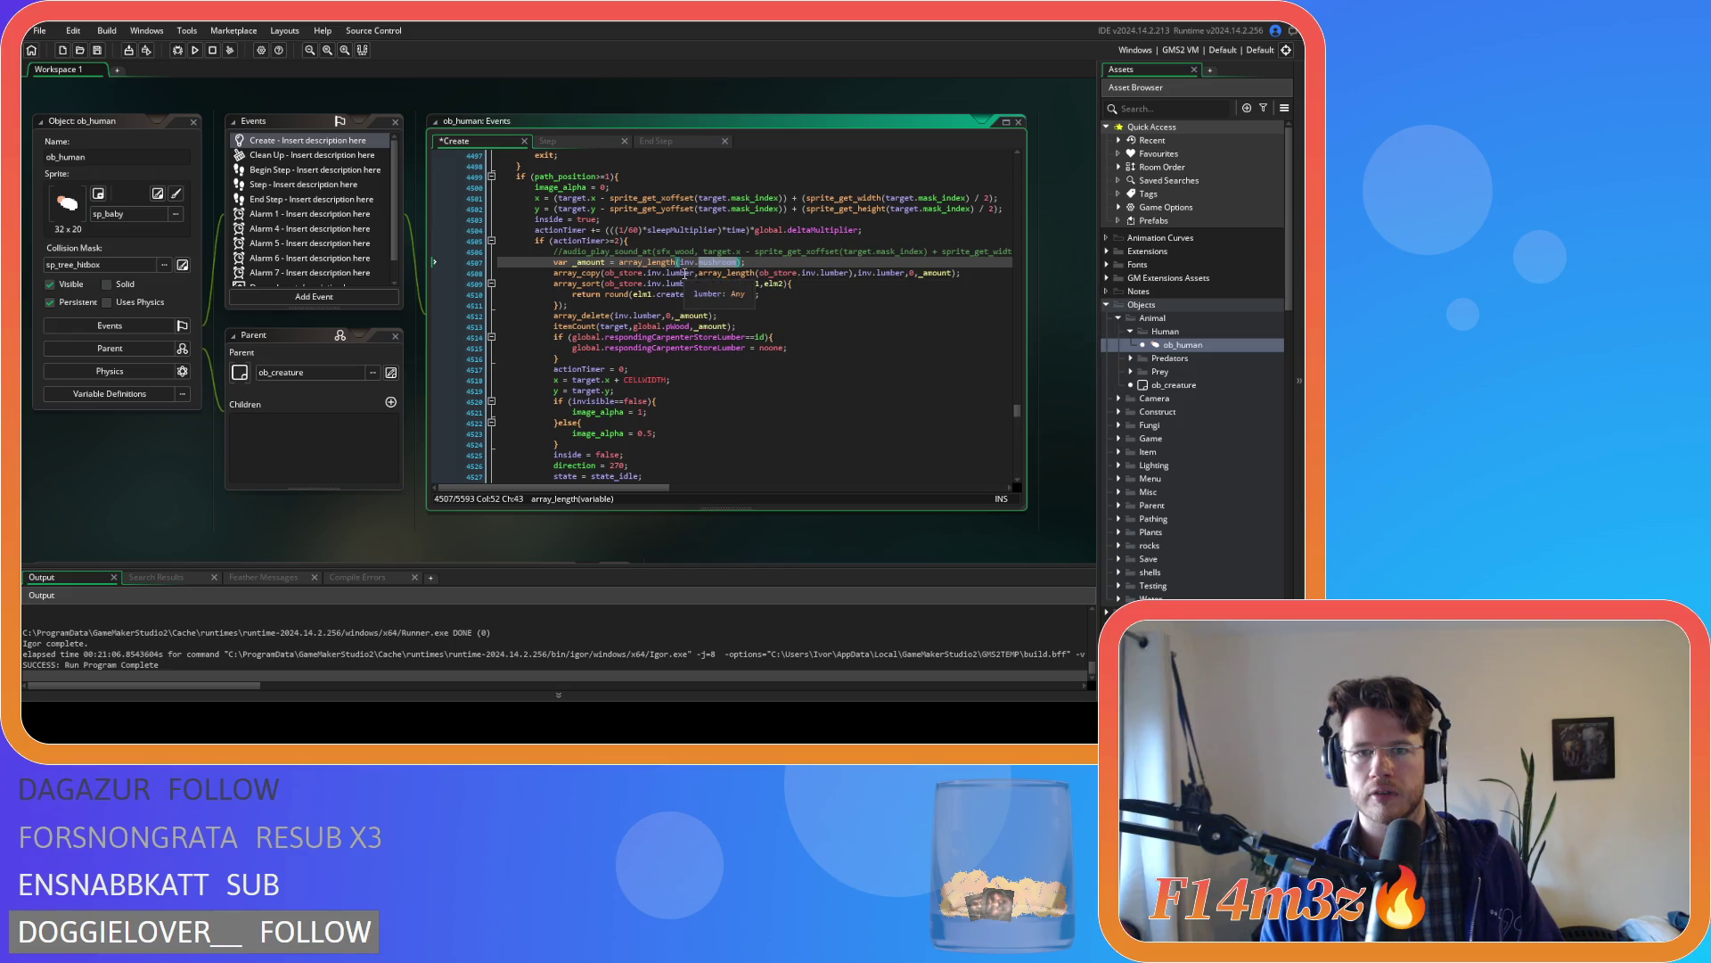
left_click(679, 273)
scroll(782, 346, "up", 12)
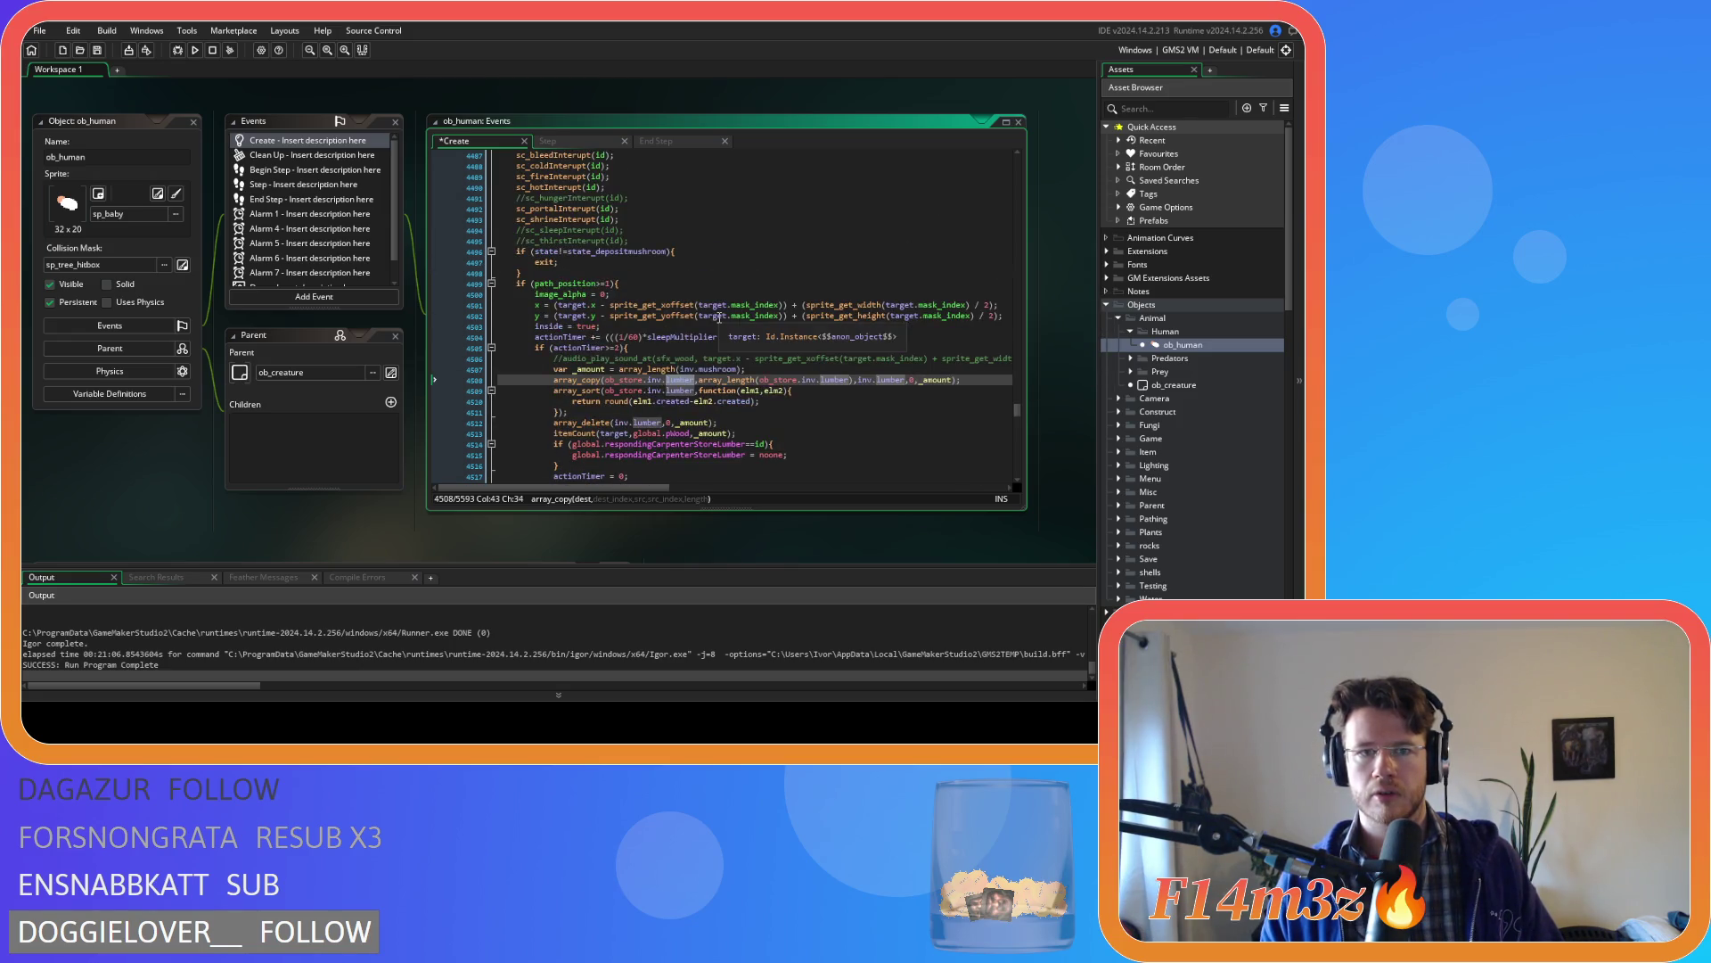
scroll(781, 346, "down", 12)
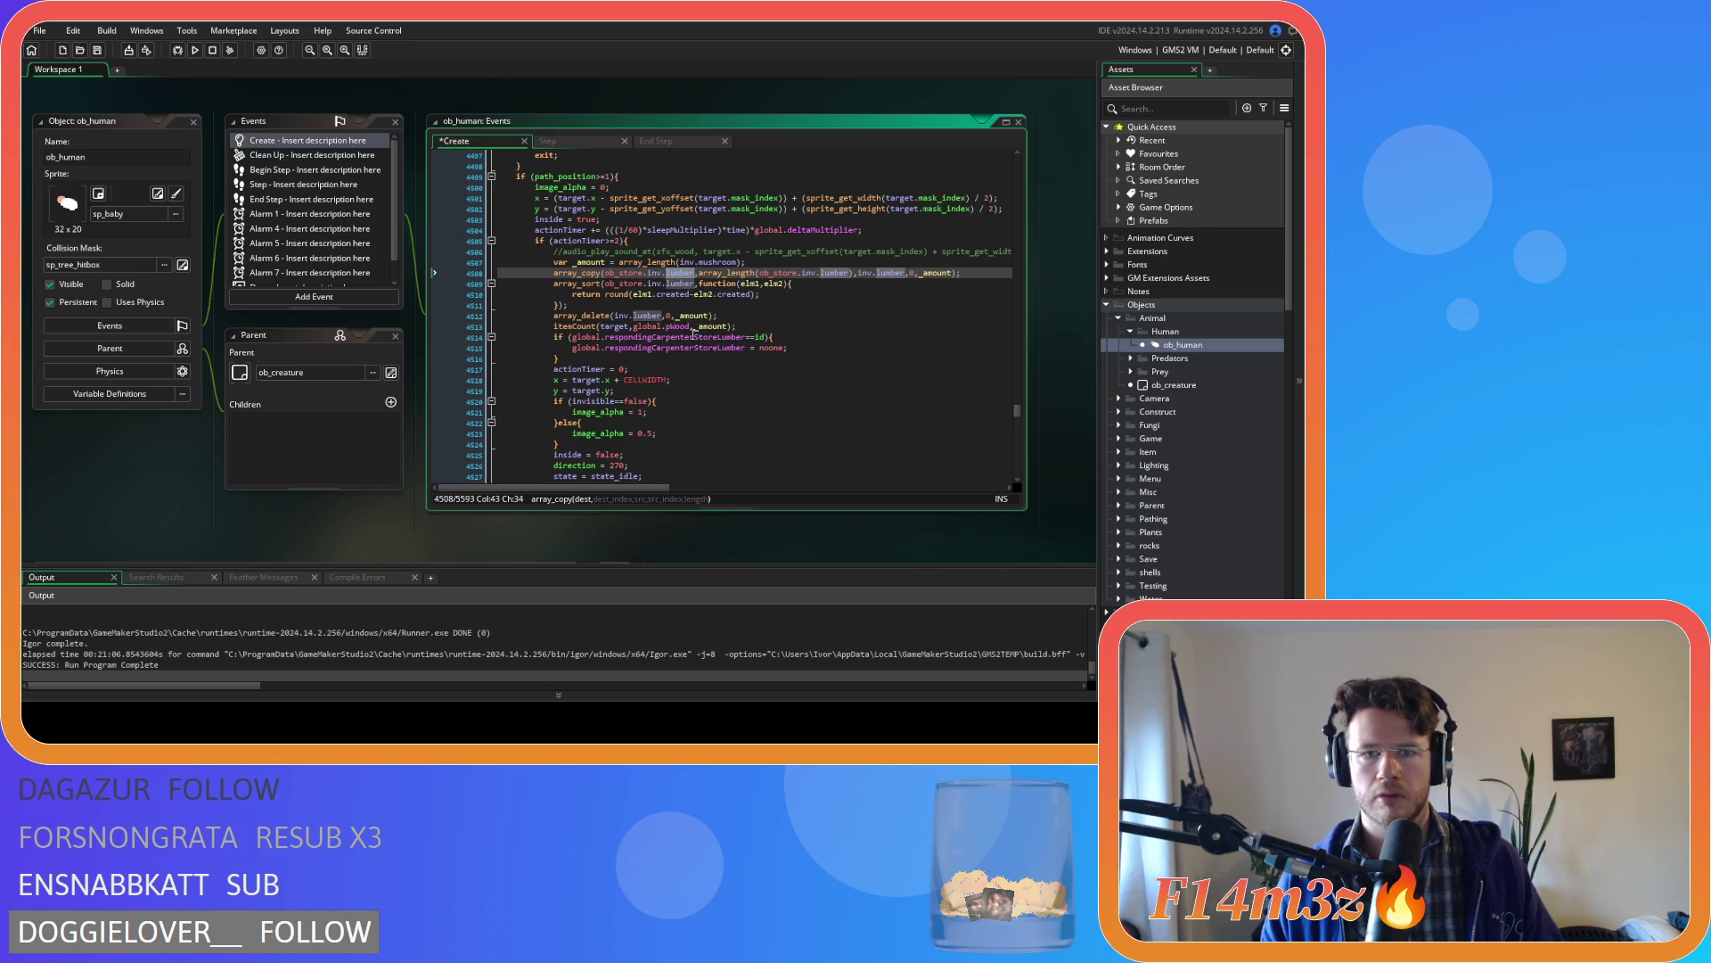
type("mushroom")
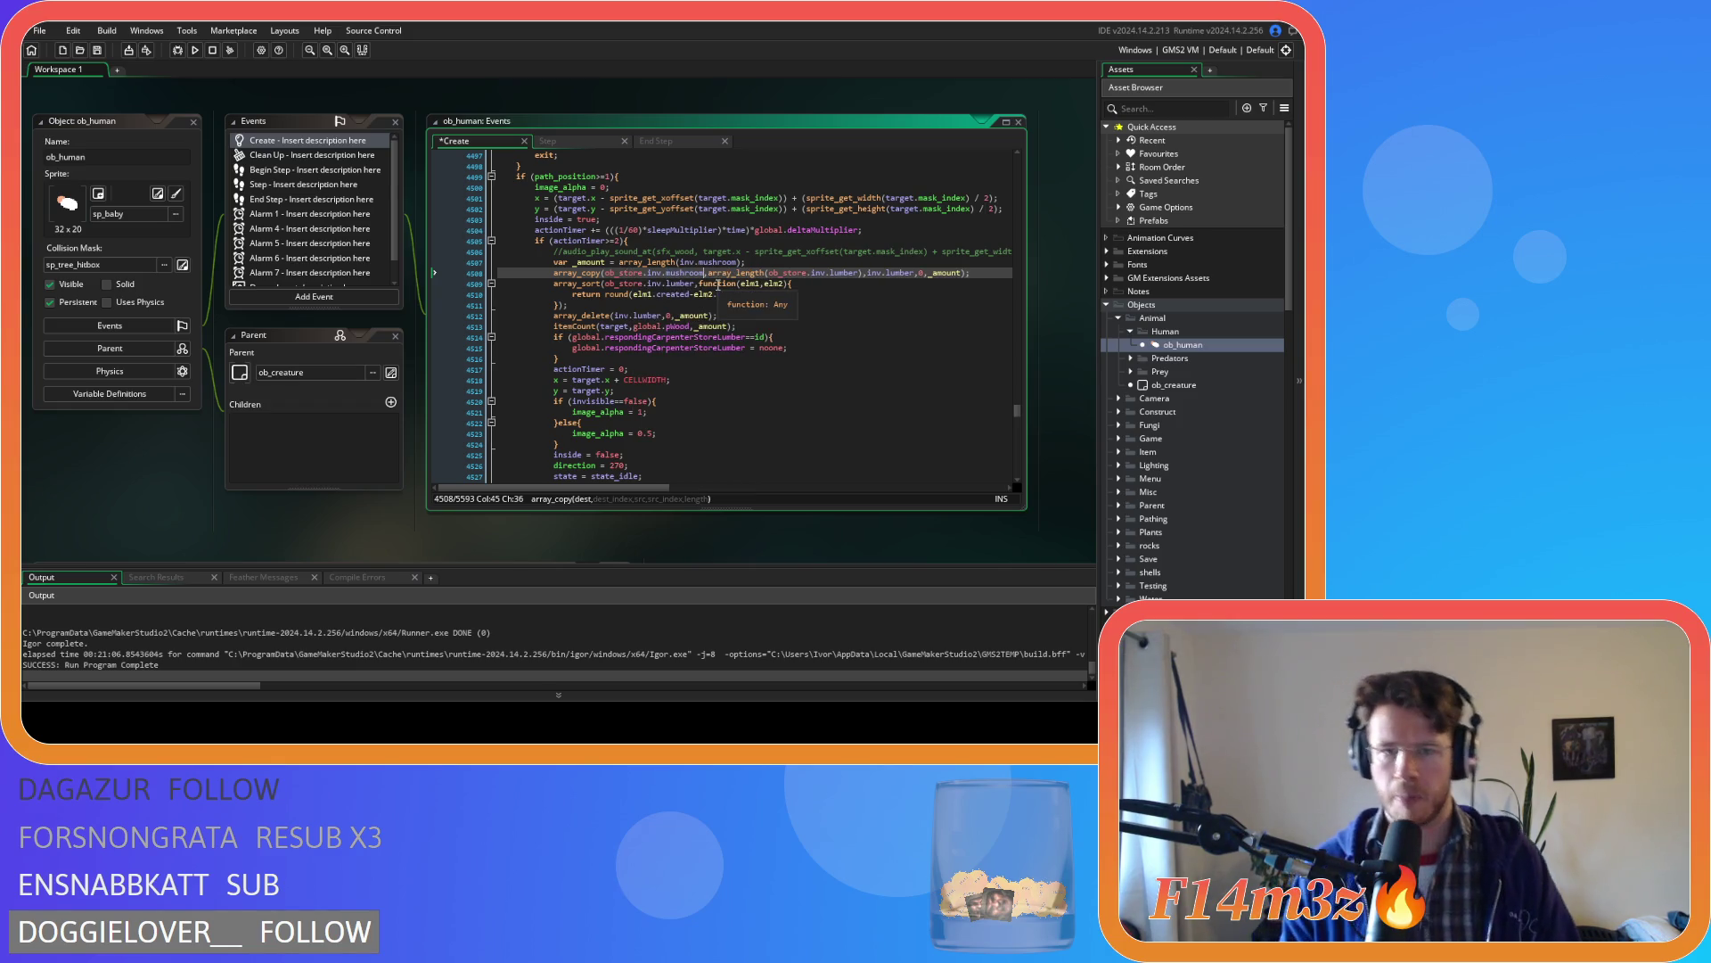
- Make array_copy use inv.mushroom throughout, with a source start index of 0
key("Right")
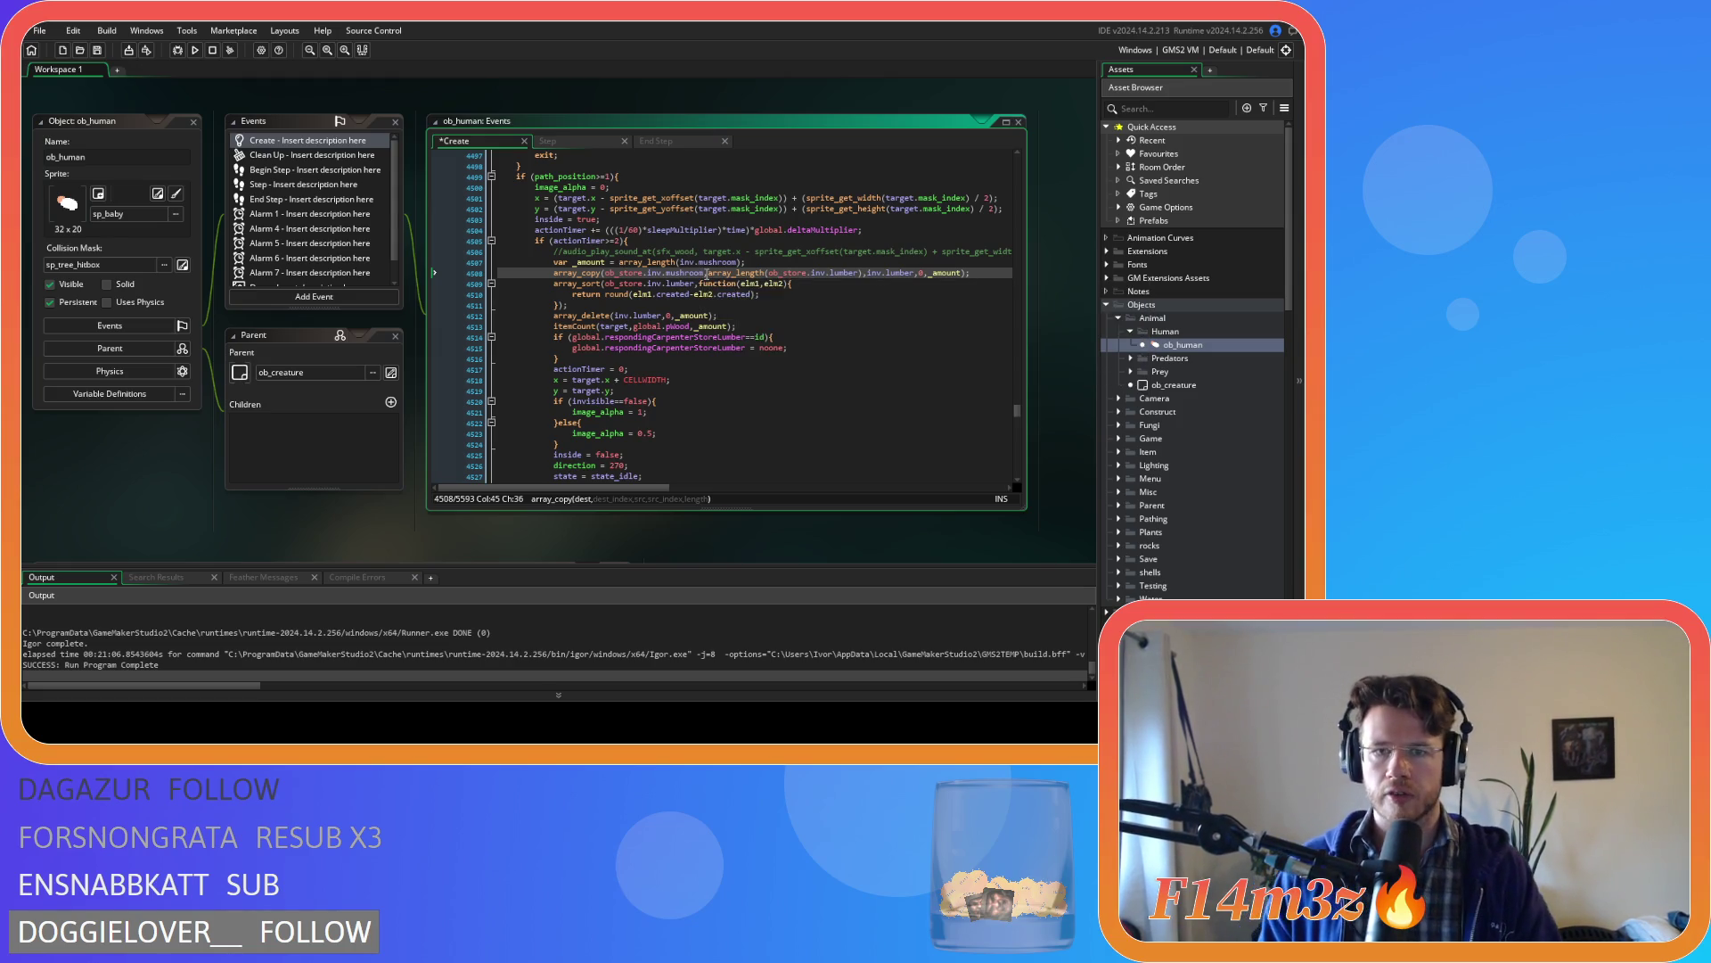
key("Left")
key("Left")
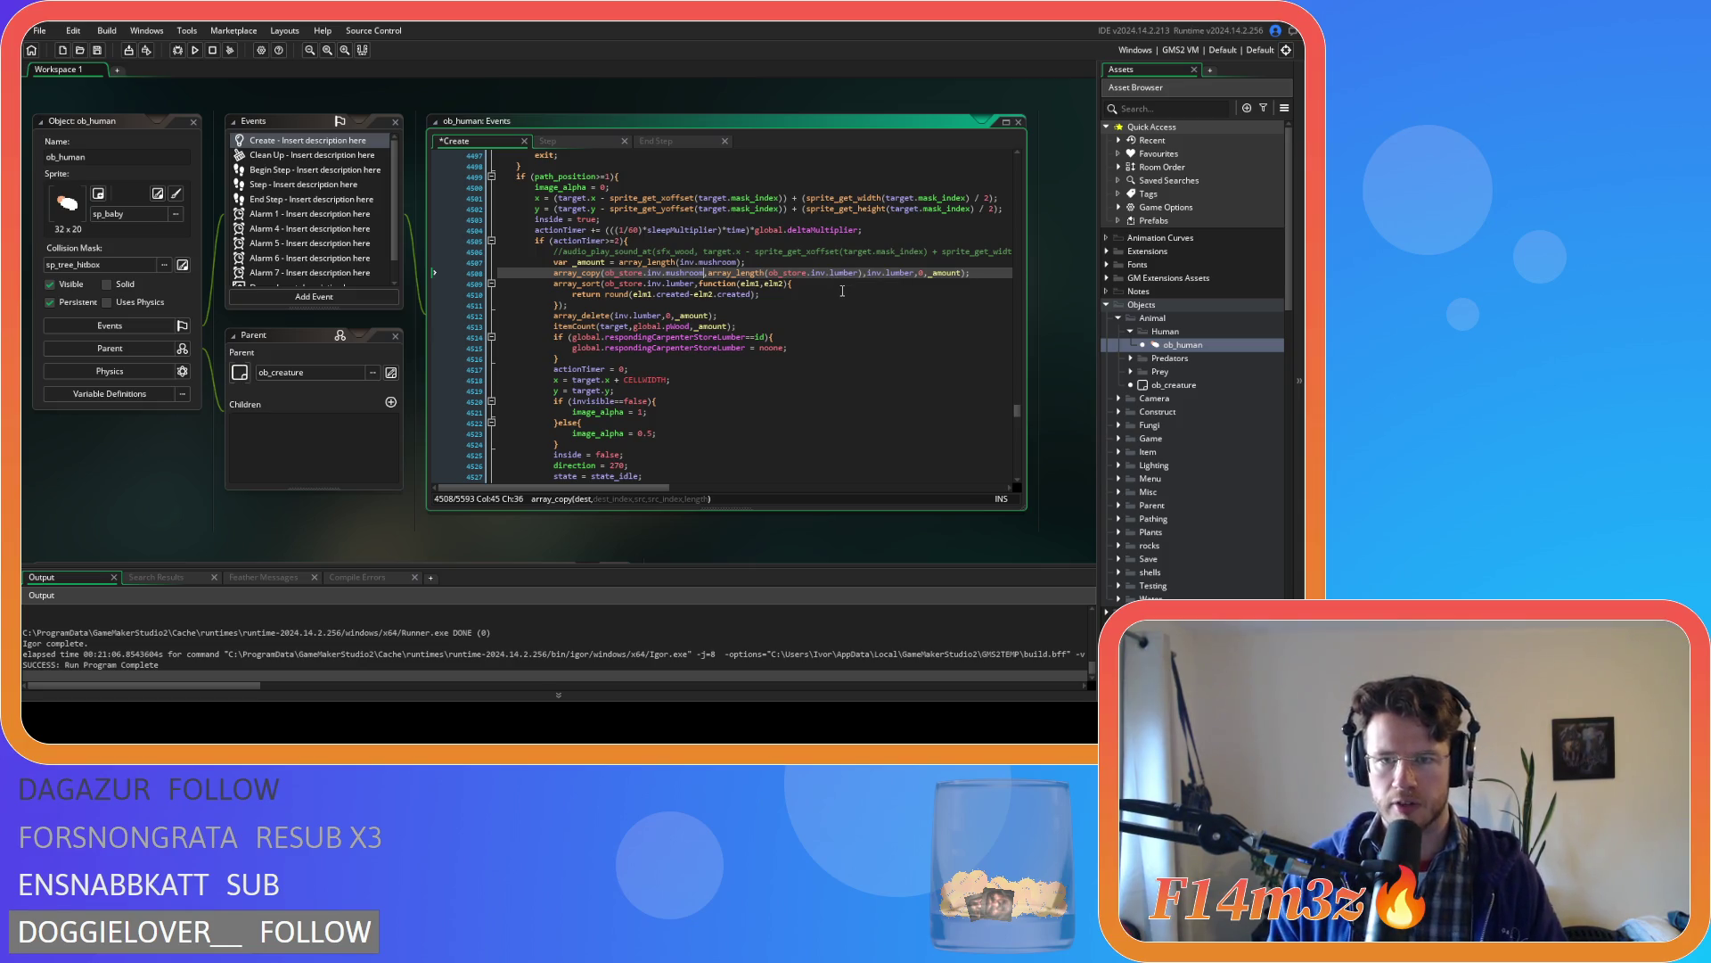
double_click(836, 274)
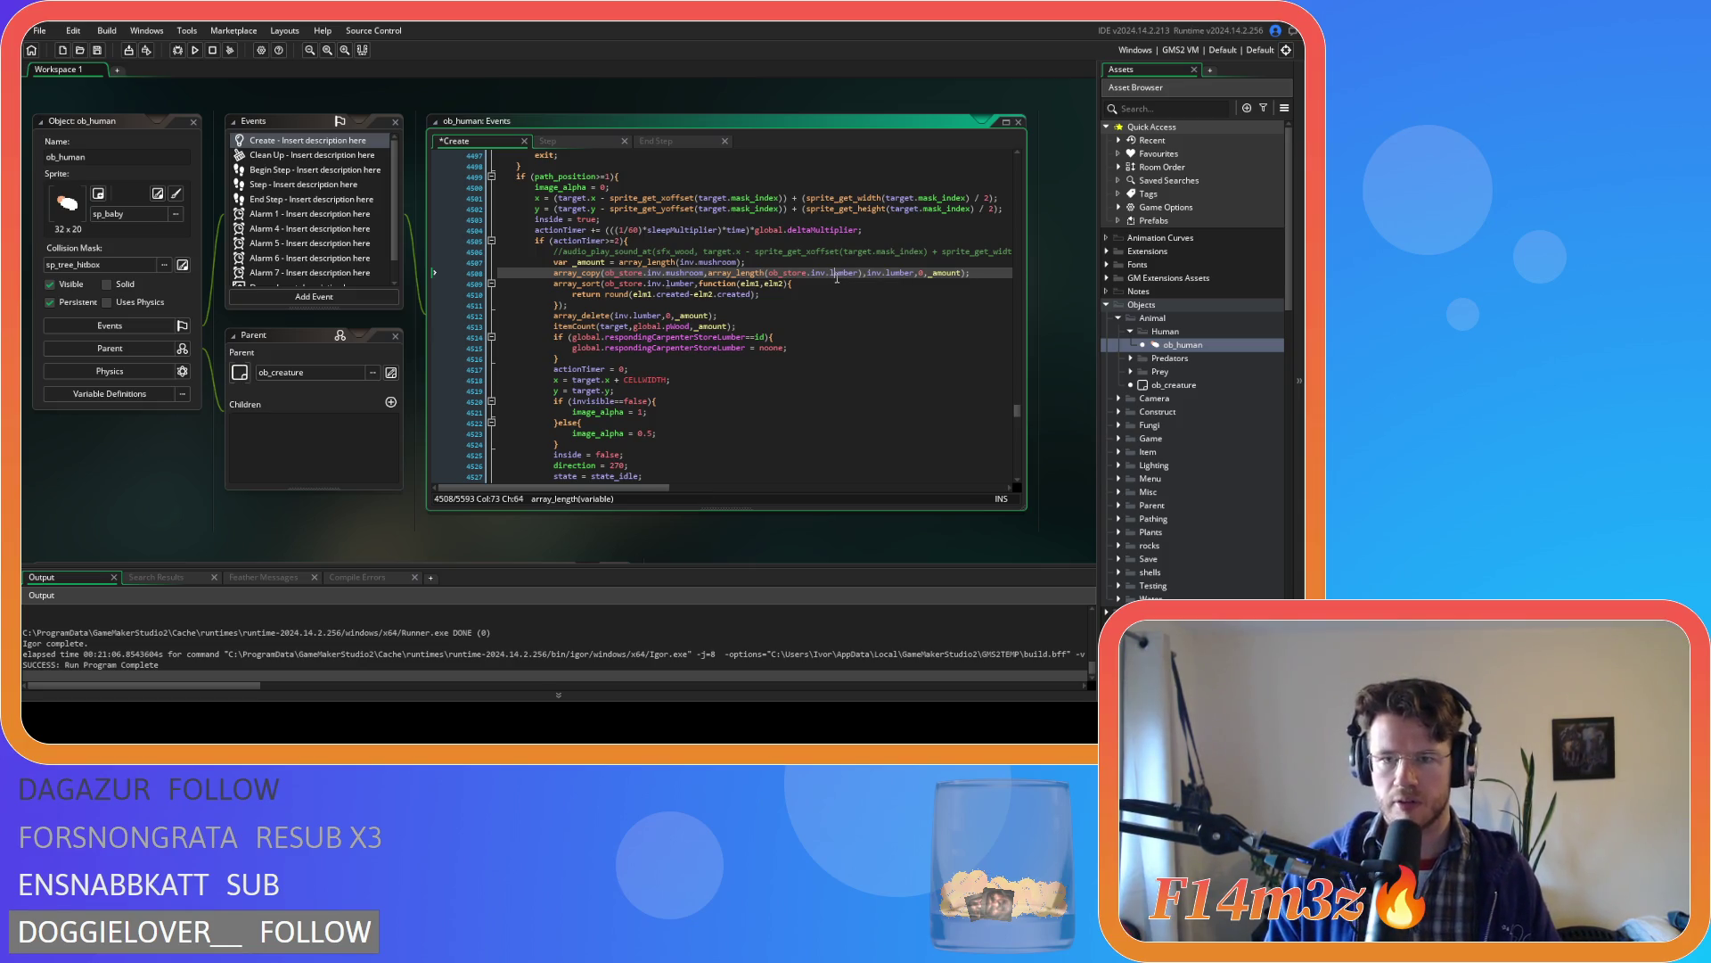
type("mushroom")
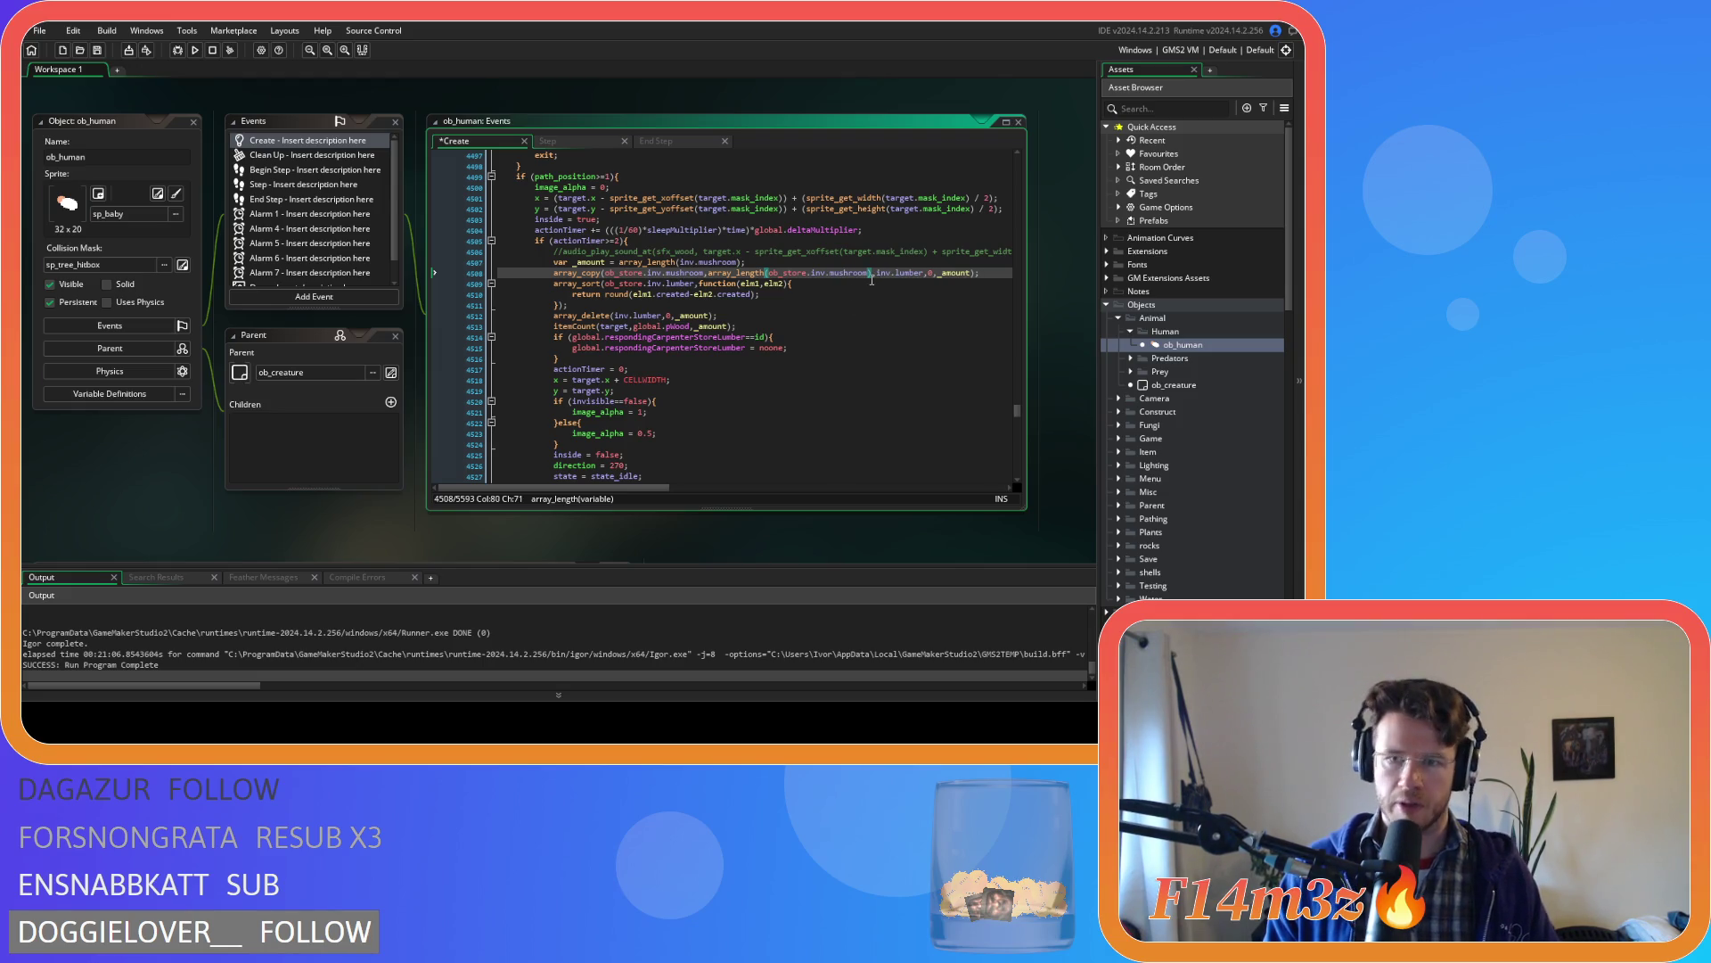
type("),")
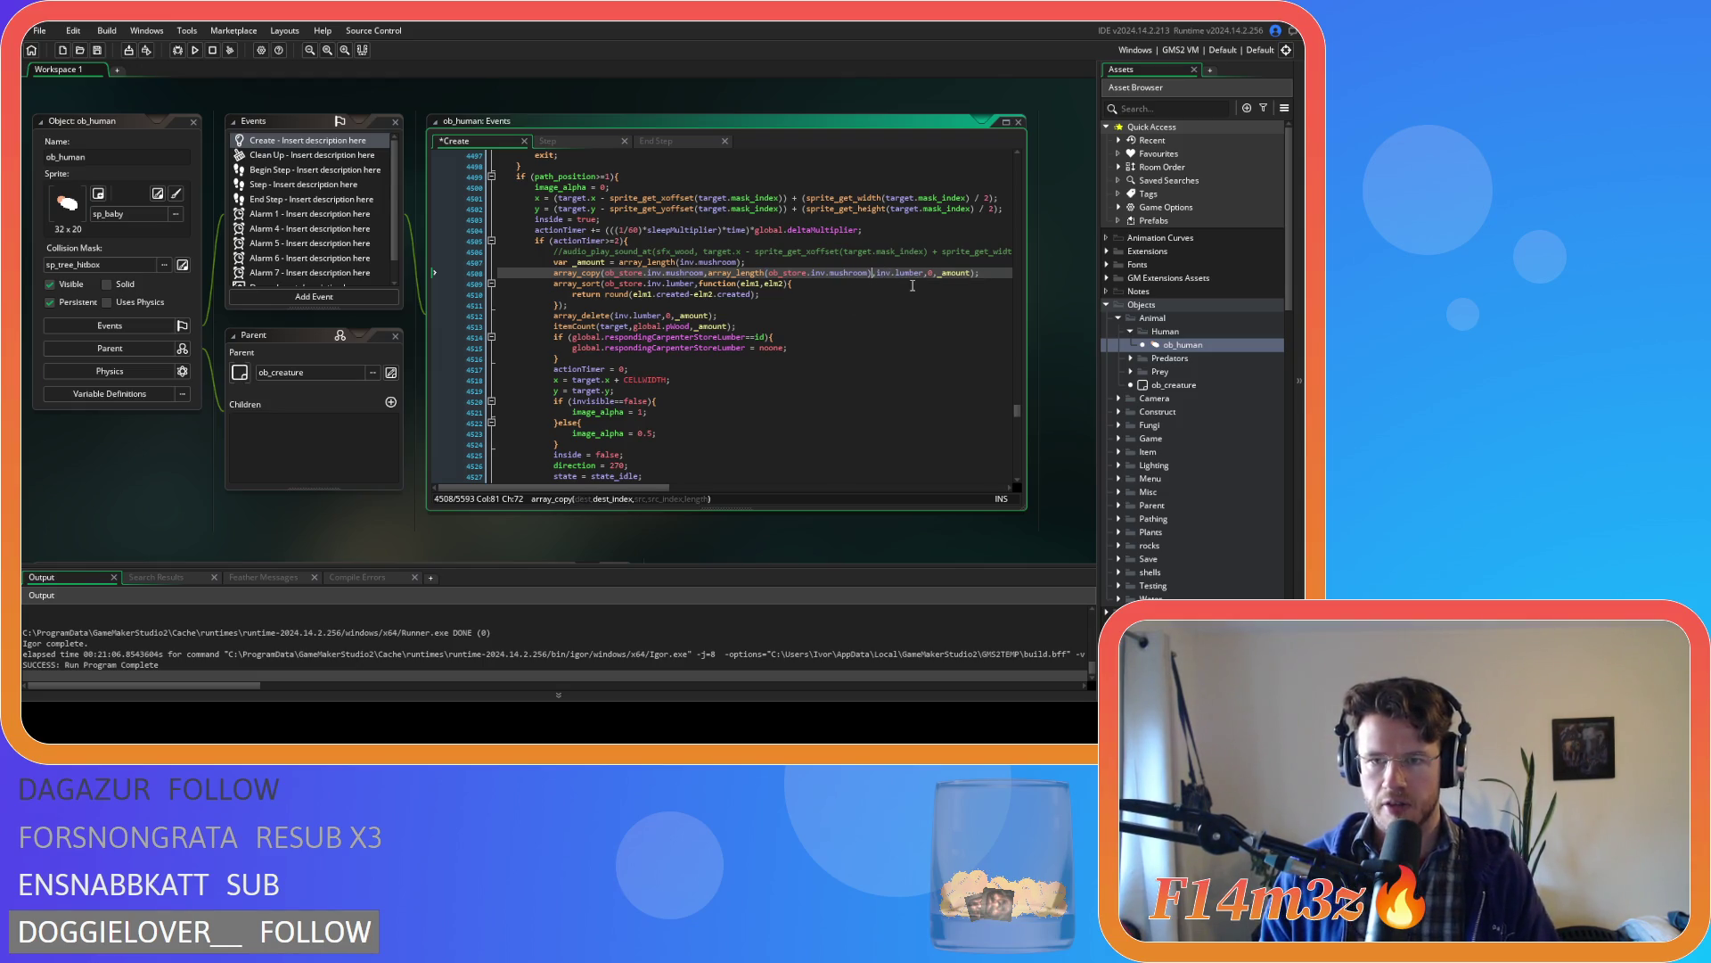
double_click(911, 273)
type("mushroom")
key("Right")
type("0")
key("Right")
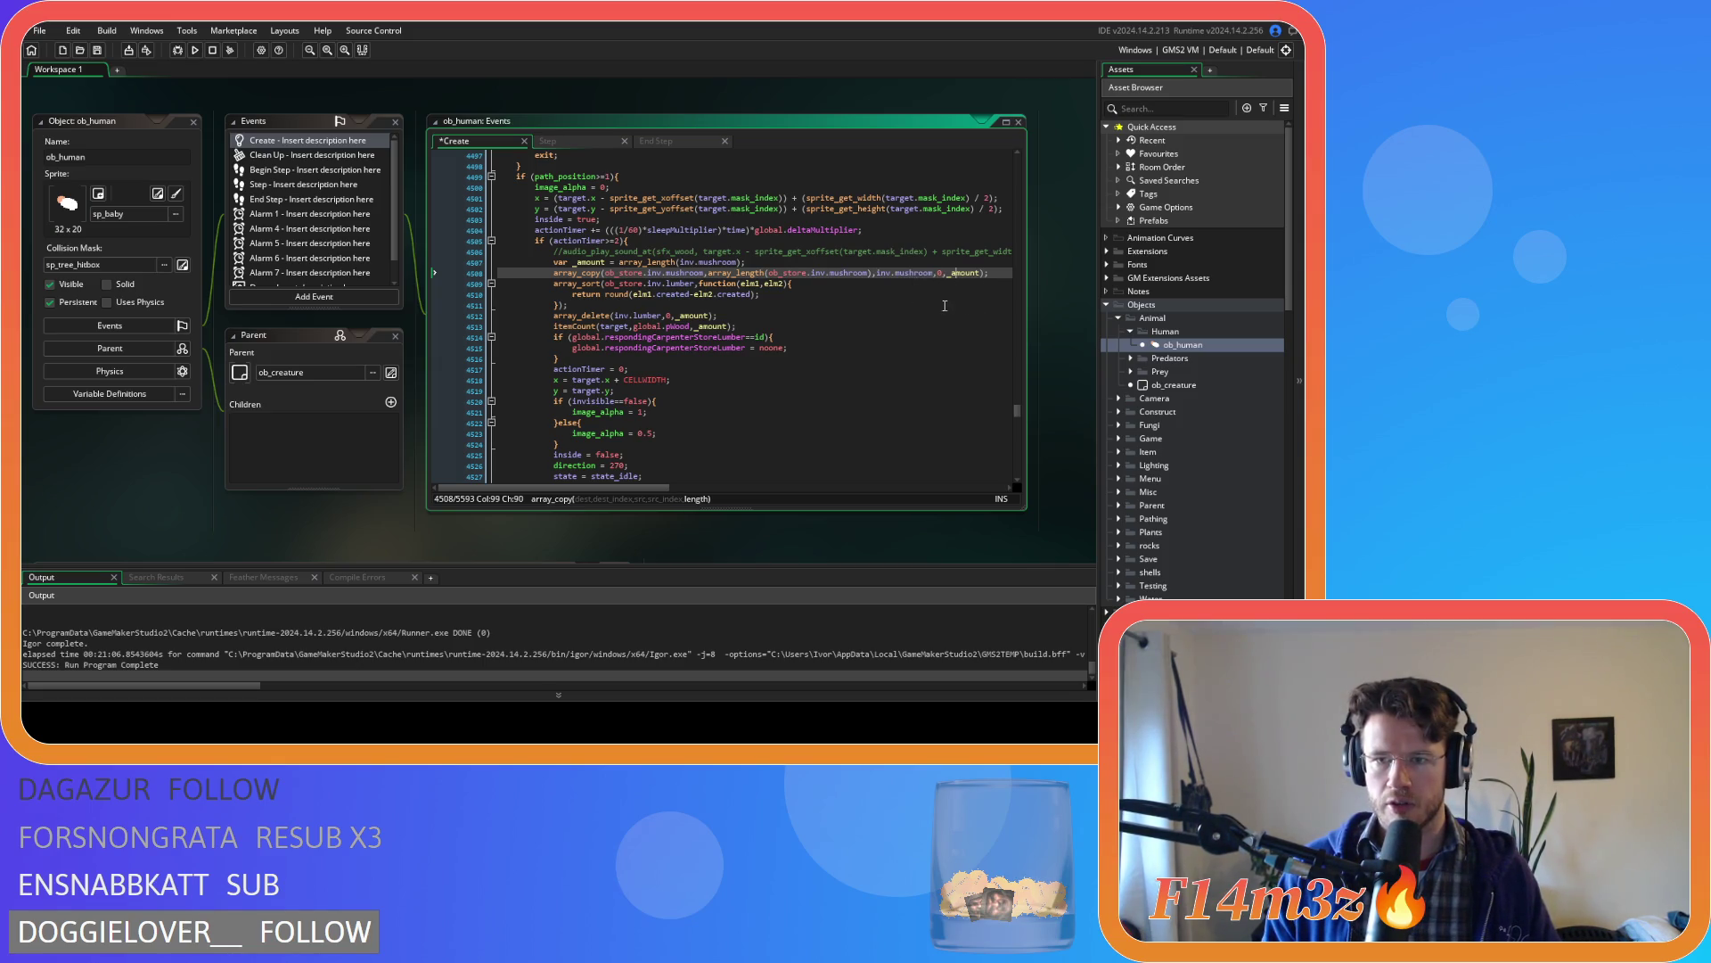
- Change the array_sort source to ob_store.inv.mushroom and save
left_click_drag(628, 263, 722, 263)
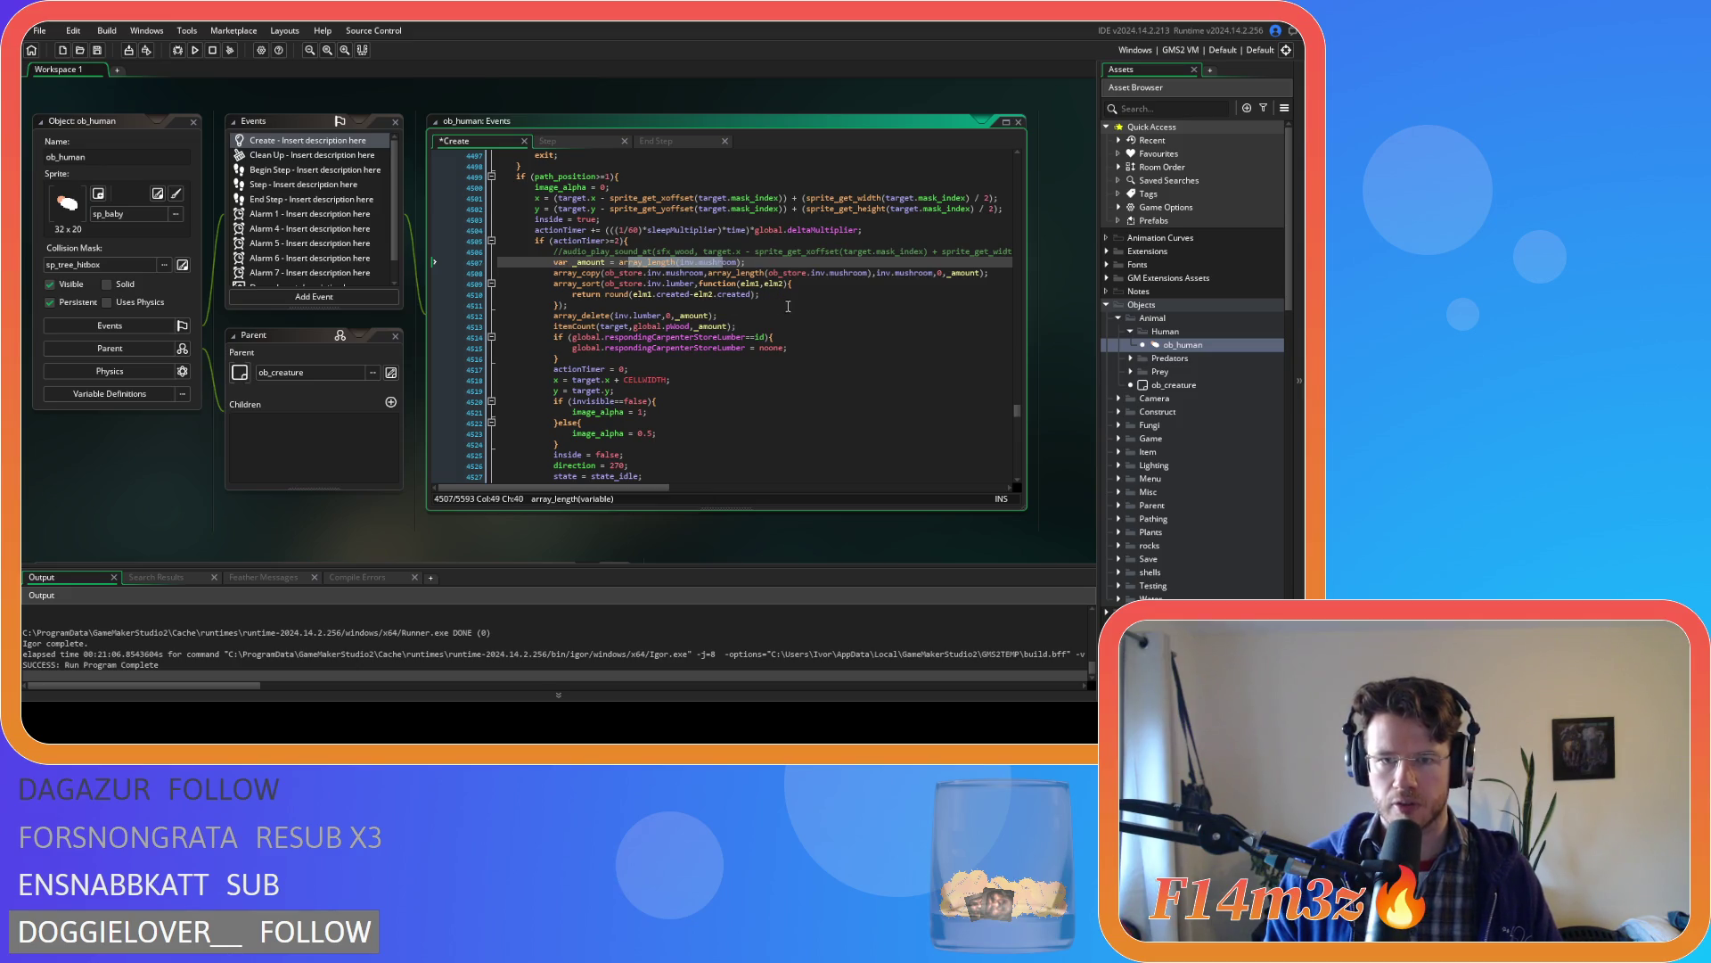
left_click(711, 302)
left_click_drag(679, 263, 746, 263)
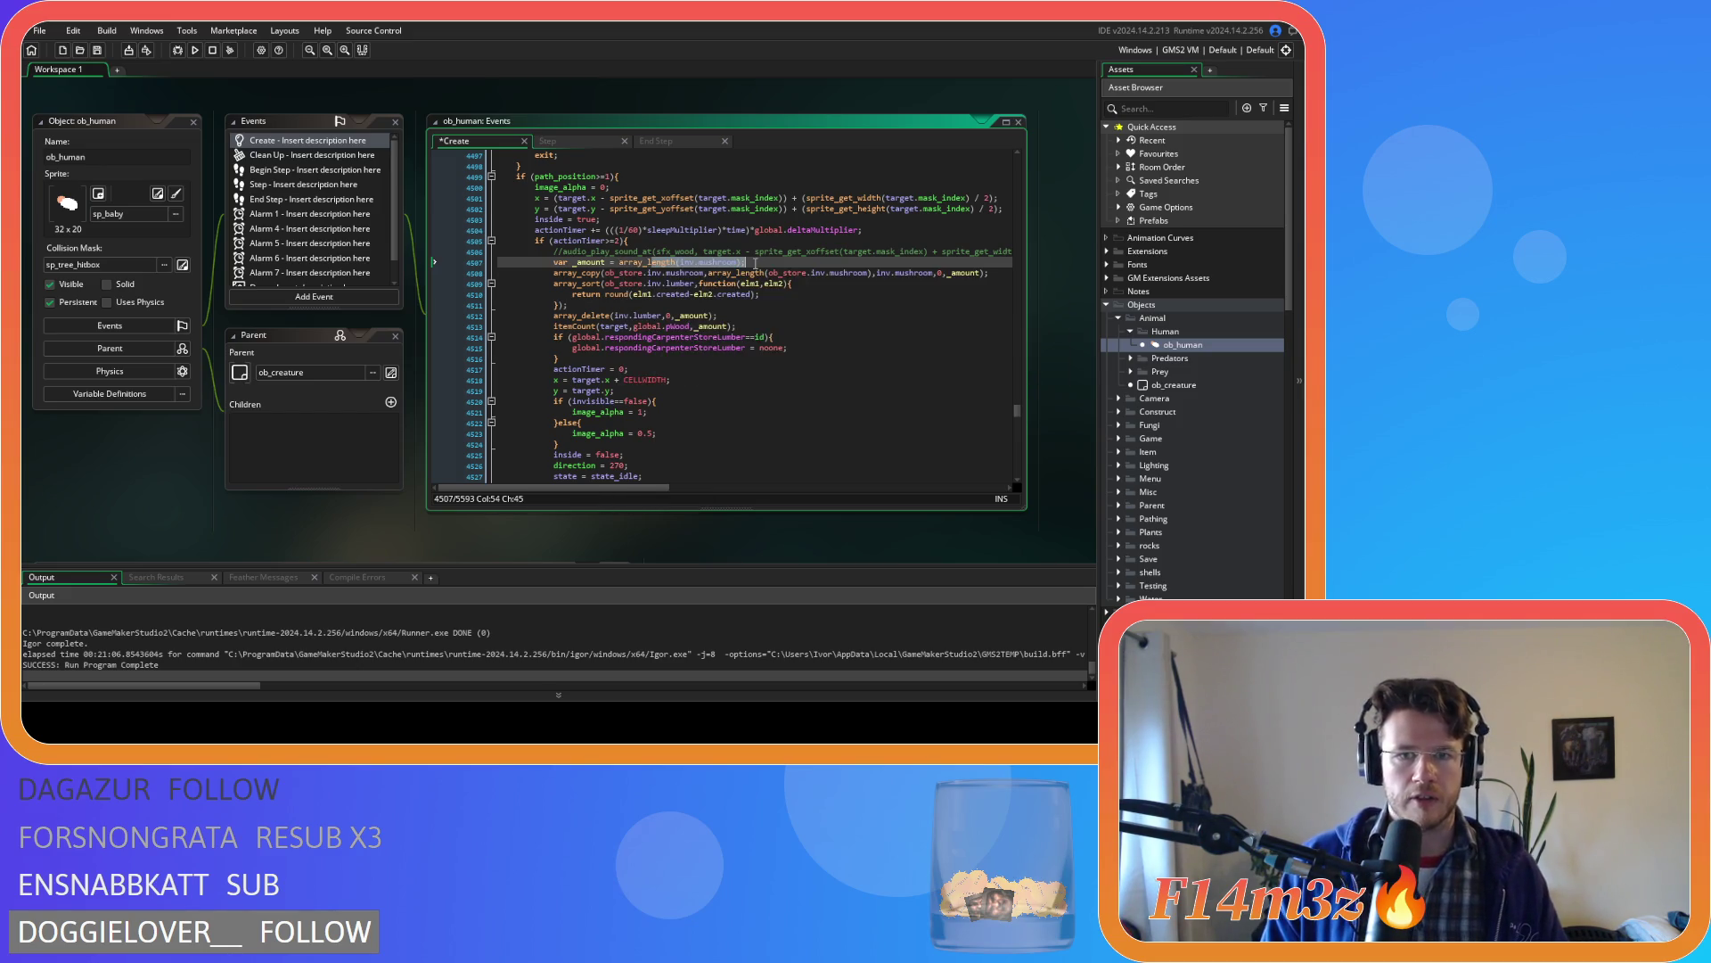
left_click(575, 284)
left_click(651, 283)
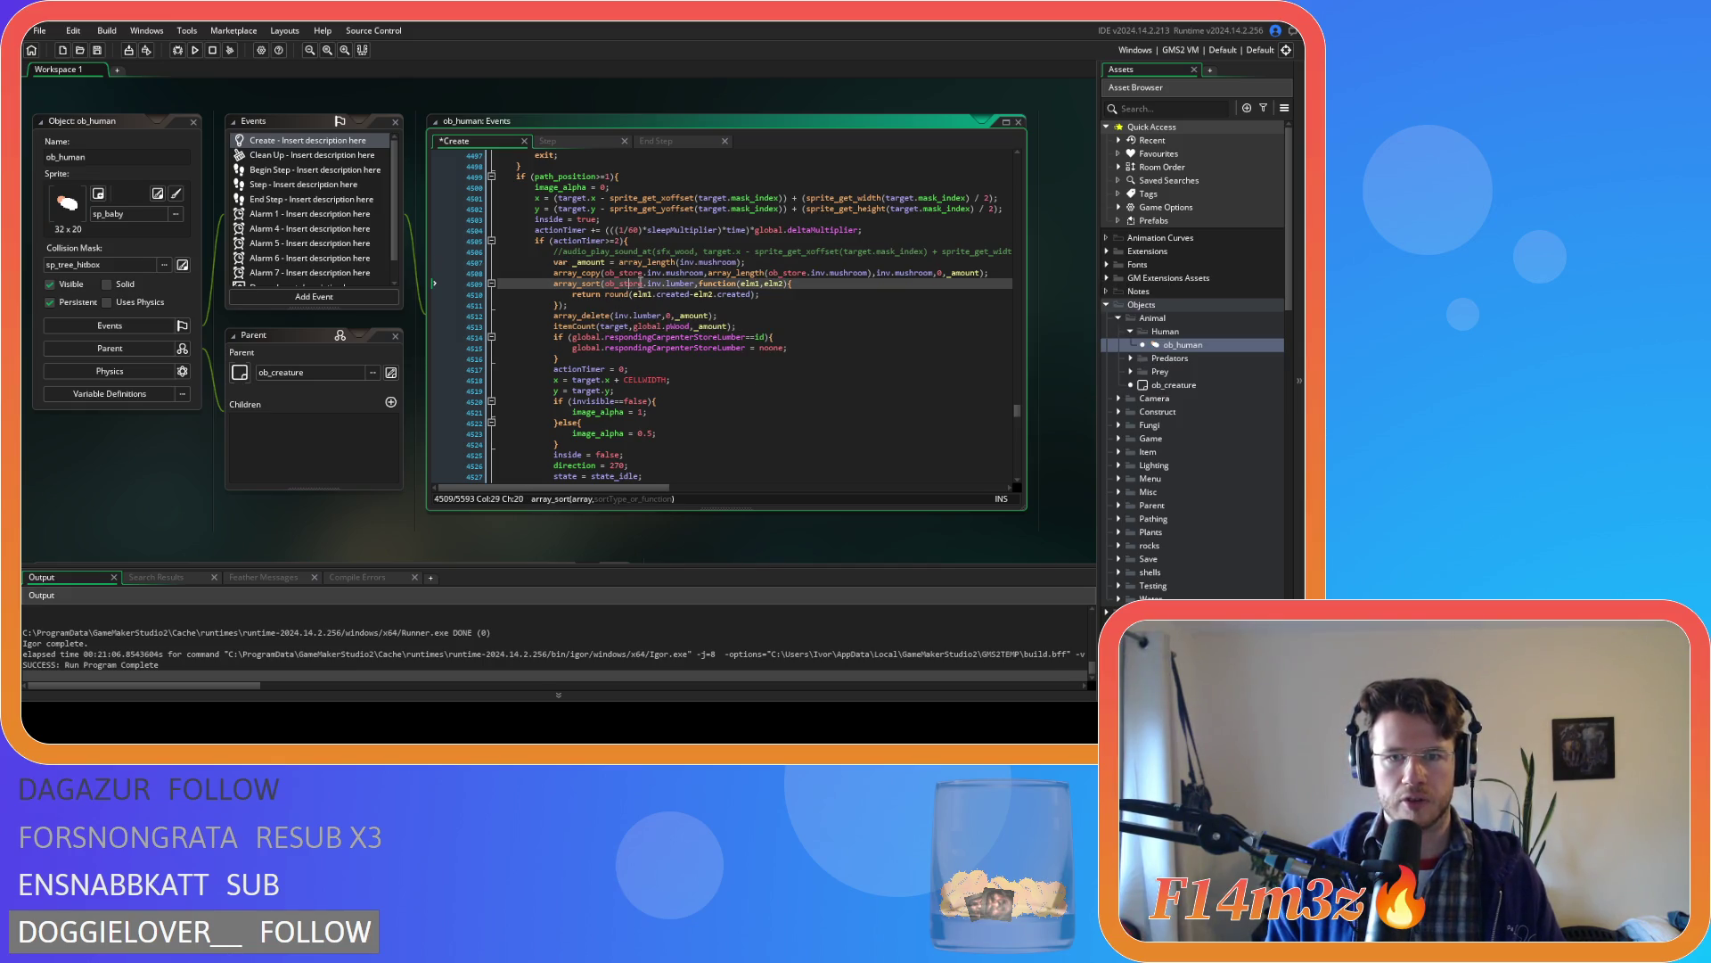
double_click(678, 283)
type("mushroom")
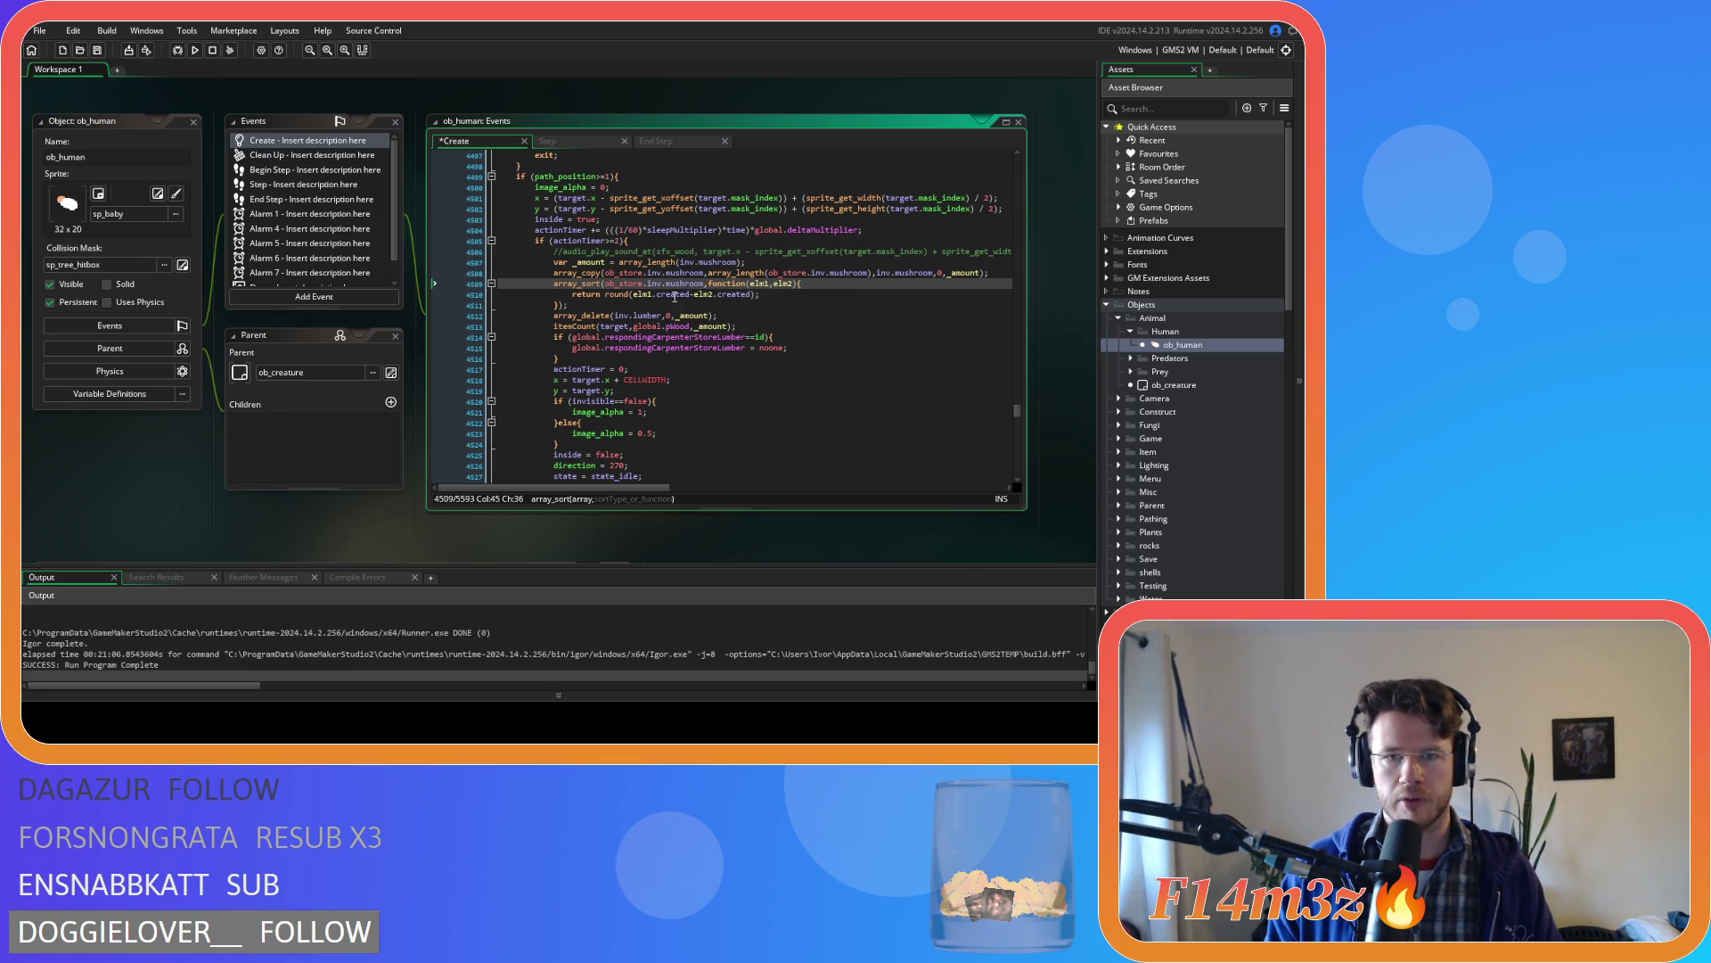
left_click(772, 294)
left_click_drag(731, 295, 747, 299)
left_click(777, 295)
key("ctrl+s")
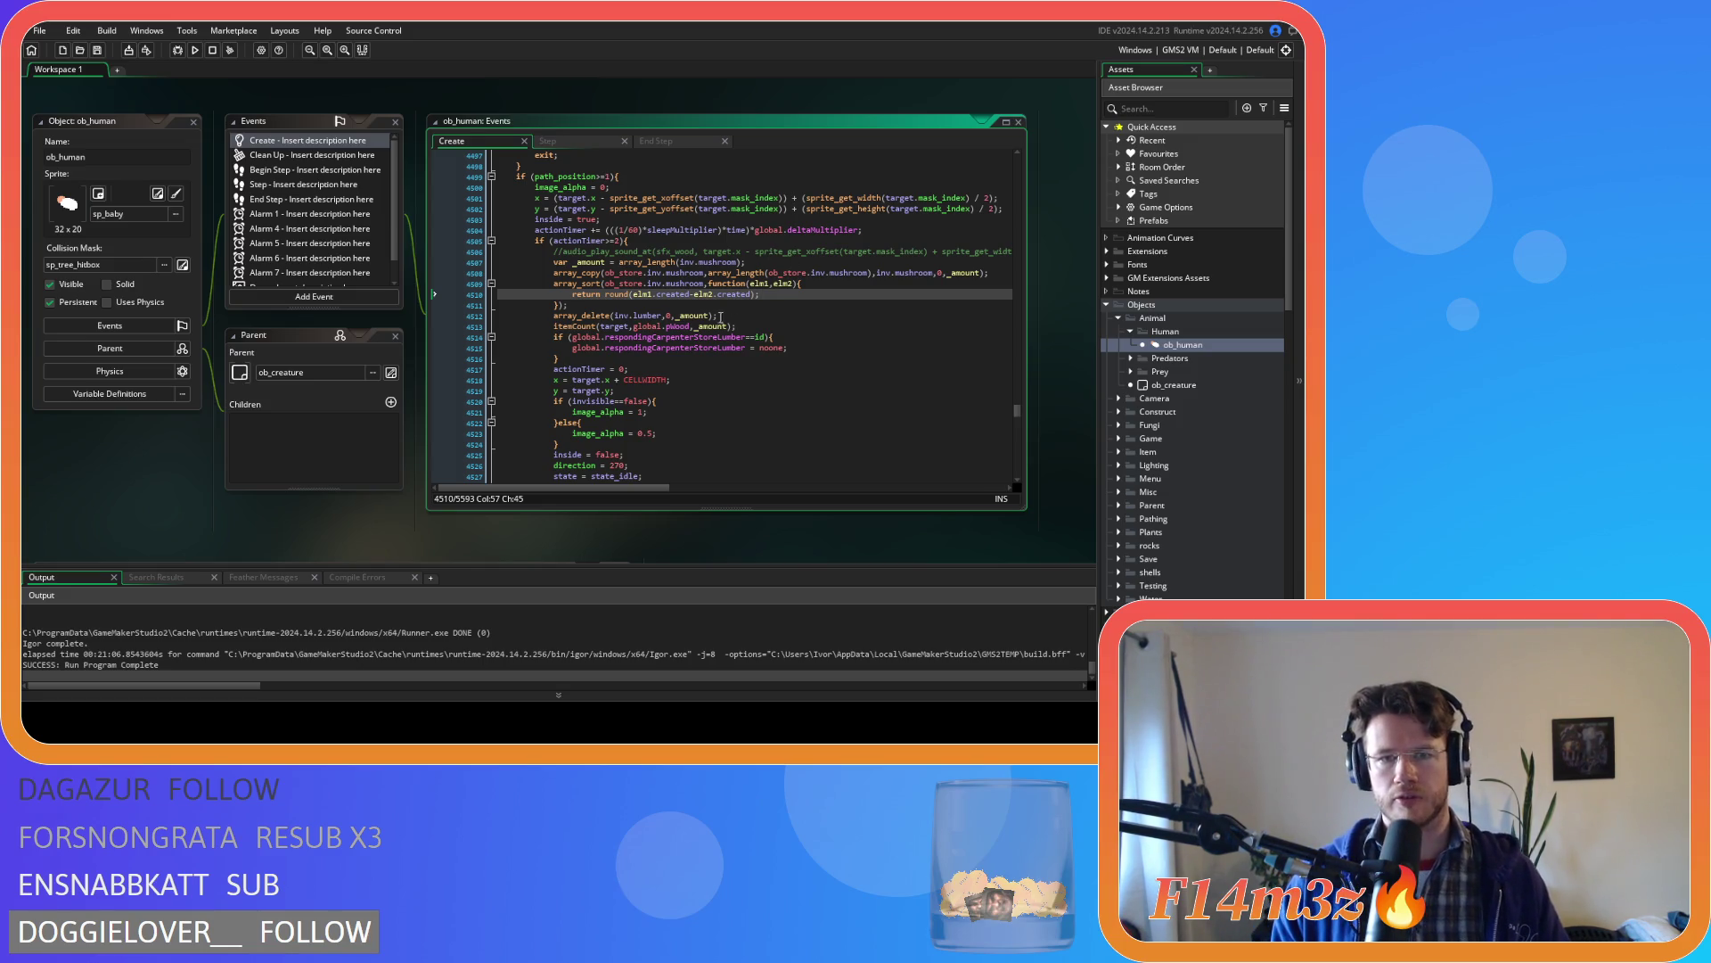
- Switch array_delete to inv.mushroom, save, and open the itemCount function definition
left_click(719, 316)
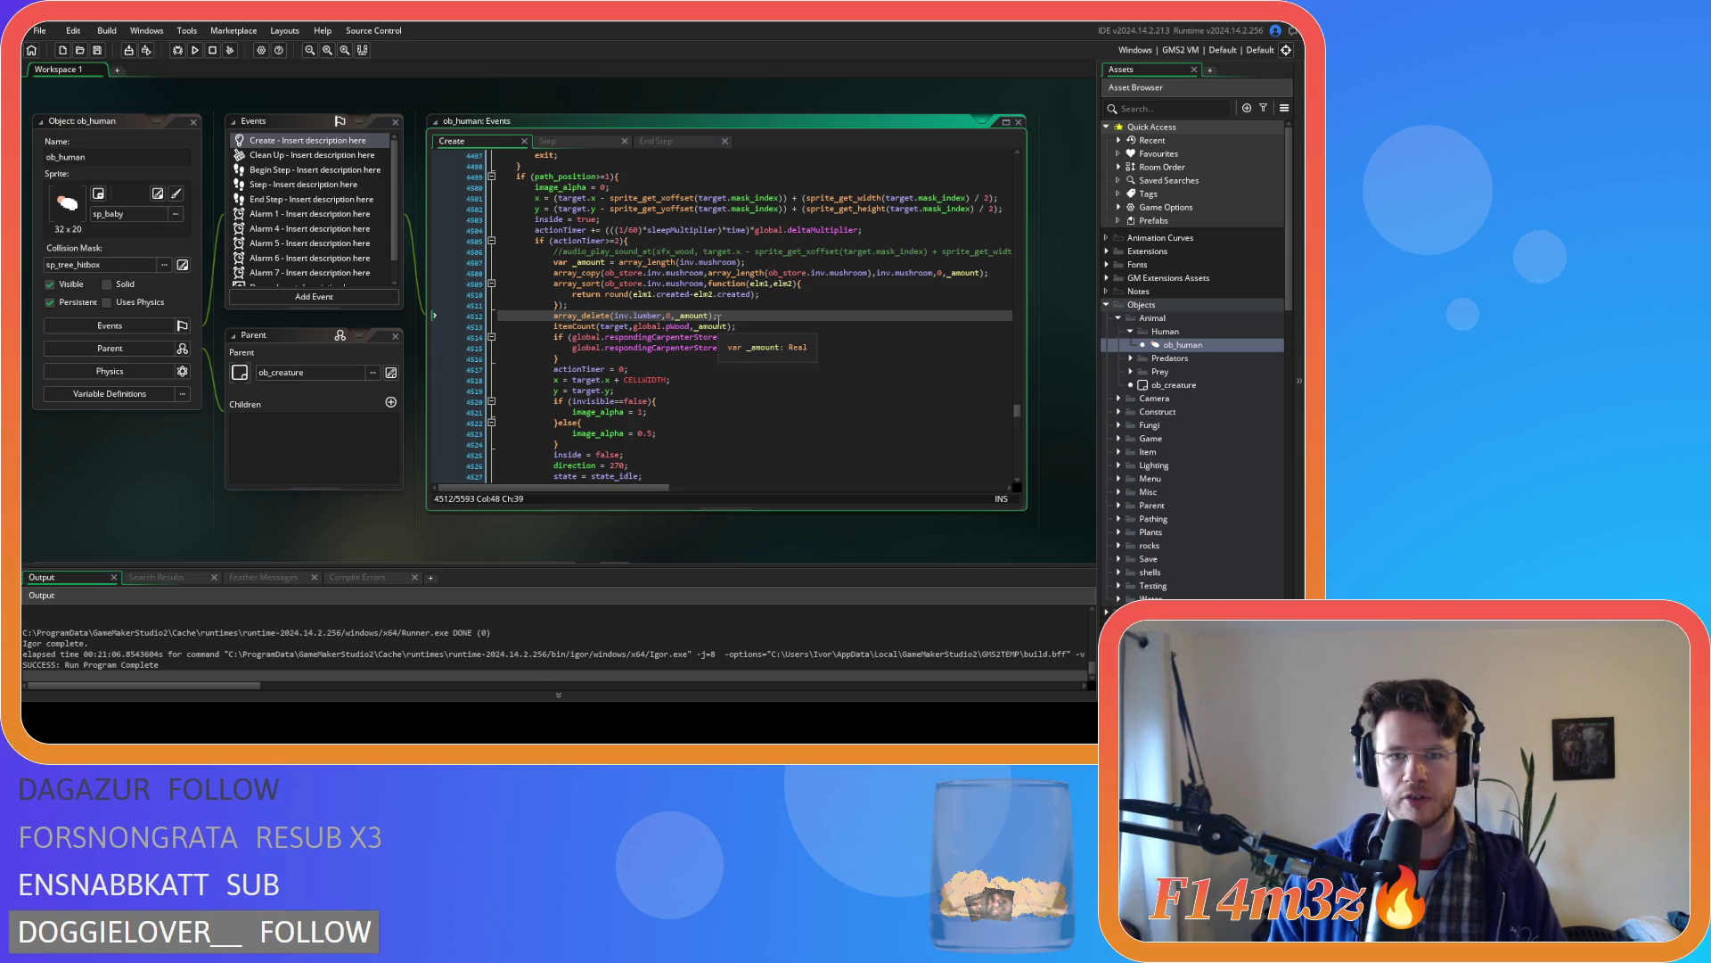
double_click(650, 316)
type("mushroom")
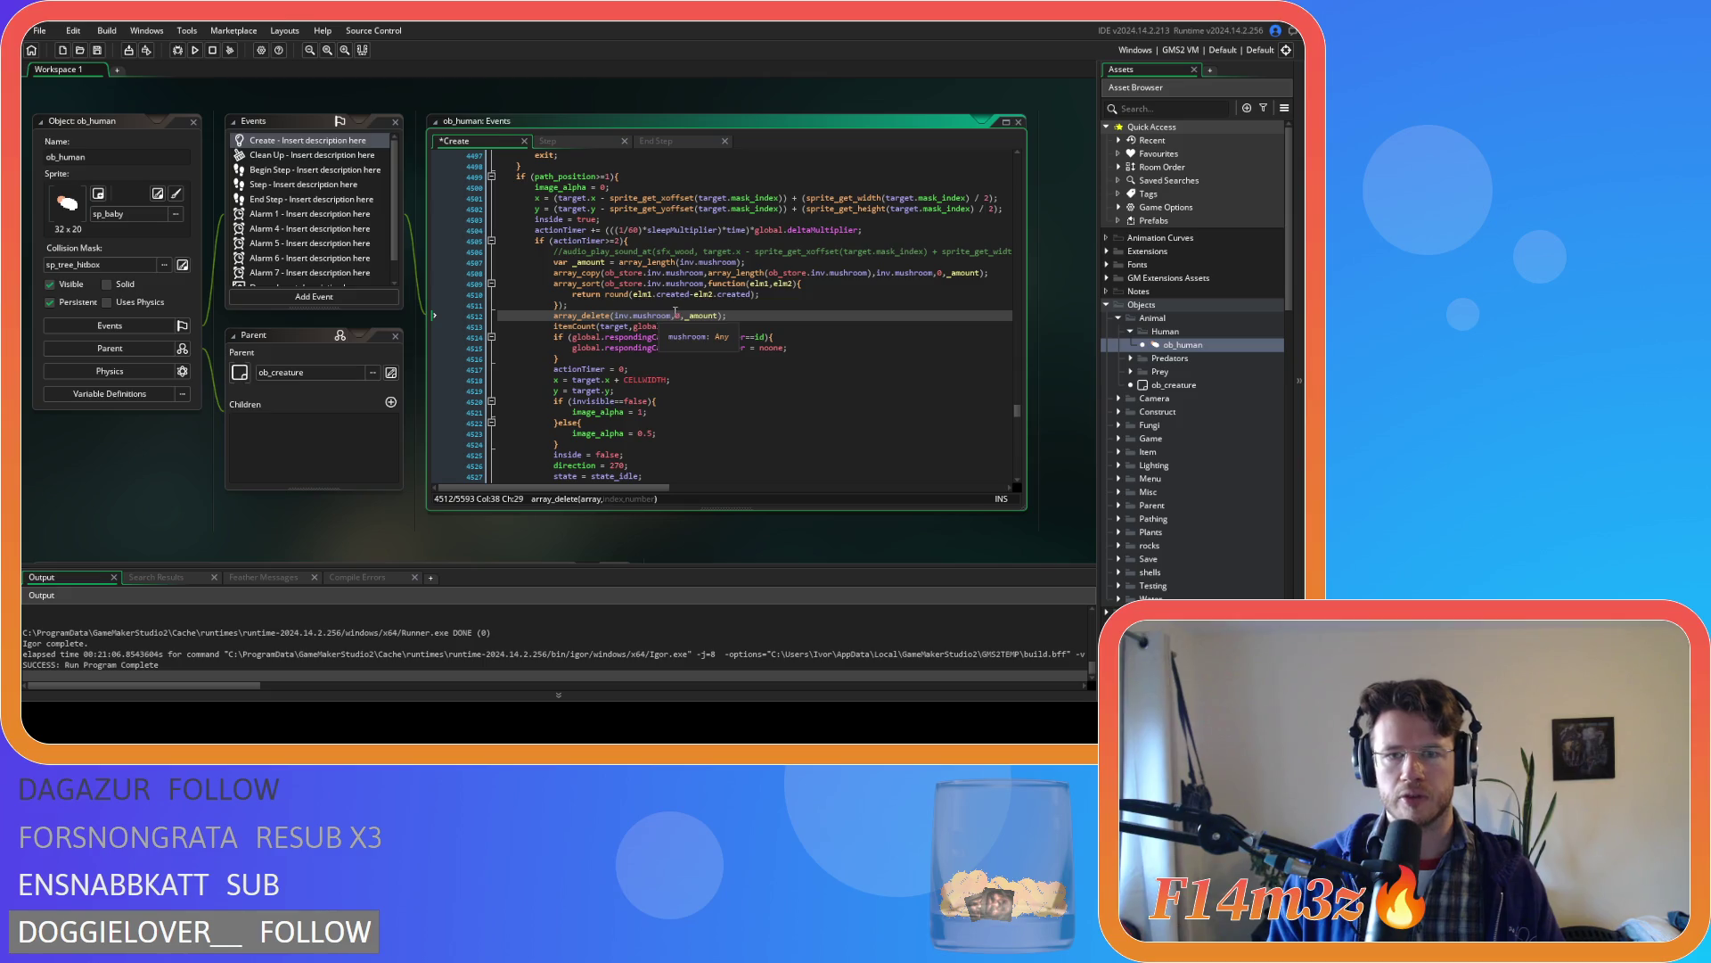
left_click(762, 317)
key("ctrl+s")
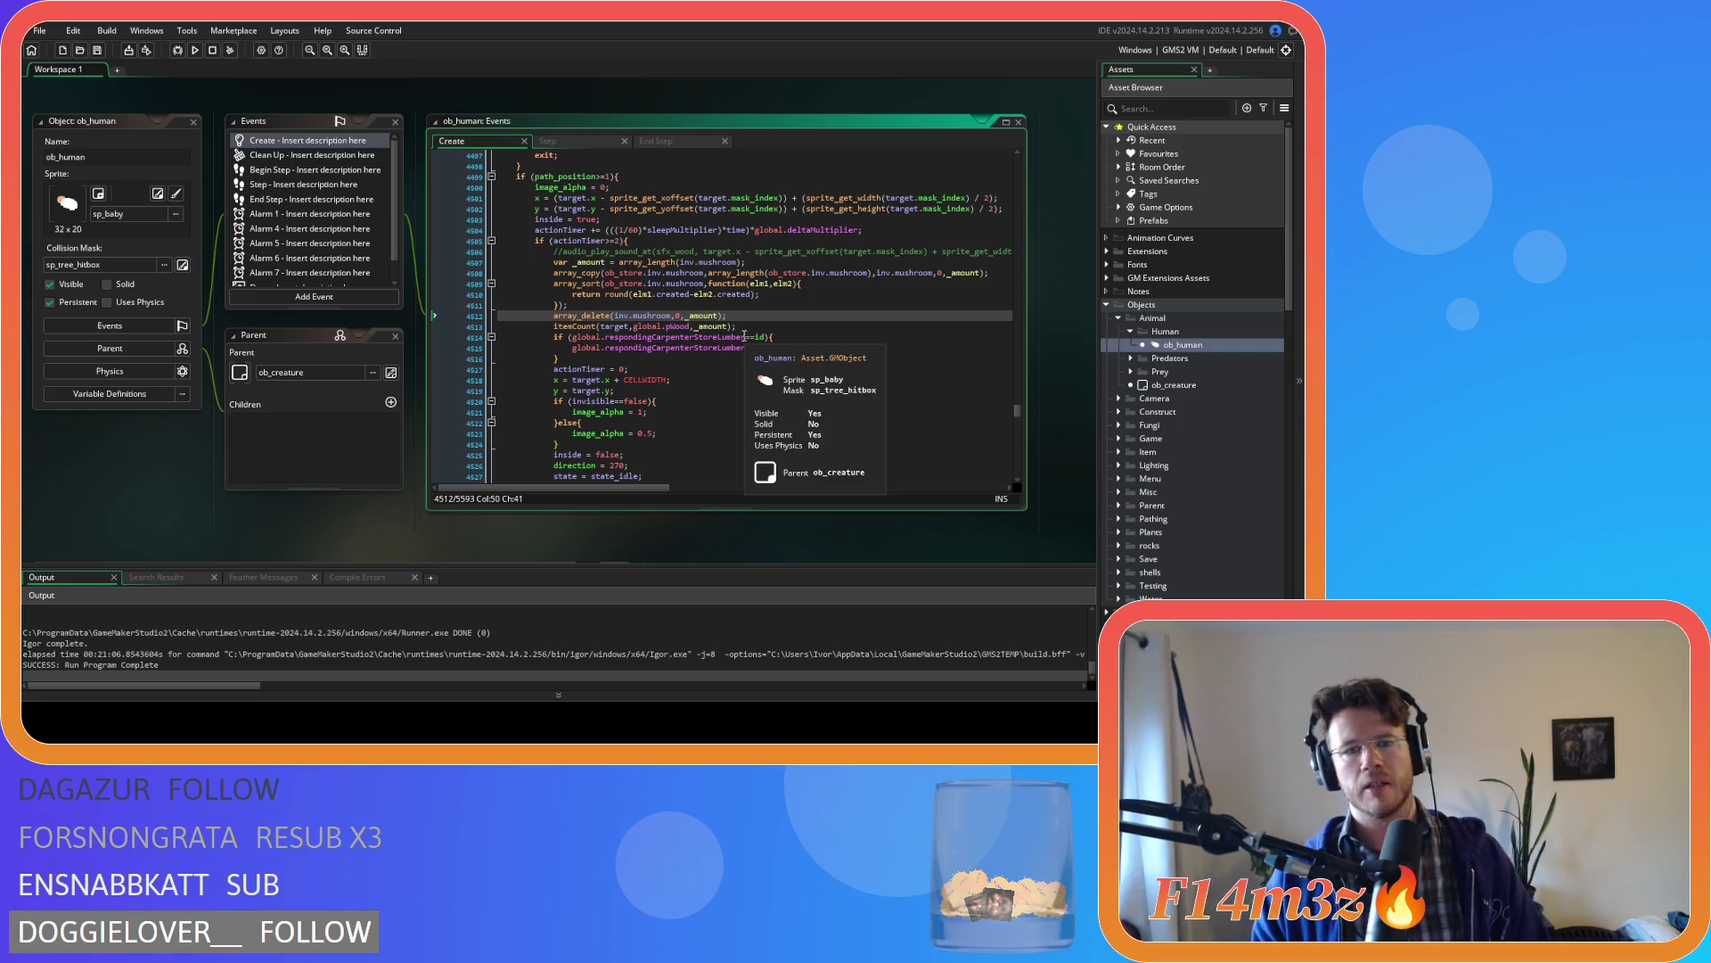
mouse_move(580, 328)
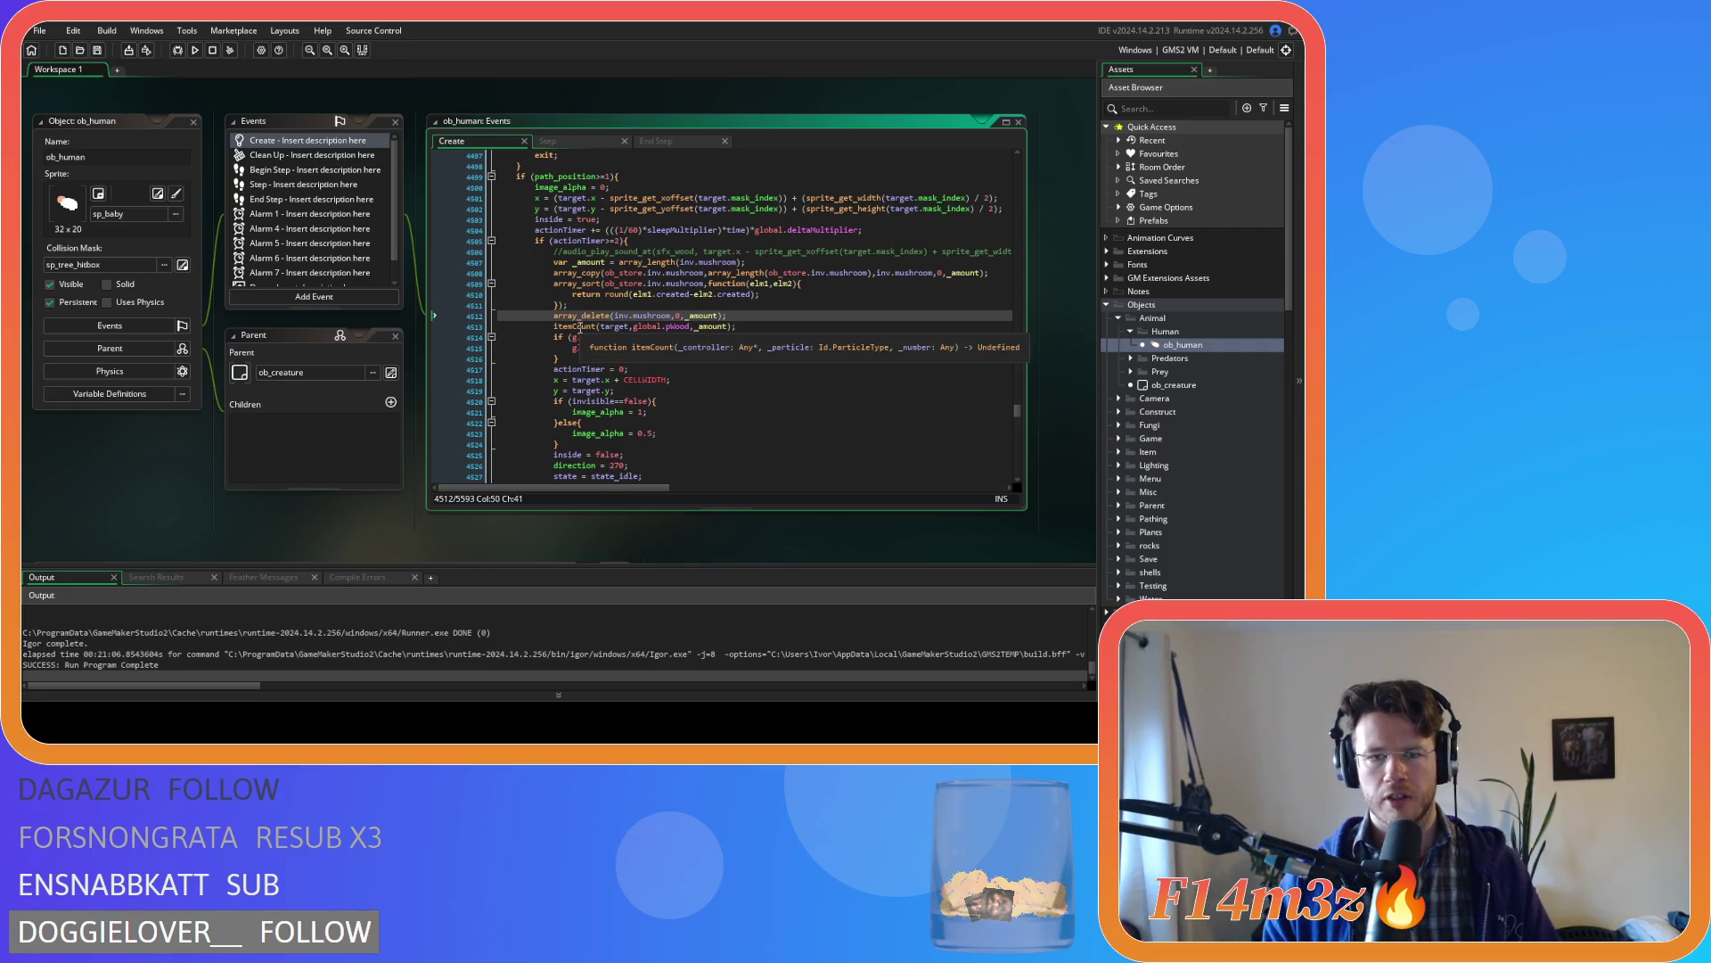
middle_click(580, 328)
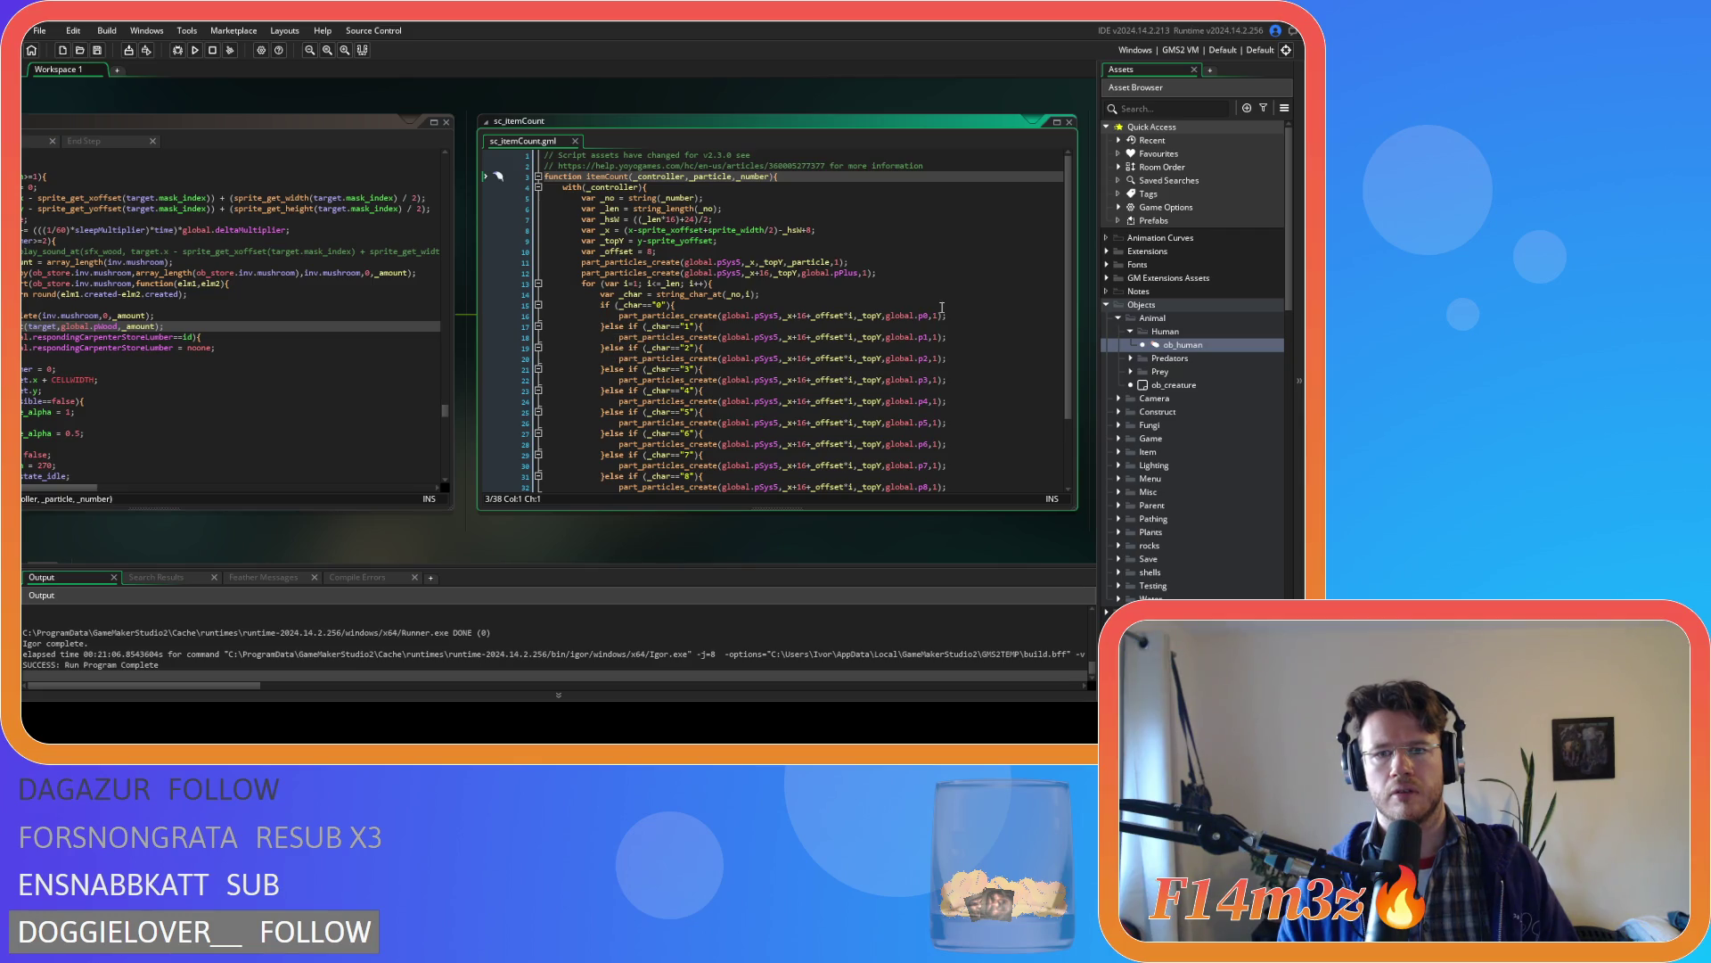
- Show sc_itemCount's itemCount definition beside ob_human's code and replace pWood with pMushroom in the call
left_click(1069, 123)
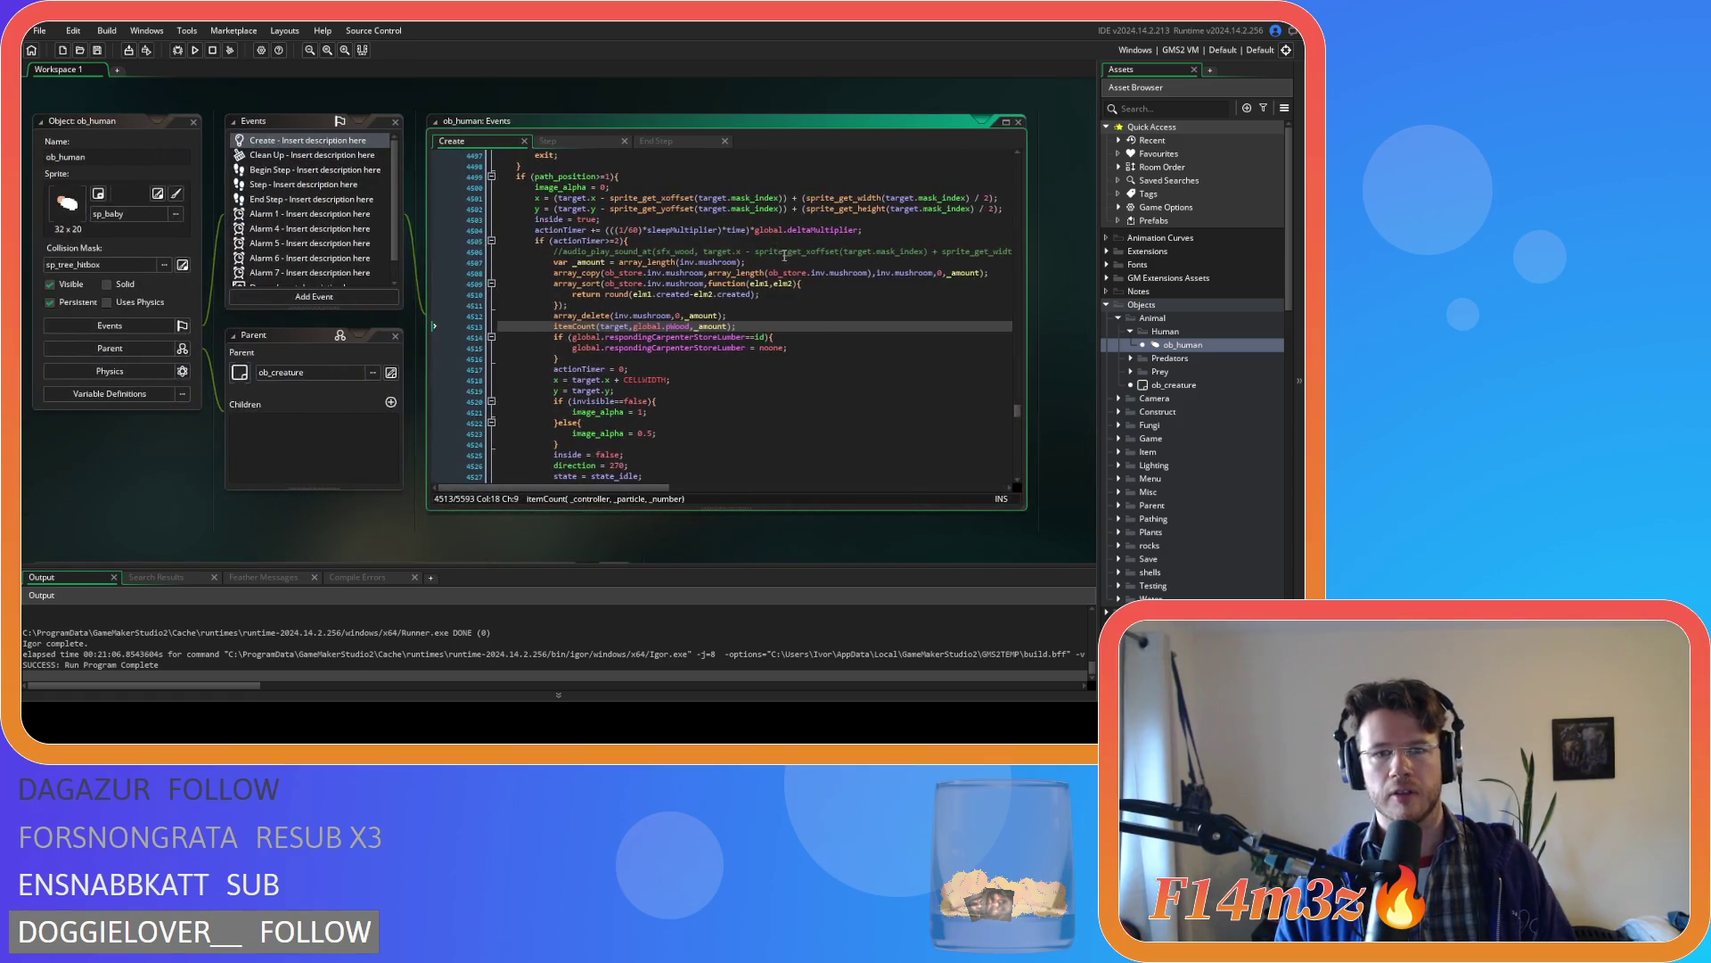
mouse_move(580, 327)
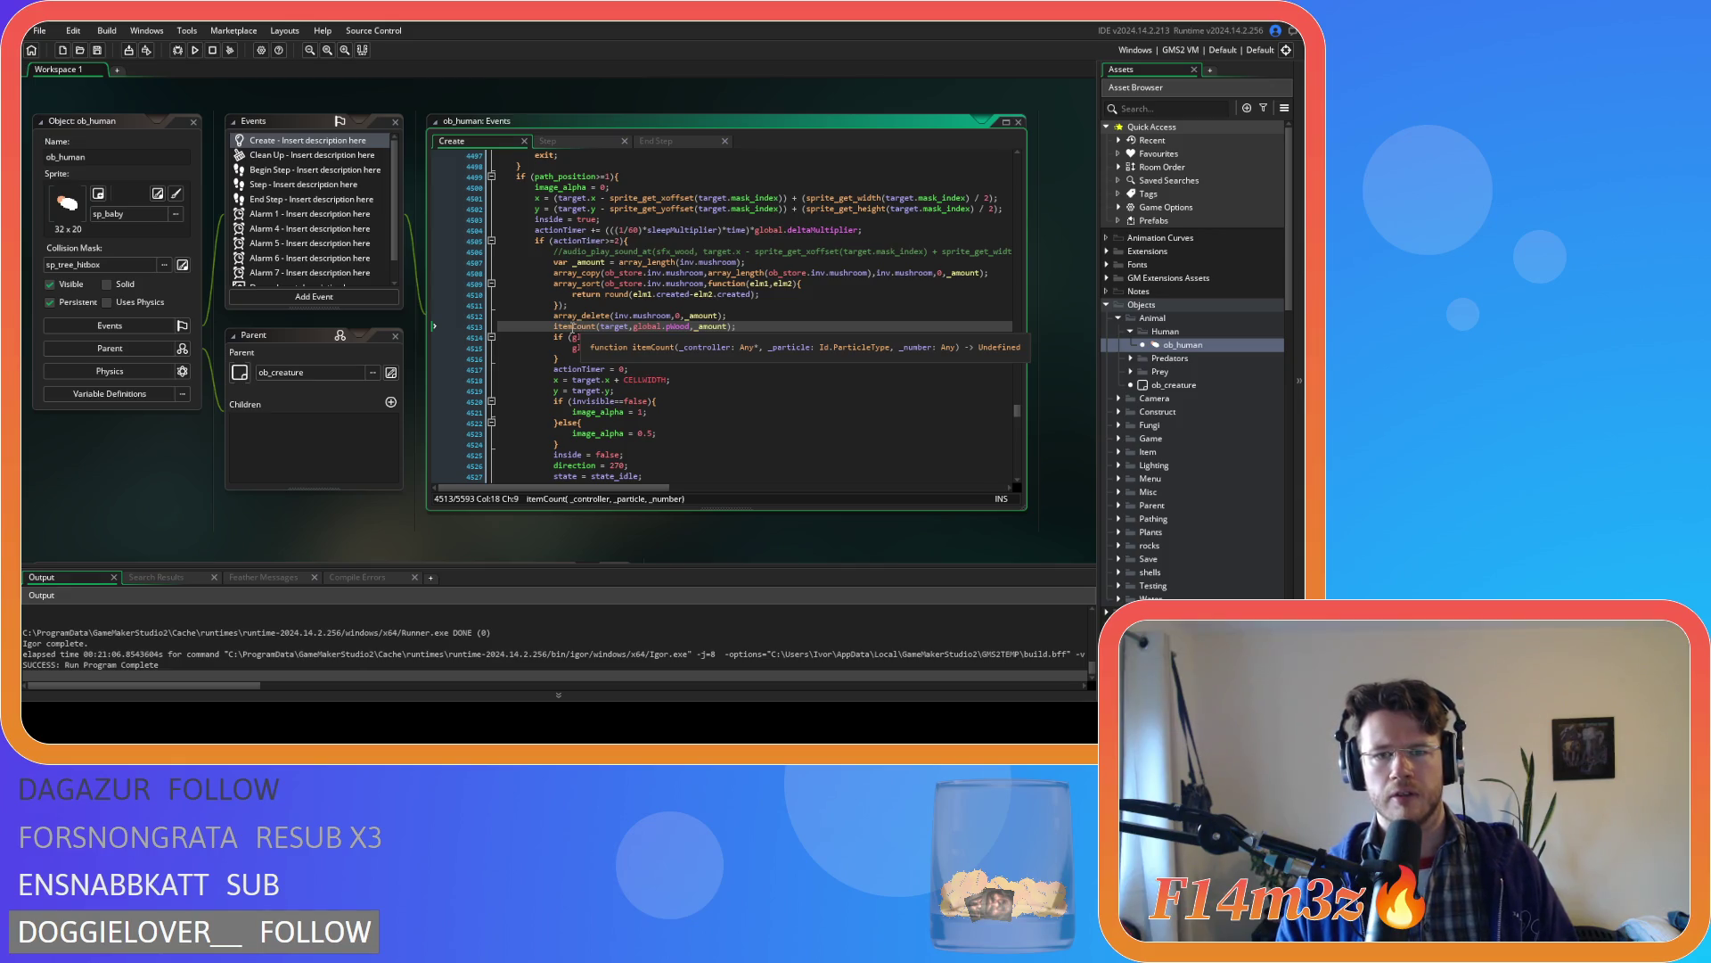
middle_click(572, 328)
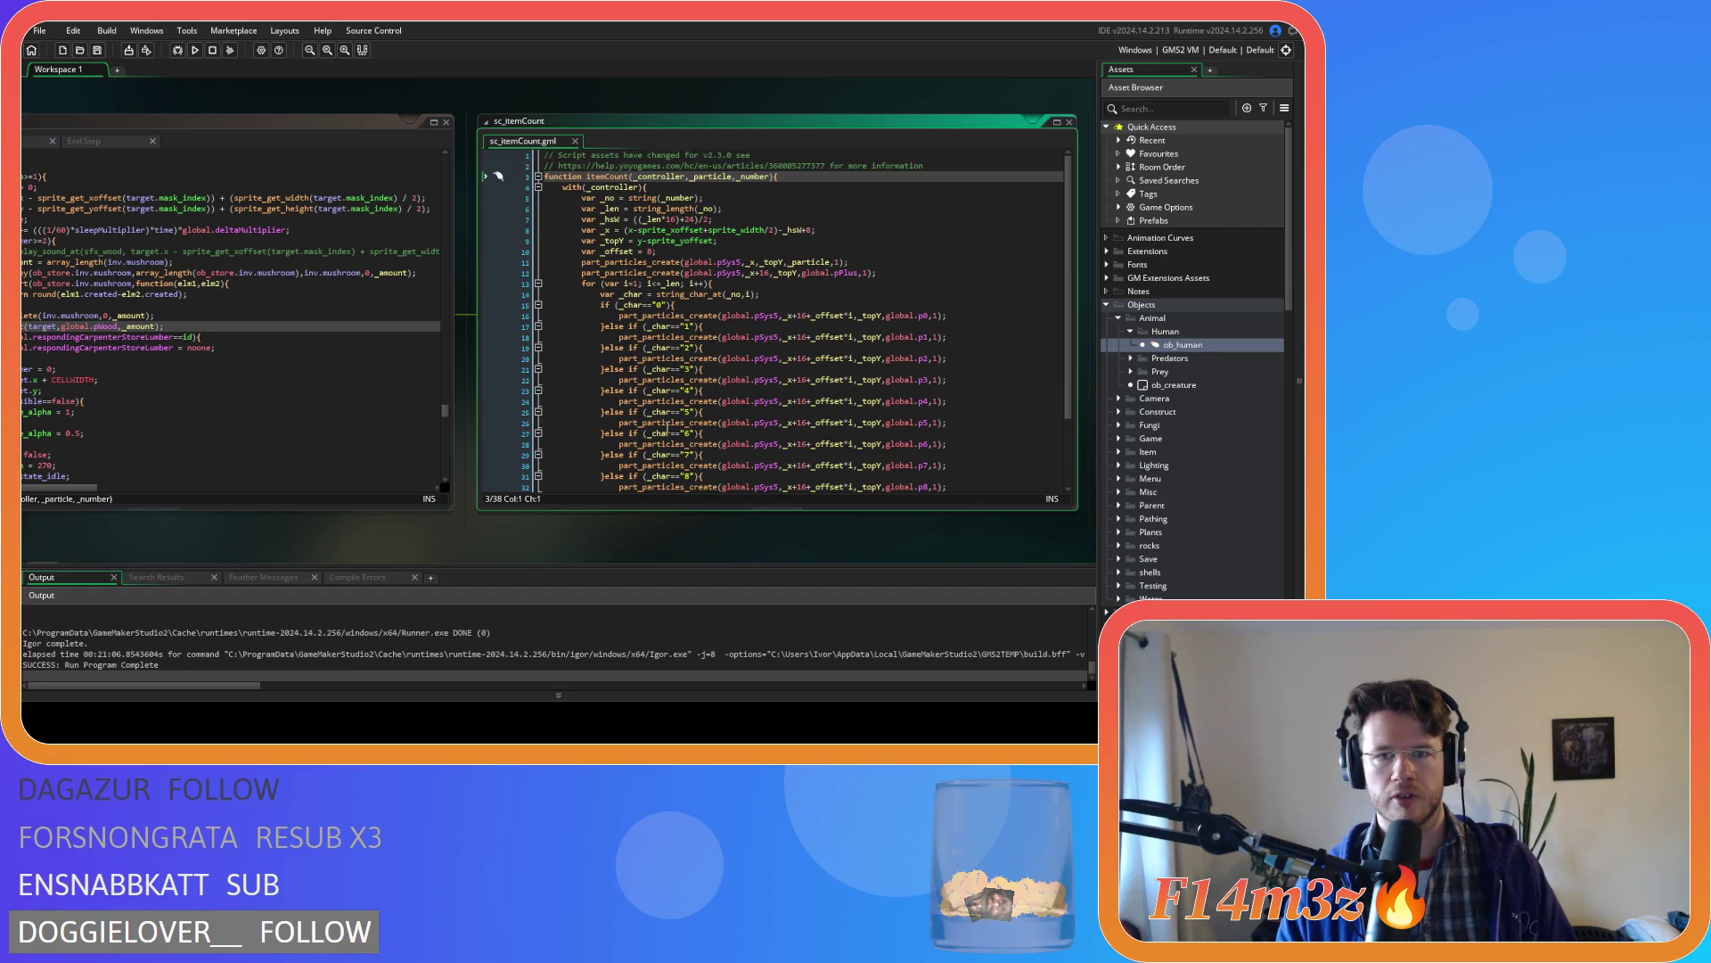
left_click_drag(282, 533, 505, 542)
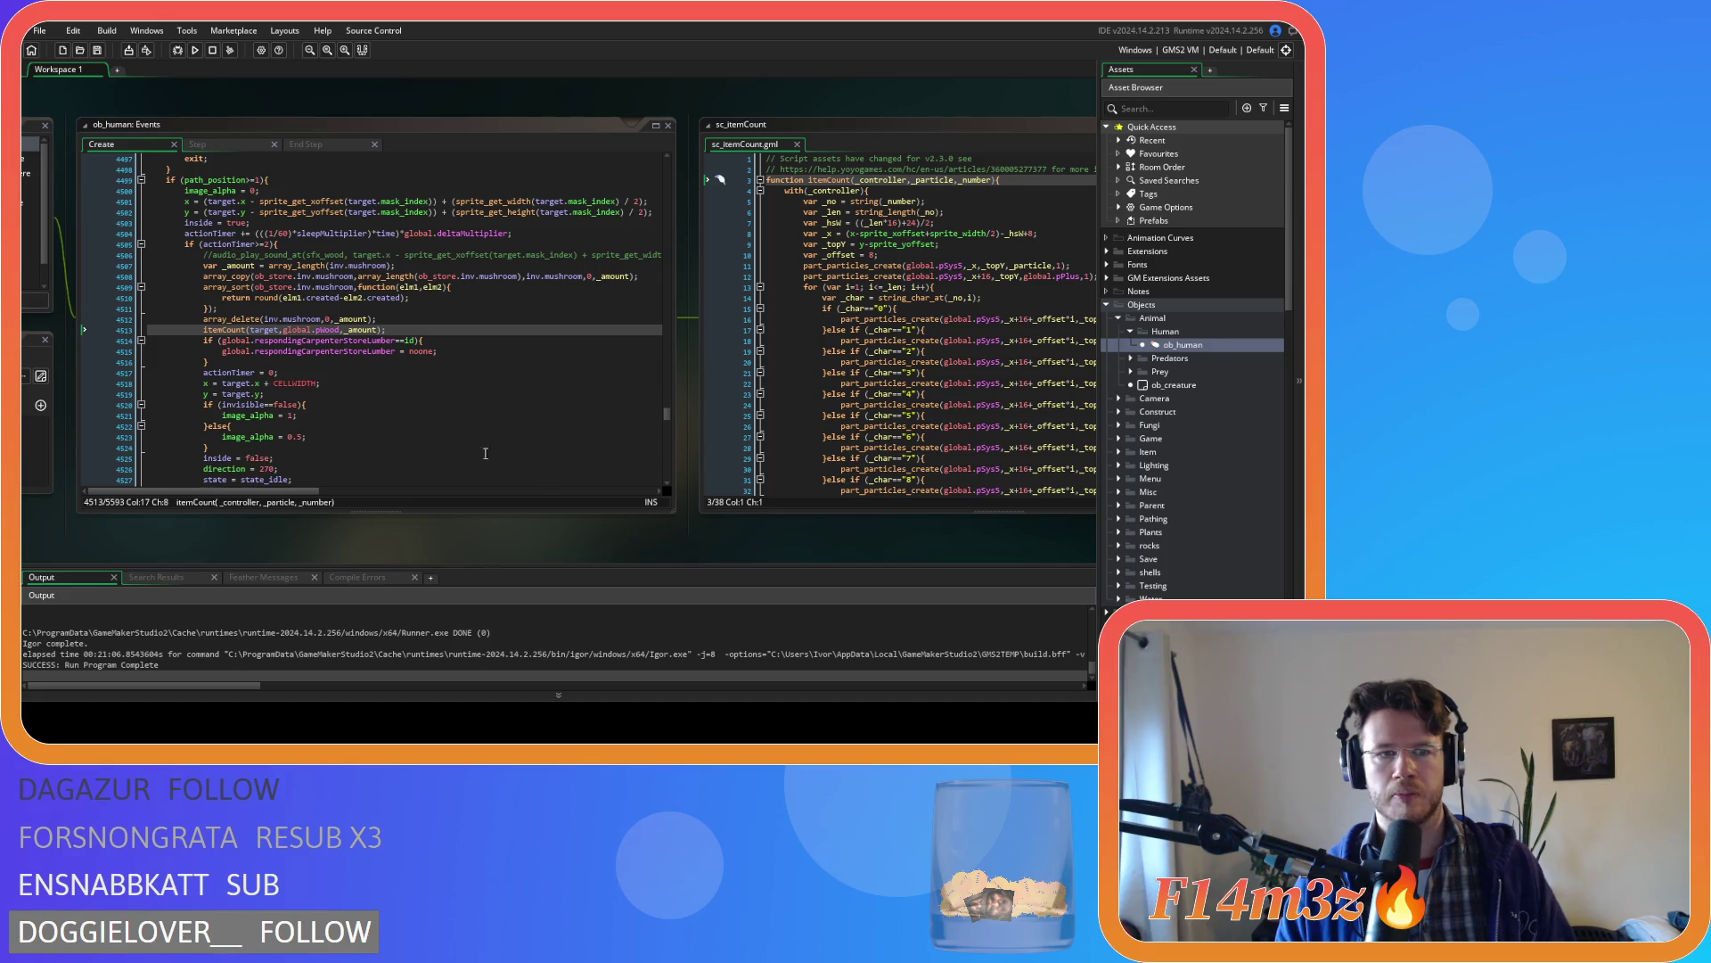
double_click(314, 334)
type("pH")
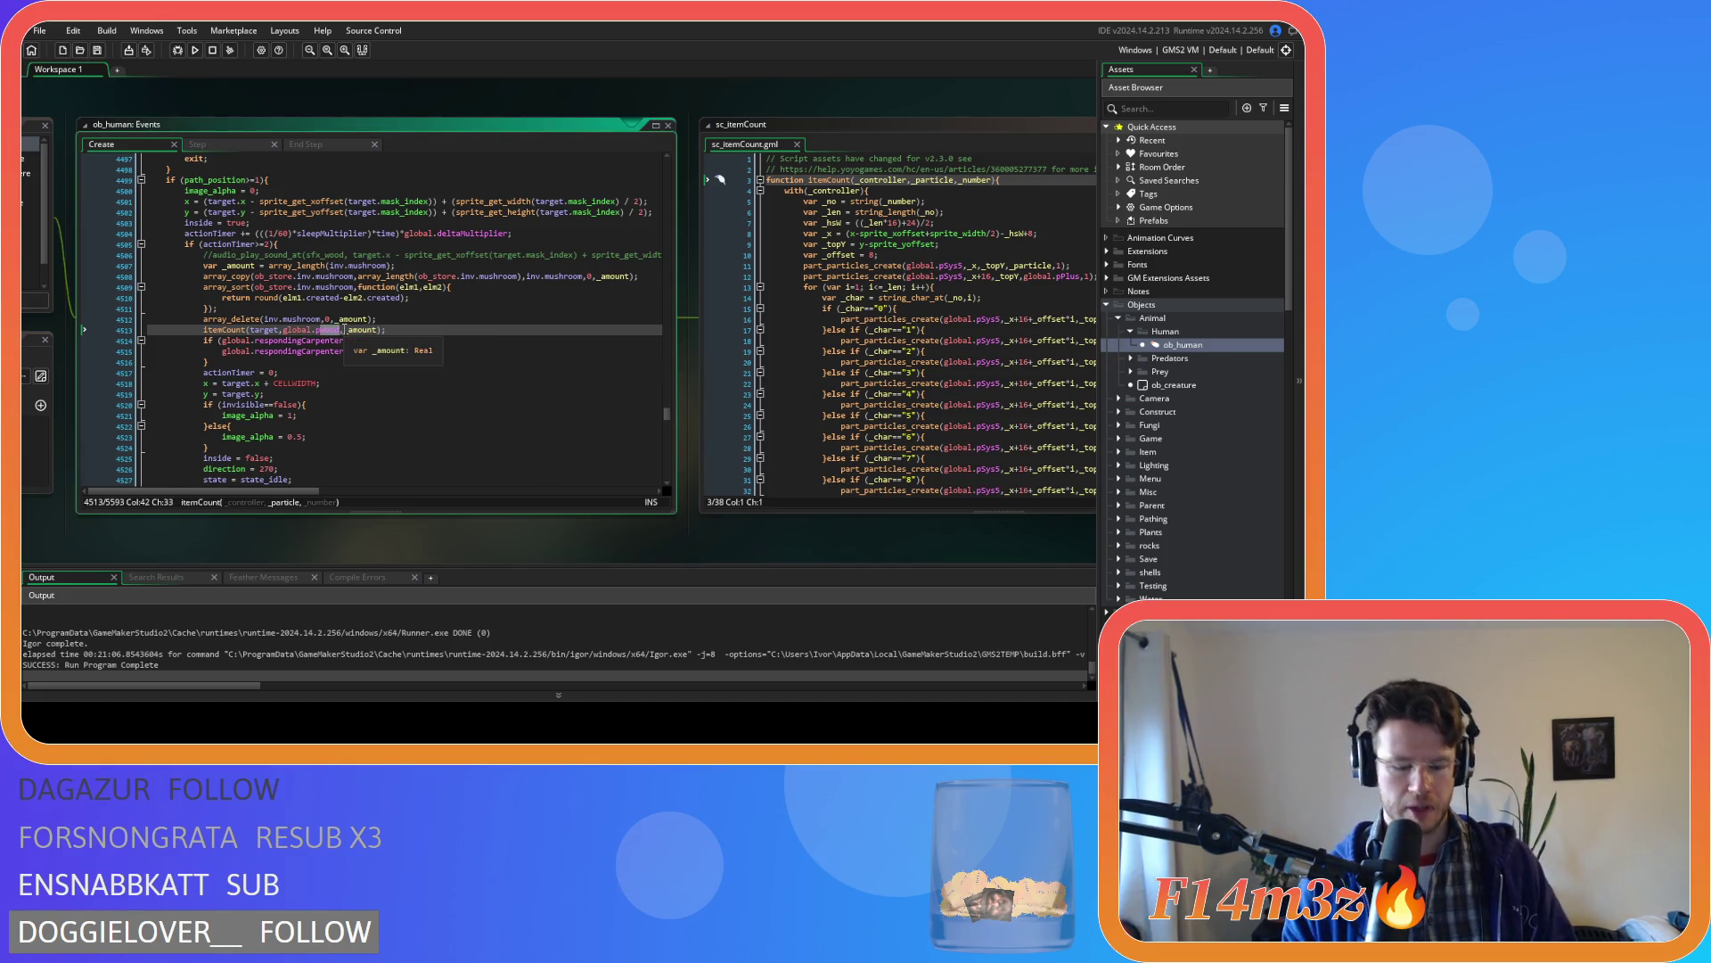
type("ushroom")
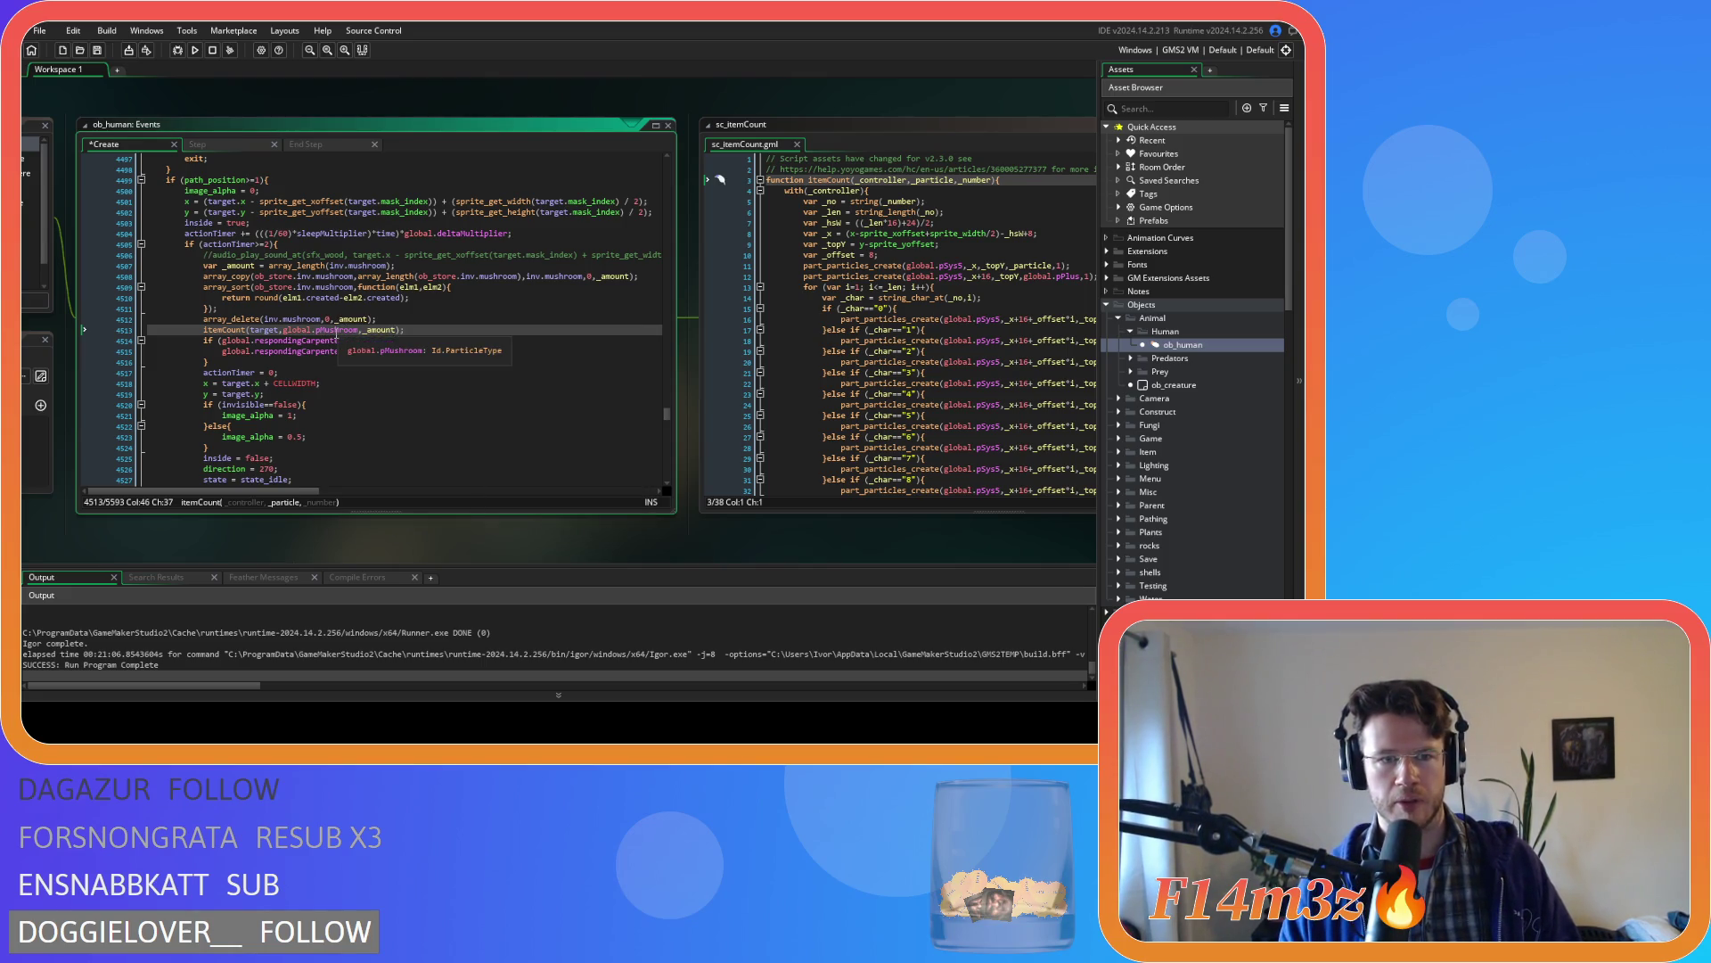
- Save the pMushroom particle change and delete the respondingCarpenter if block below the itemCount call
left_click(421, 333)
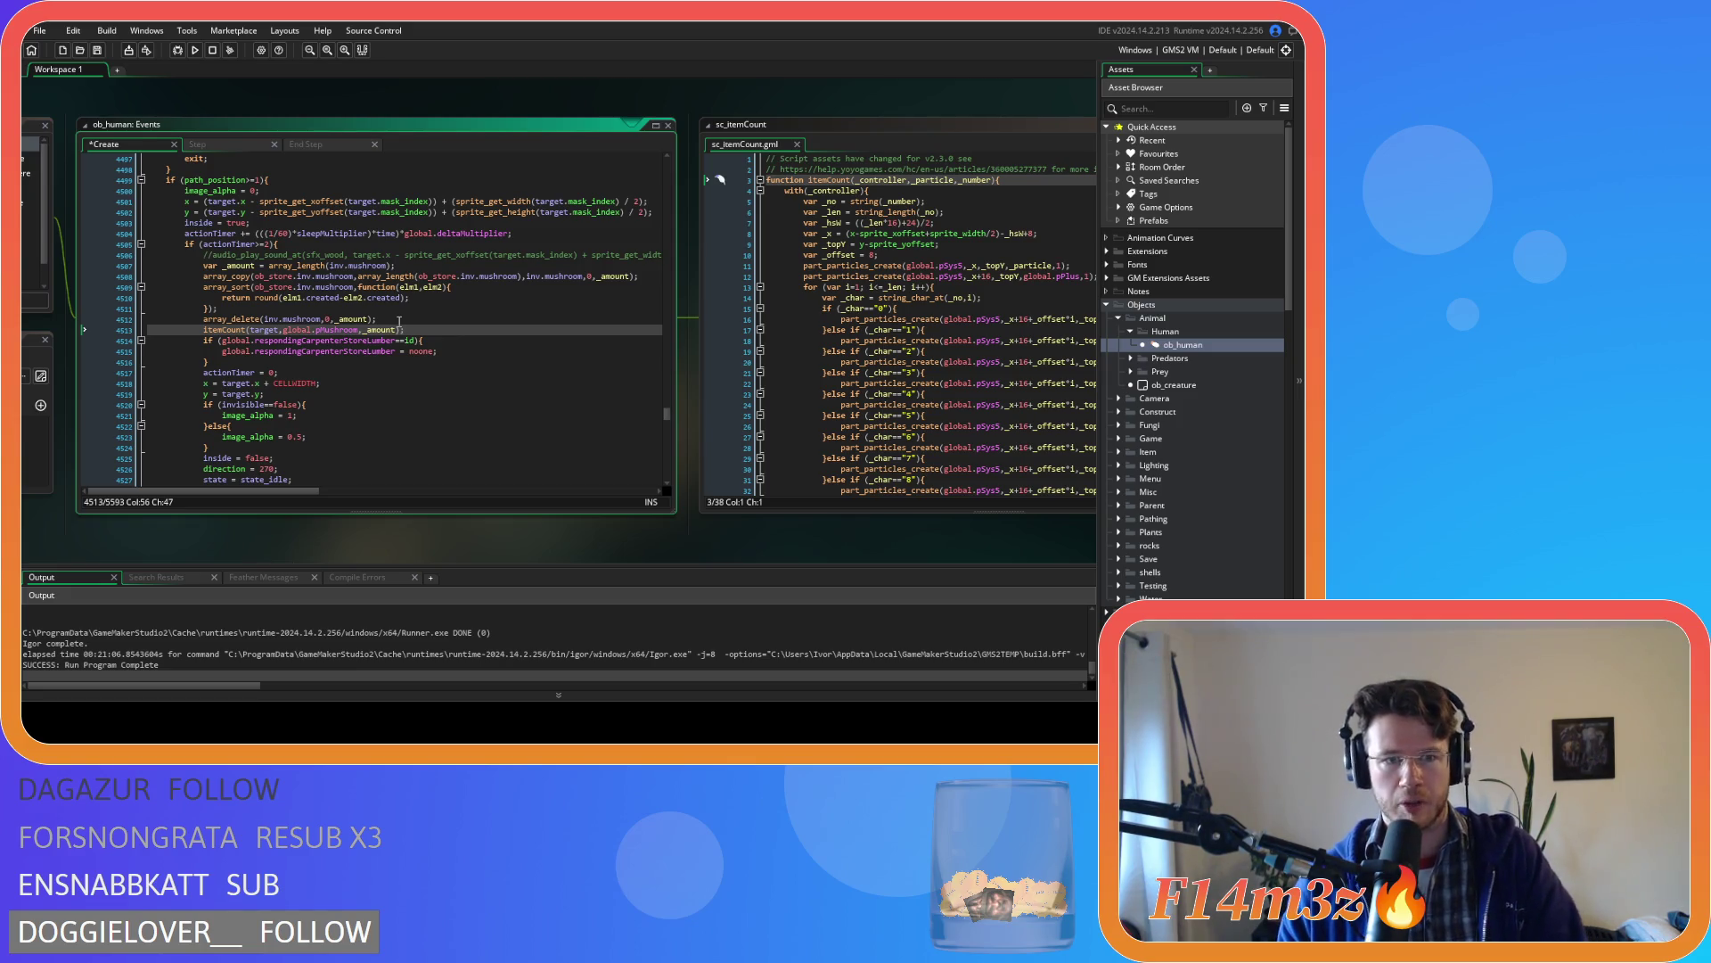
key("ctrl+s")
scroll(613, 549, "right", 3)
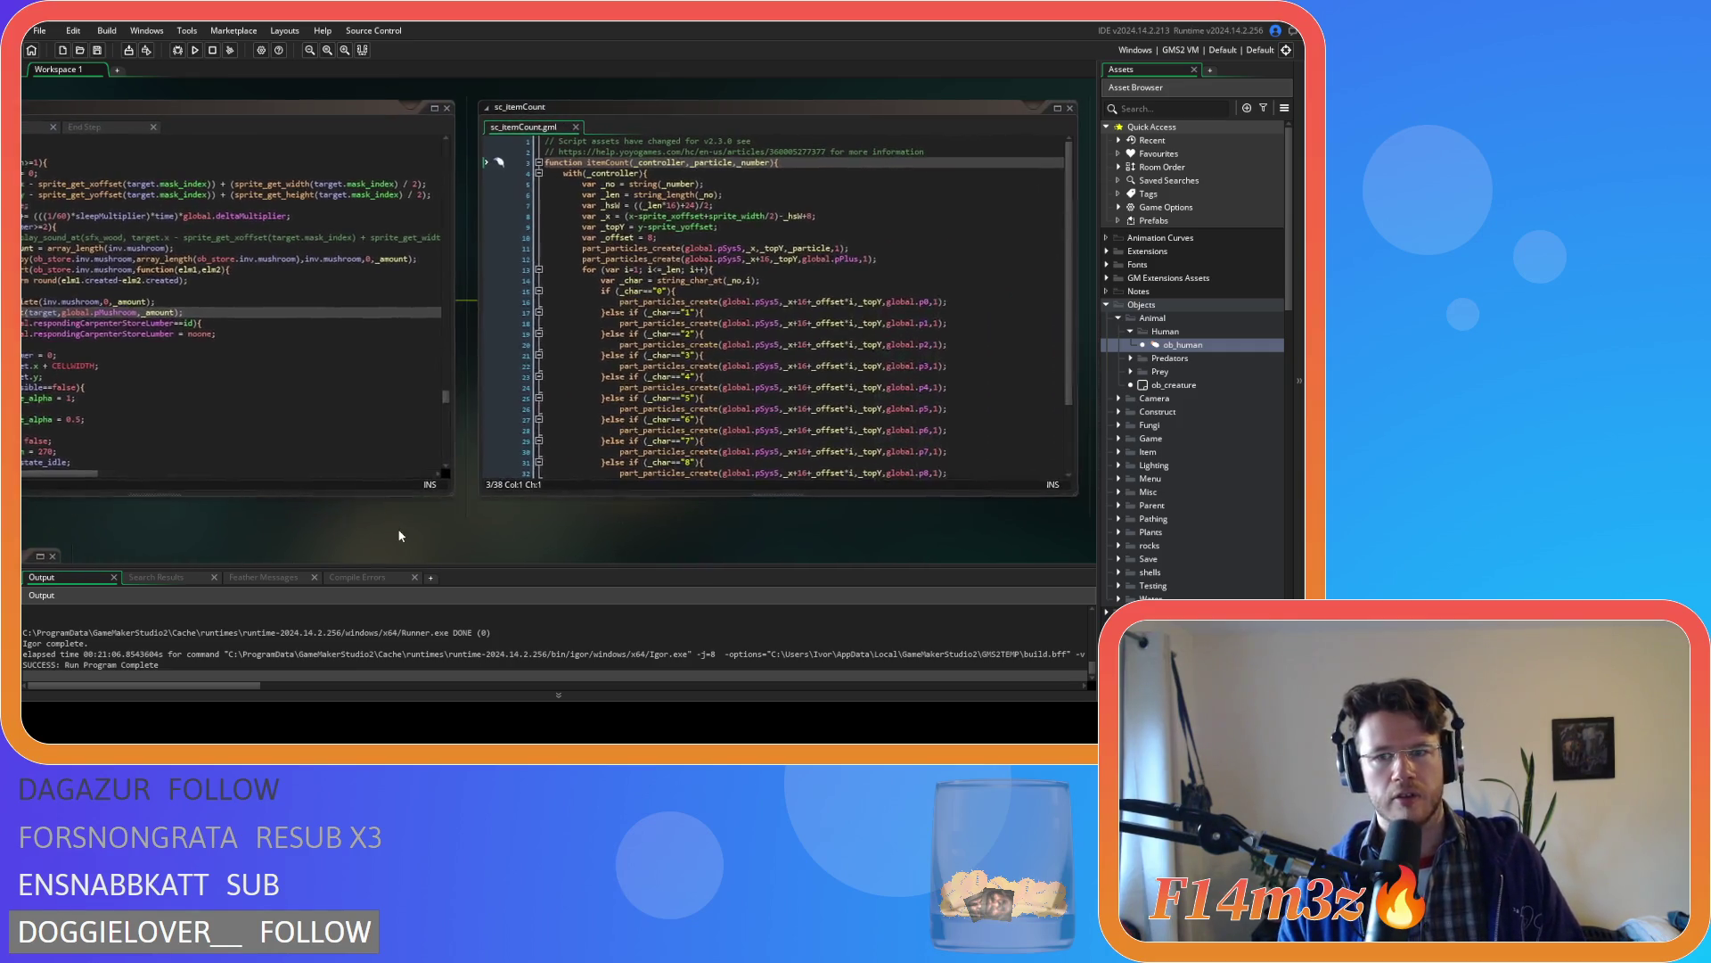
left_click_drag(602, 560, 607, 560)
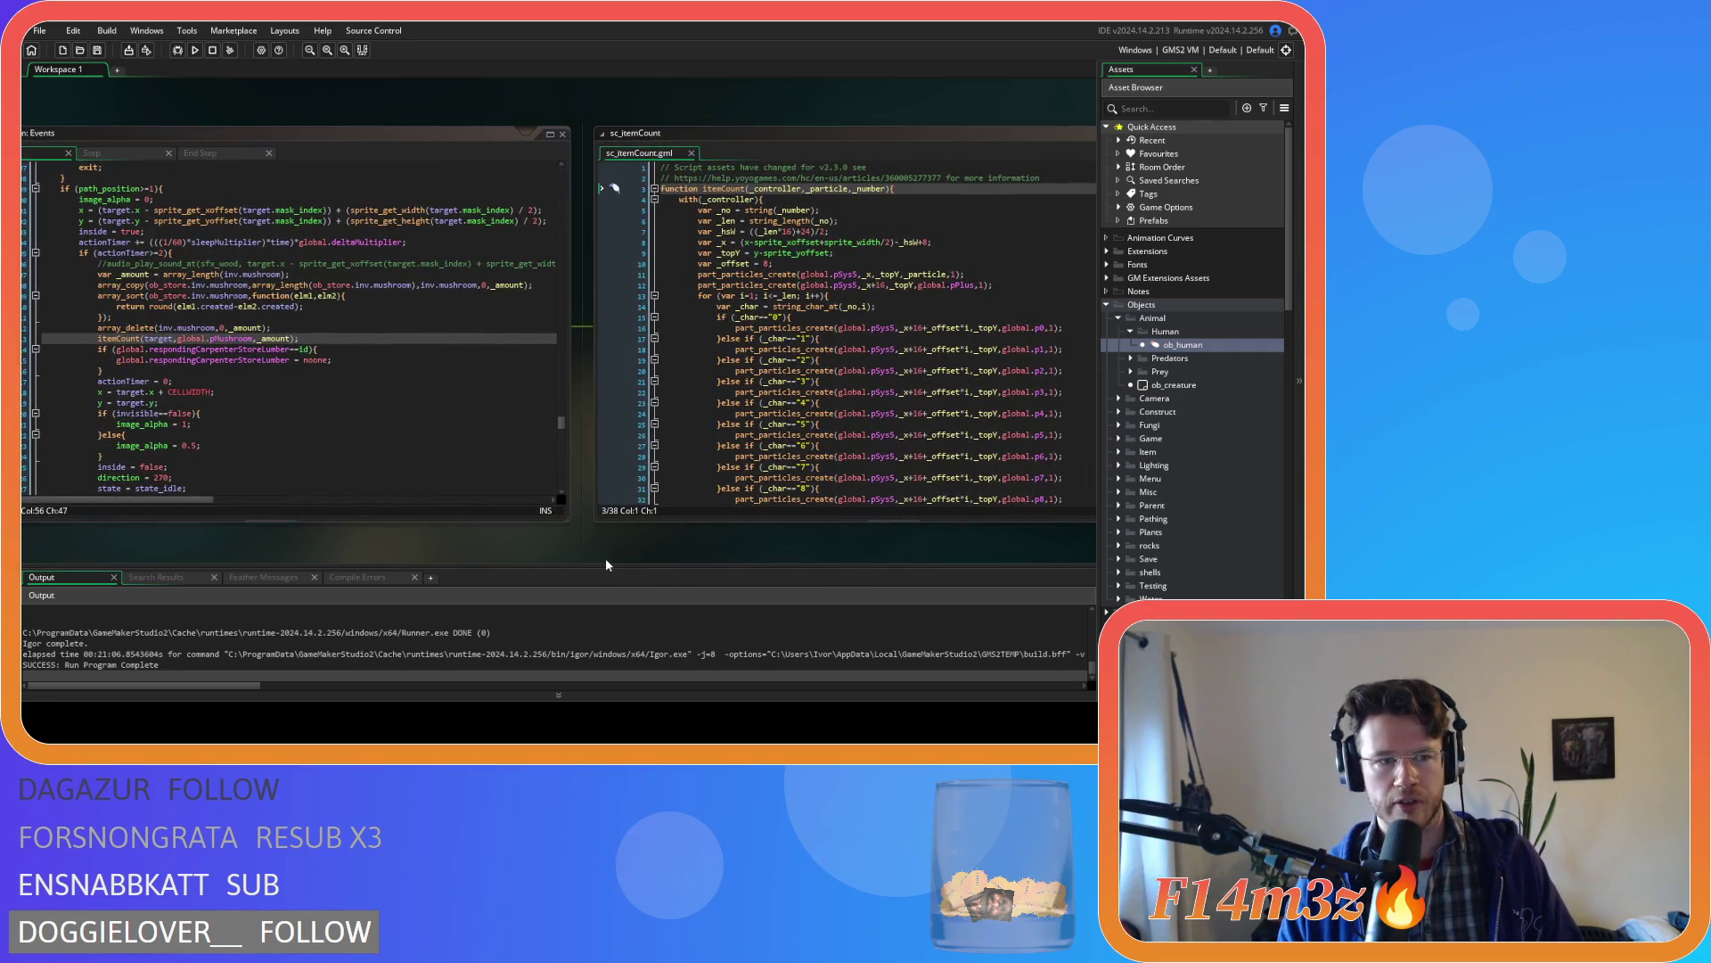
left_click_drag(134, 372, 42, 349)
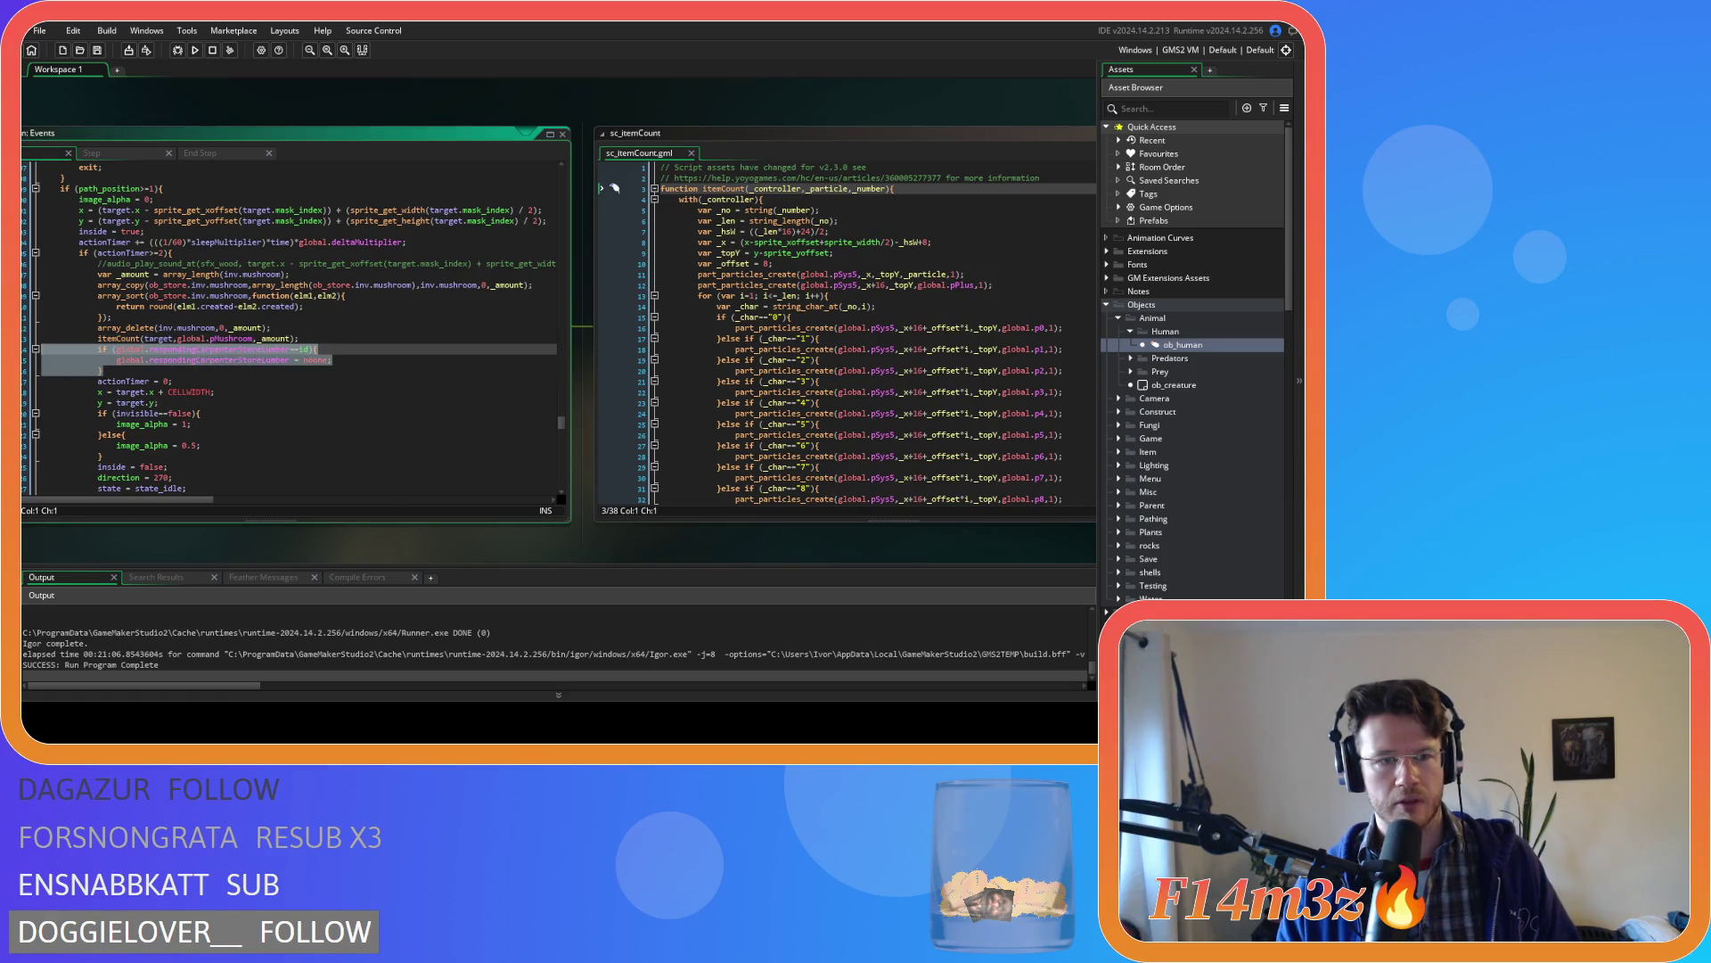
key("BackSpace")
key("BackSpace")
scroll(306, 394, "down", 2)
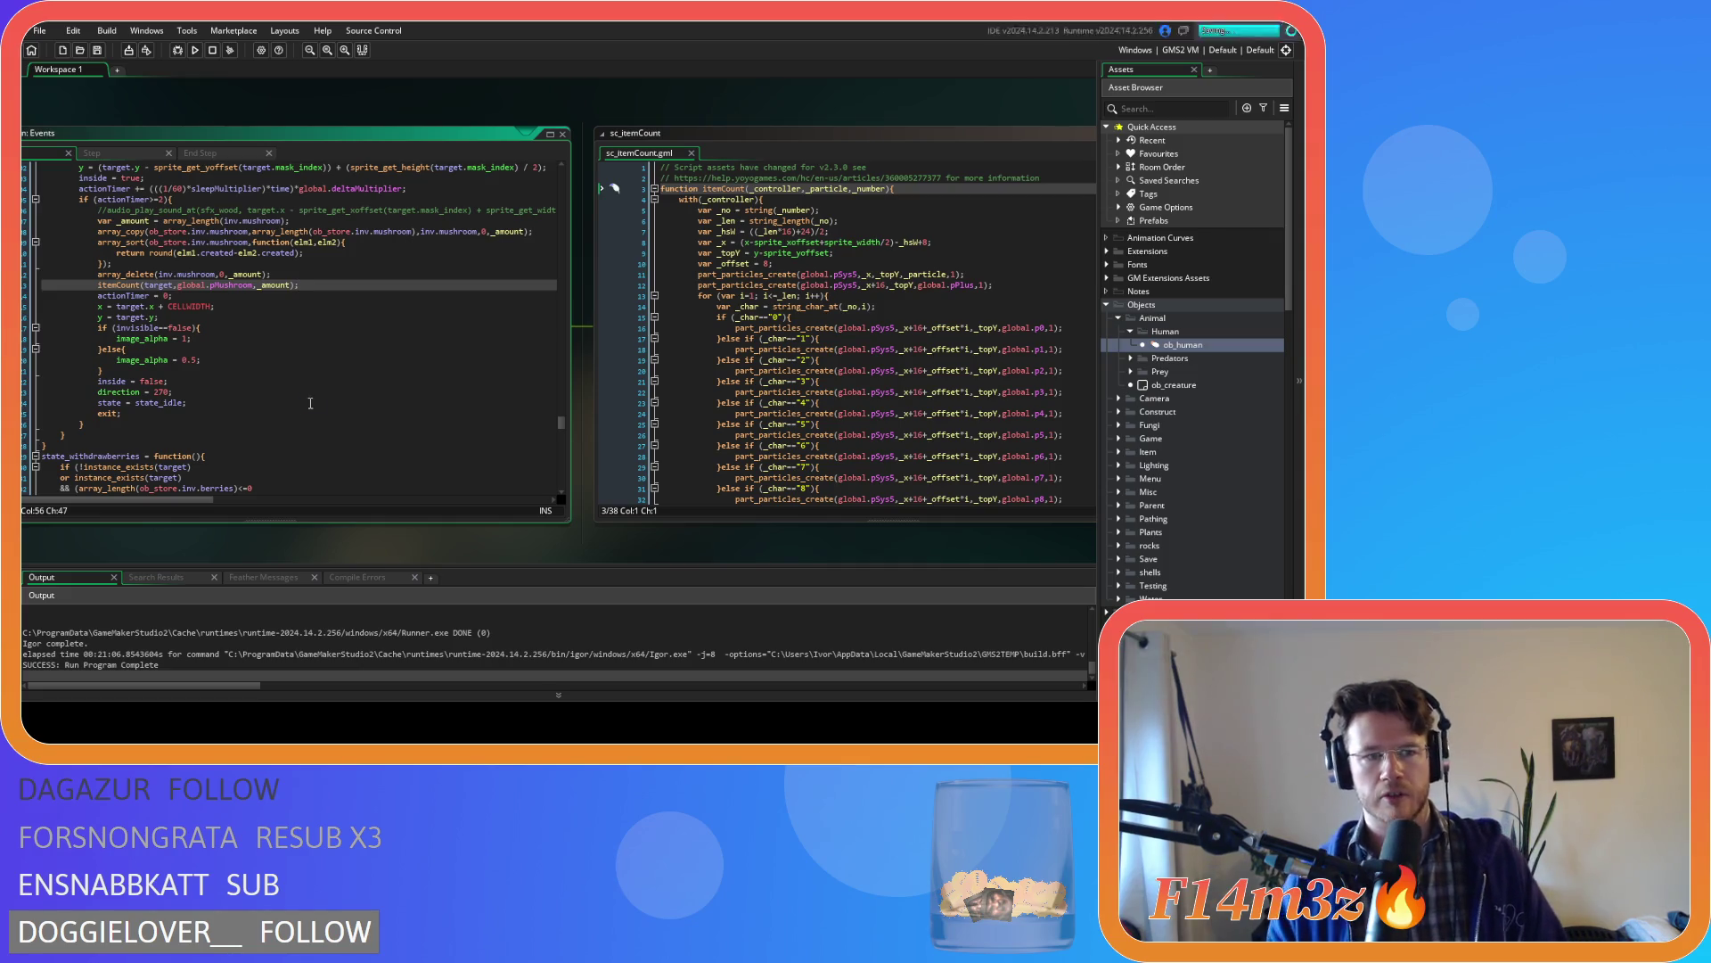
left_click(583, 562)
- Expand the Lighting objects folder in the Asset Browser
left_click_drag(580, 559, 403, 547)
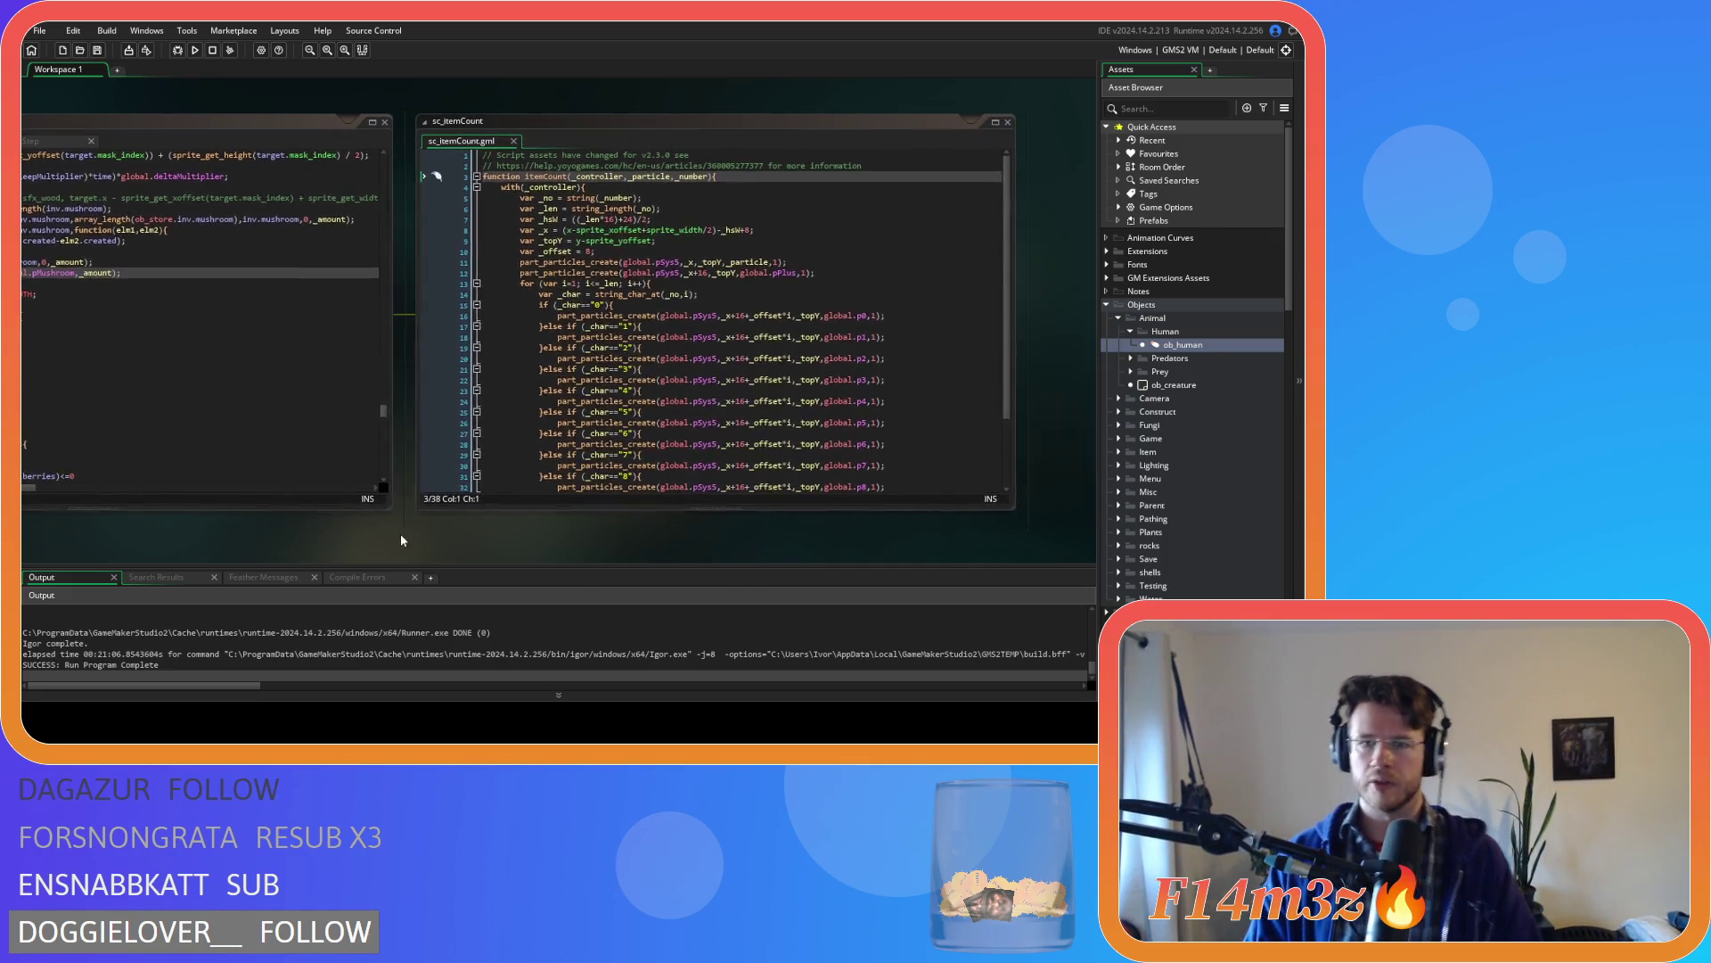
scroll(846, 367, "down", 3)
scroll(846, 368, "up", 3)
scroll(845, 367, "down", 3)
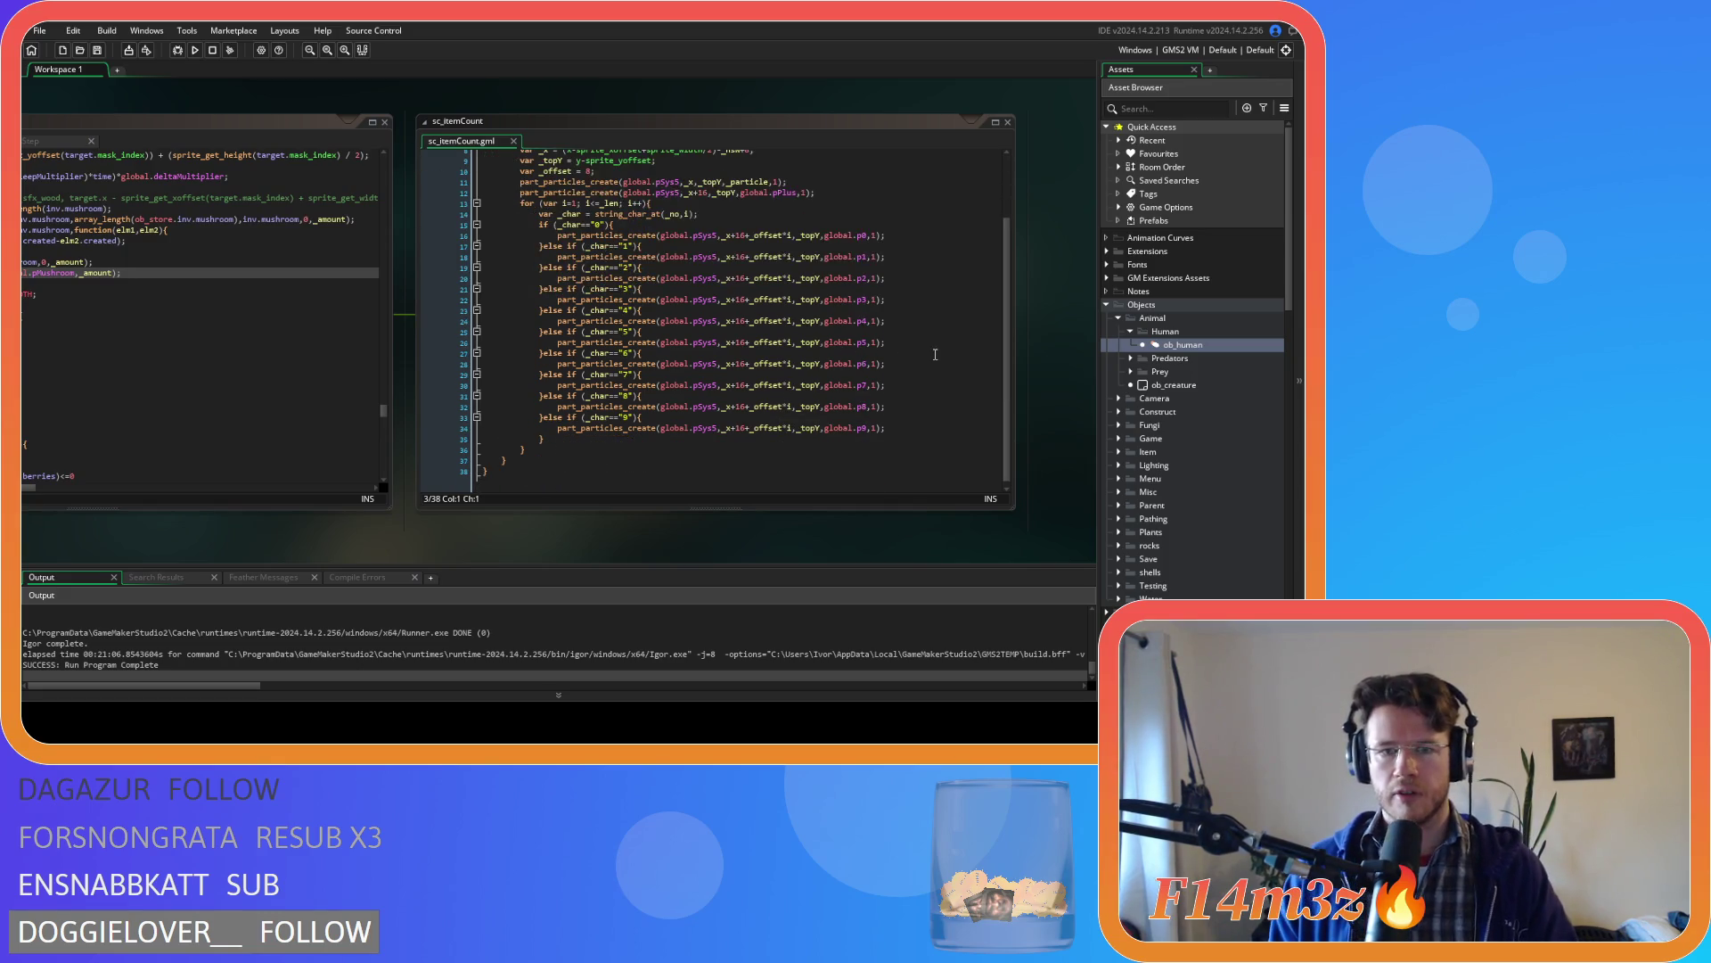
scroll(935, 355, "up", 3)
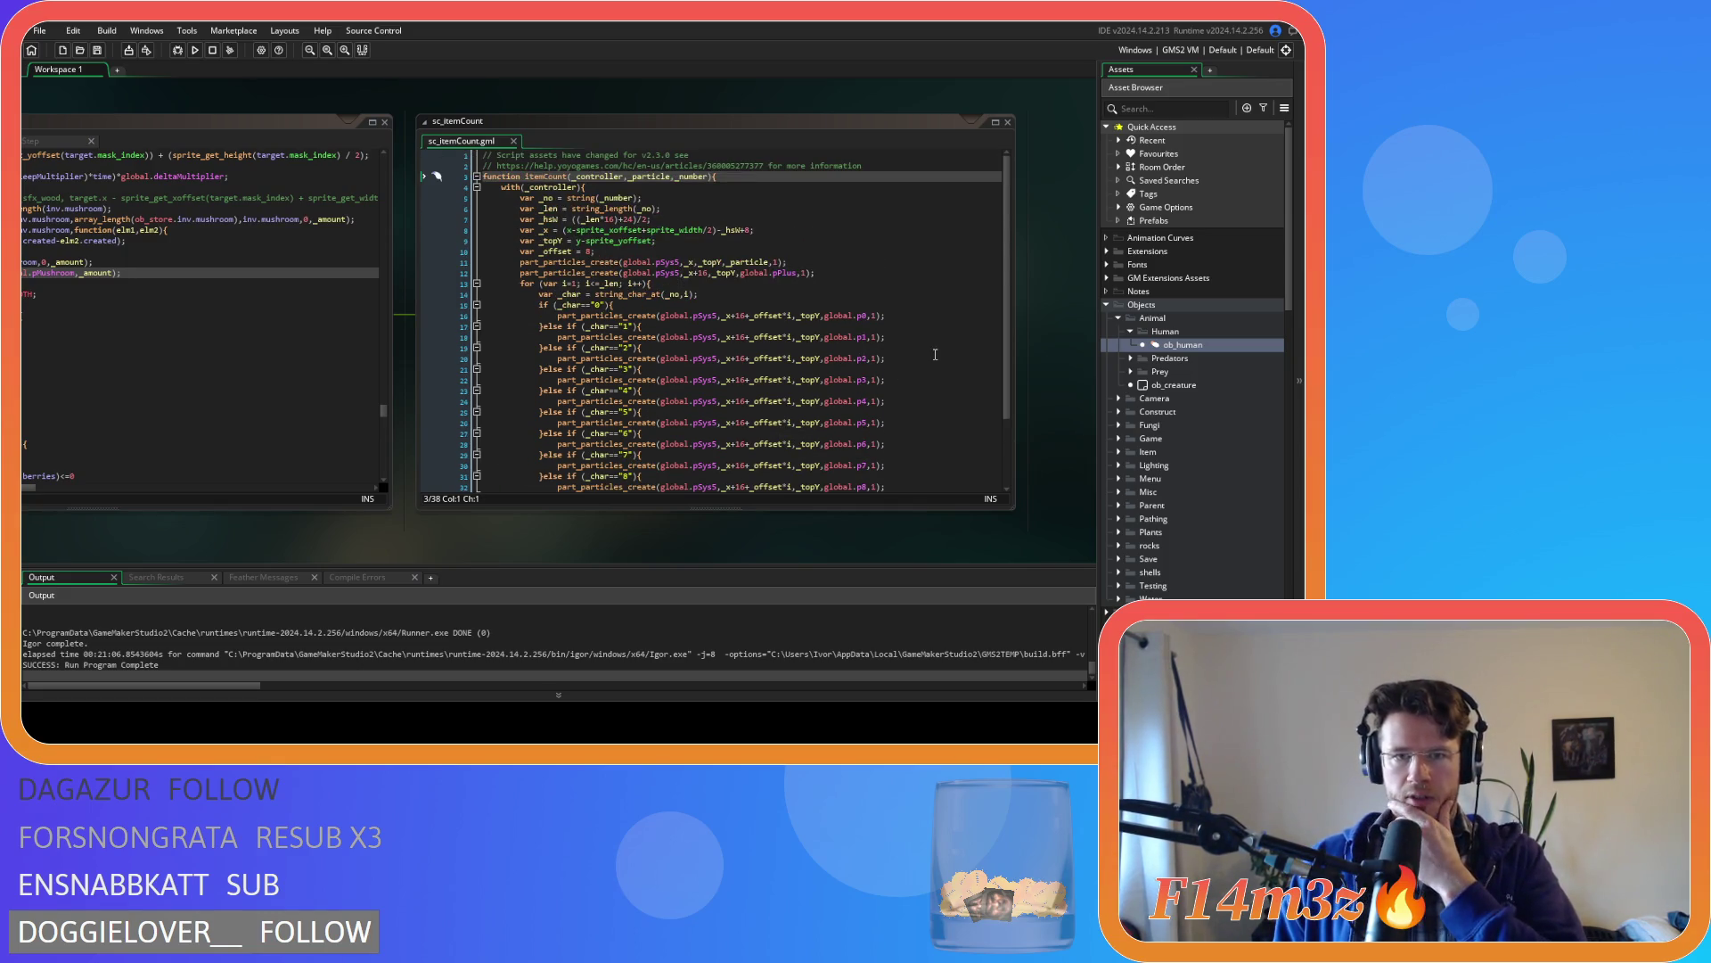
scroll(1208, 396, "down", 5)
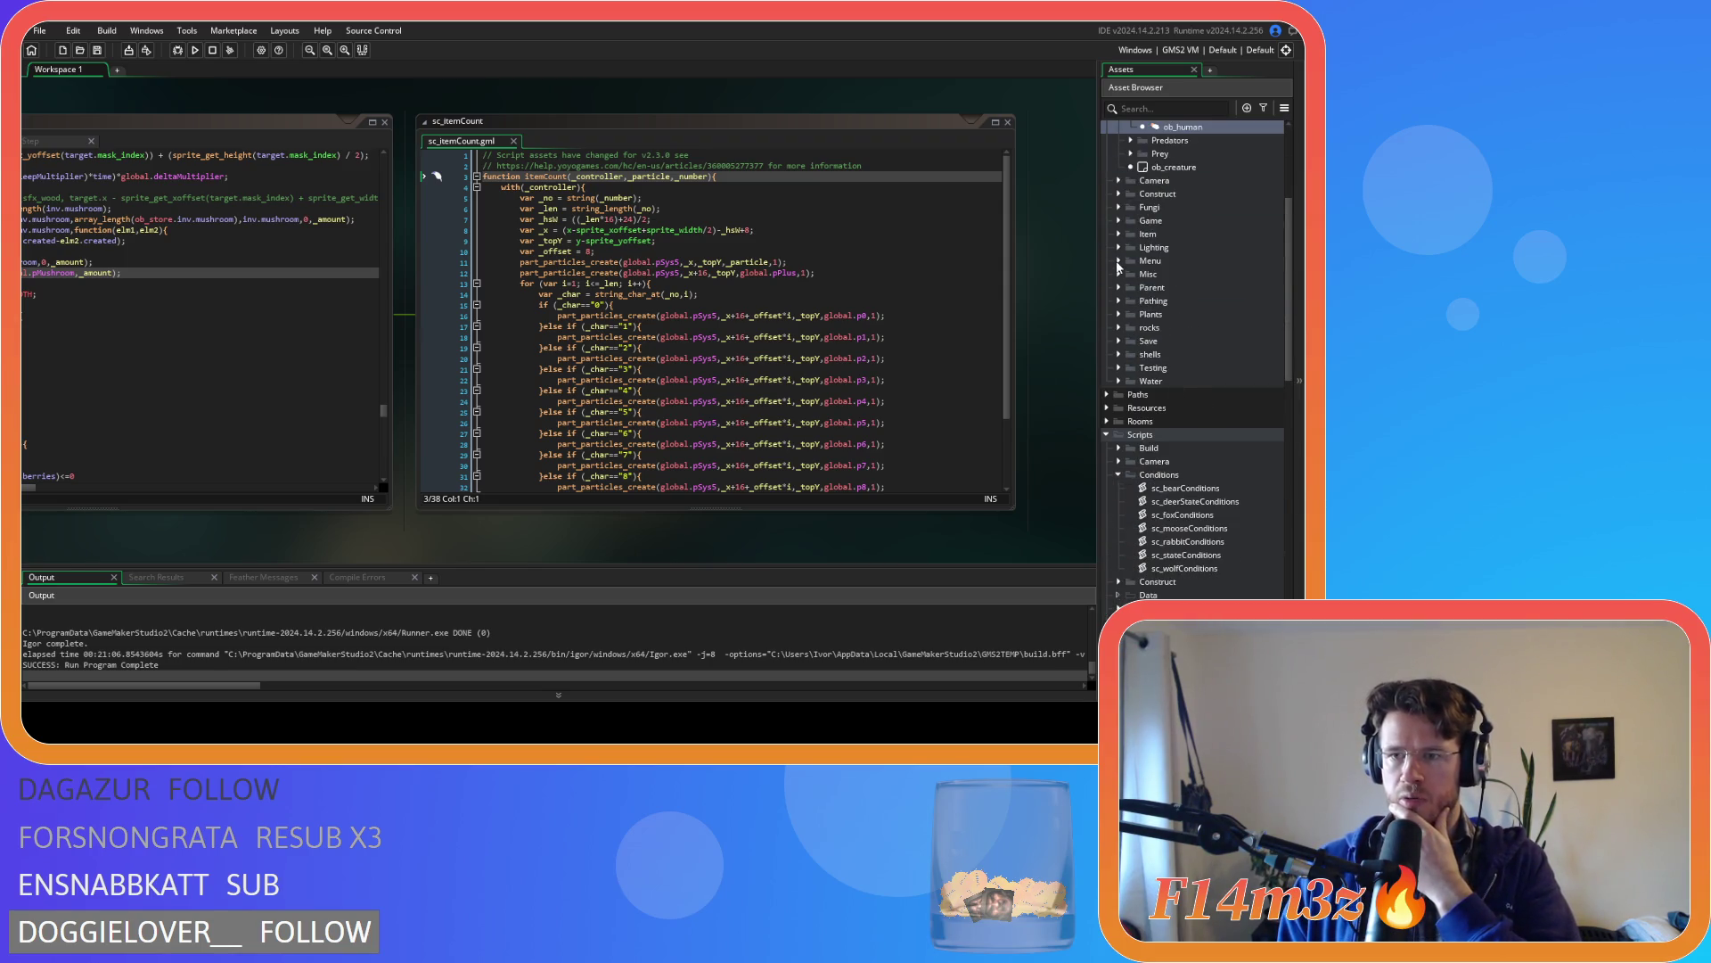
left_click(1120, 249)
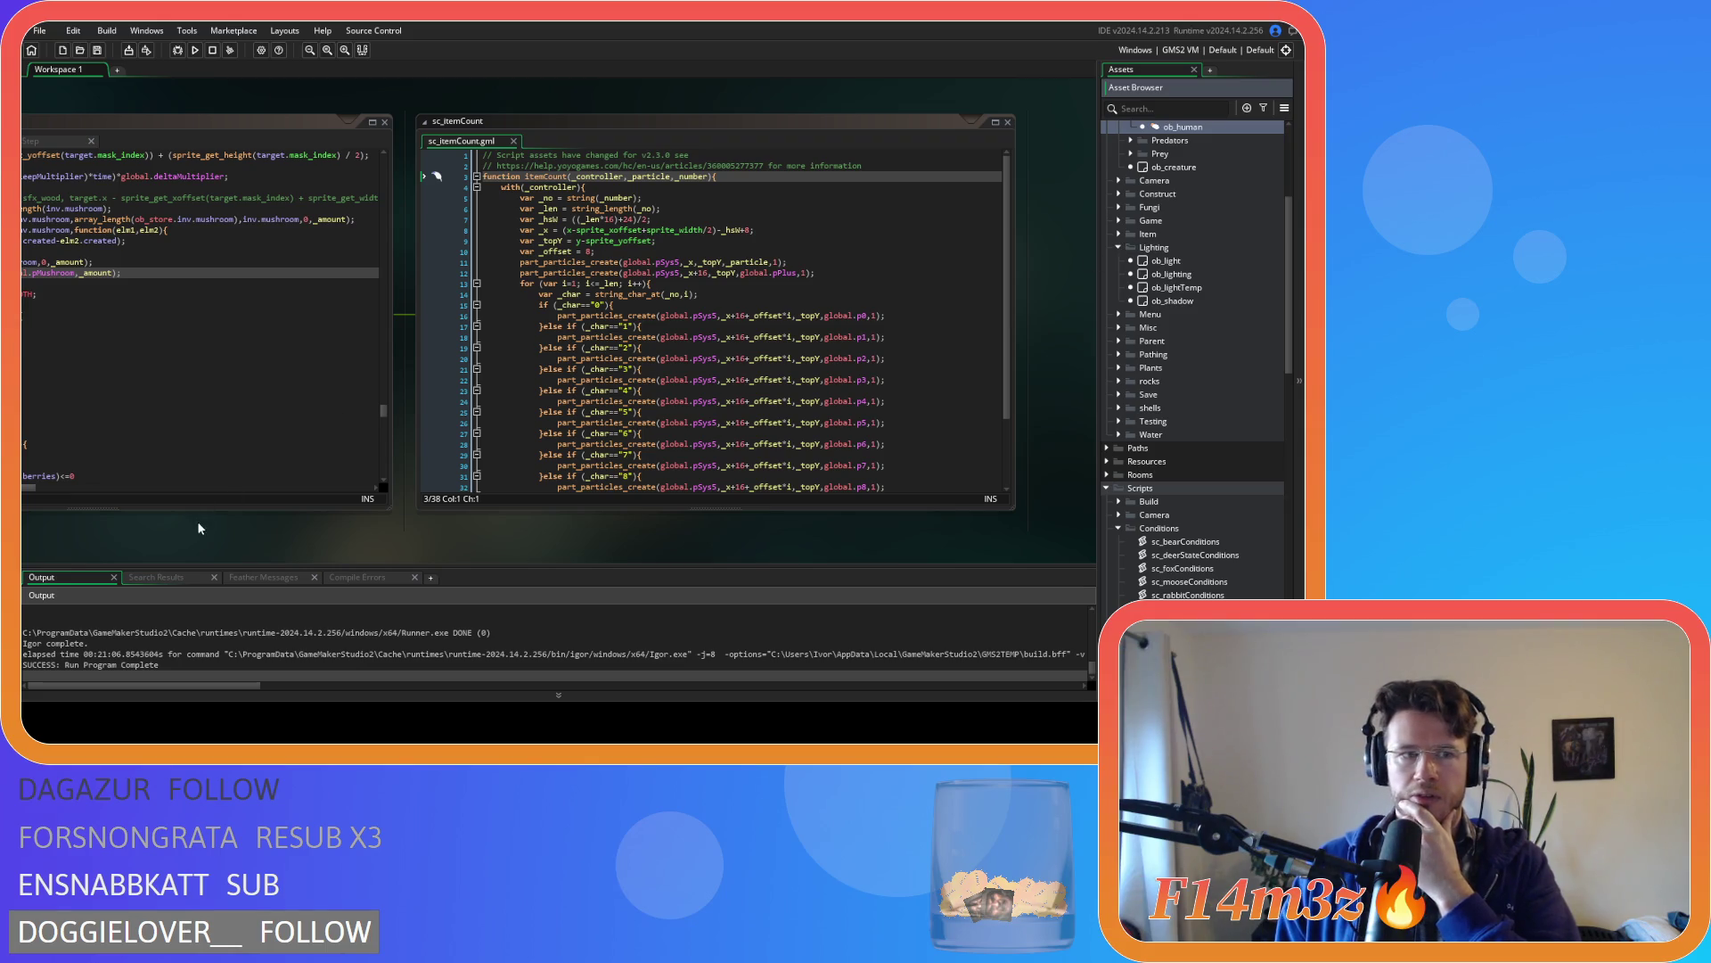
- Rename the itemCount call's particle from pMushroom to pShroom
left_click_drag(198, 528, 453, 553)
left_click(256, 289)
left_click_drag(256, 291, 295, 290)
type("Shr")
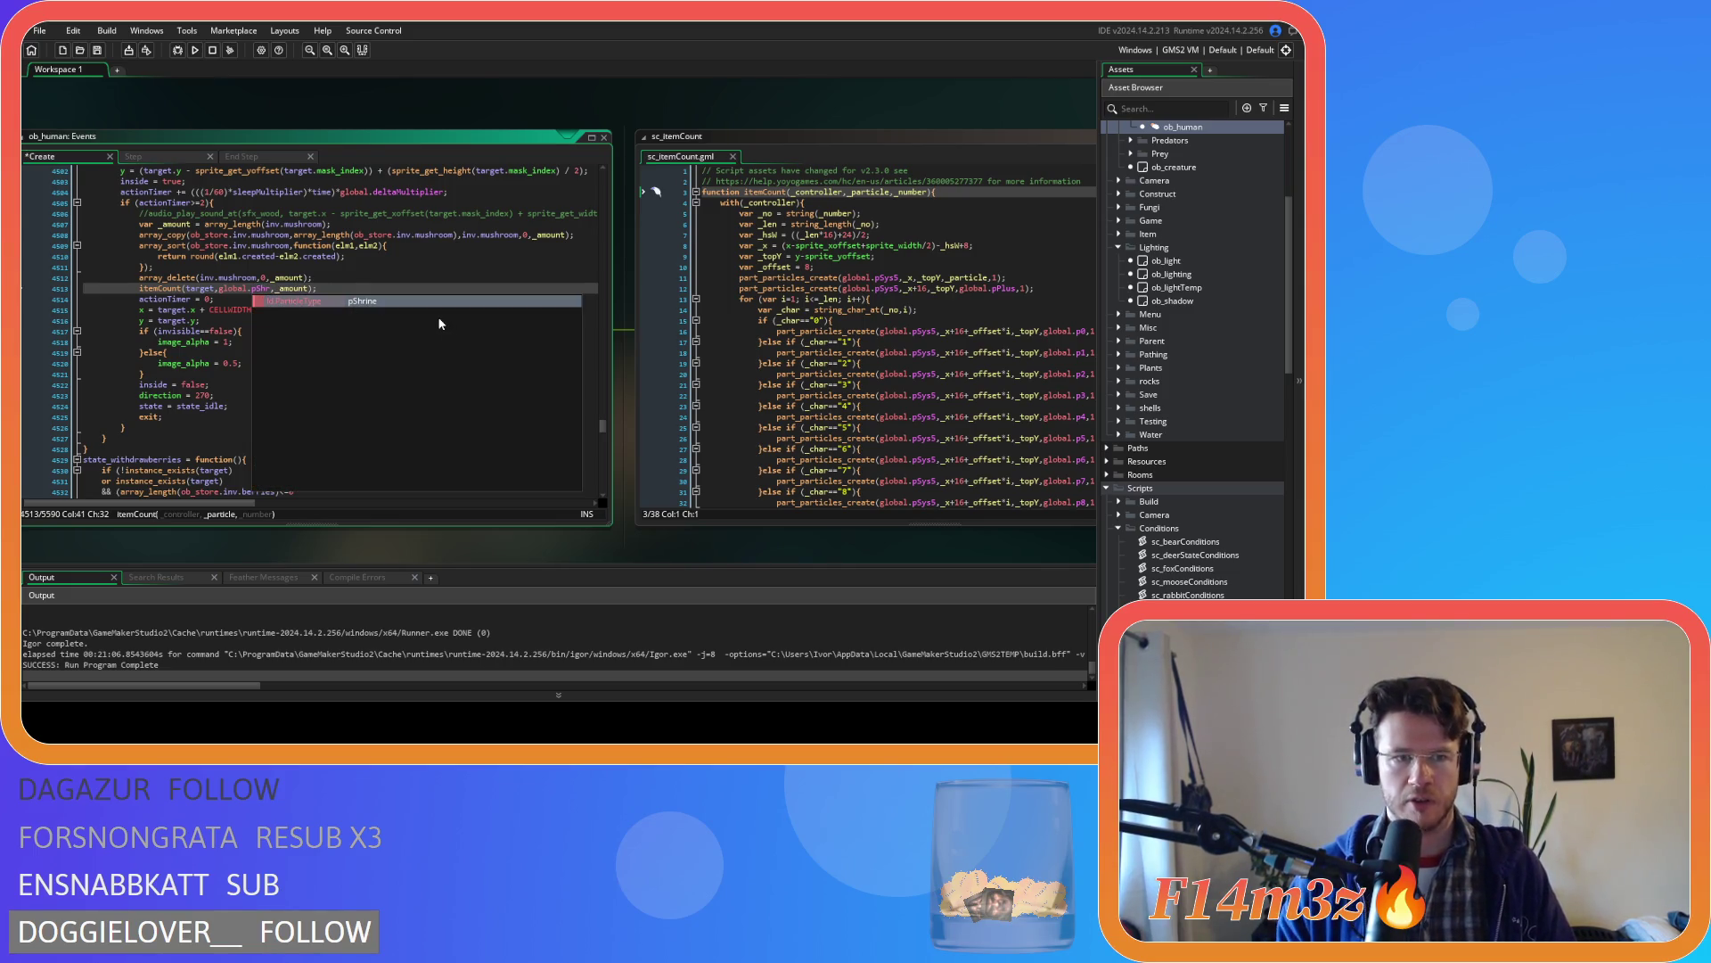
type("oom")
left_click(469, 291)
- Collapse the Lighting folder, expand the Game folder, and open ob_particles
left_click_drag(727, 554, 396, 522)
mouse_move(437, 470)
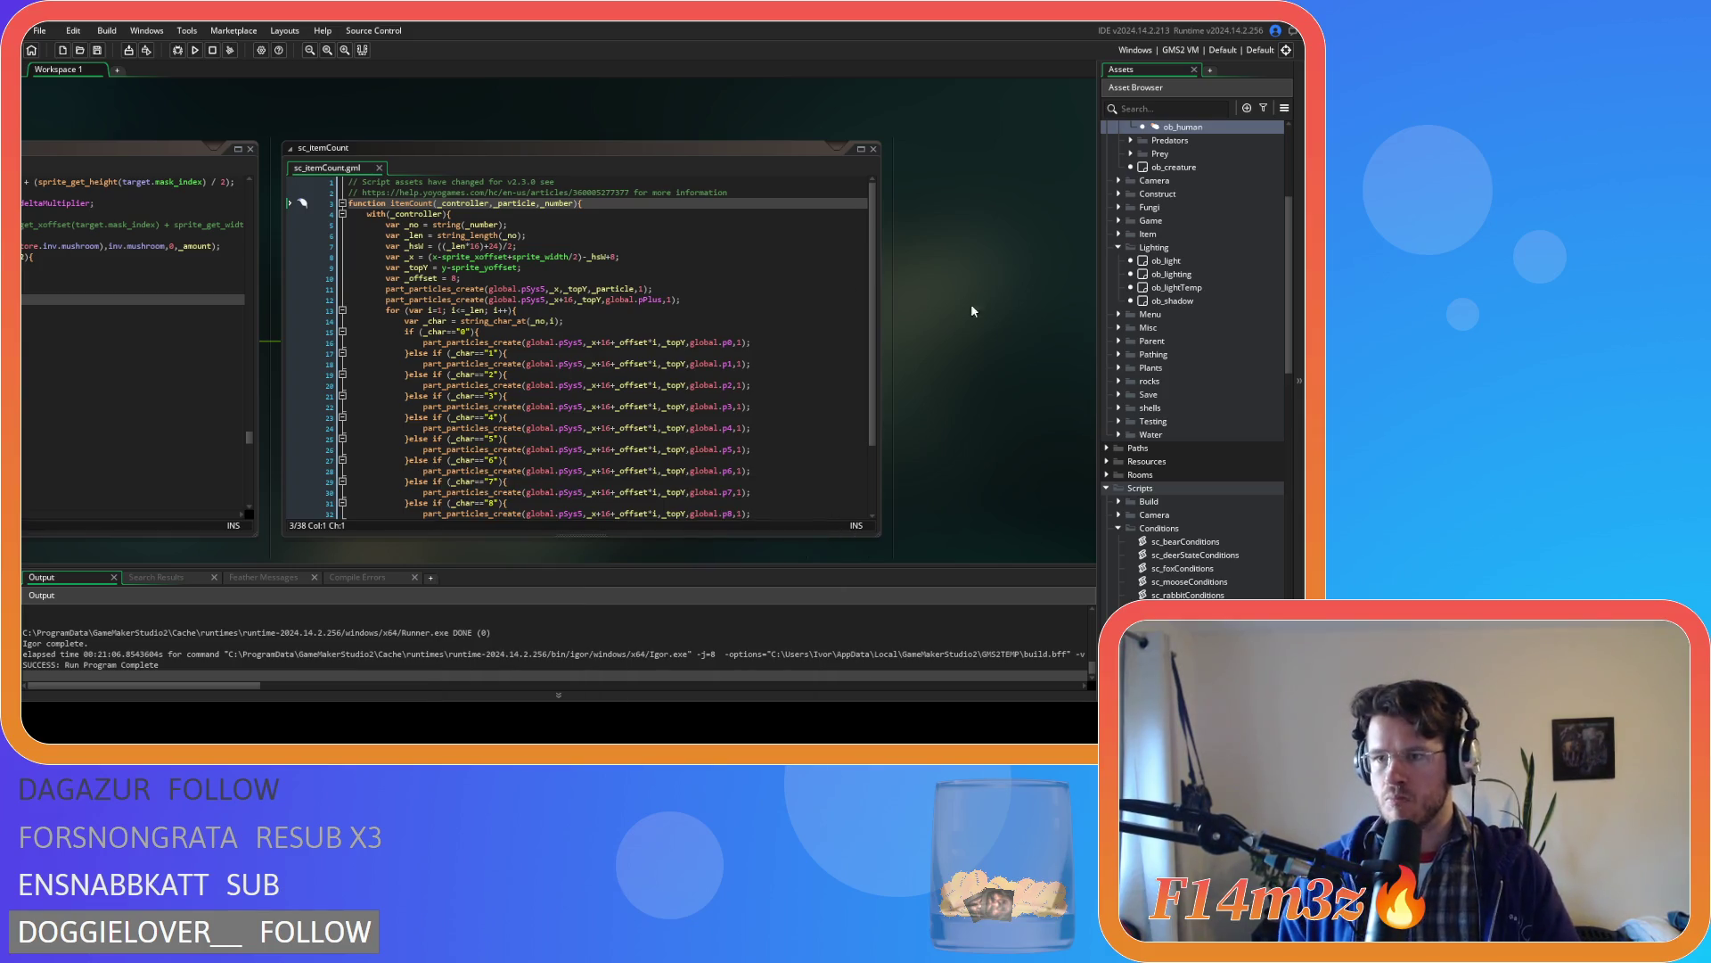
scroll(1195, 321, "up", 2)
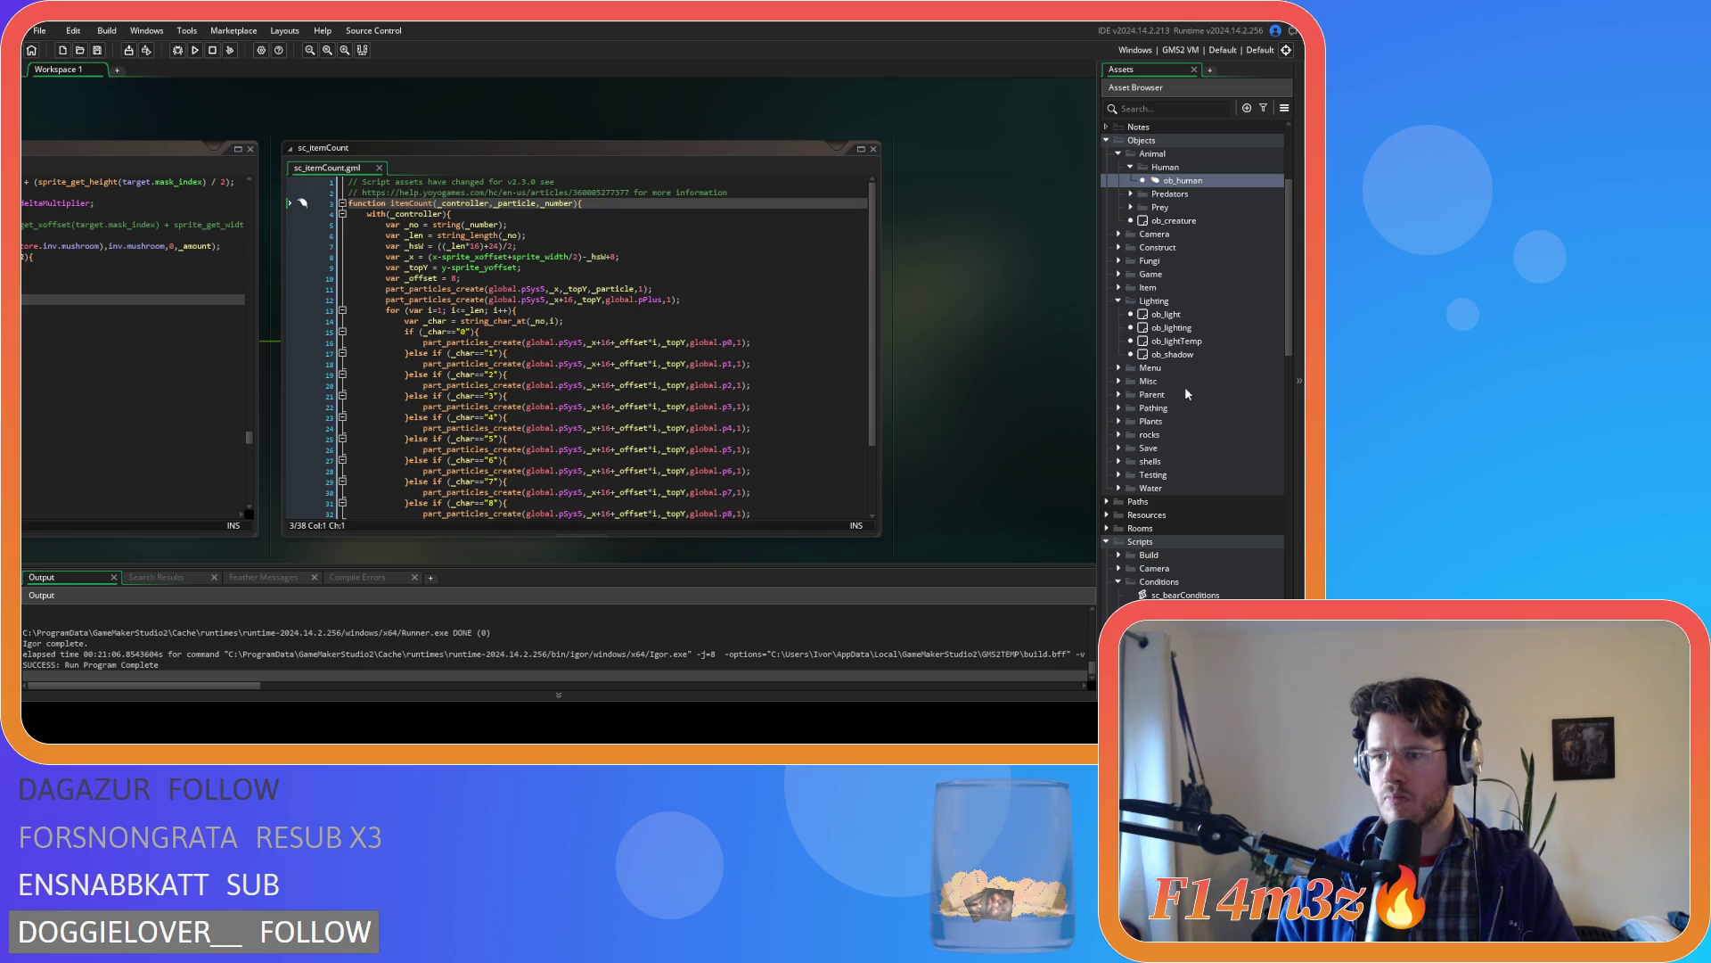
scroll(1185, 392, "down", 3)
left_click(1118, 221)
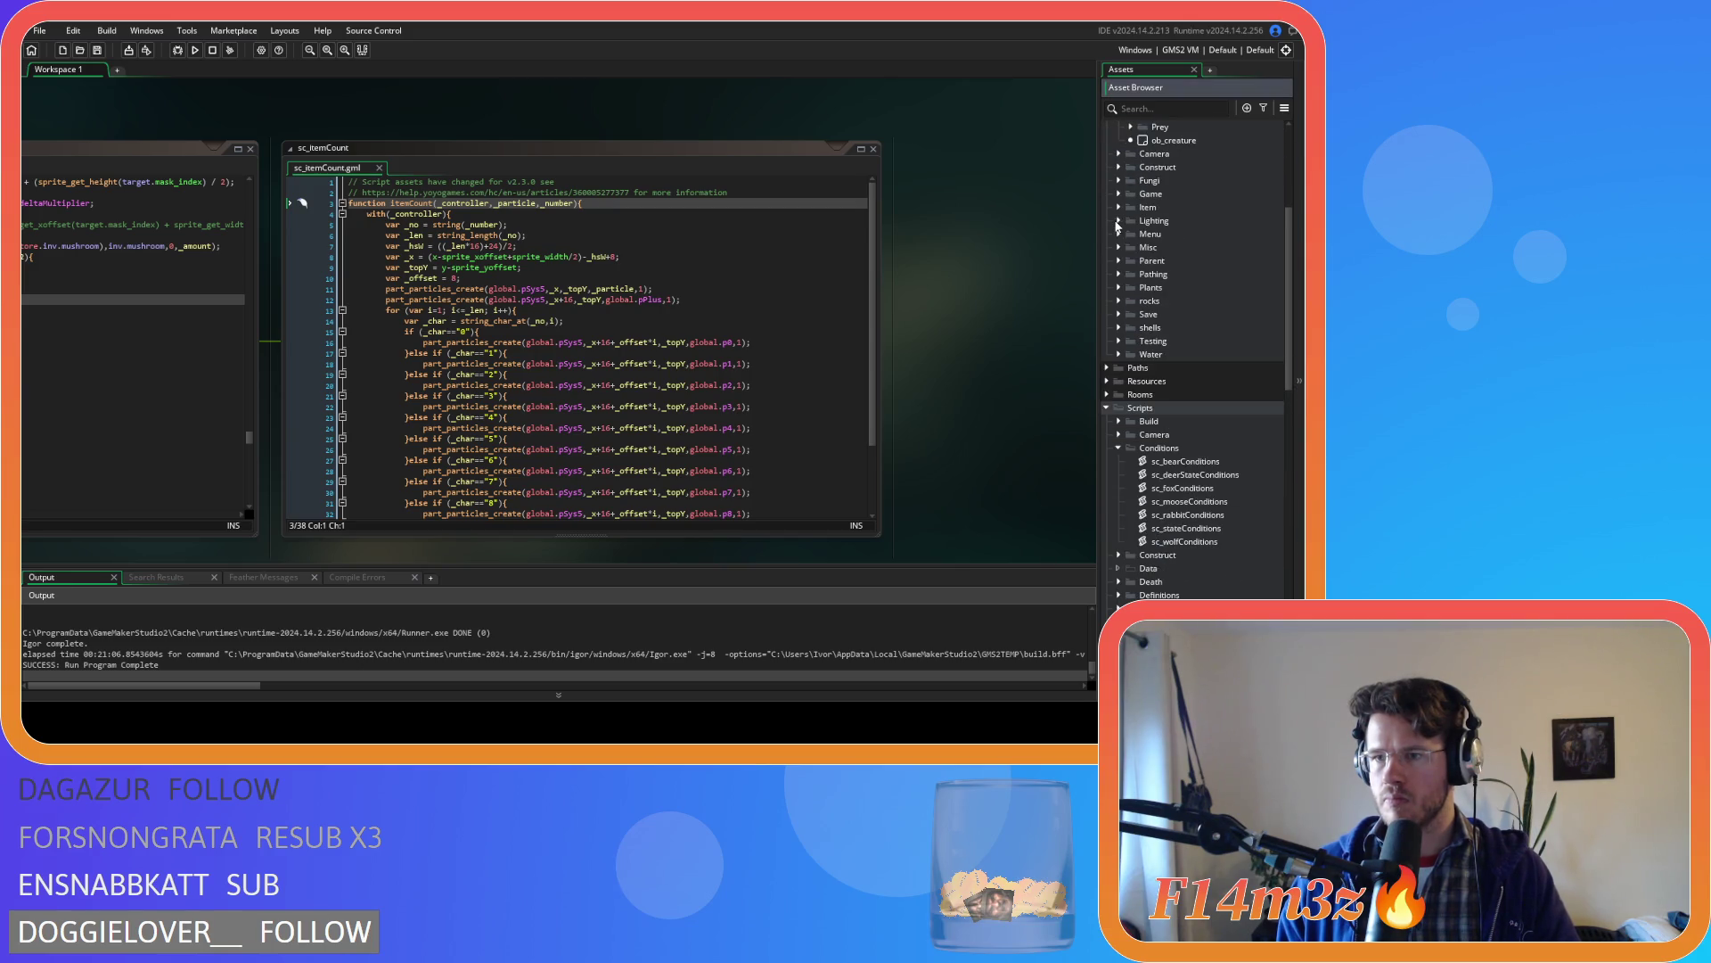
left_click(1126, 195)
double_click(1188, 262)
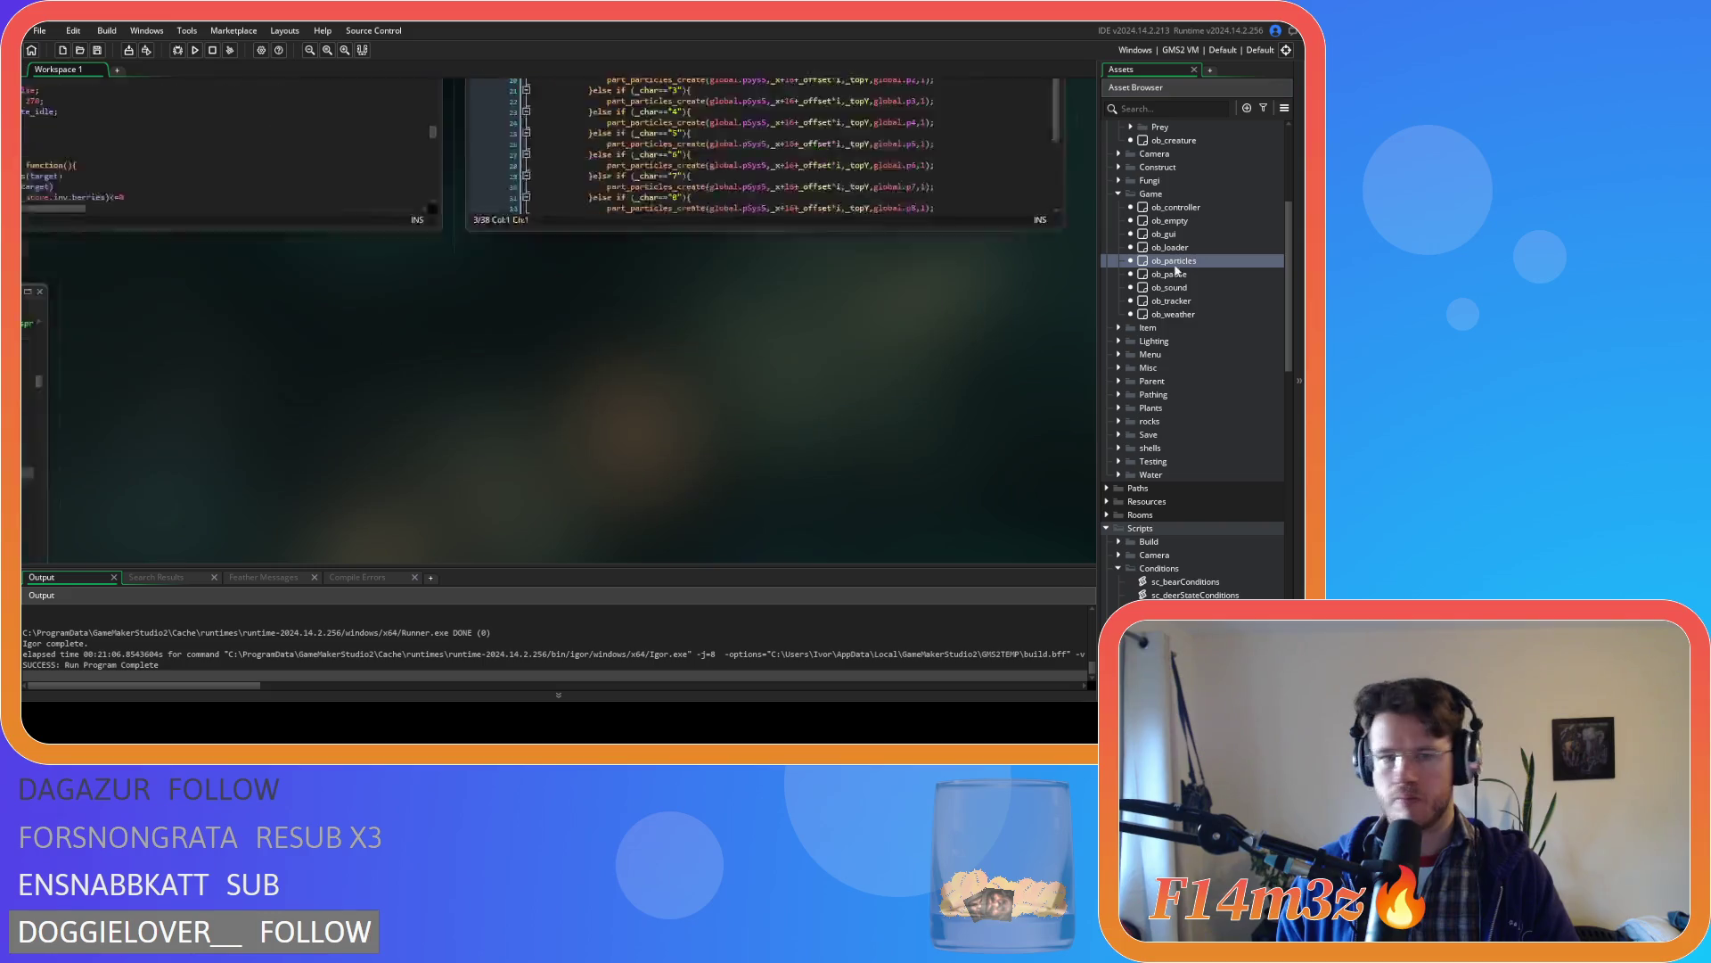
- Open ob_particles' Create code and scroll down to the particle type declarations
double_click(295, 190)
left_click(858, 341)
scroll(857, 341, "down", 20)
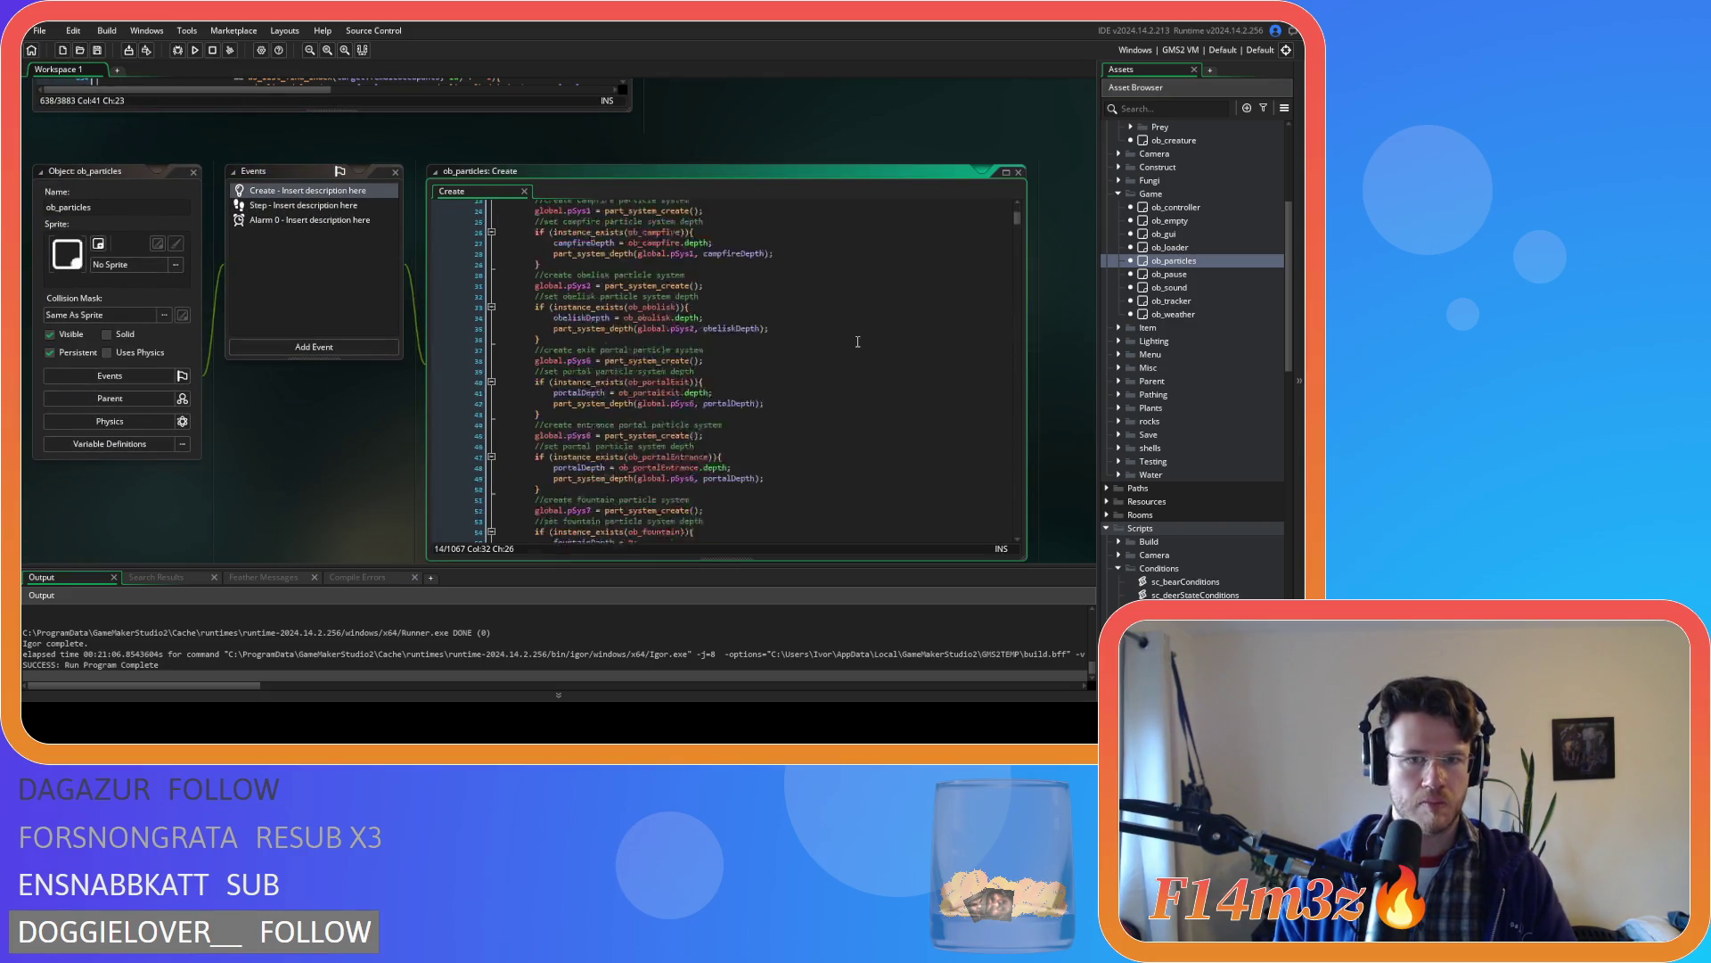
scroll(857, 341, "down", 6)
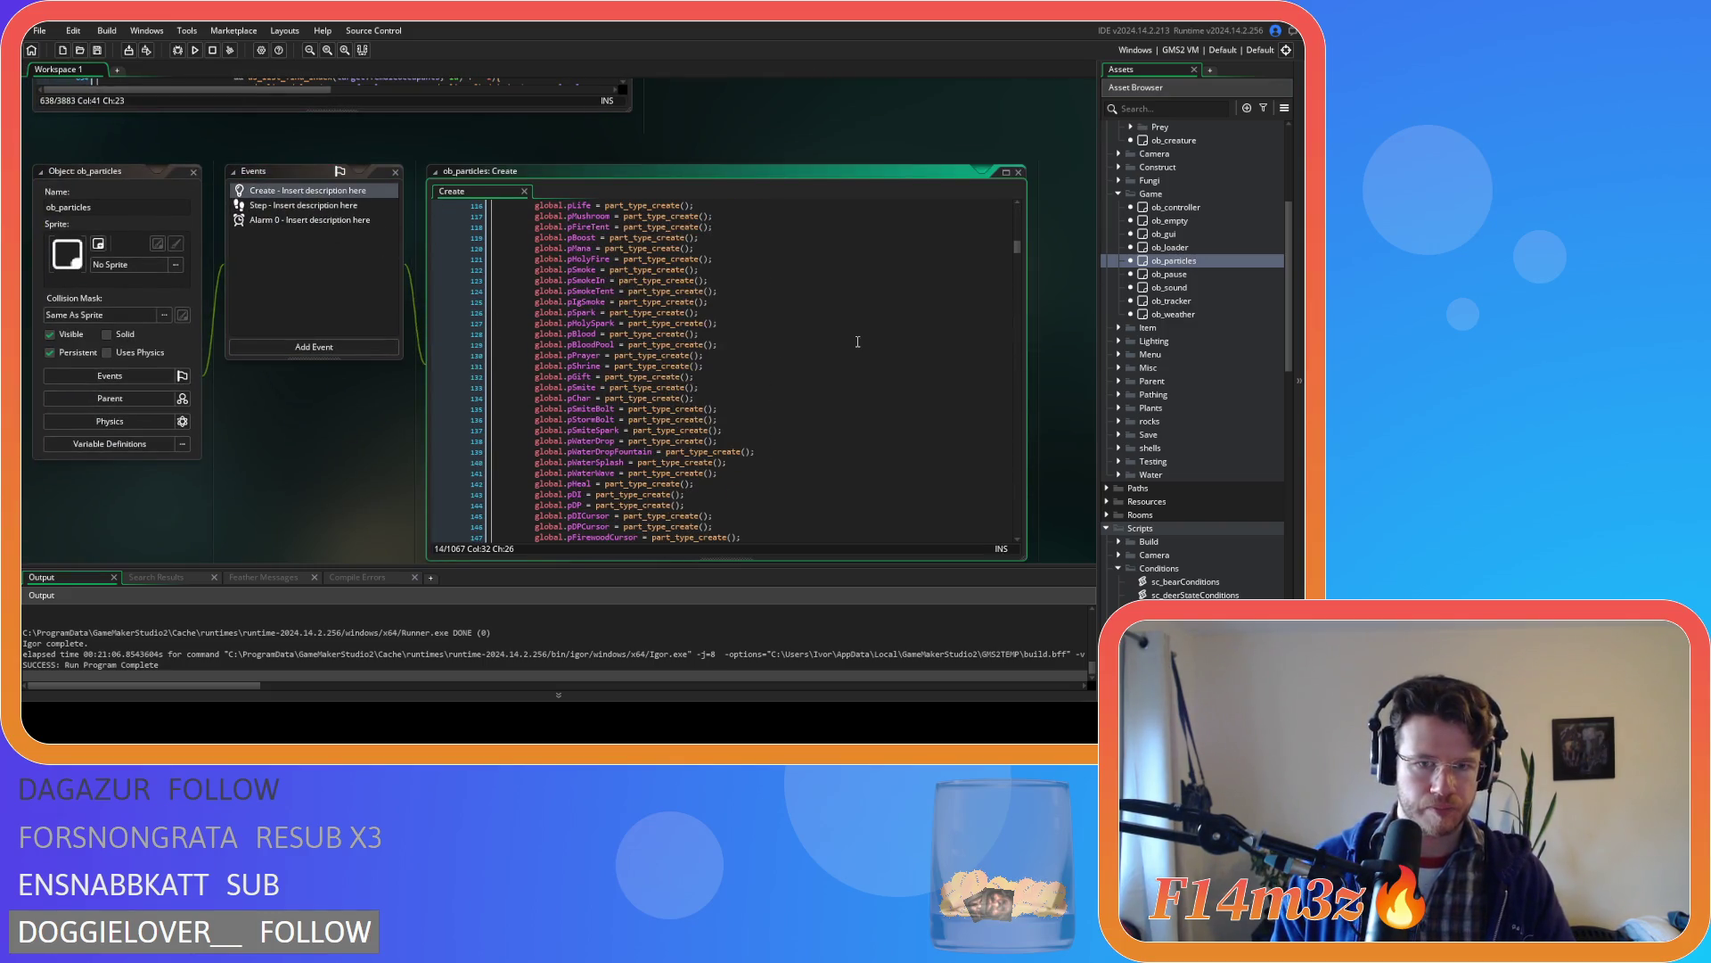
scroll(857, 341, "down", 6)
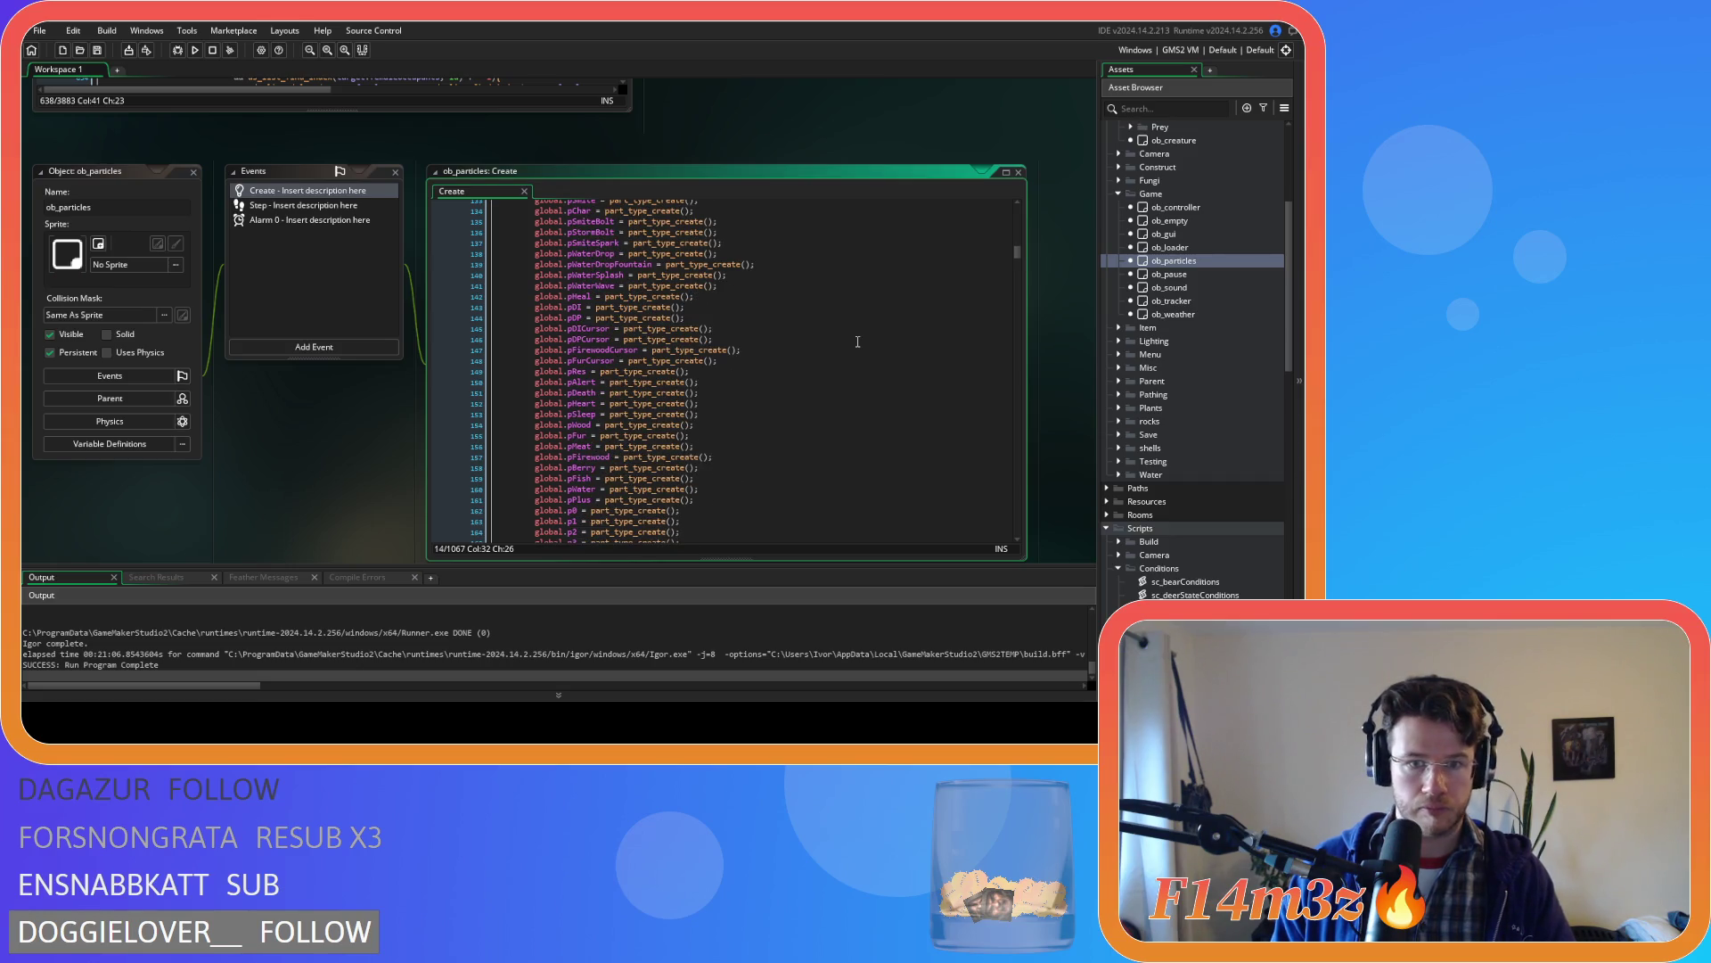
scroll(858, 342, "down", 5)
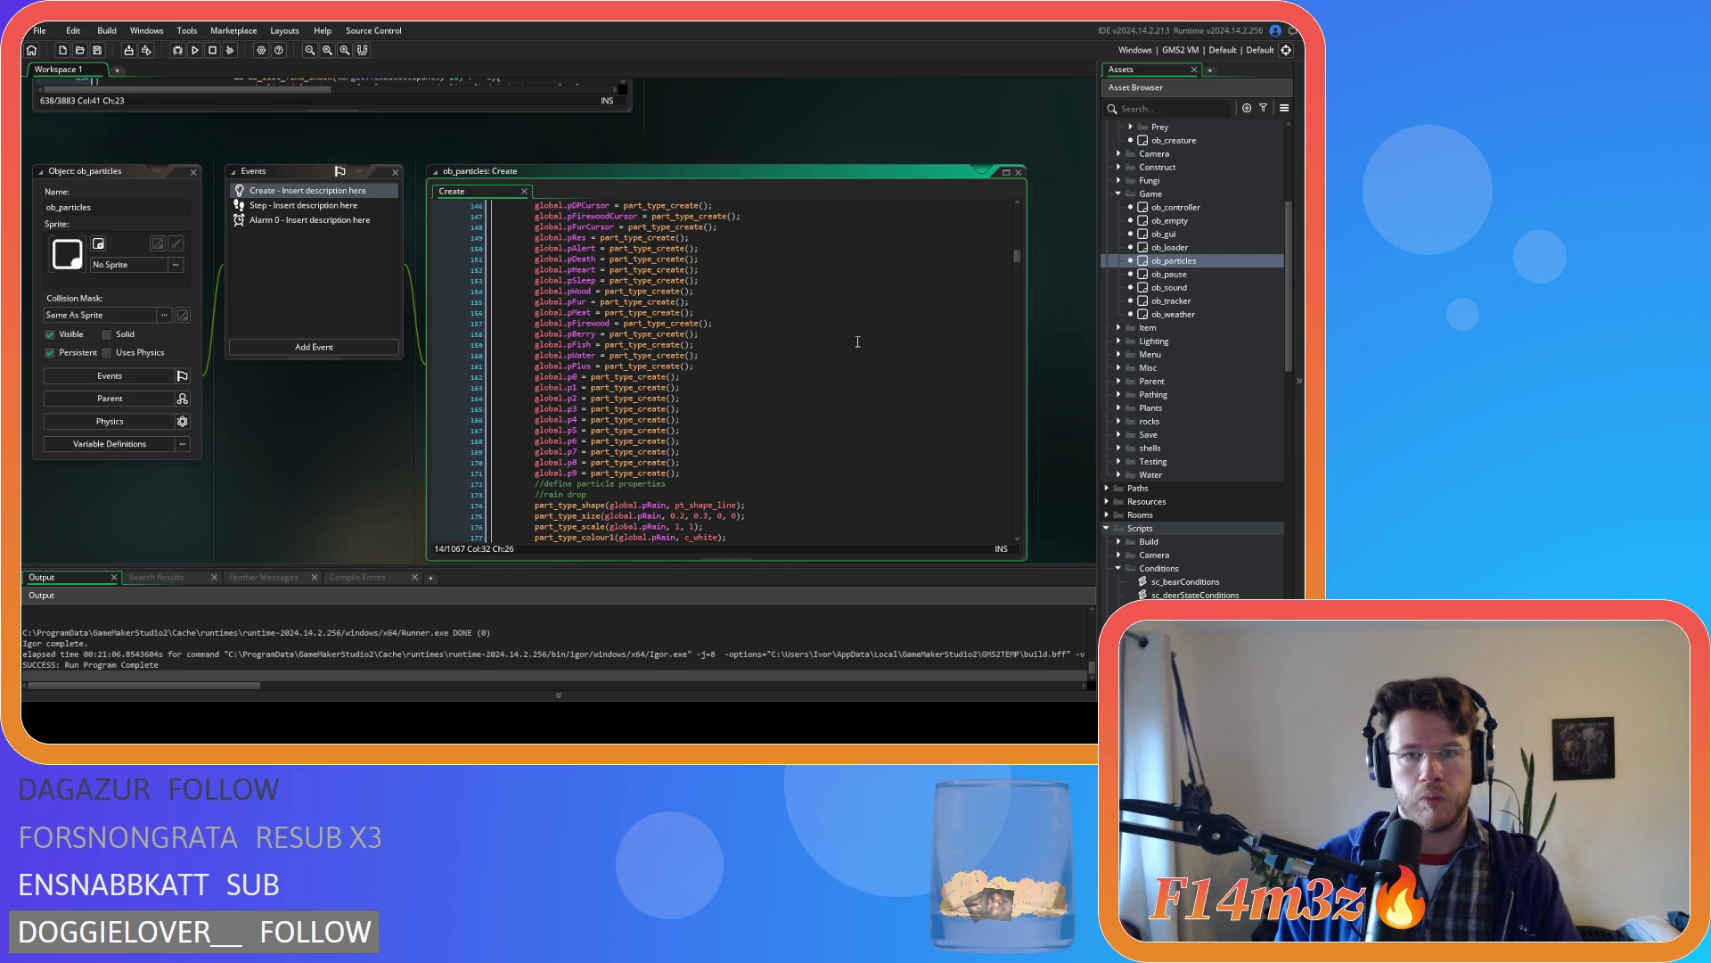
- Duplicate the global.pWater declaration as global.pShroom and save
left_click(753, 354)
key("ctrl+d")
double_click(575, 365)
type("pS")
type("hroom")
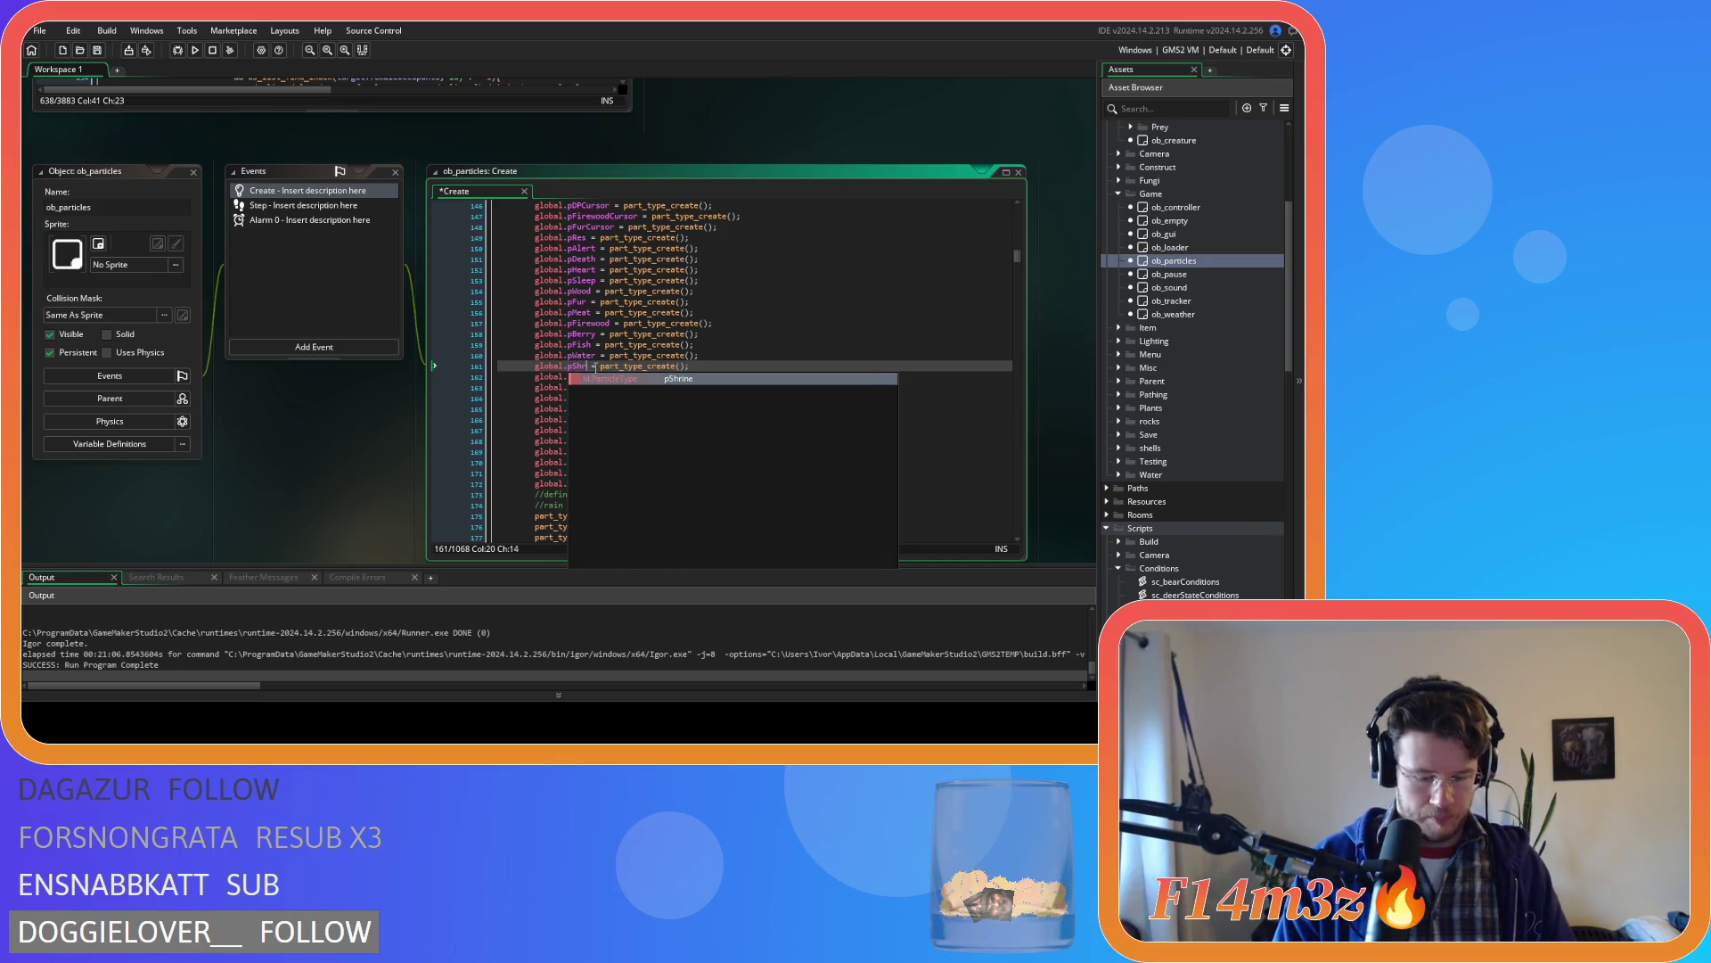
key("ctrl+s")
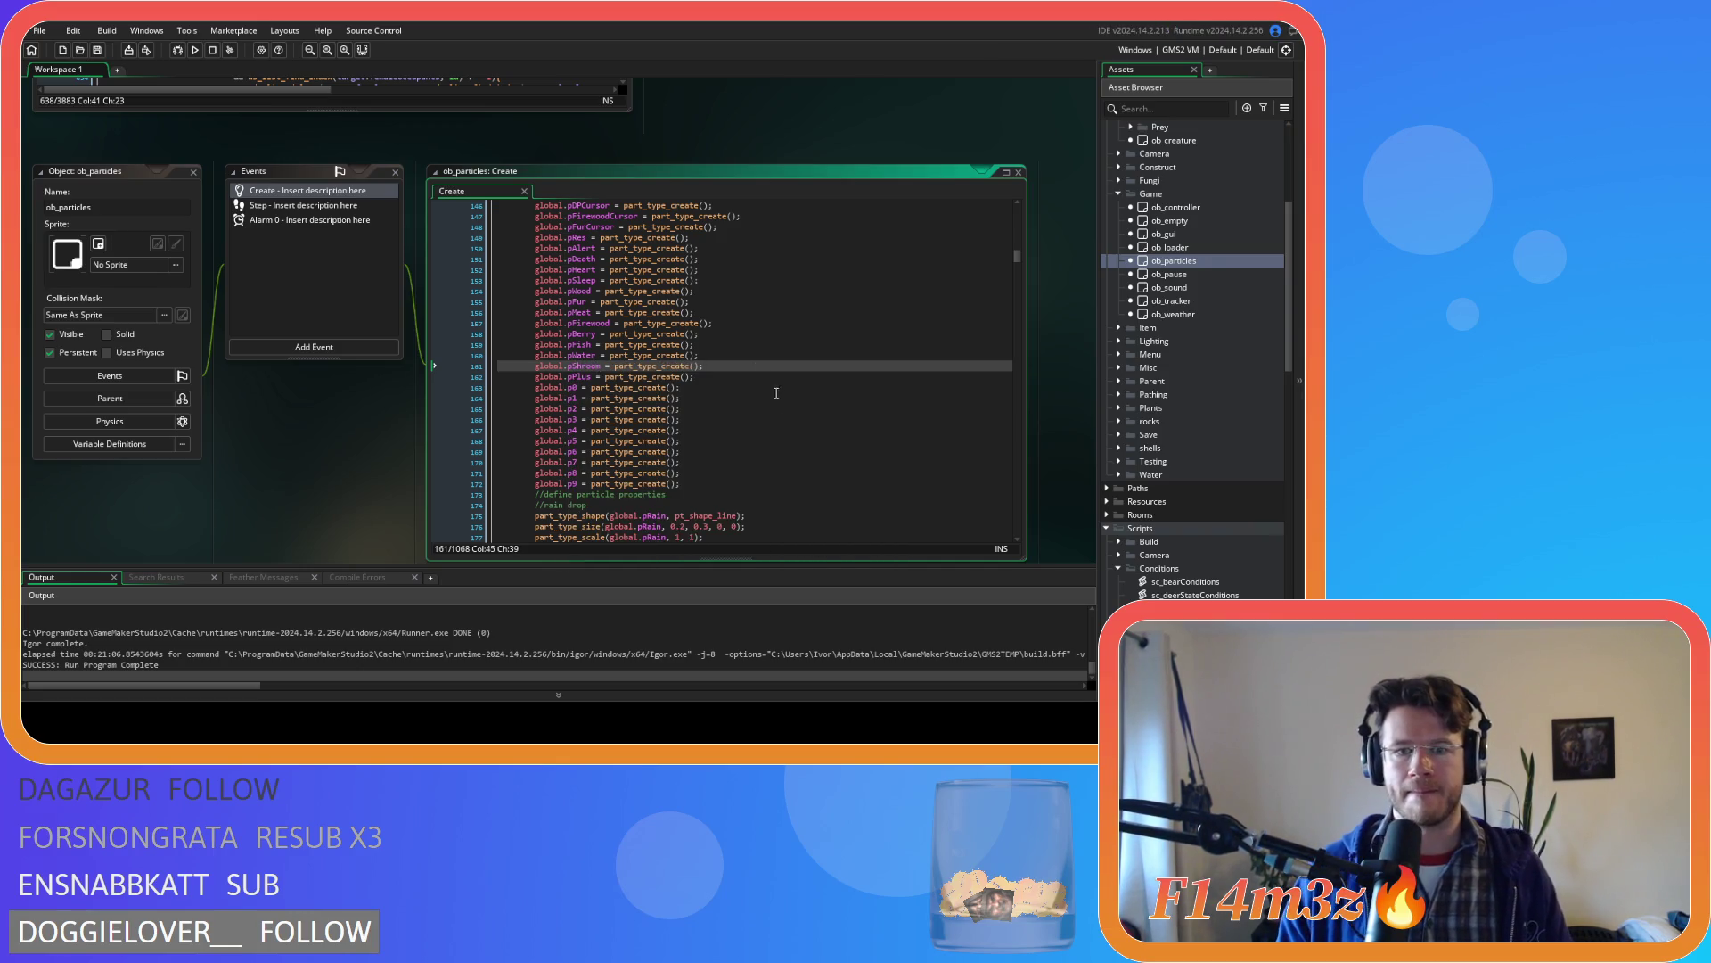
scroll(758, 367, "down", 15)
scroll(786, 398, "down", 19)
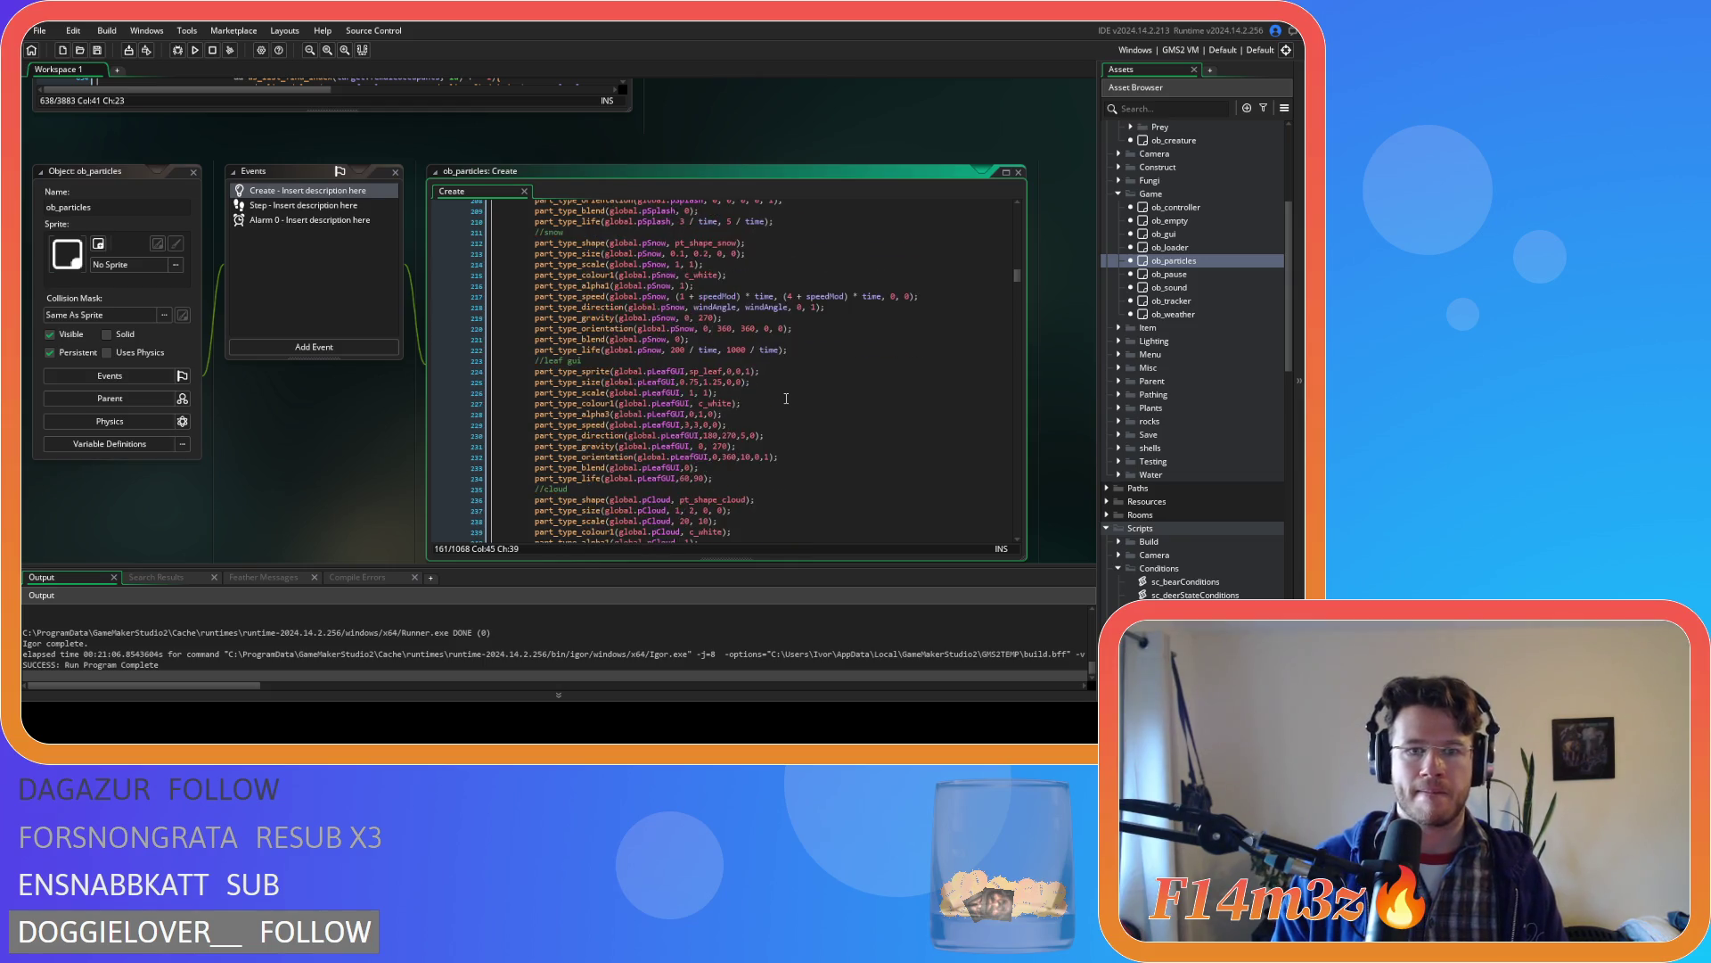
key("ctrl+f")
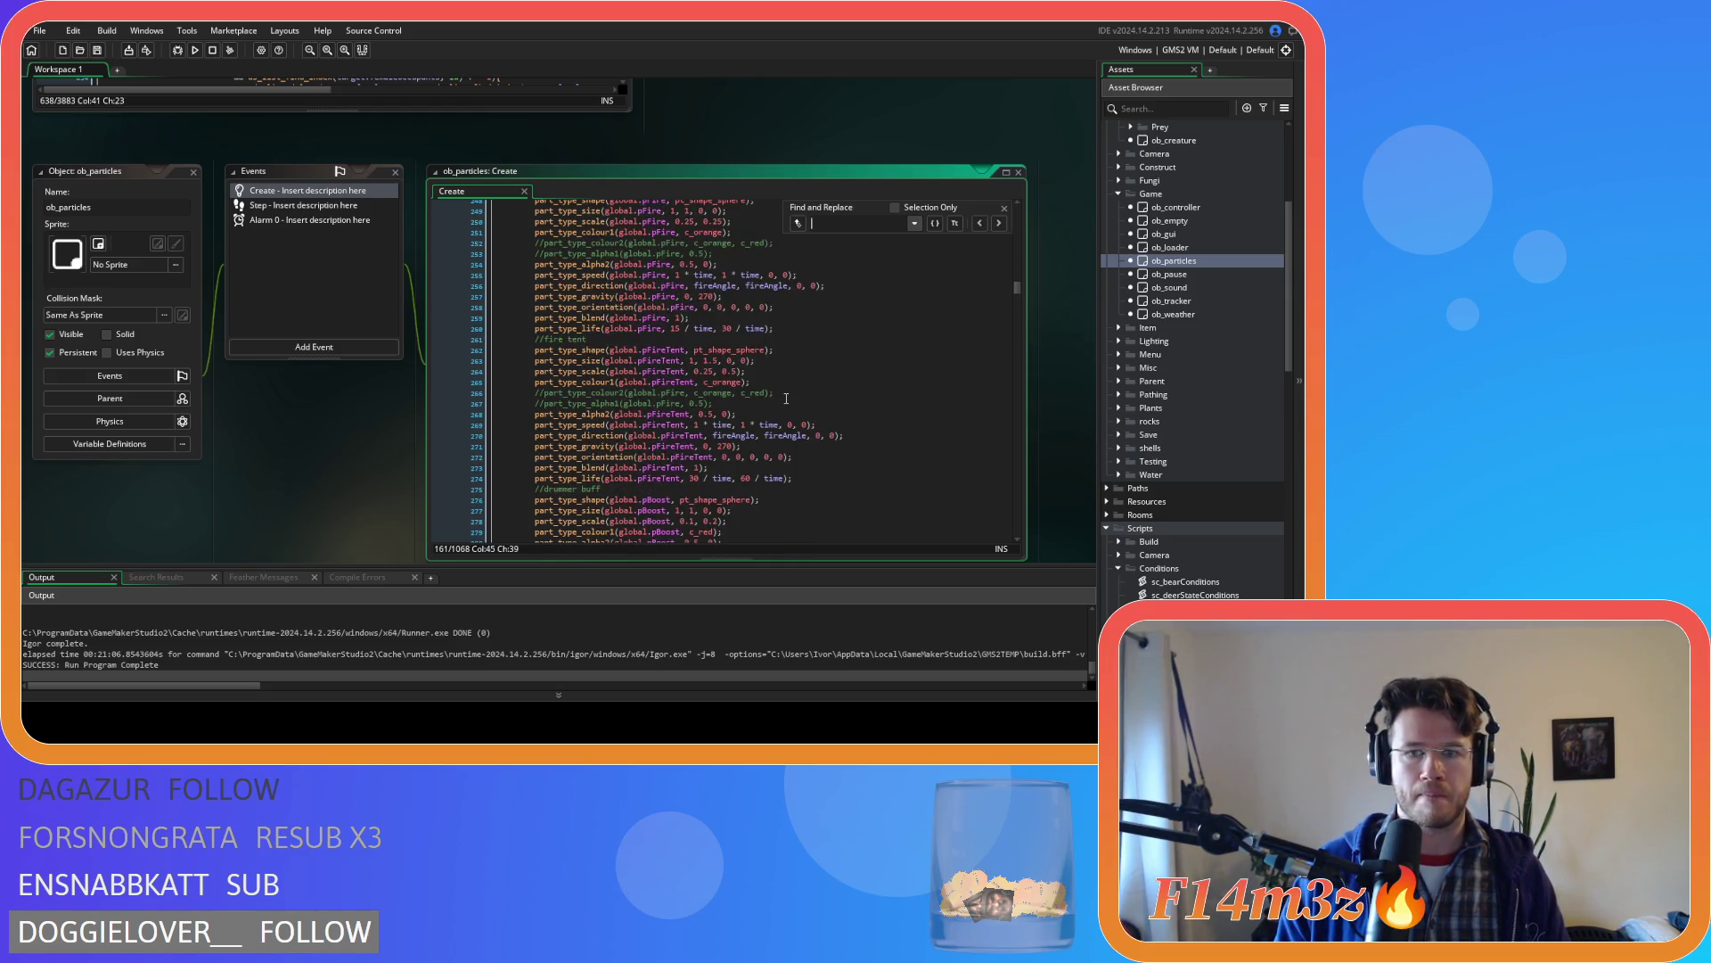
- Step through every pWater occurrence in ob_particles' Create code, then close the search
type("pWater")
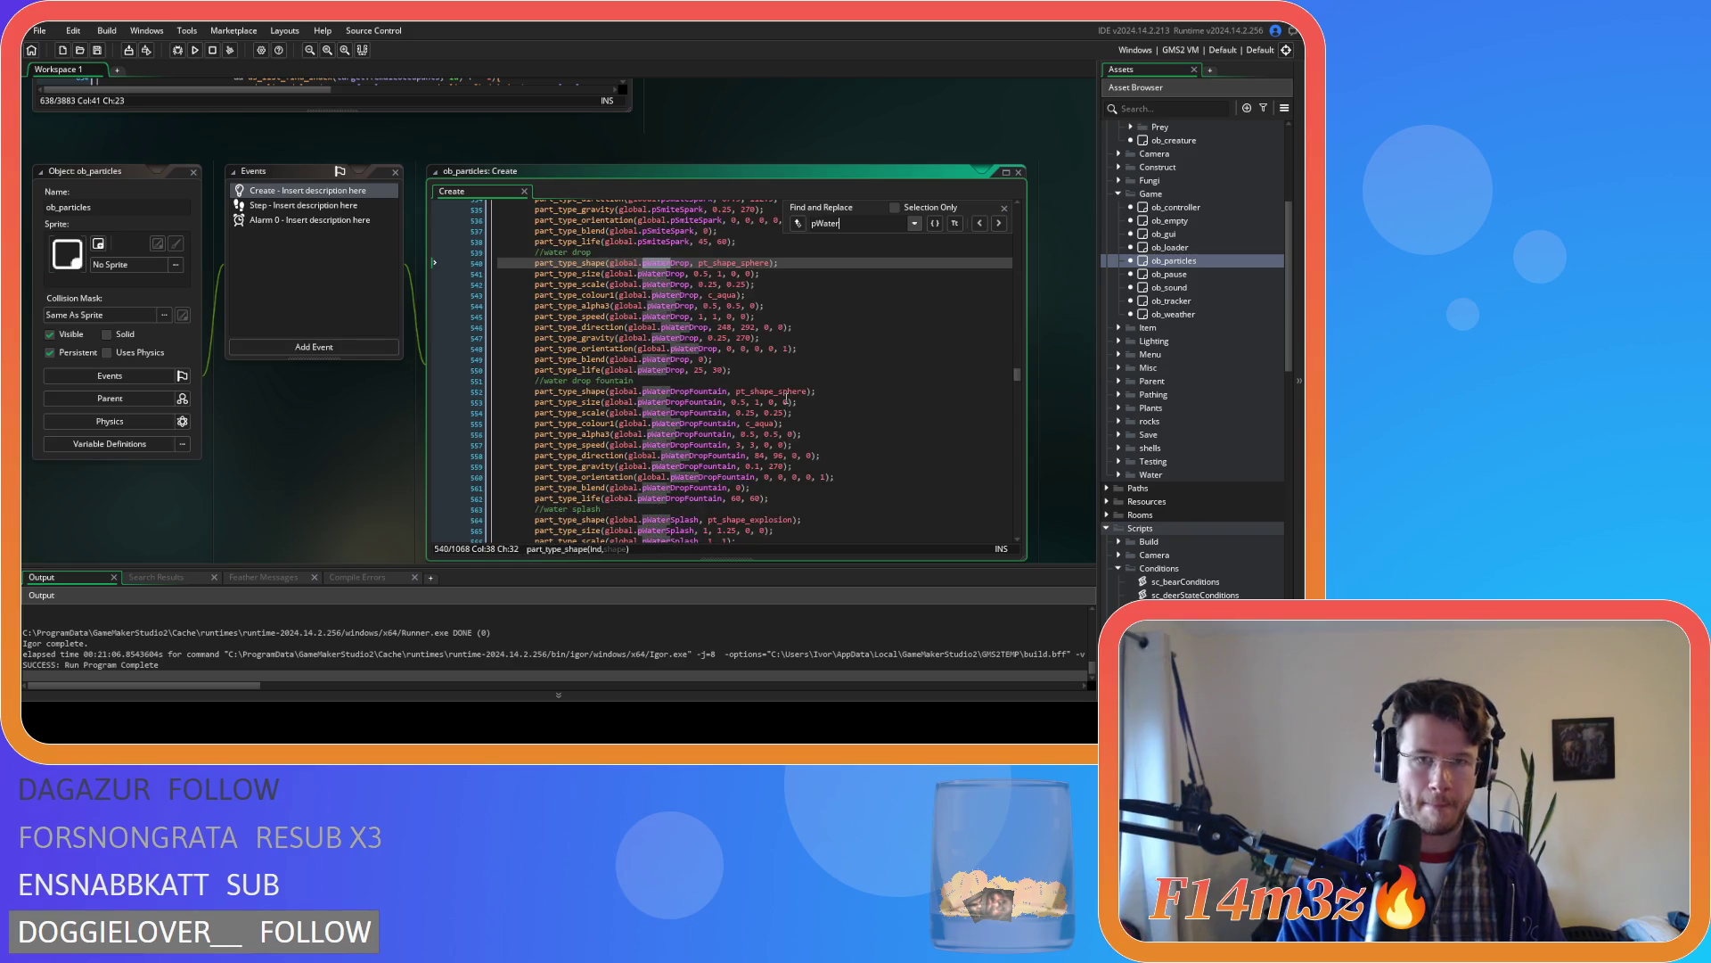
key("Return")
key("Return")
key("Return")
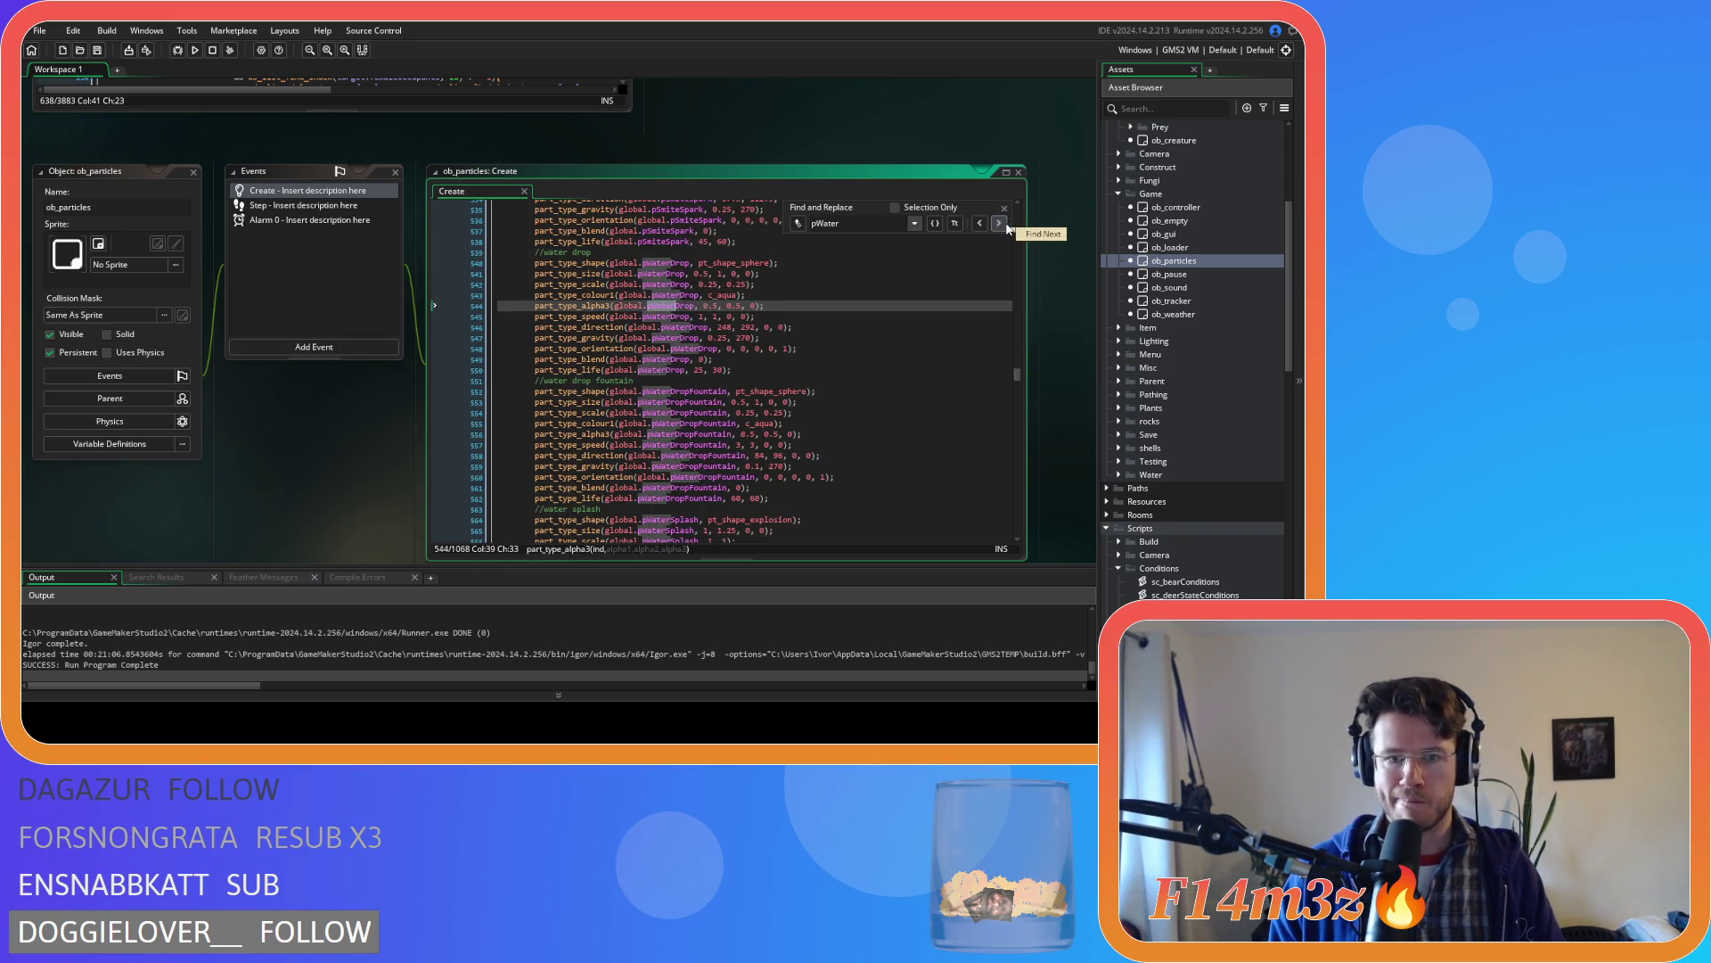
key("Return")
key("Return")
key("Return")
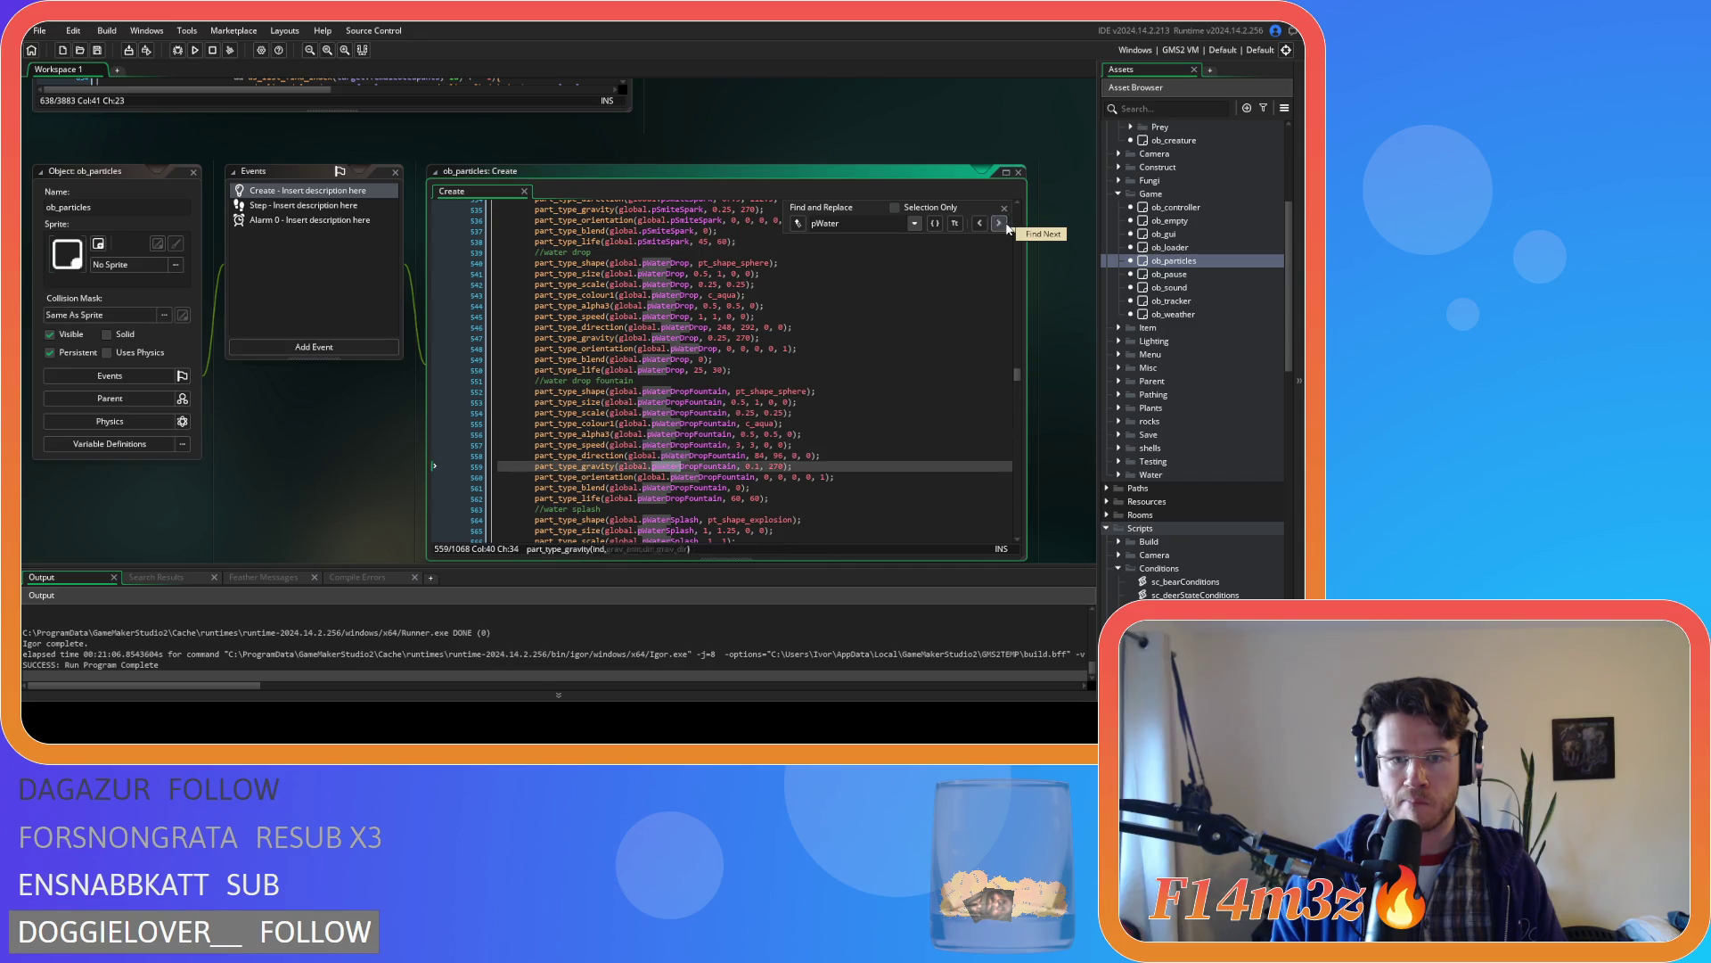
key("Return")
key("Return")
key("Return")
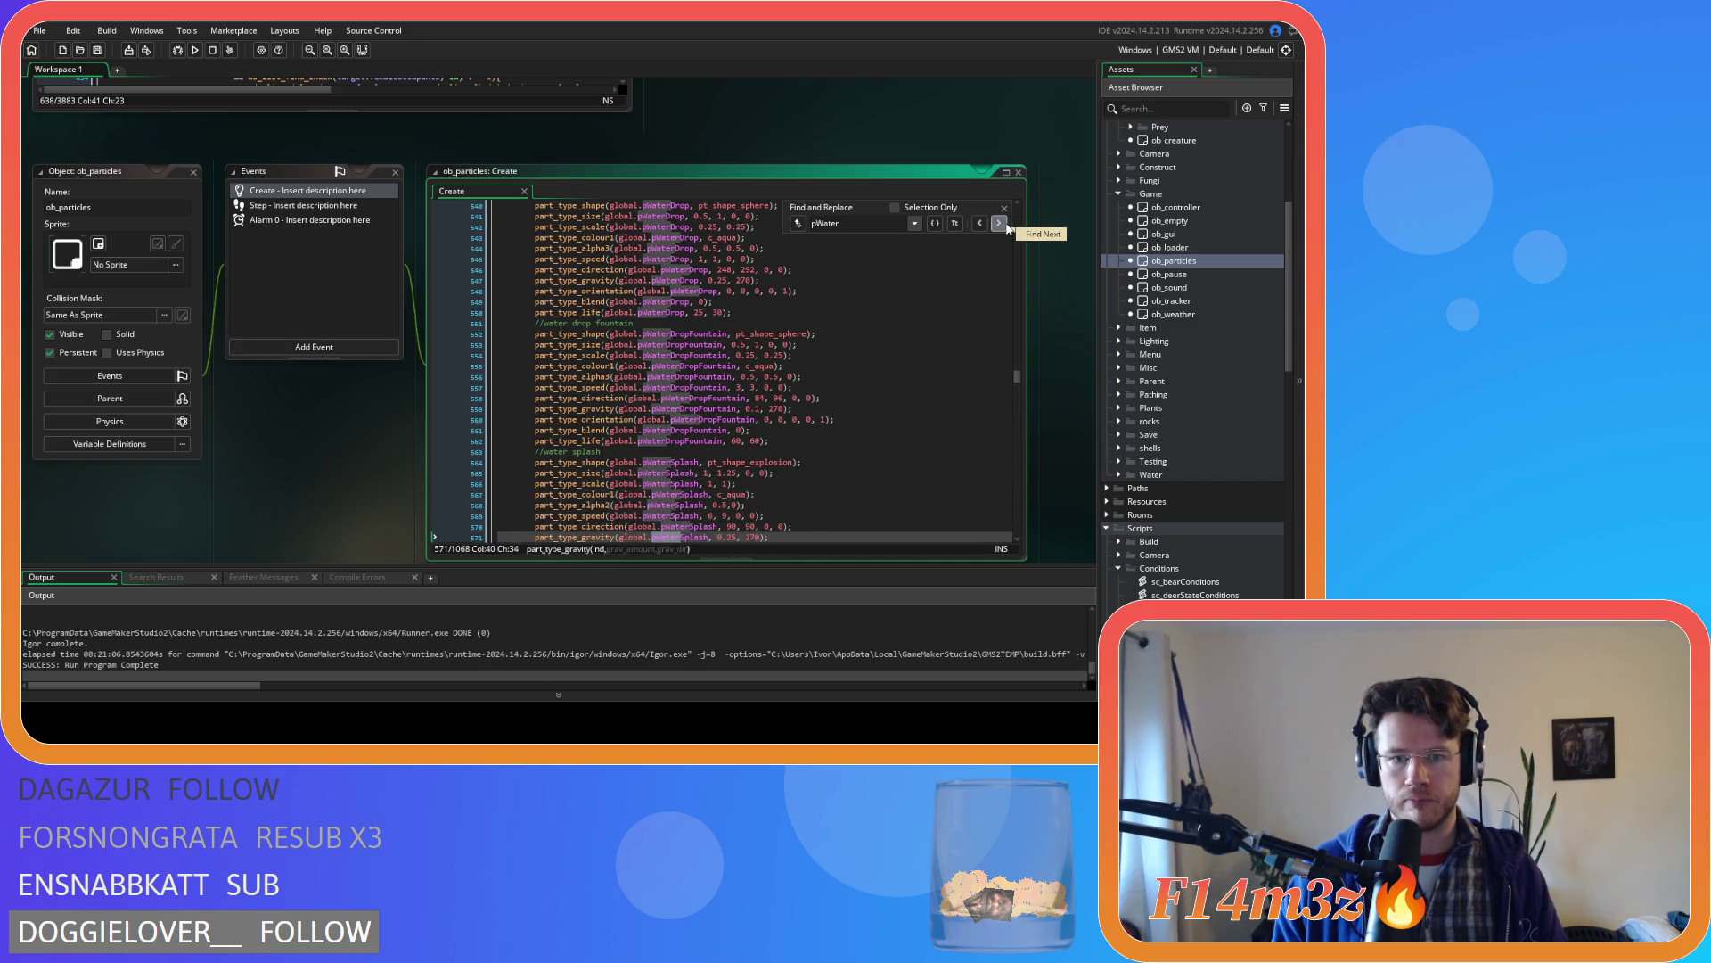
key("Return")
key("Return")
key("Return")
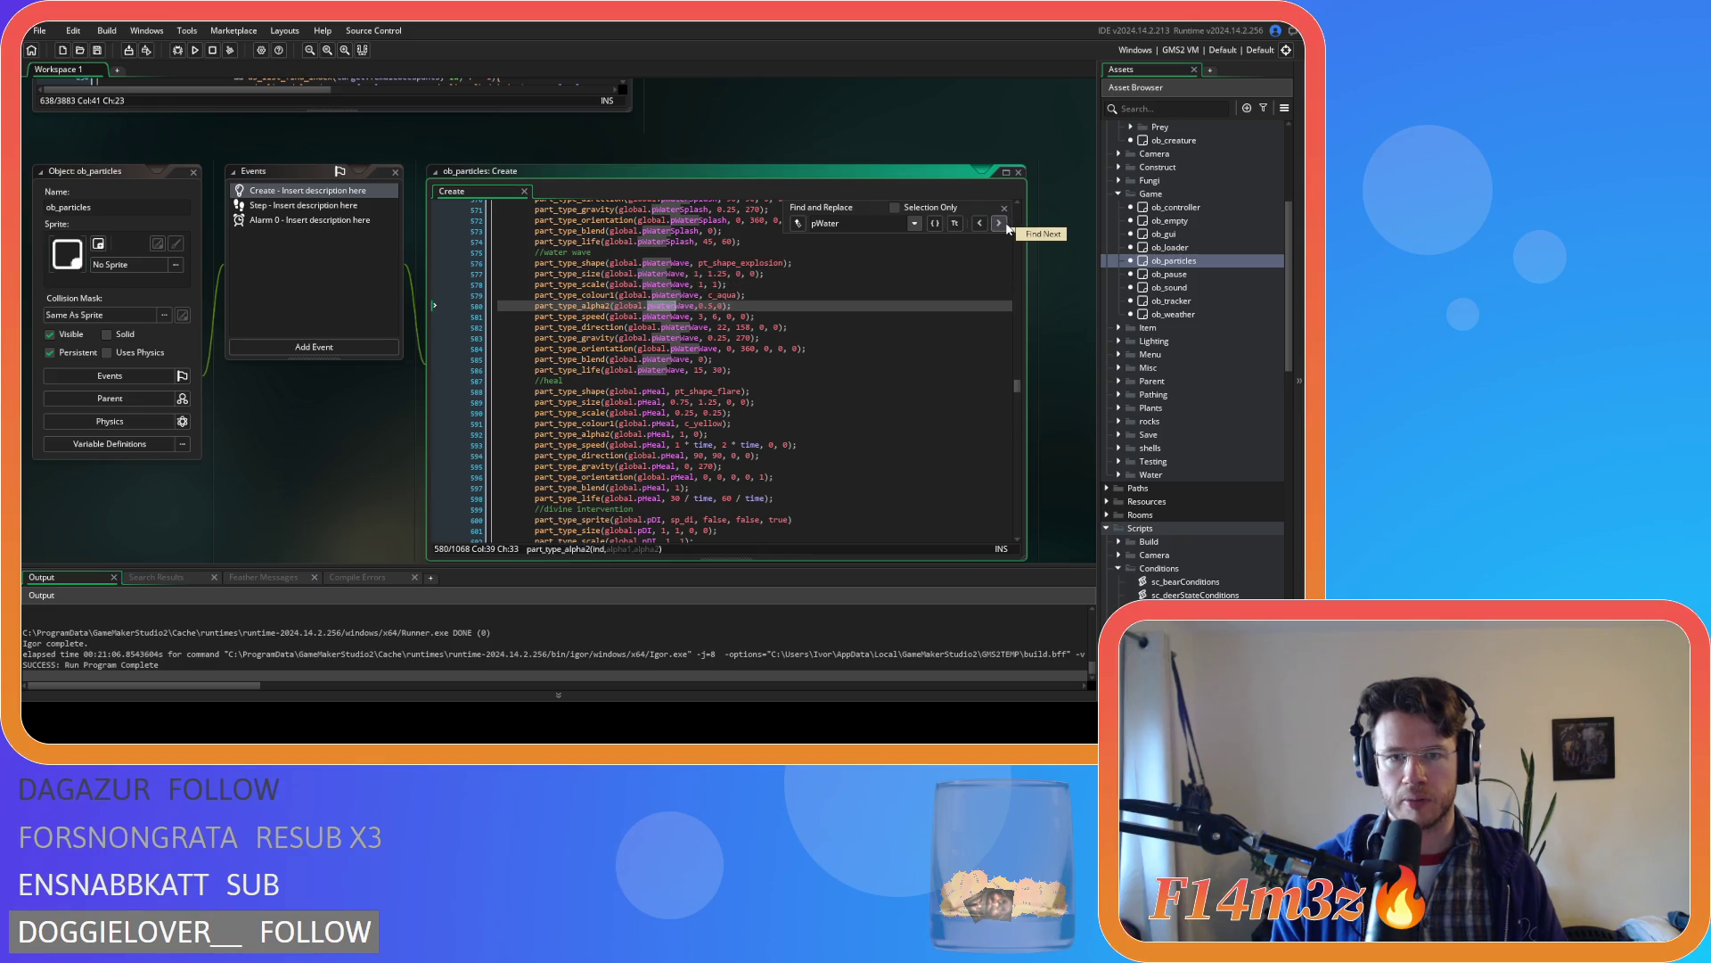
key("Return")
key("Return")
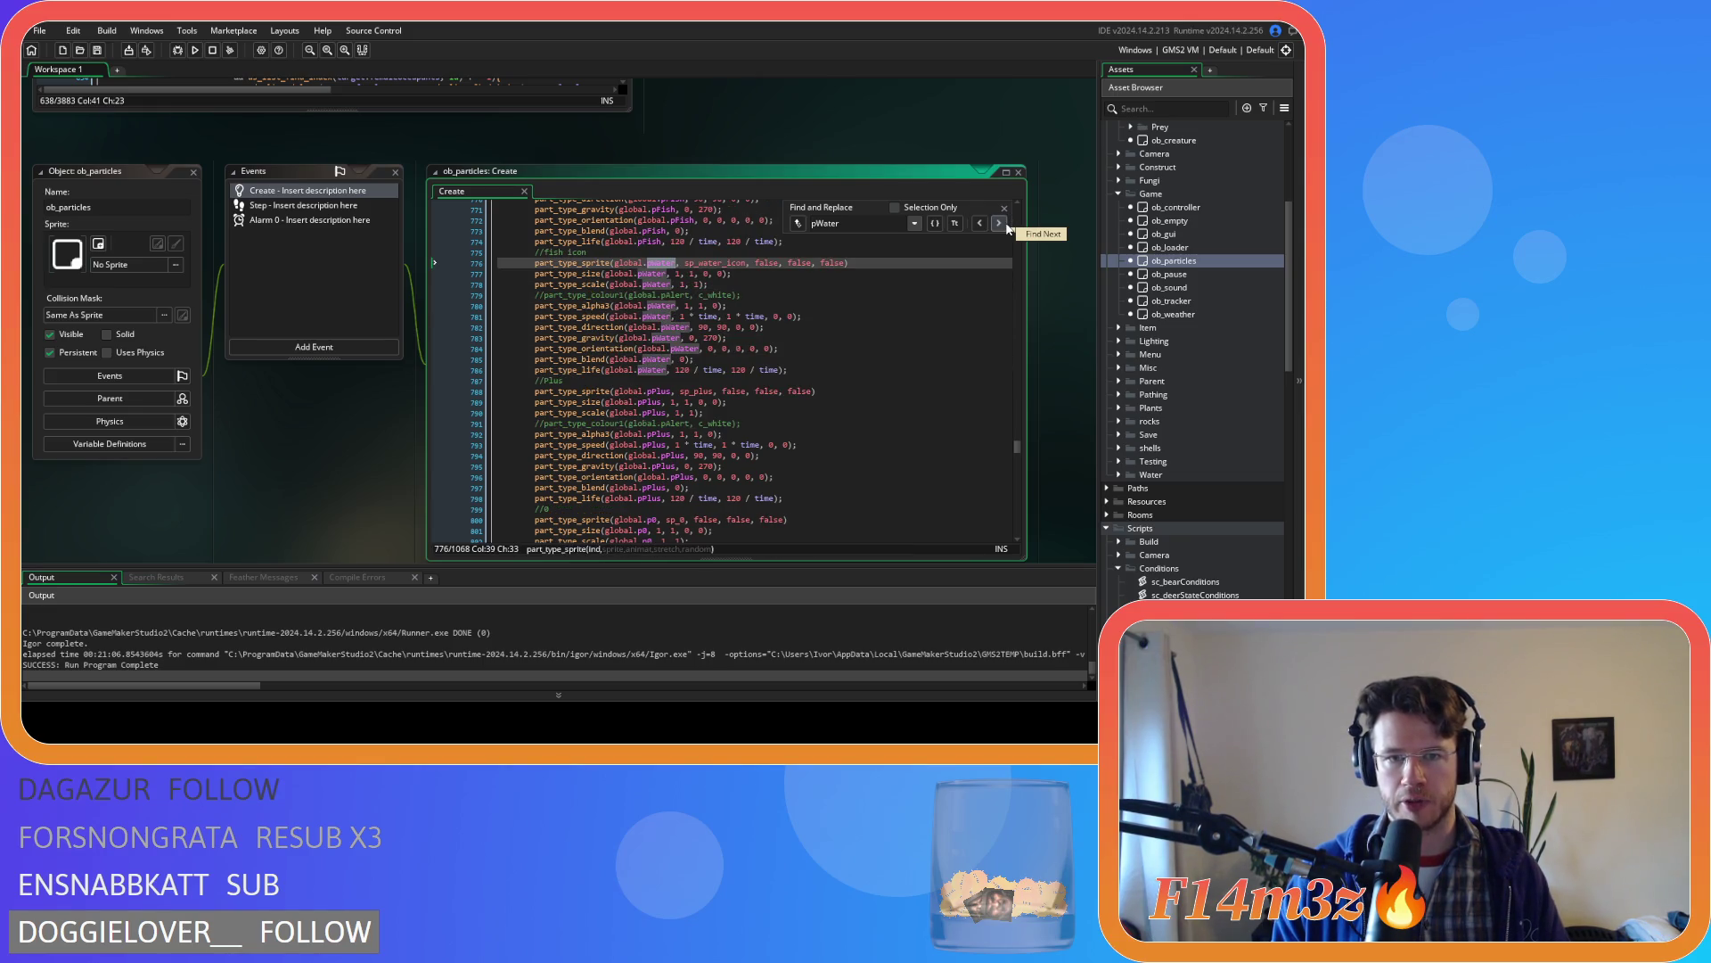
left_click(1005, 208)
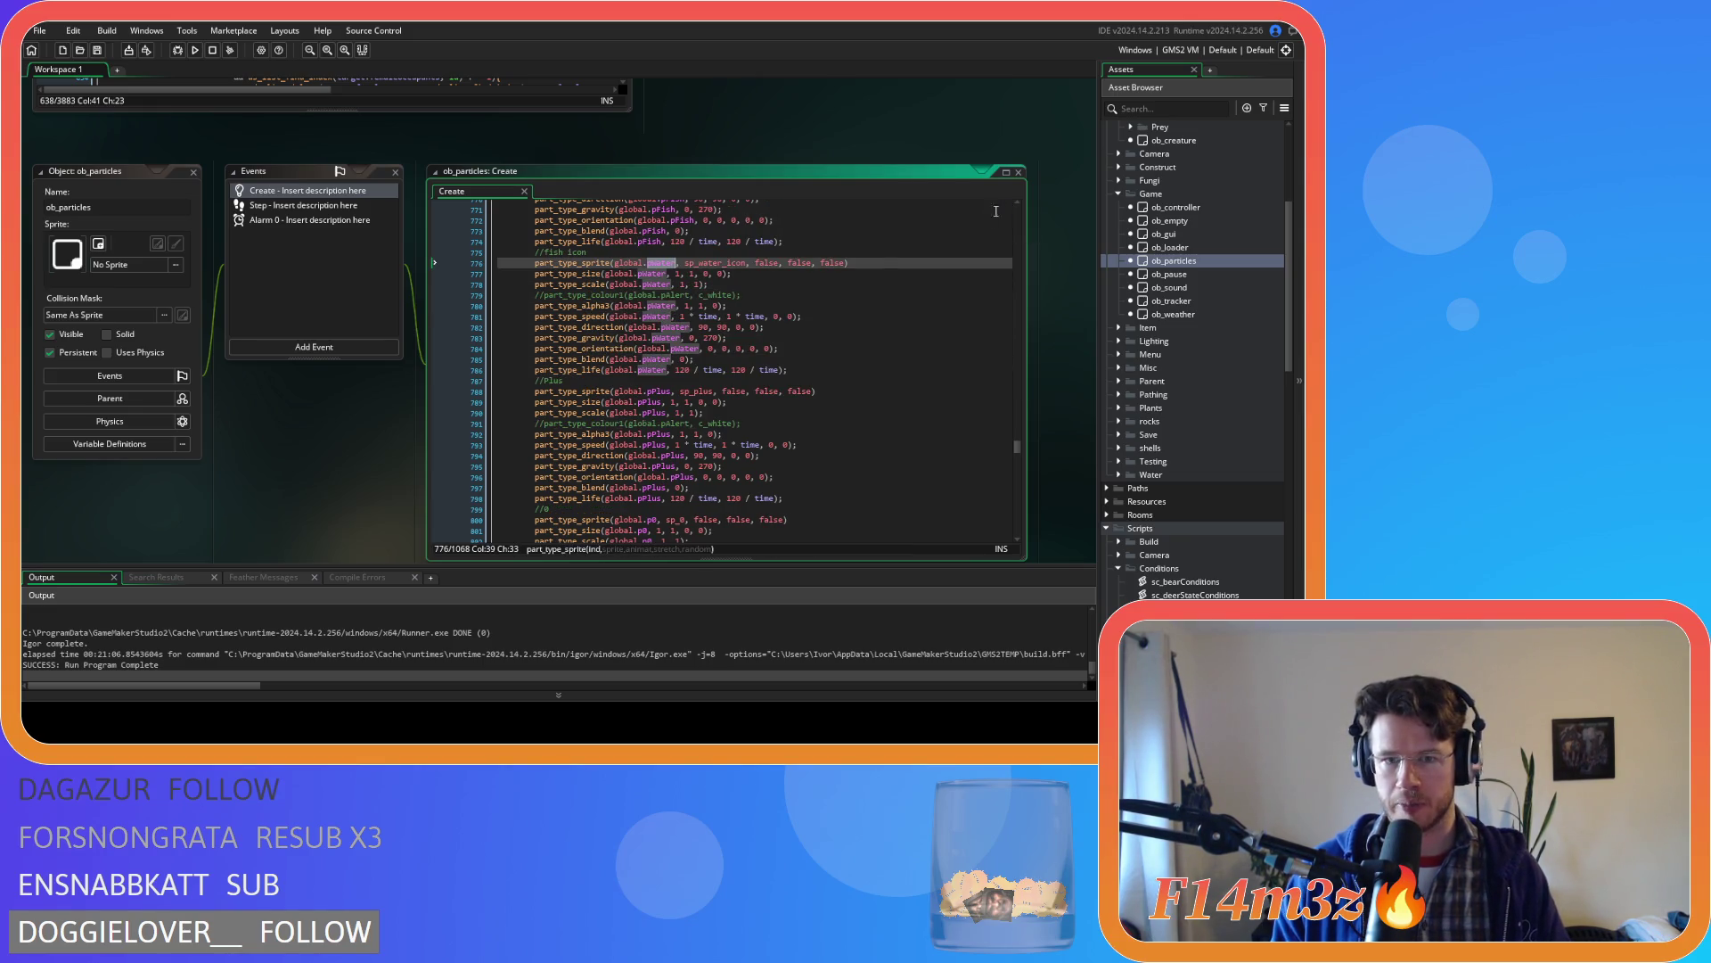
- Navigate back from ob_particles to ob_human's event code
left_click(789, 369)
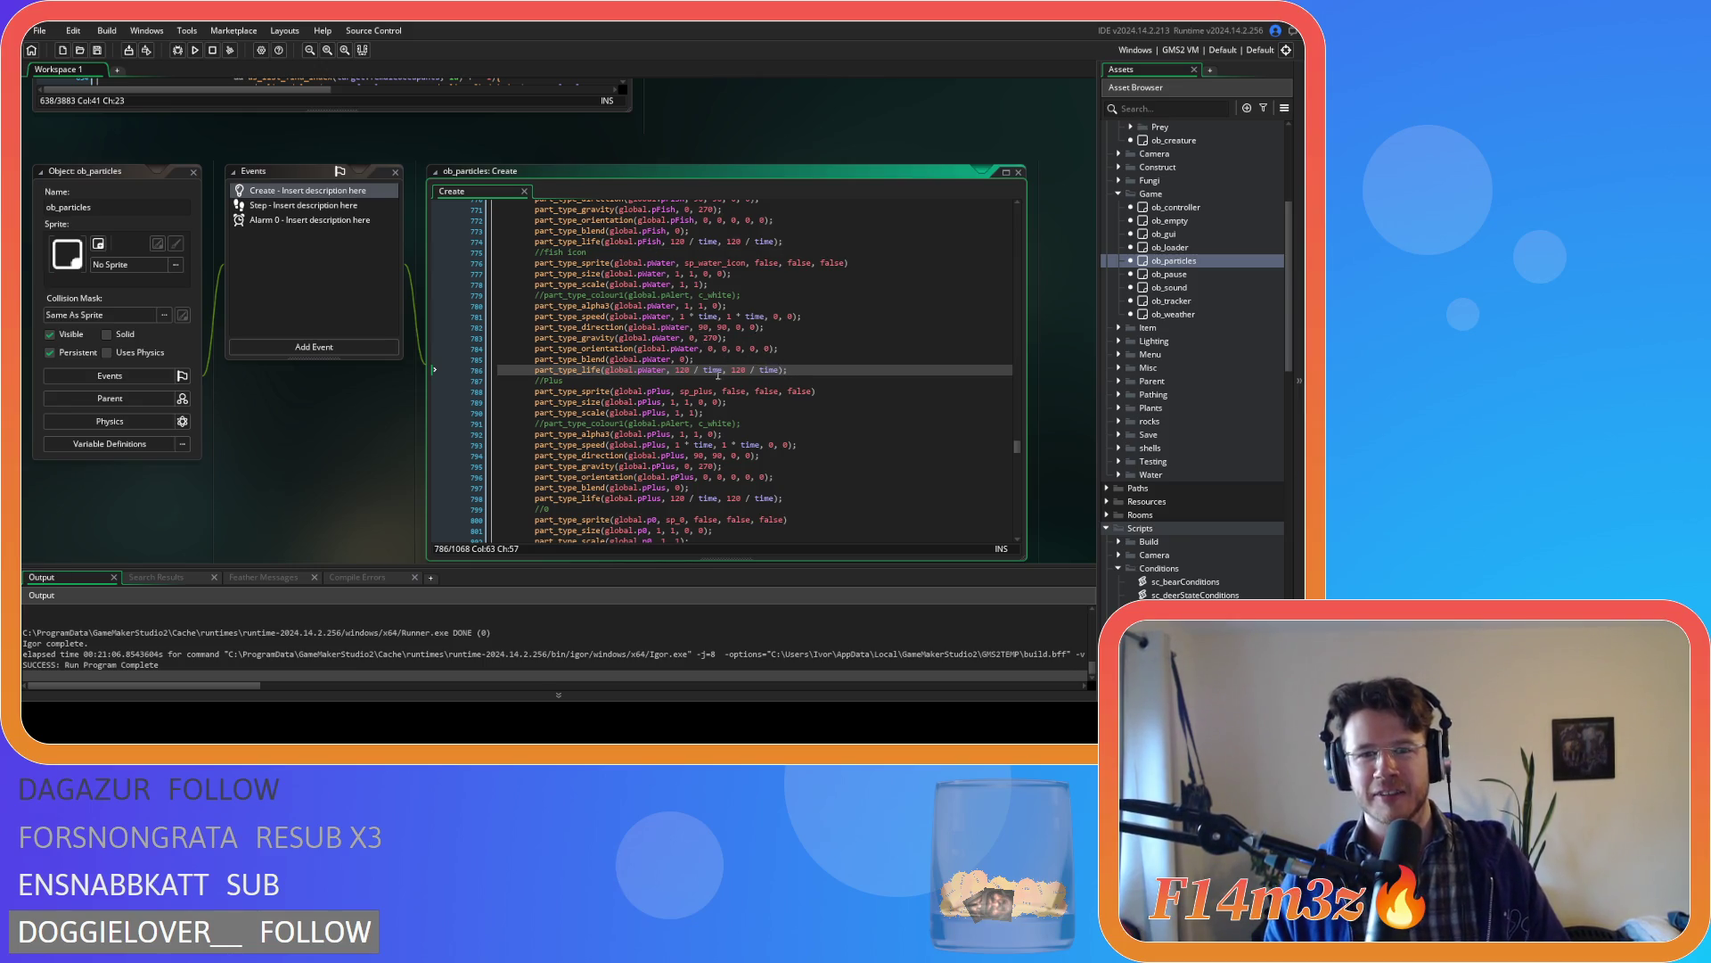
left_click(558, 253)
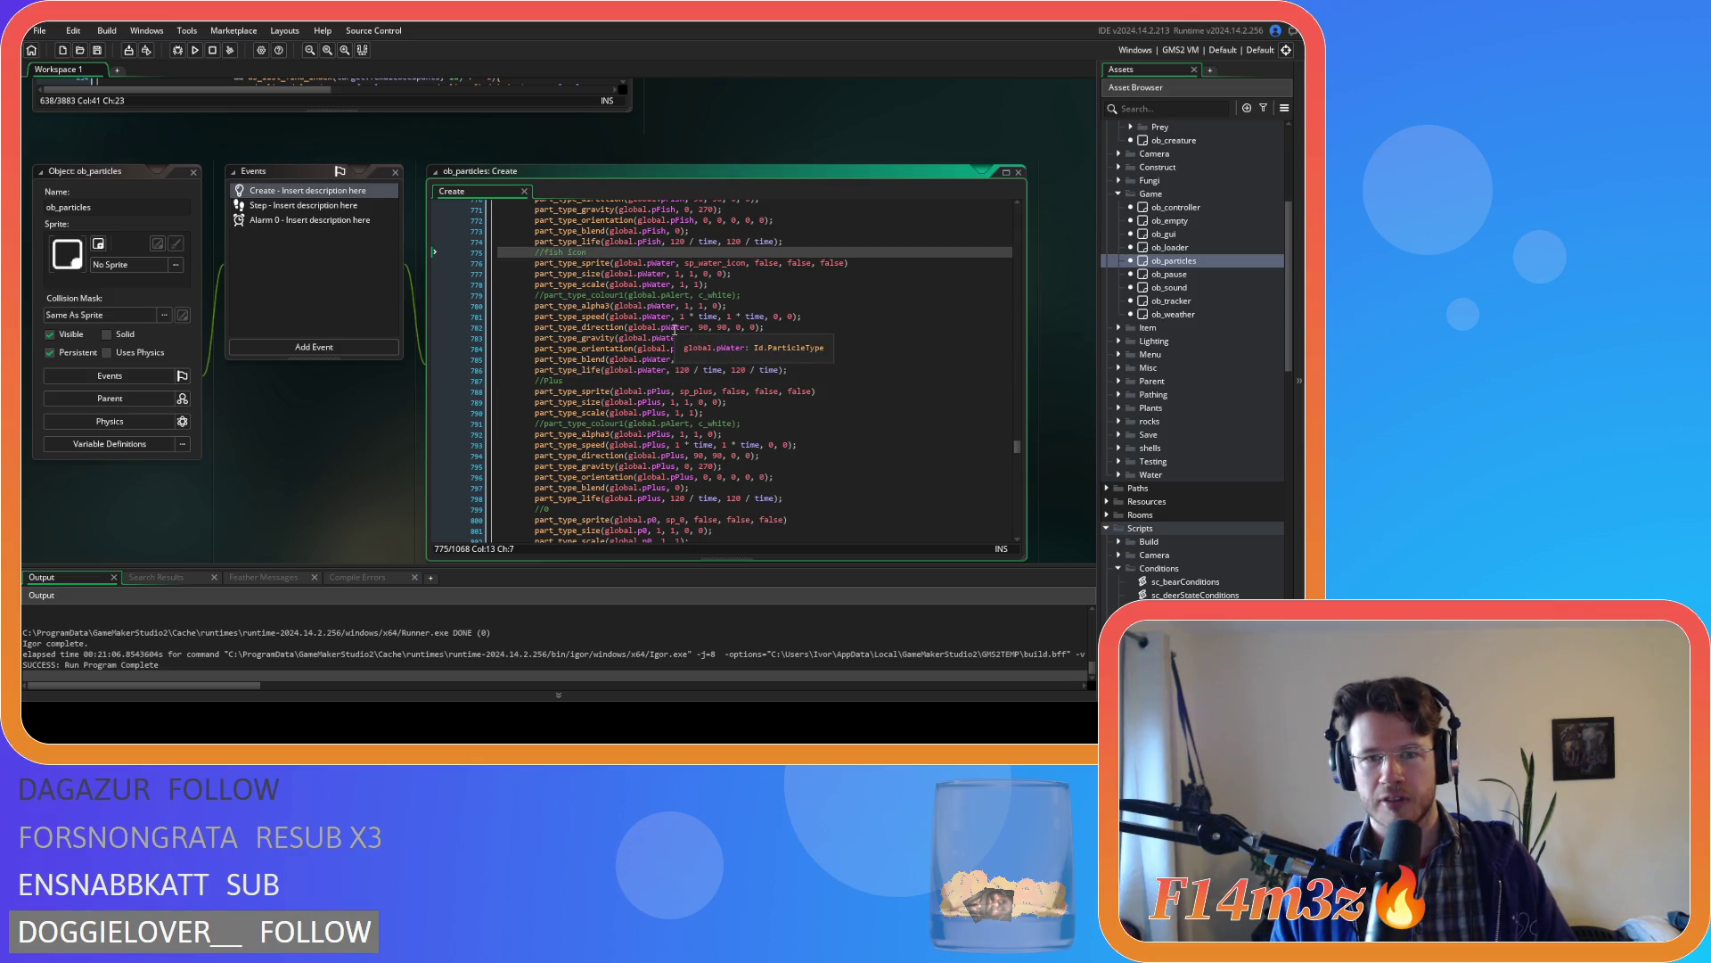
key("alt+Left")
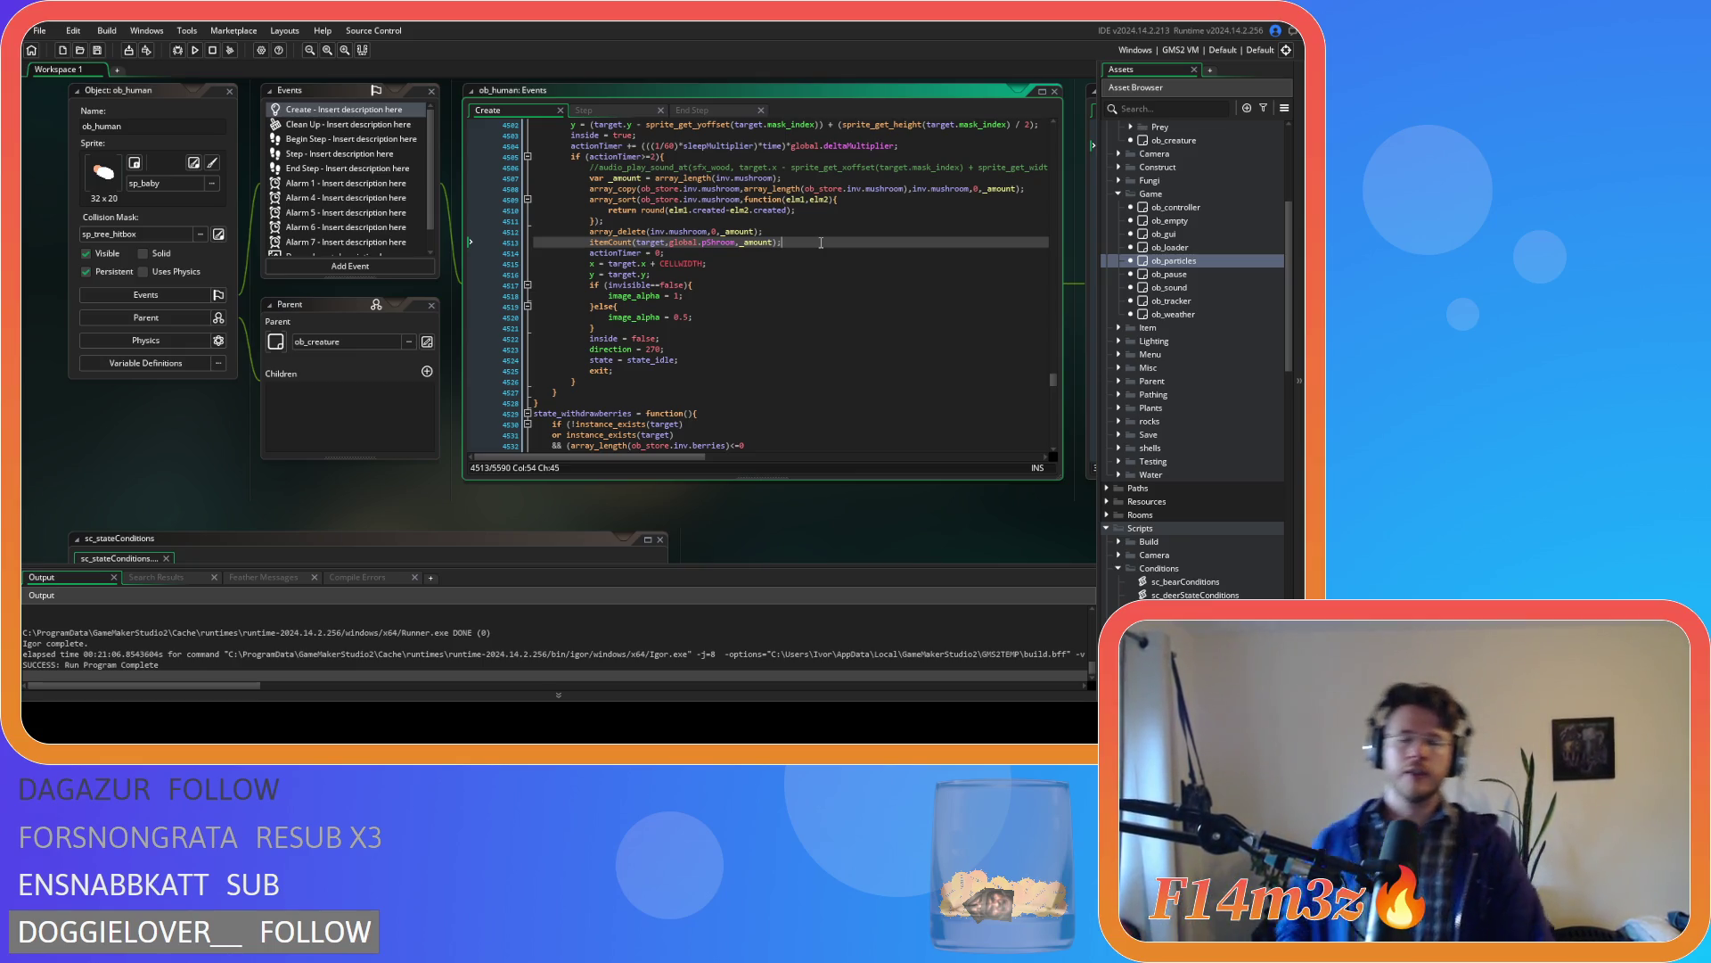
- Open sc_stateConditions from Scripts > Conditions in the Asset Browser
left_click(774, 296)
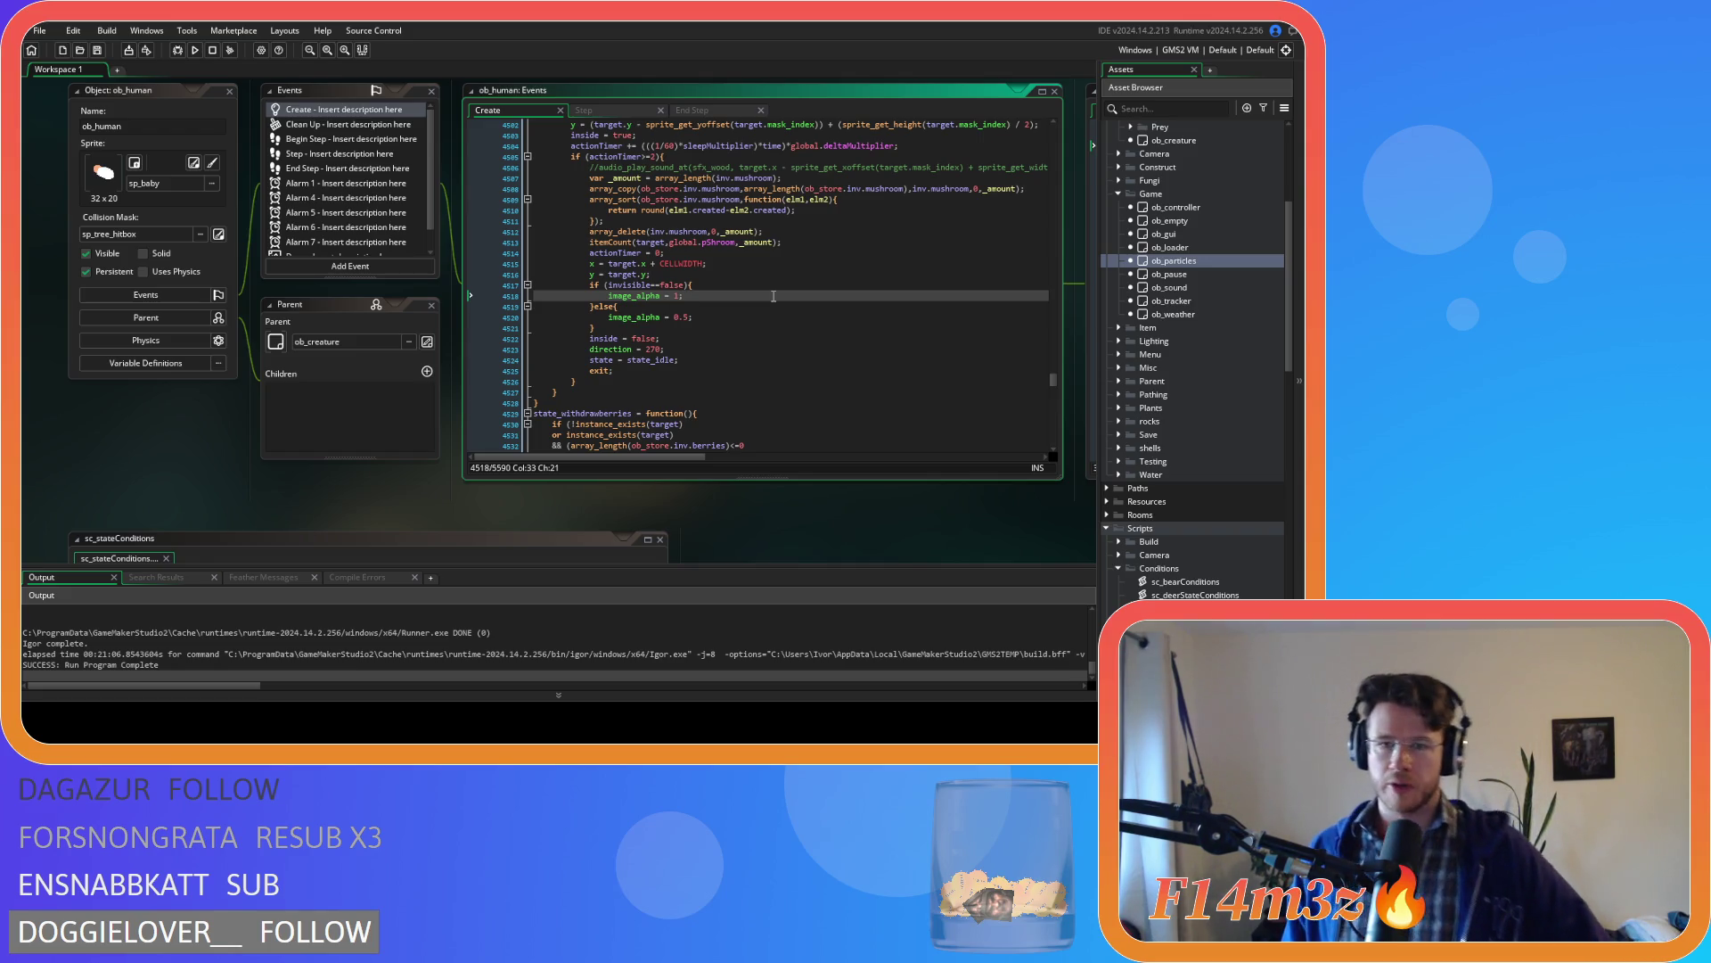
left_click(819, 241)
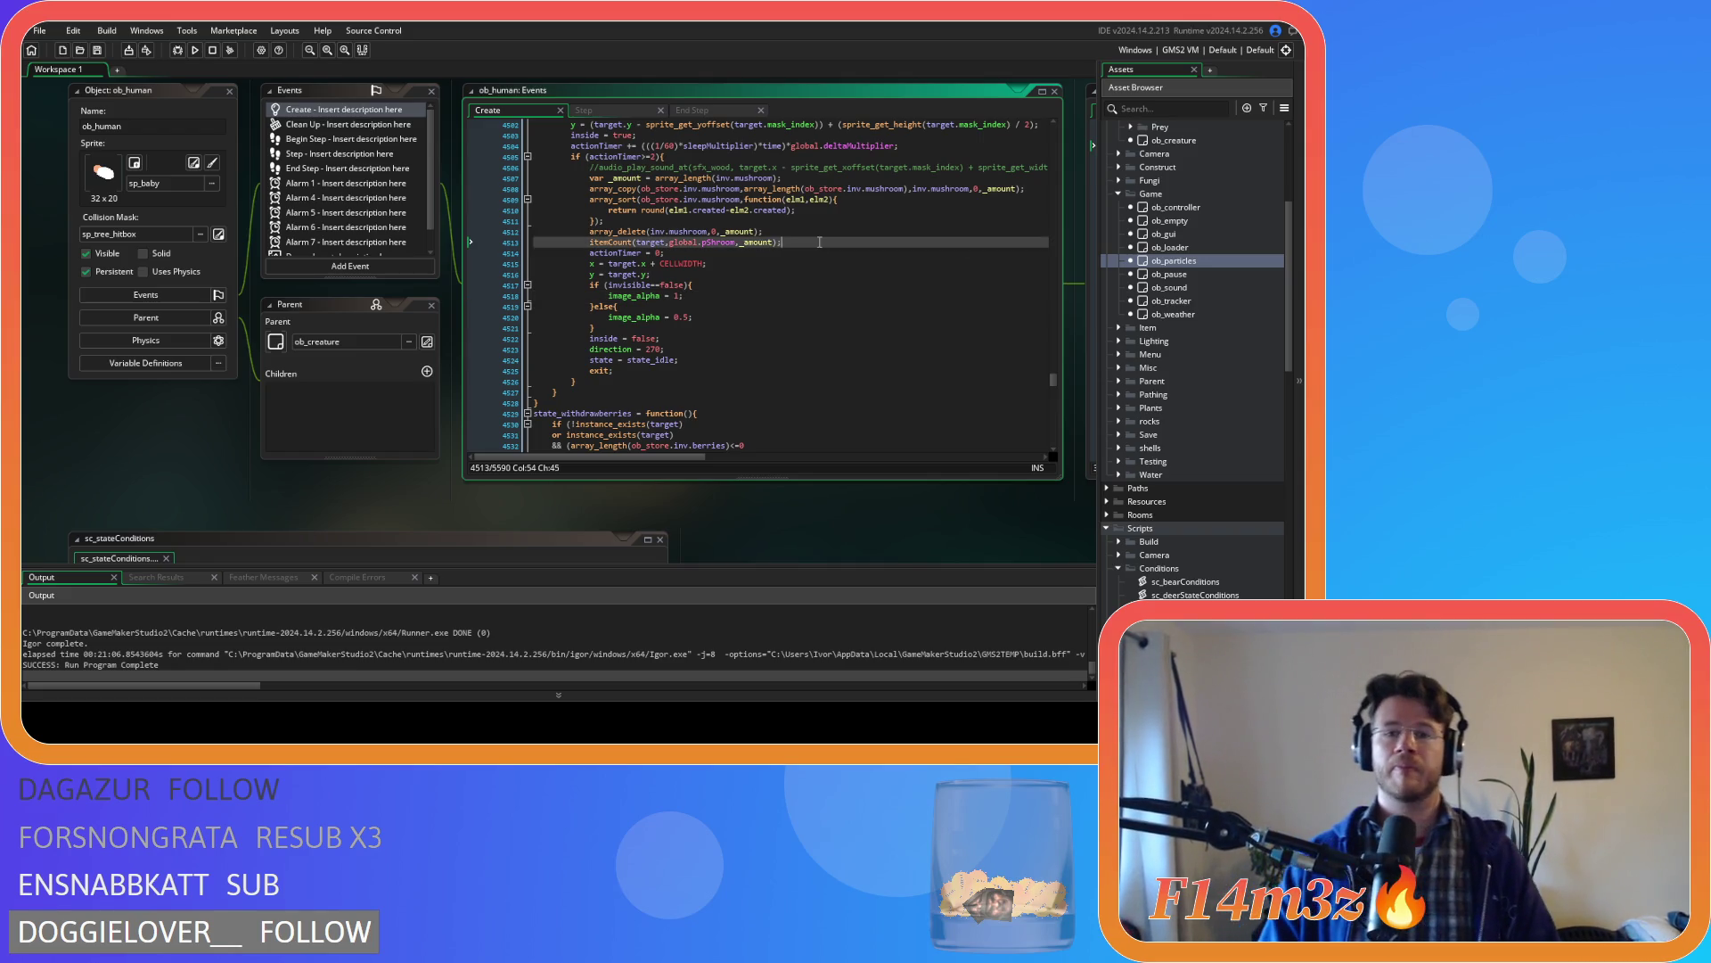
left_click(806, 263)
scroll(713, 380, "down", 3)
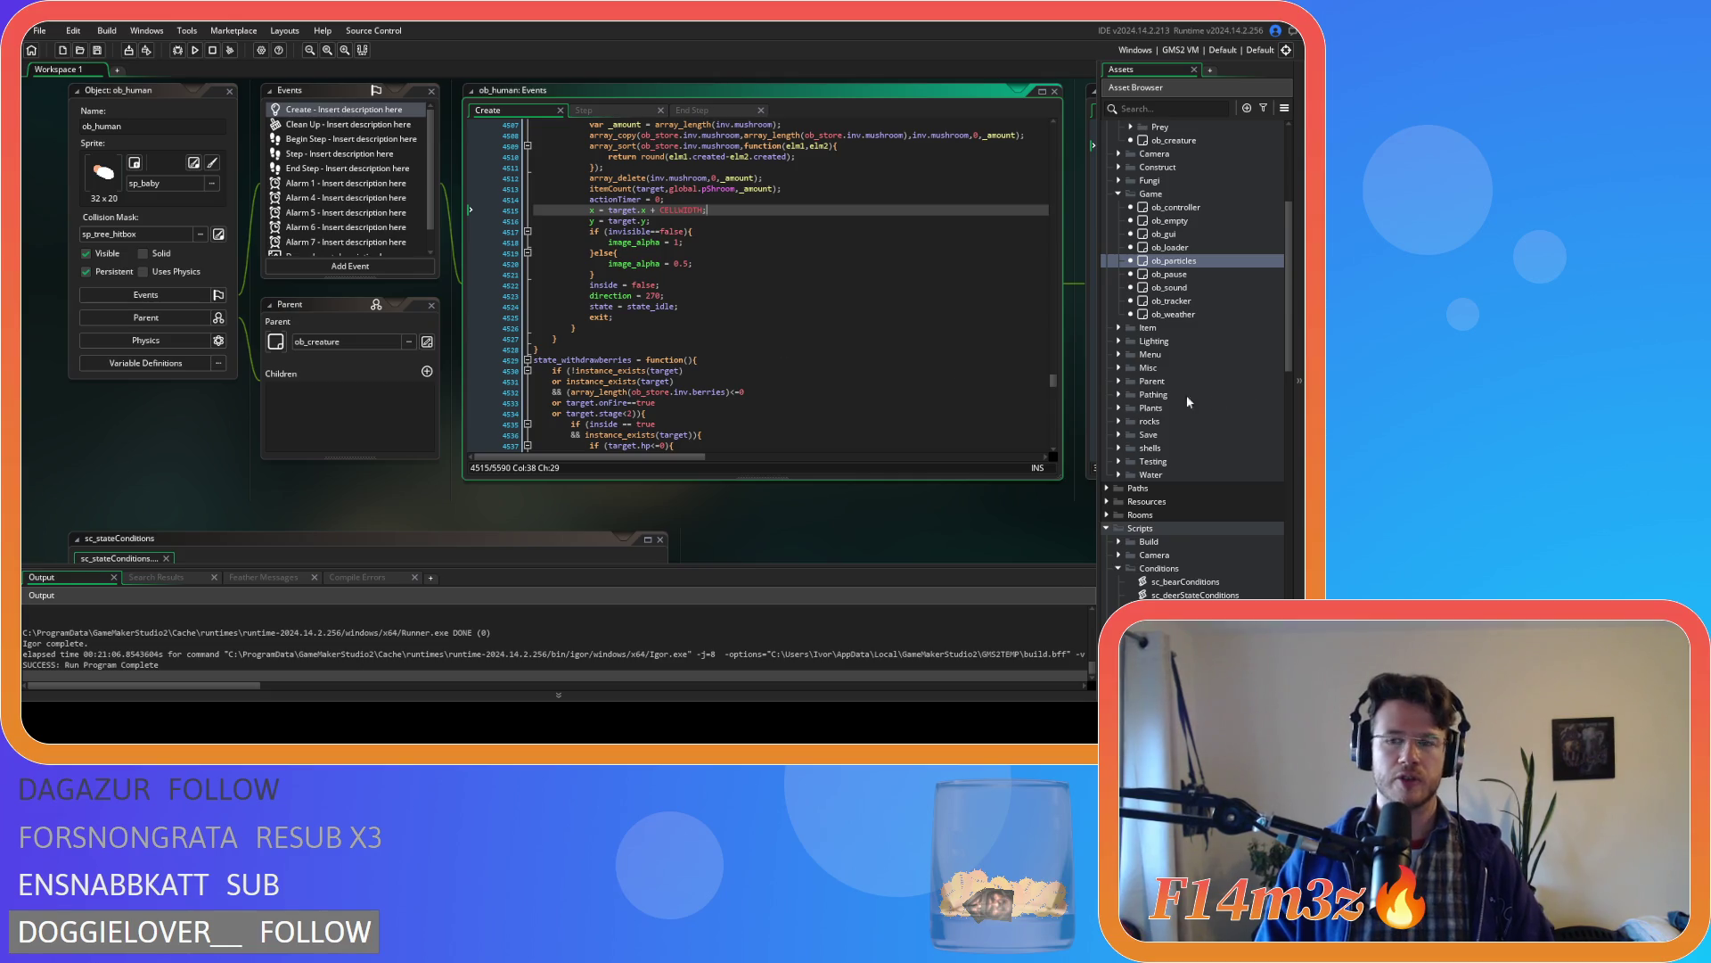
scroll(1185, 394, "down", 5)
left_click(1194, 515)
double_click(1198, 517)
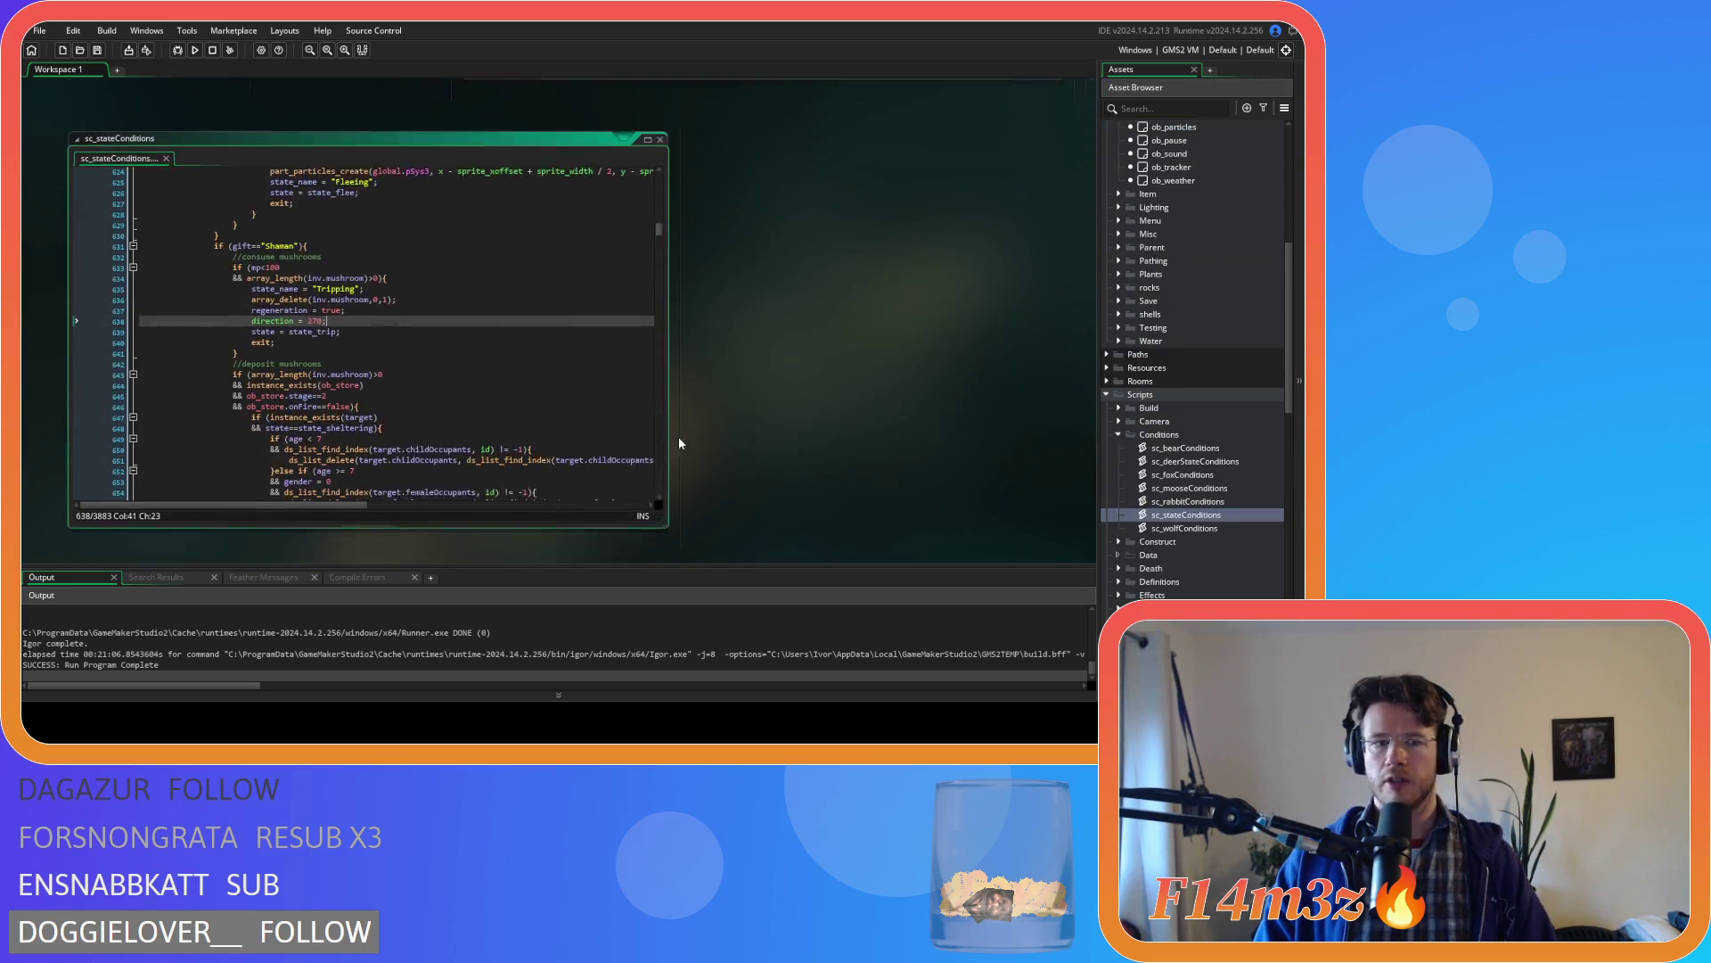
scroll(520, 380, "down", 1)
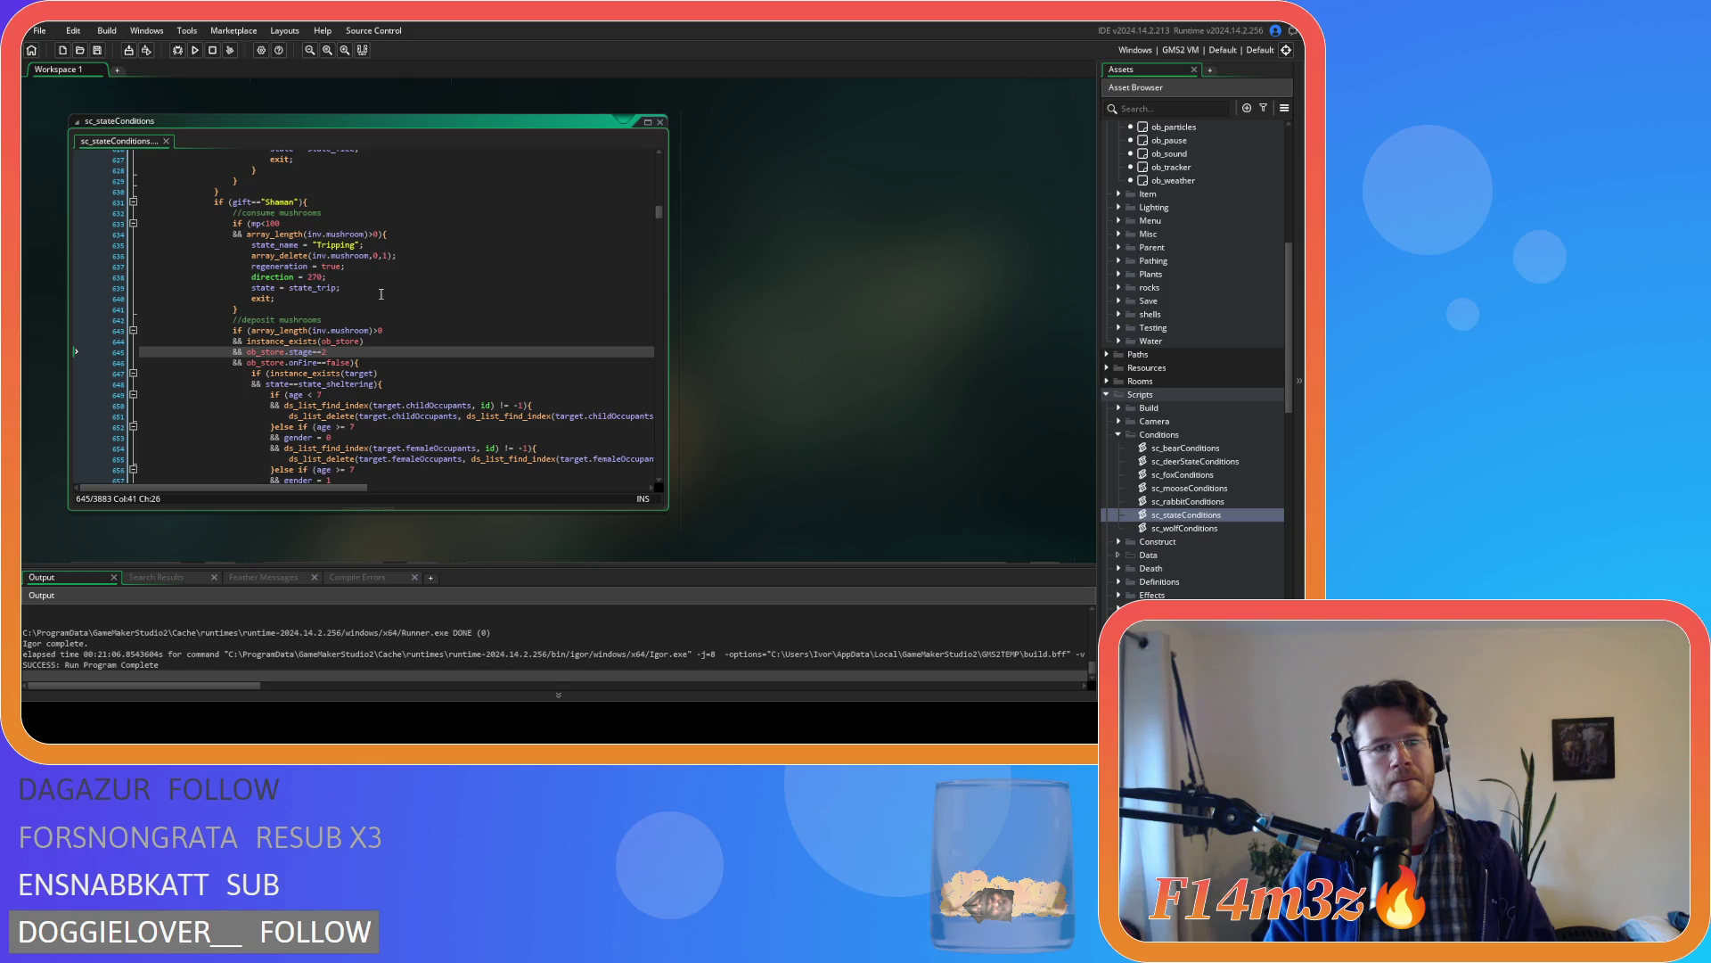
left_click(371, 309)
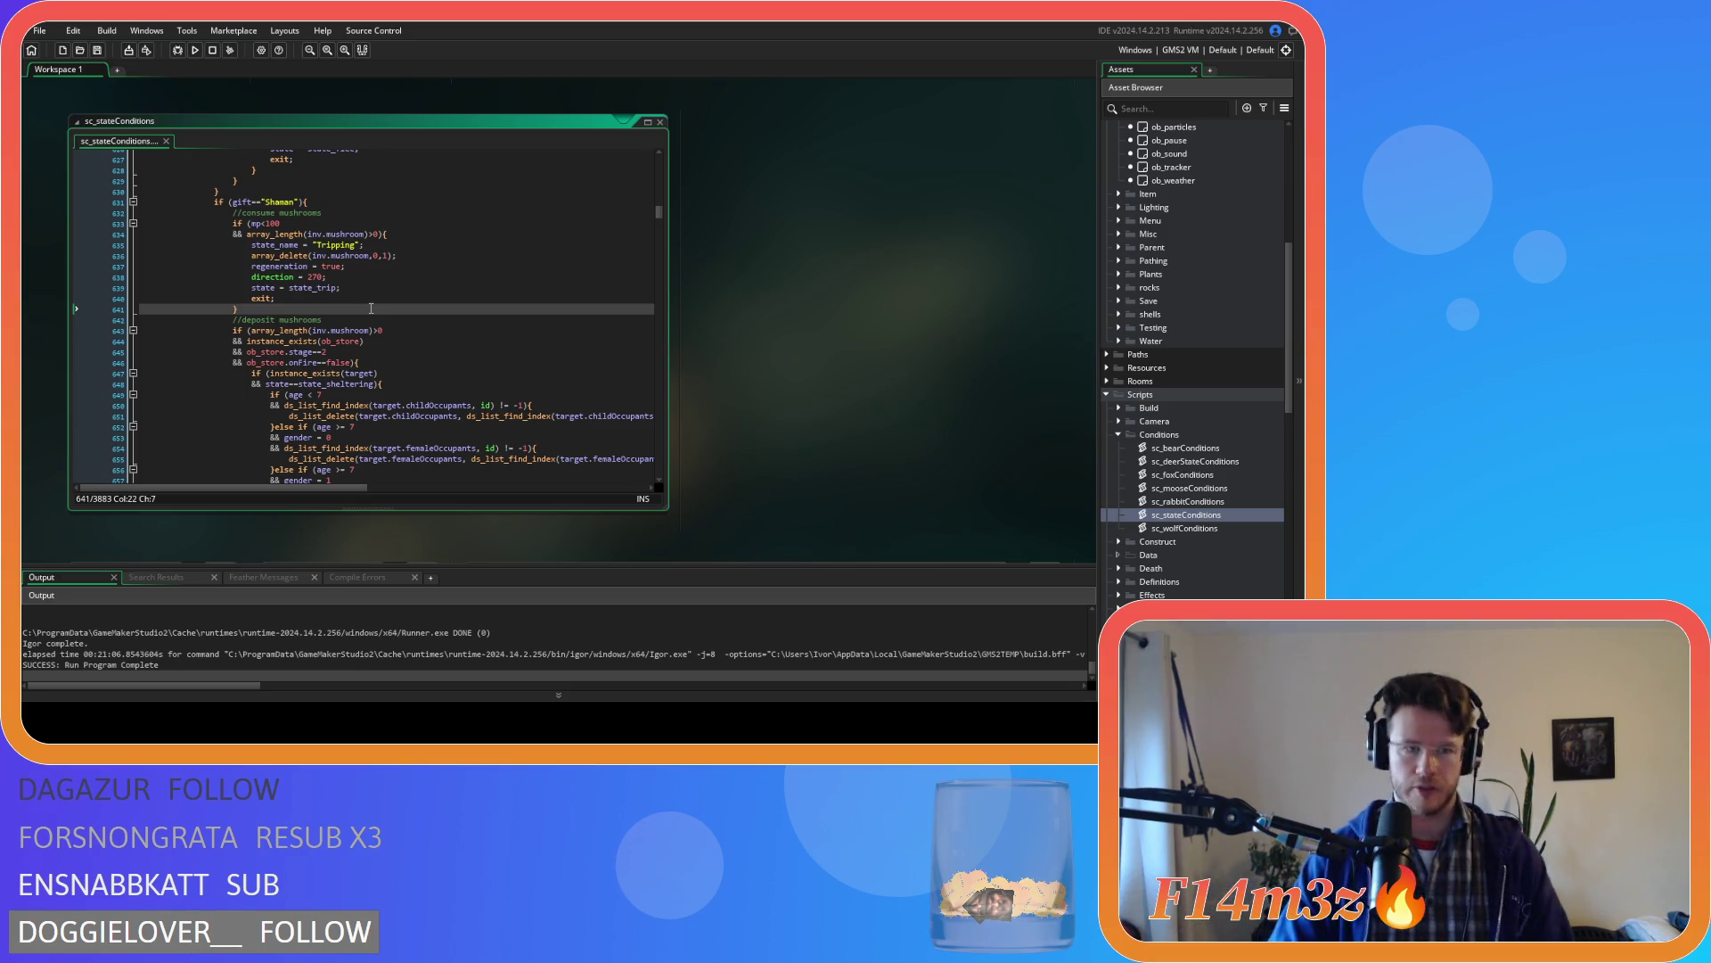
- Search sc_stateConditions for state_withdraw and step past the first matches, including the Withdrawing Fur block
key("ctrl+f")
type("state_")
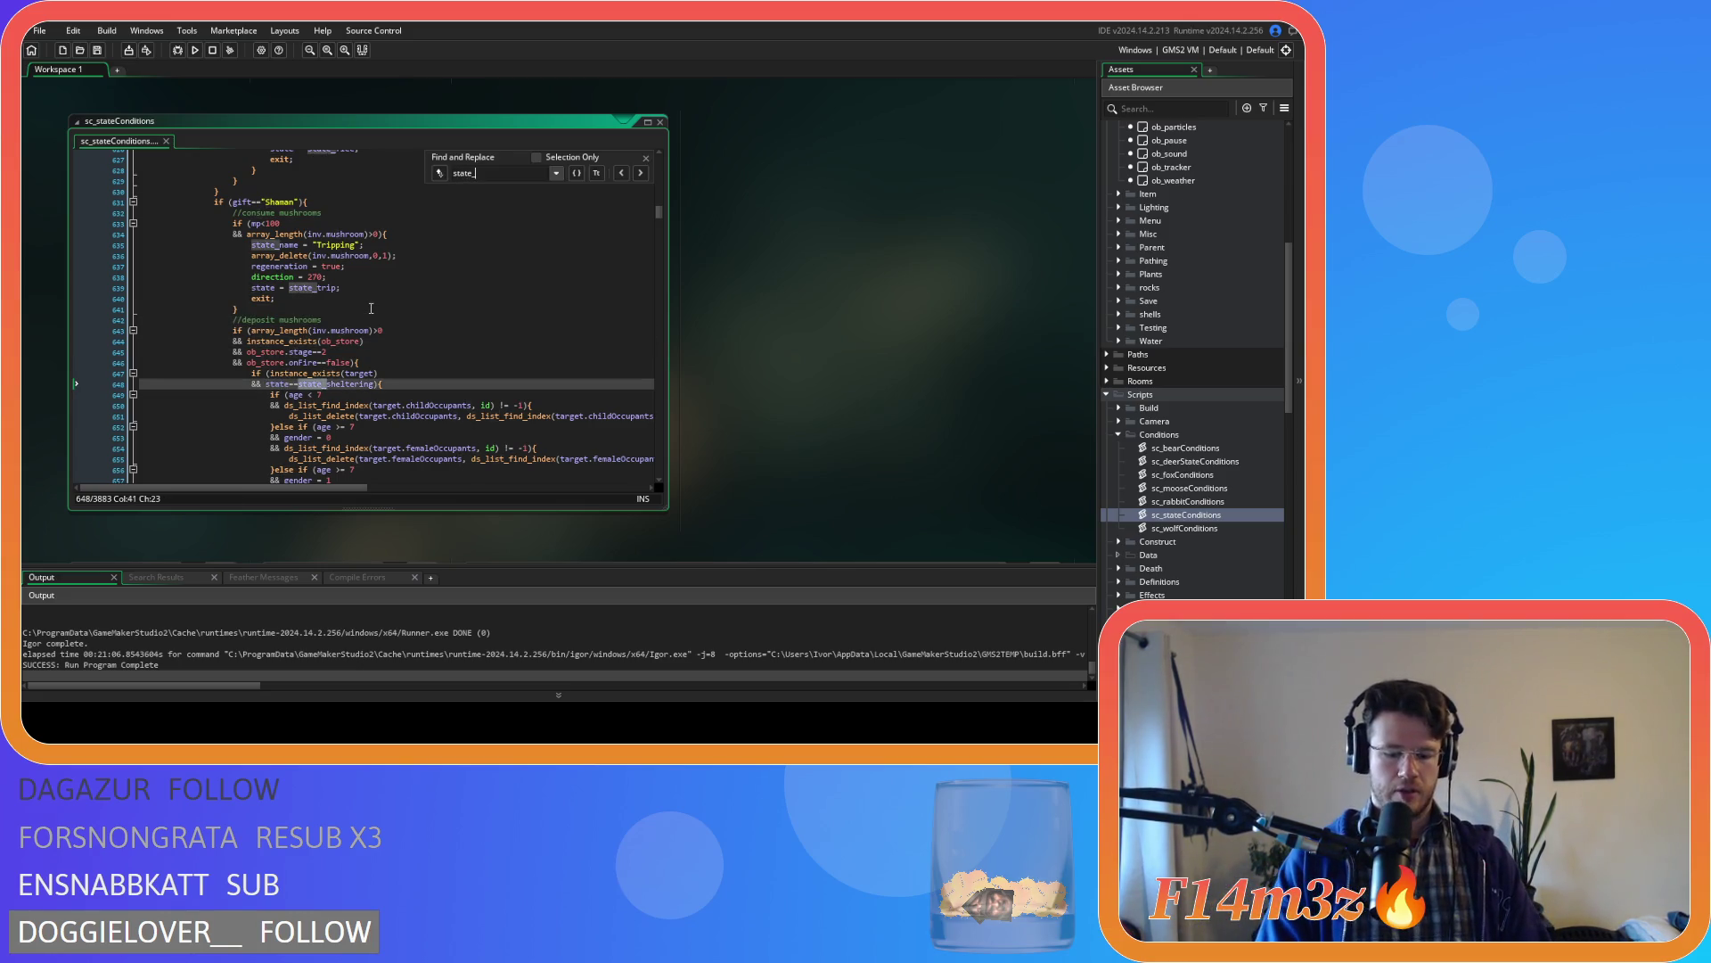
type("withdraw")
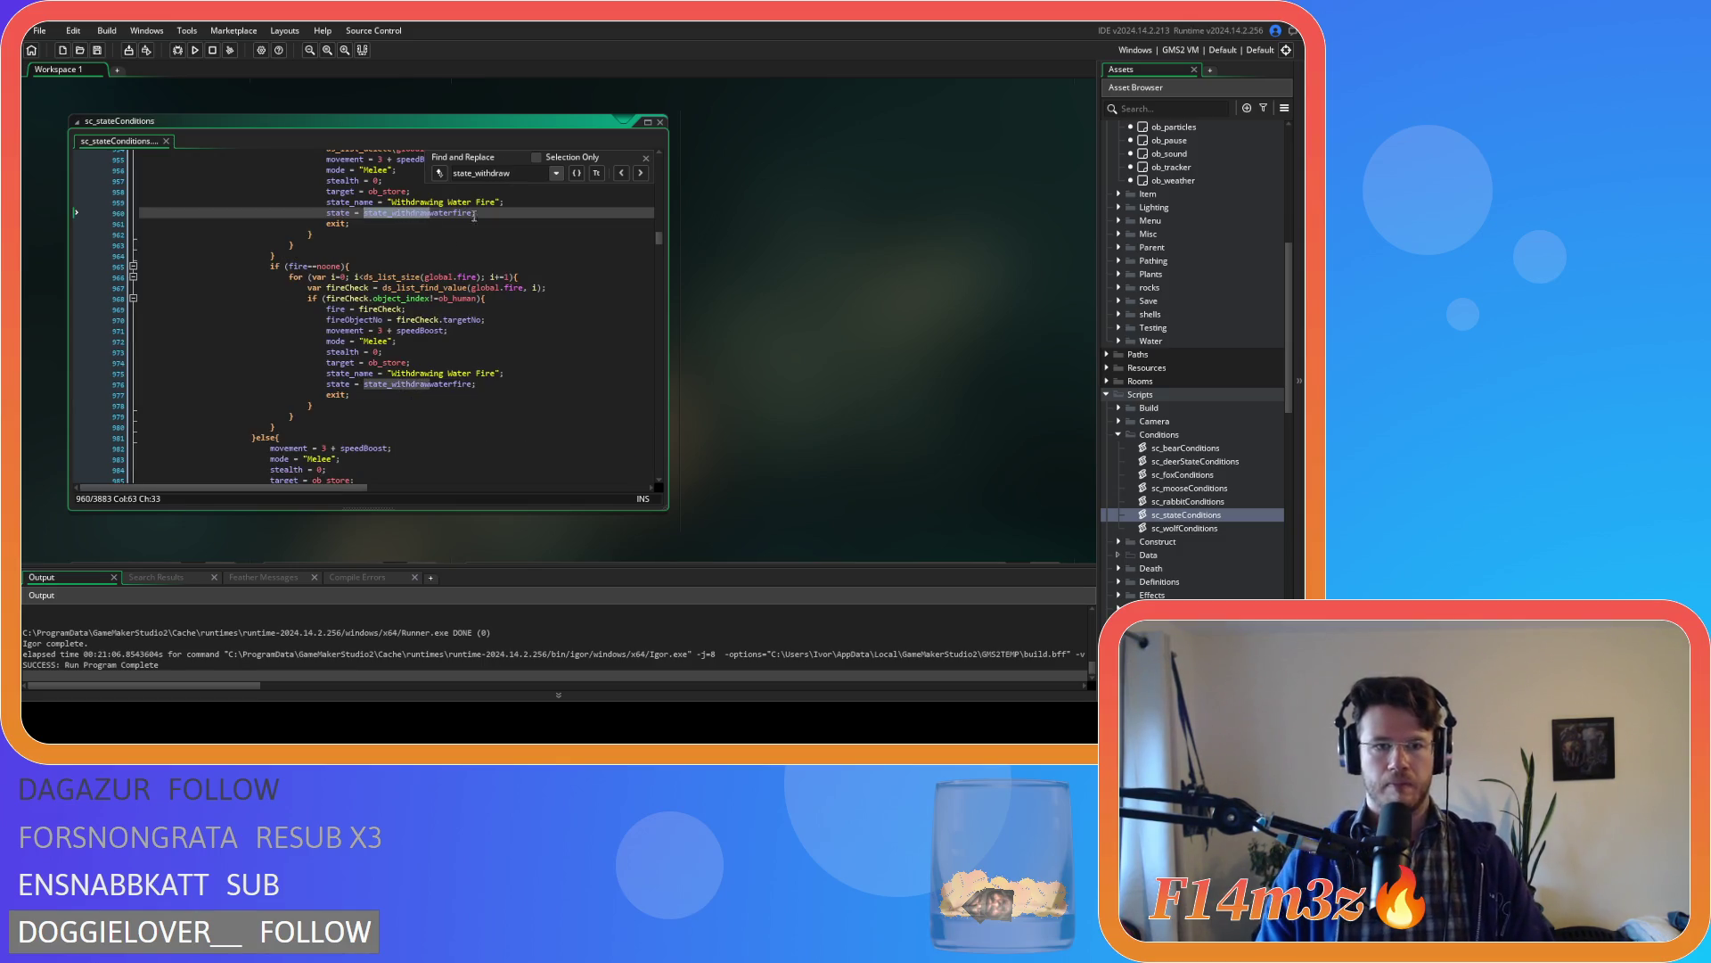
left_click(642, 173)
left_click(643, 171)
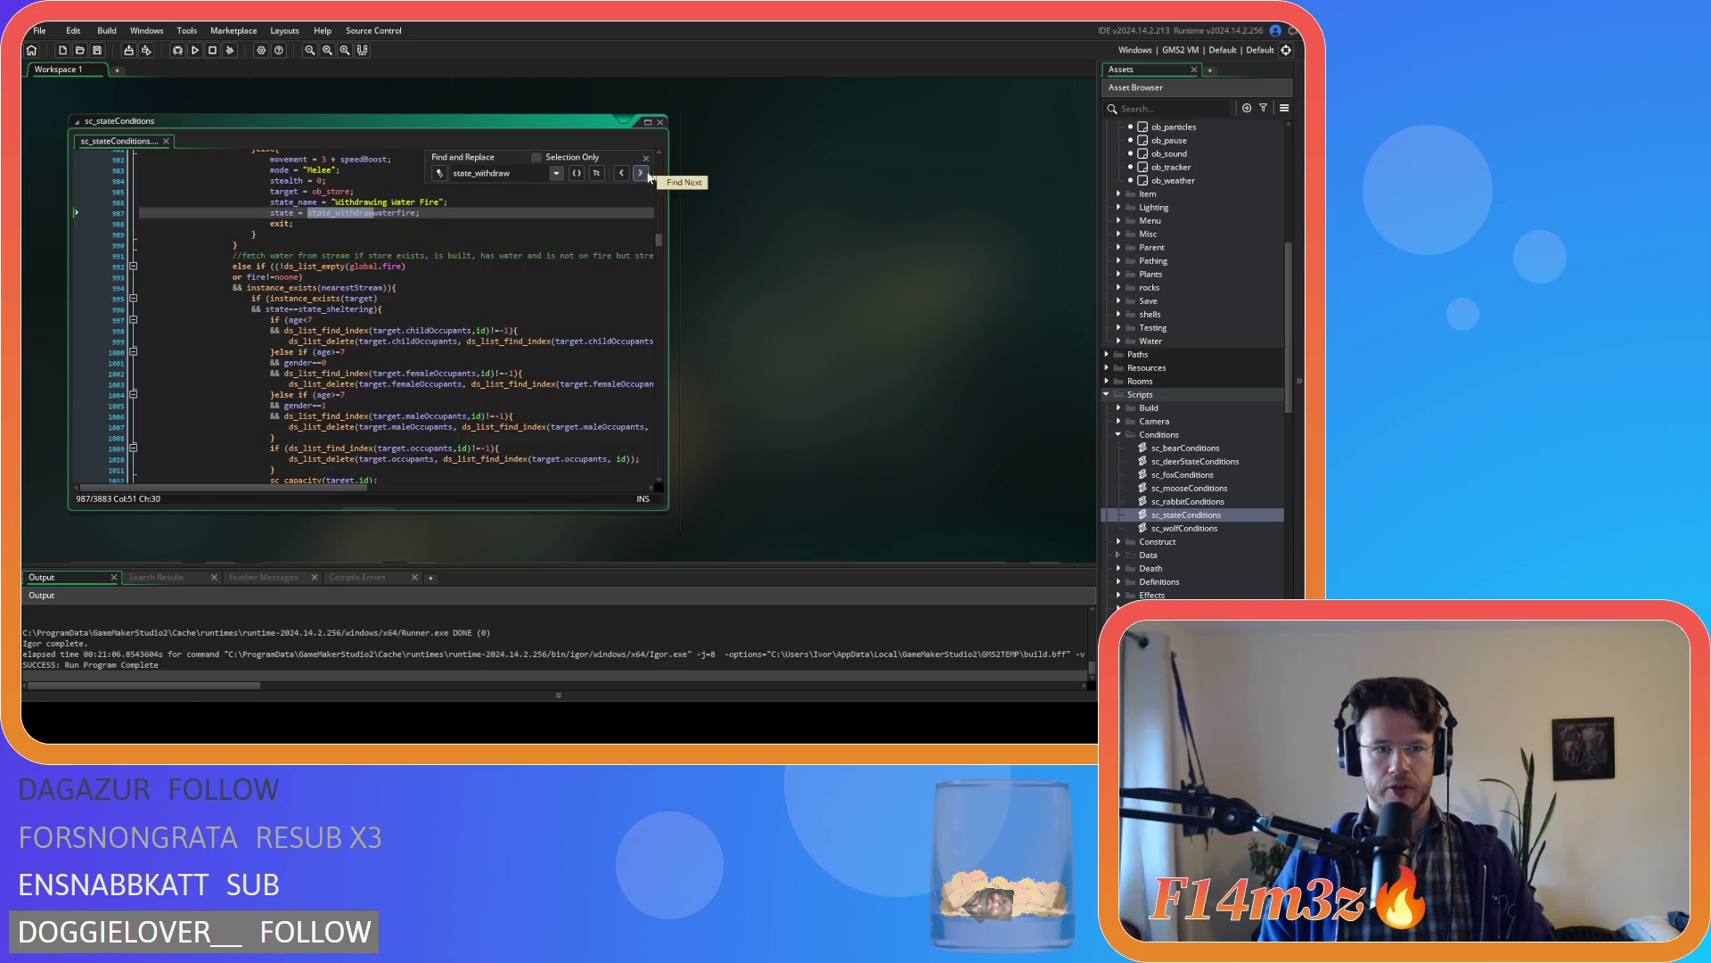
left_click(646, 174)
scroll(356, 312, "up", 9)
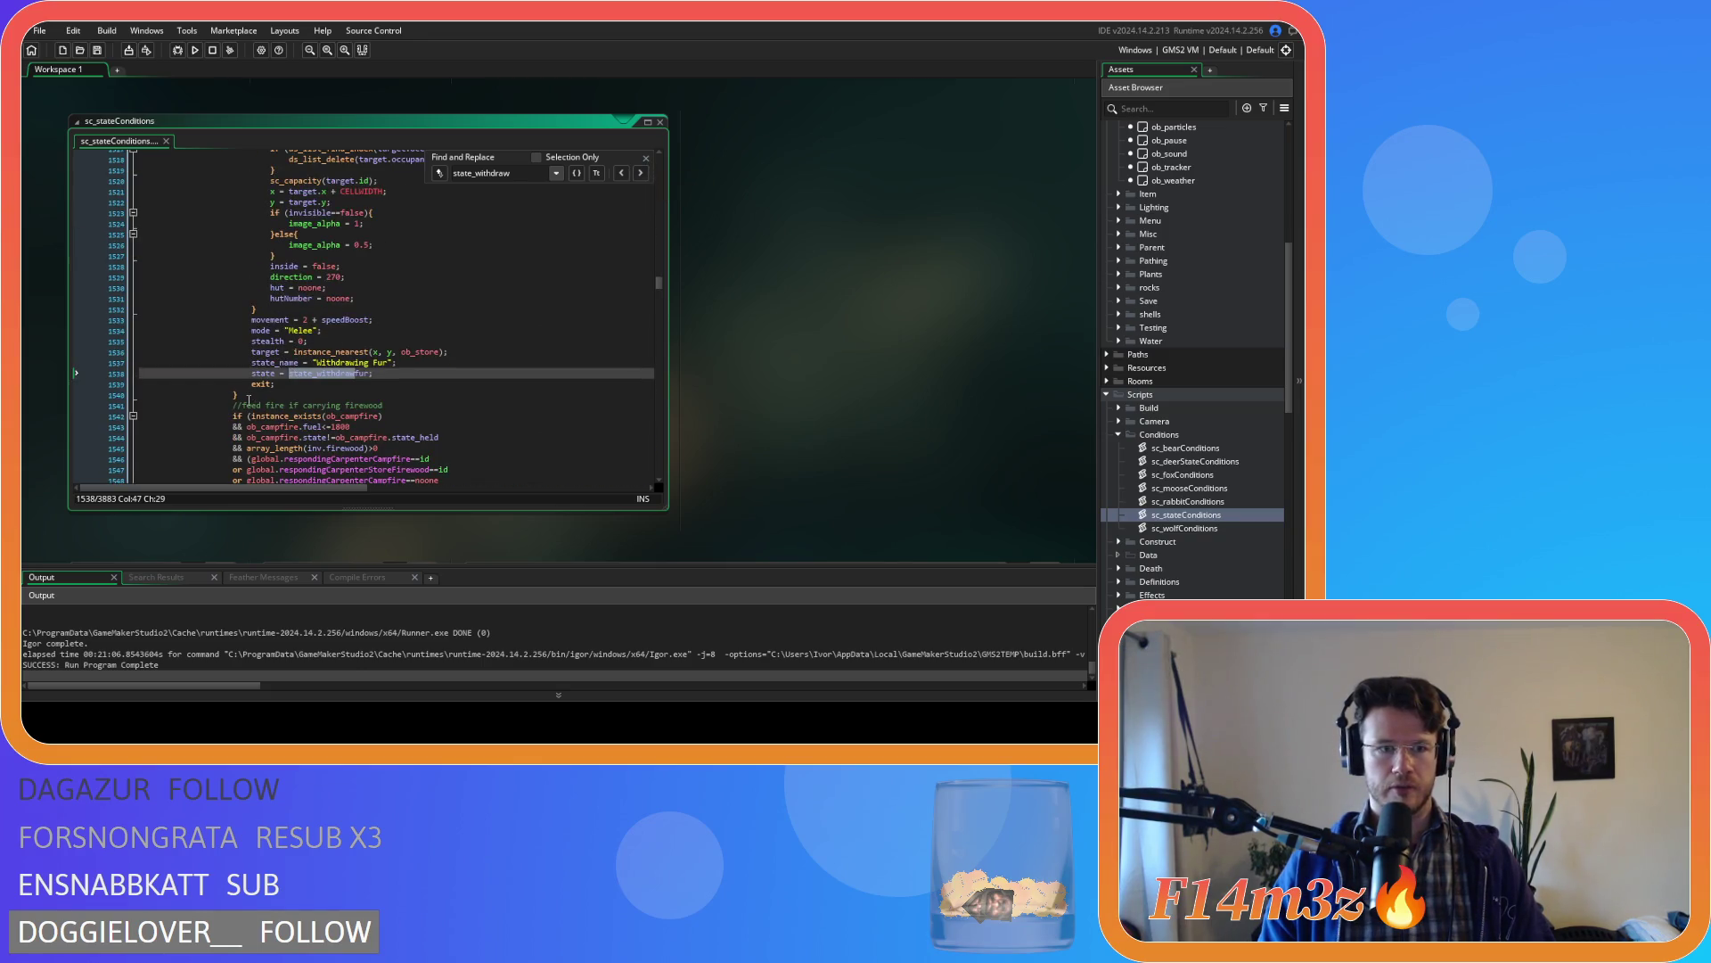
left_click(234, 378, "shift")
scroll(230, 303, "up", 4)
left_click(234, 302, "shift")
scroll(233, 301, "up", 4)
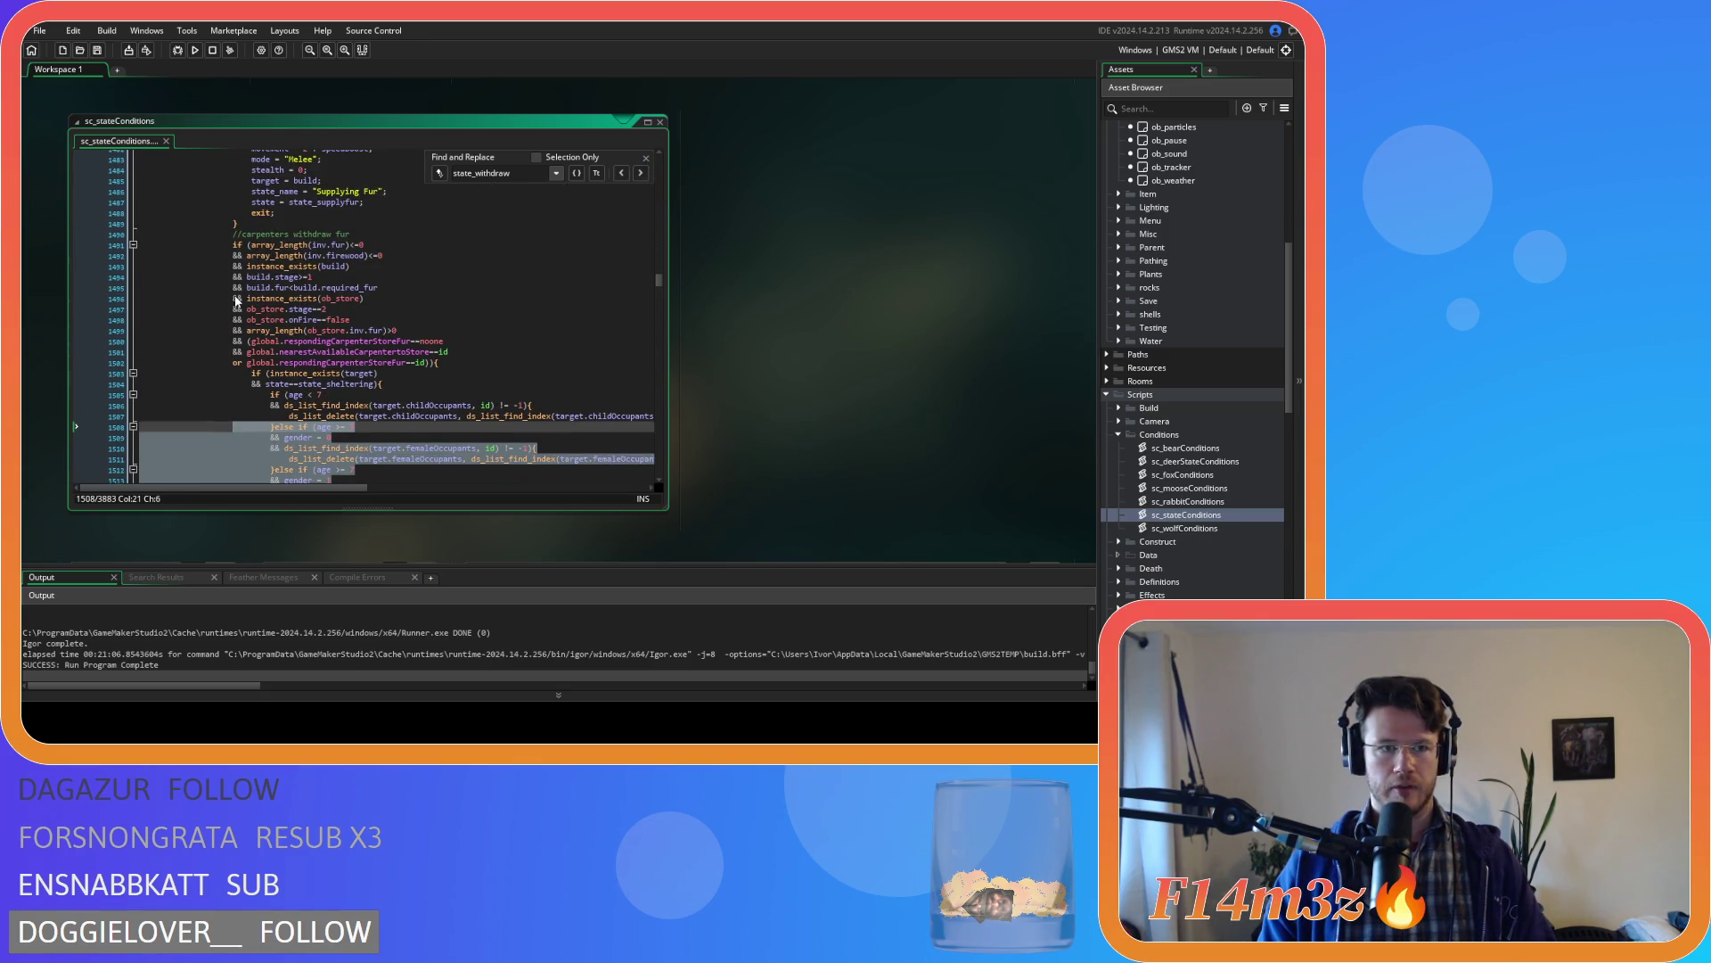
scroll(233, 299, "down", 10)
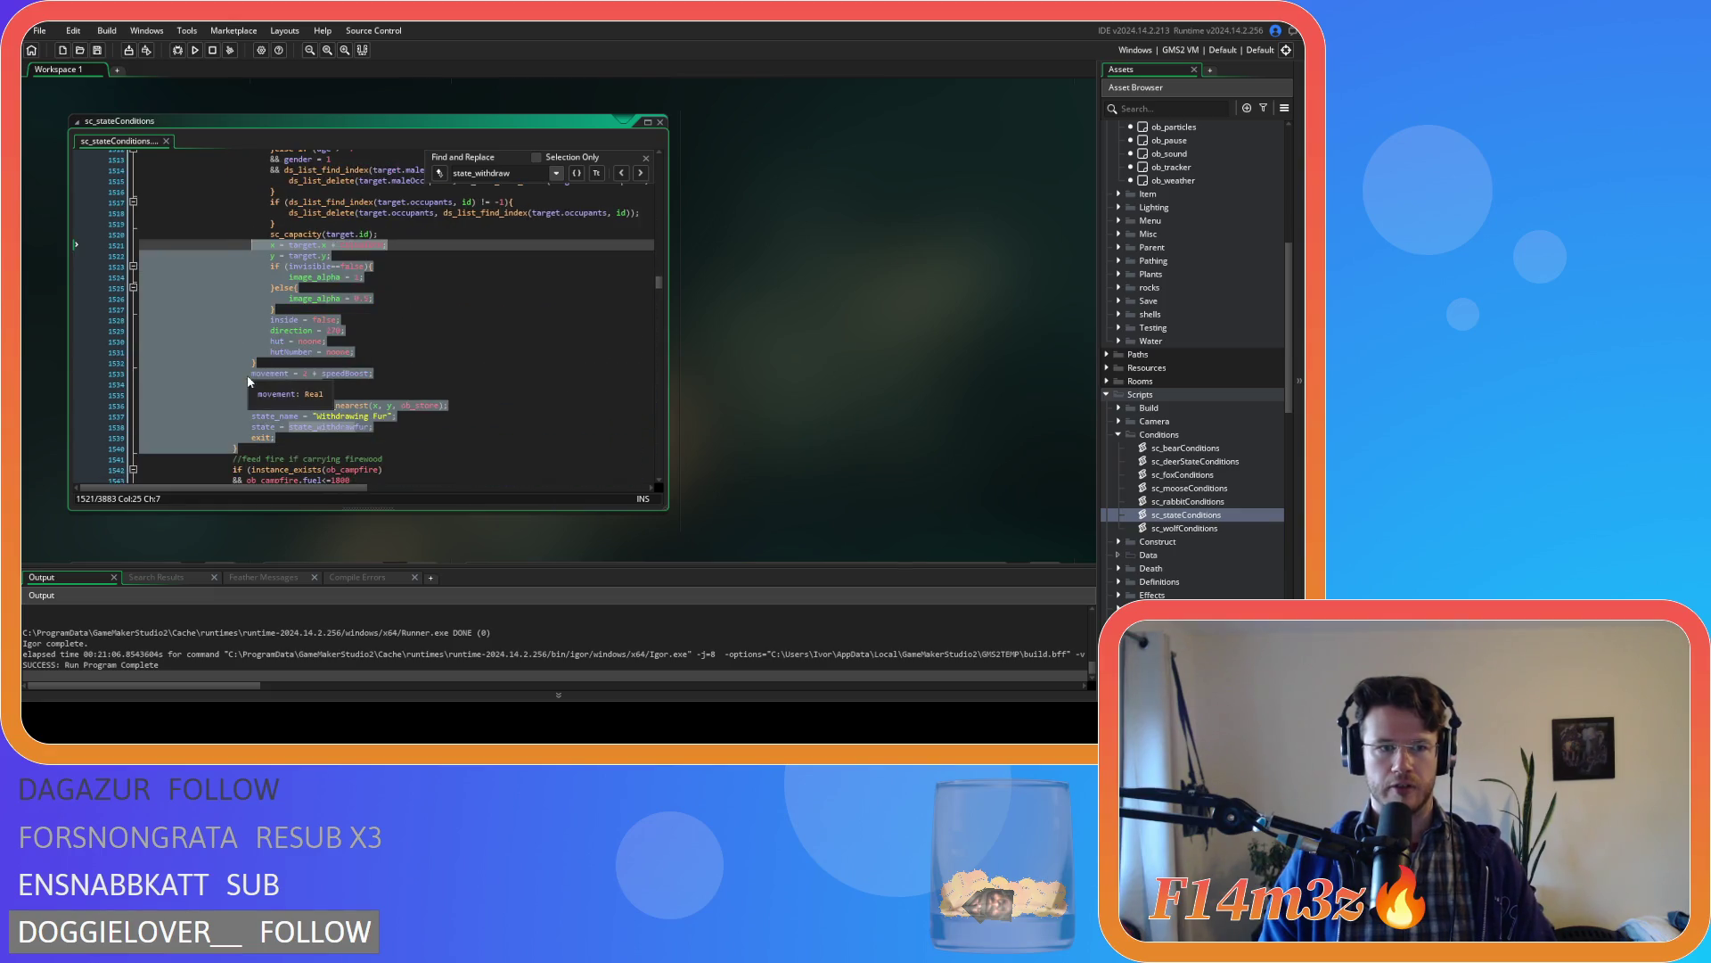
left_click(436, 430)
- Continue through the state_withdraw matches to the withdrawing-water block and inspect it
left_click(641, 173)
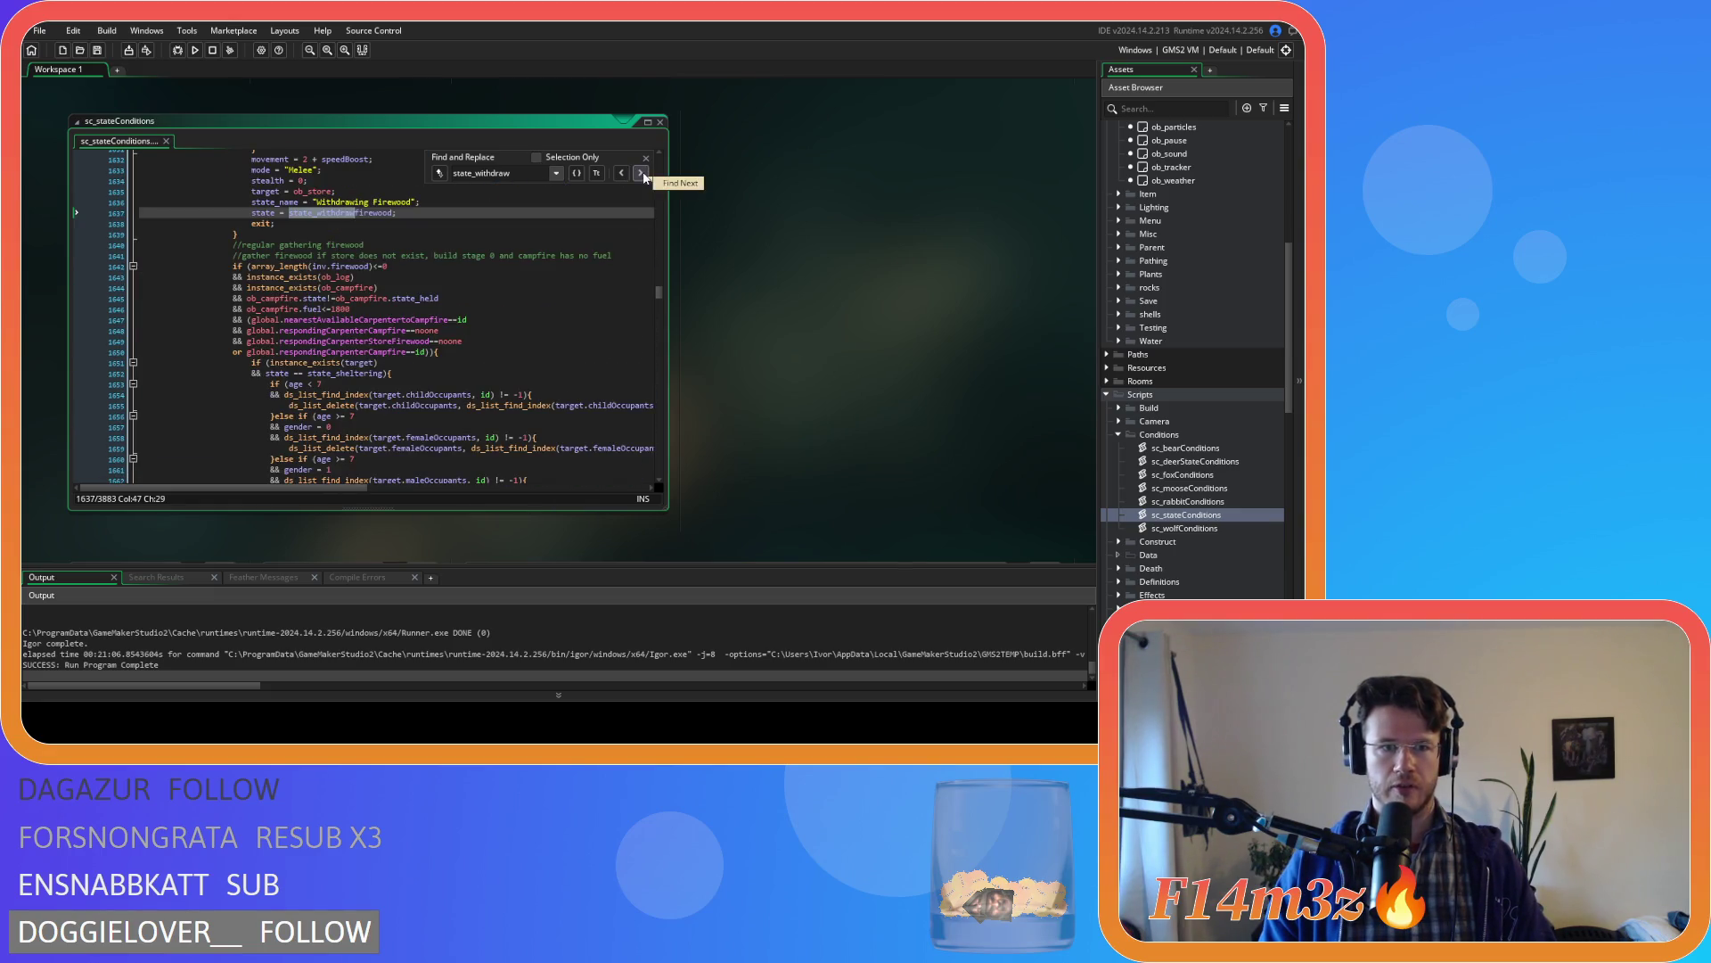
left_click(641, 173)
left_click(640, 173)
mouse_move(219, 475)
left_mouse_down()
mouse_move(209, 251)
mouse_move(214, 337)
left_mouse_up()
scroll(223, 313, "up", 8)
scroll(304, 326, "down", 13)
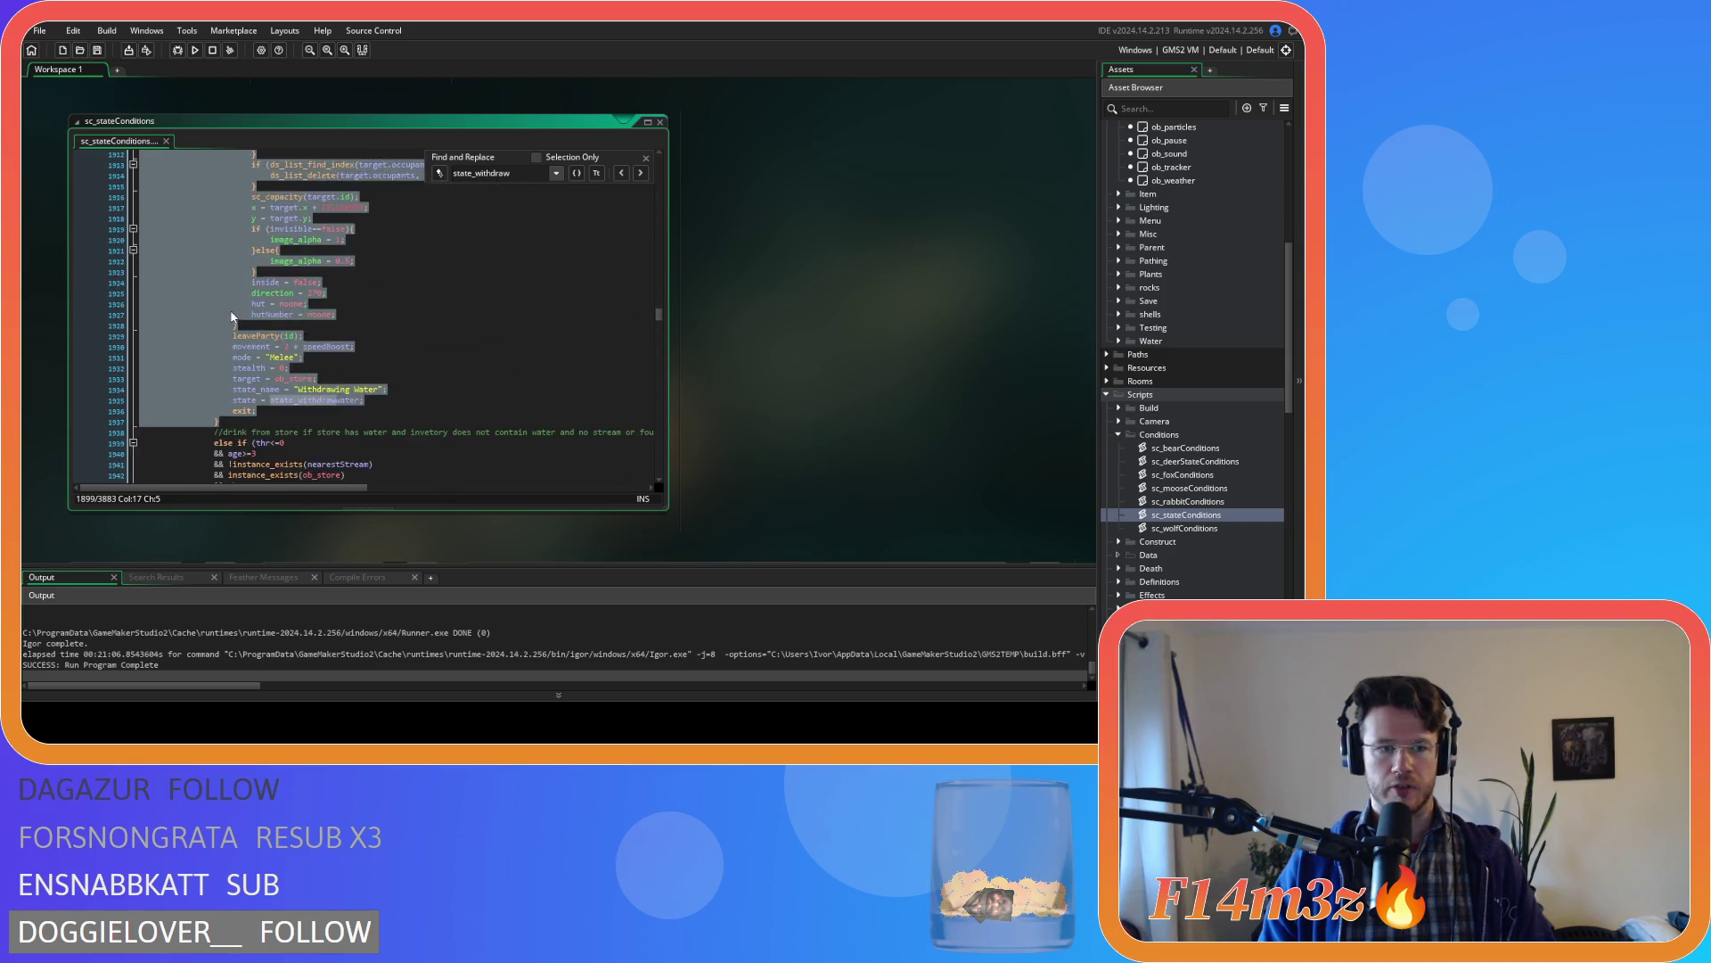
left_click(322, 295)
- Reach the withdraw-meat match and select its whole condition block, lines 2388–2411
left_click(641, 174)
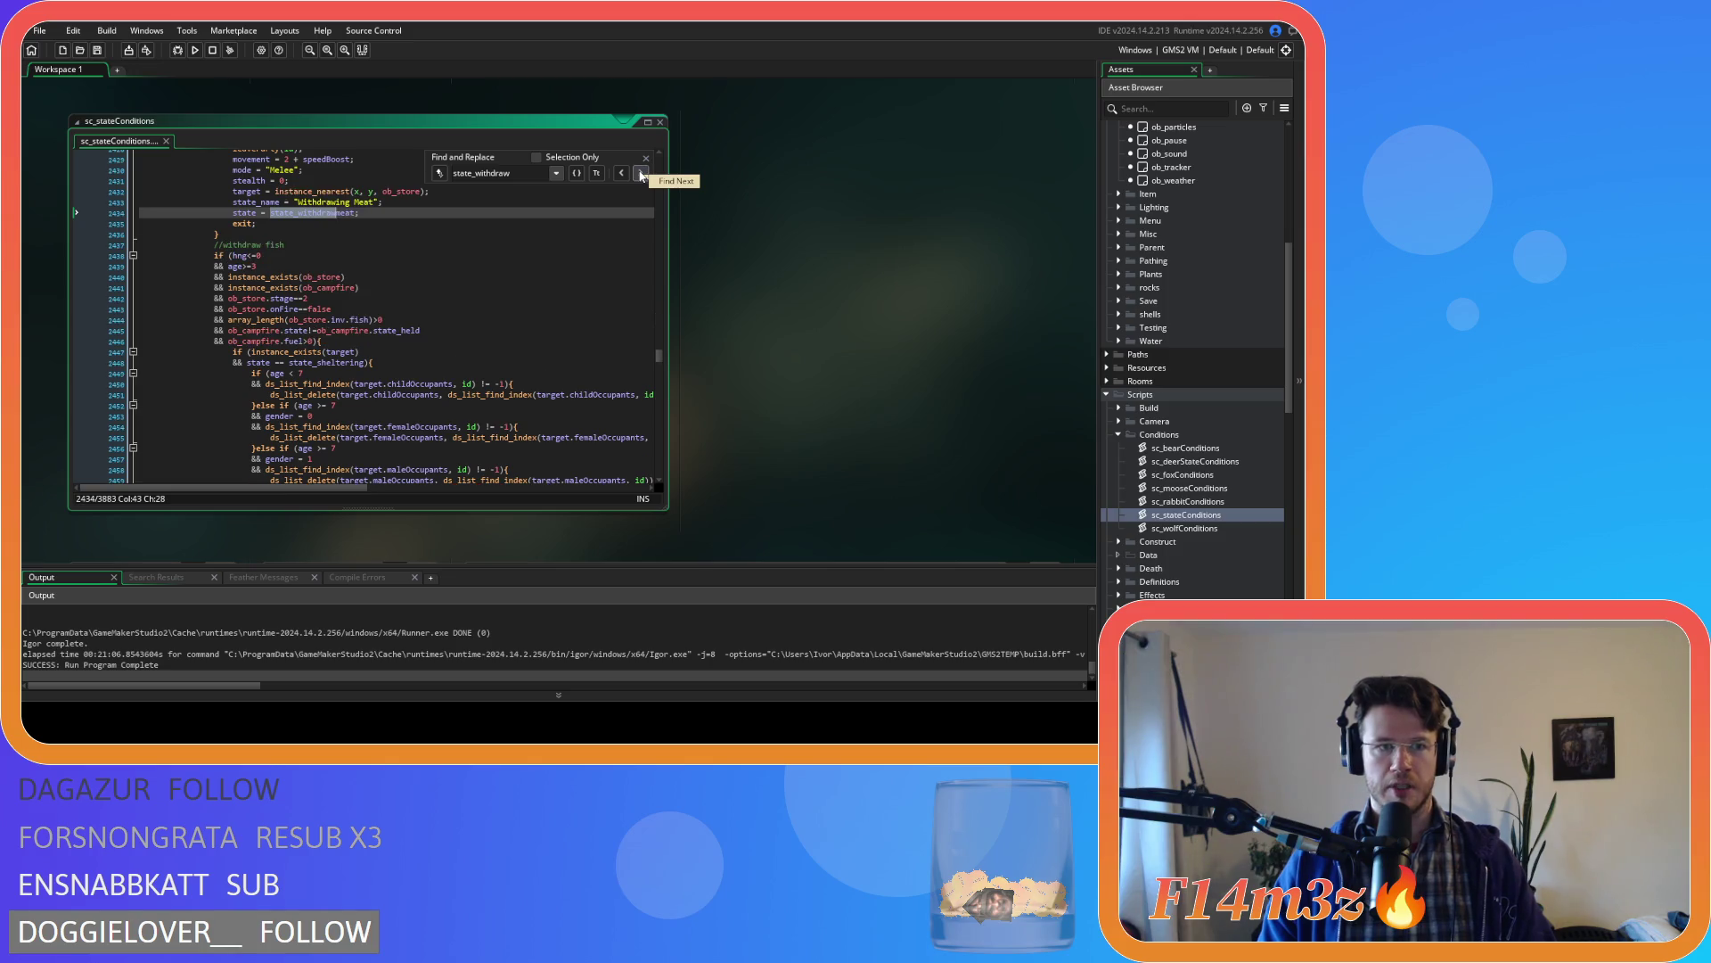
left_click(641, 174)
double_click(232, 304)
mouse_move(231, 304)
left_mouse_down()
mouse_move(242, 266)
mouse_move(214, 230)
left_mouse_up()
scroll(243, 265, "up", 10)
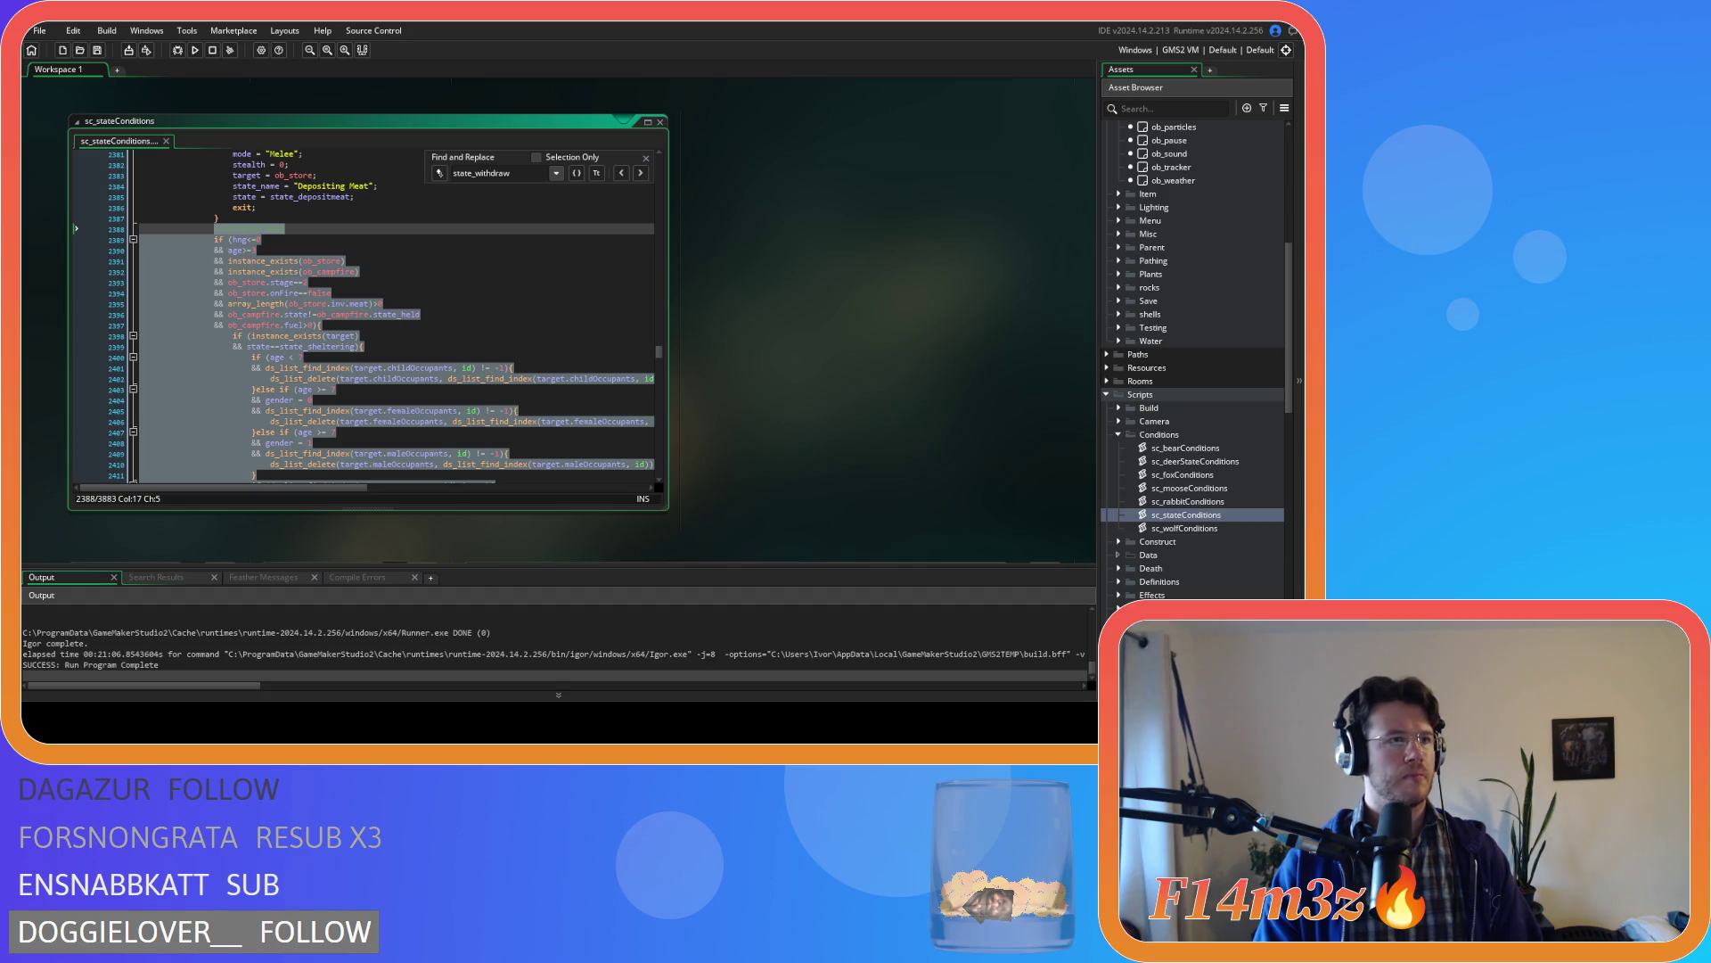
right_click(323, 307)
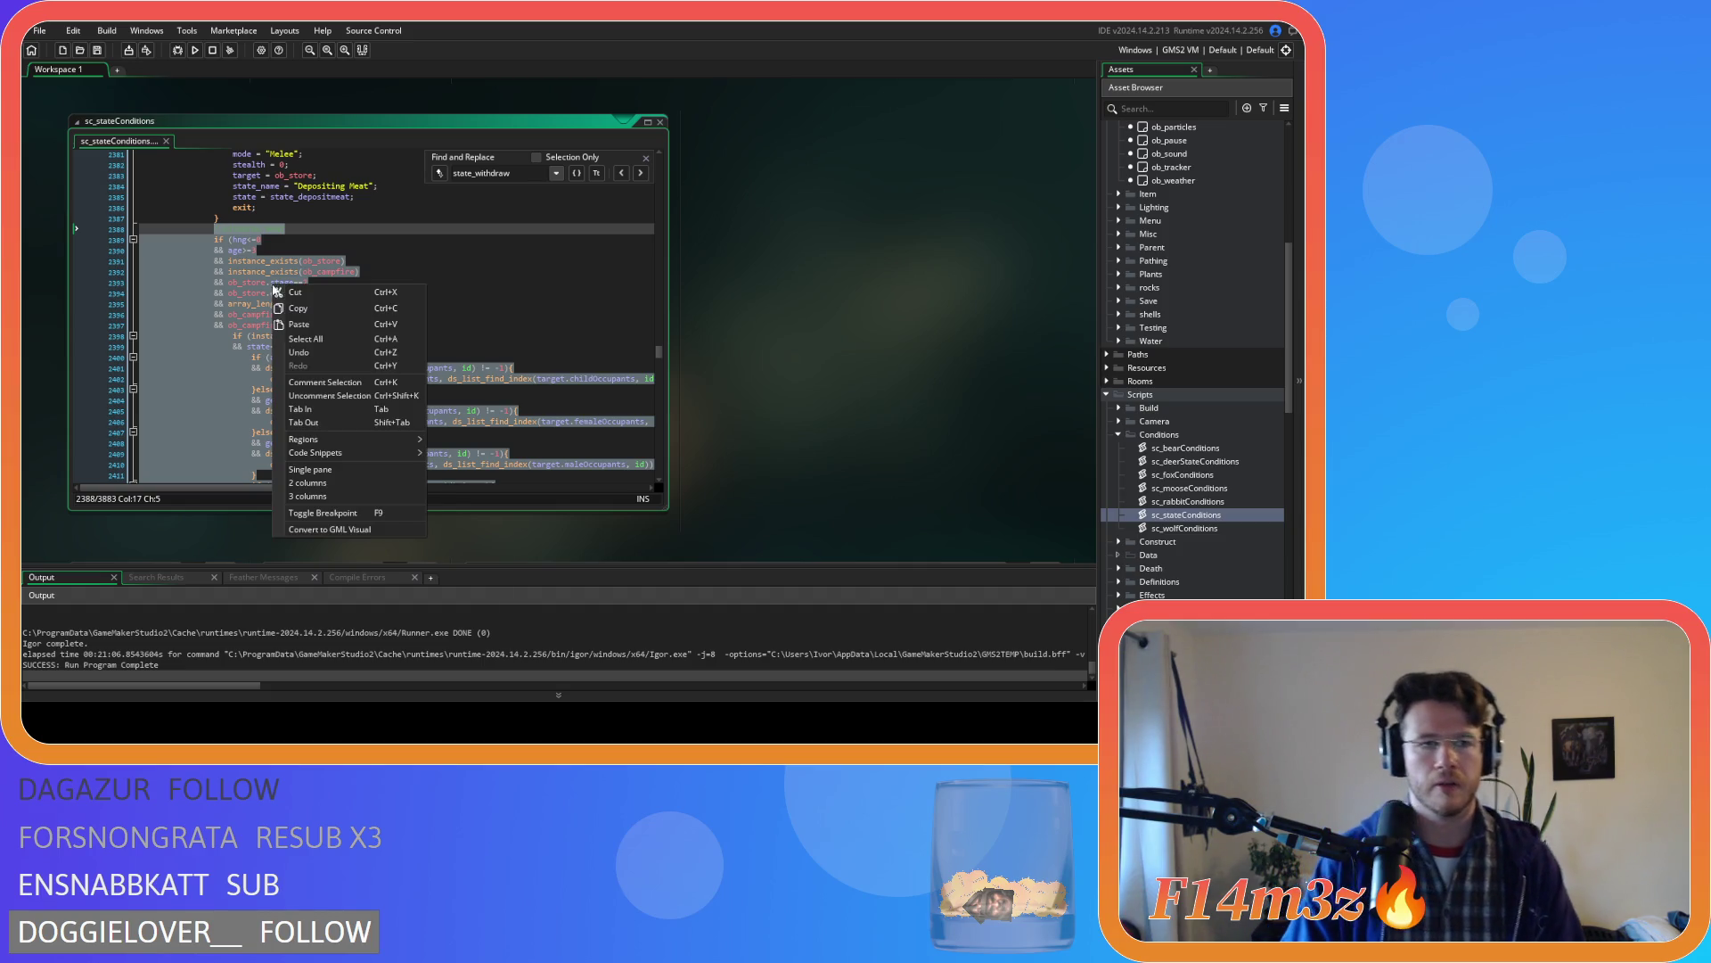
- Copy the selected withdraw-meat block, then search for state_trip and close the search bar
key("Escape")
left_click(365, 271)
key("ctrl+f")
type("state")
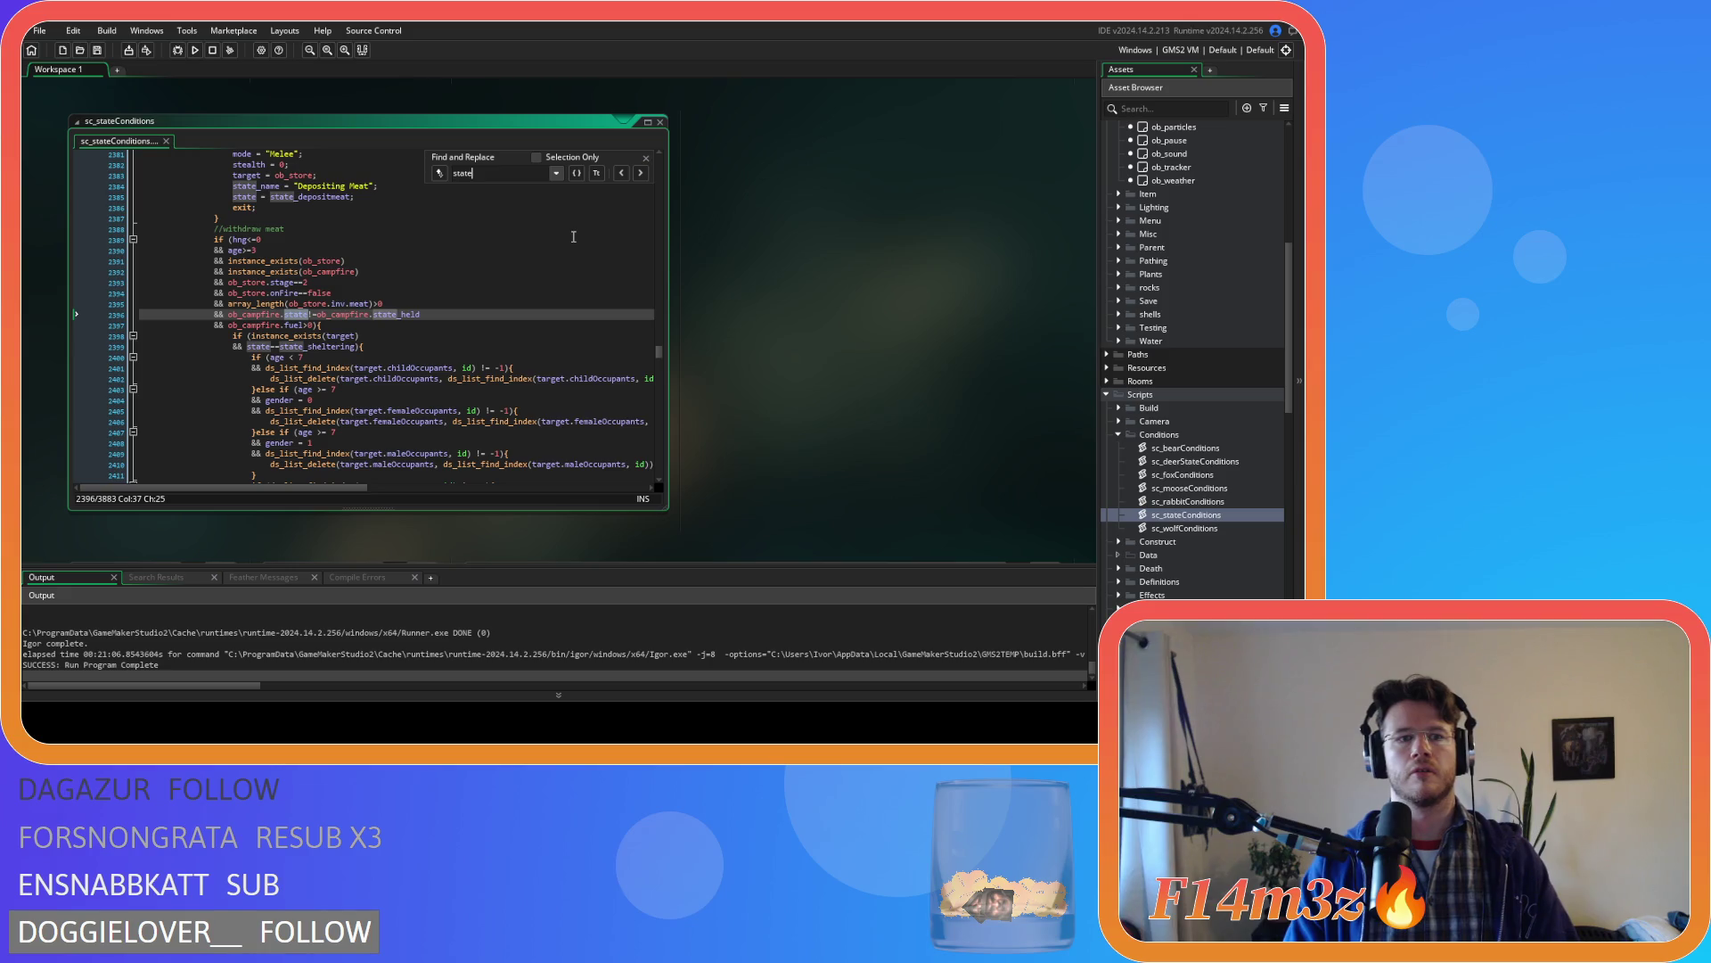
type("_trip")
scroll(437, 374, "up", 6)
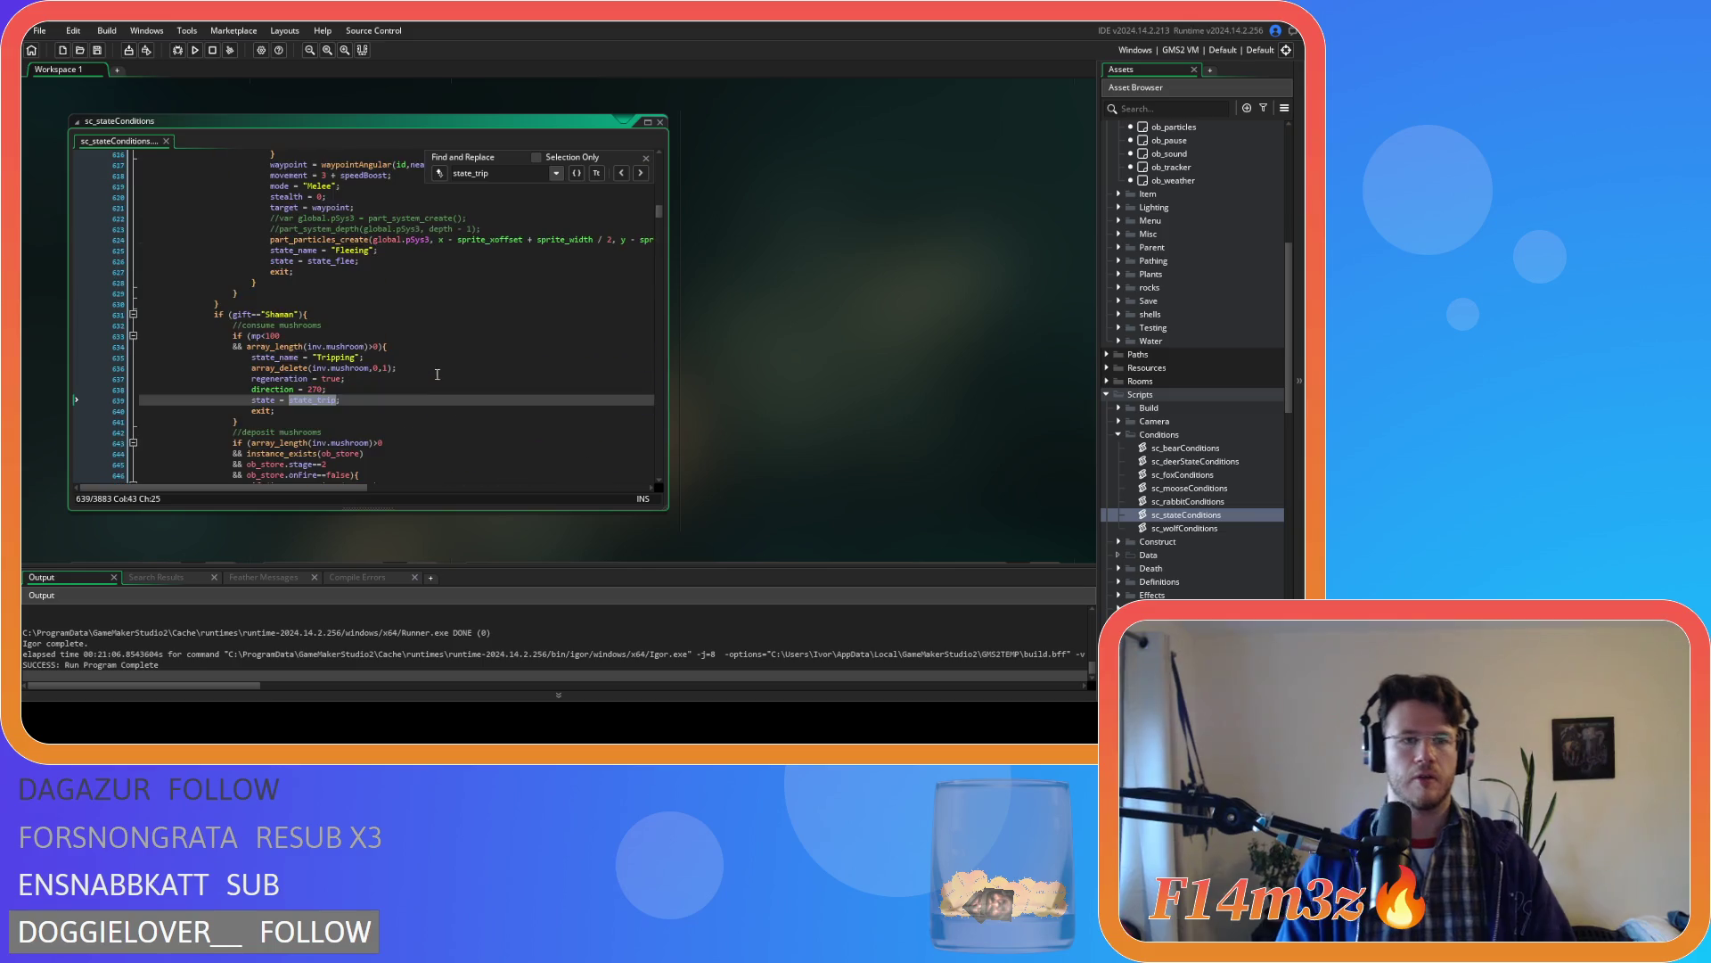
left_click(646, 158)
- Browse the Shaman mushroom conditions and place the caret after the consume-mushrooms block at line 641
scroll(506, 317, "down", 6)
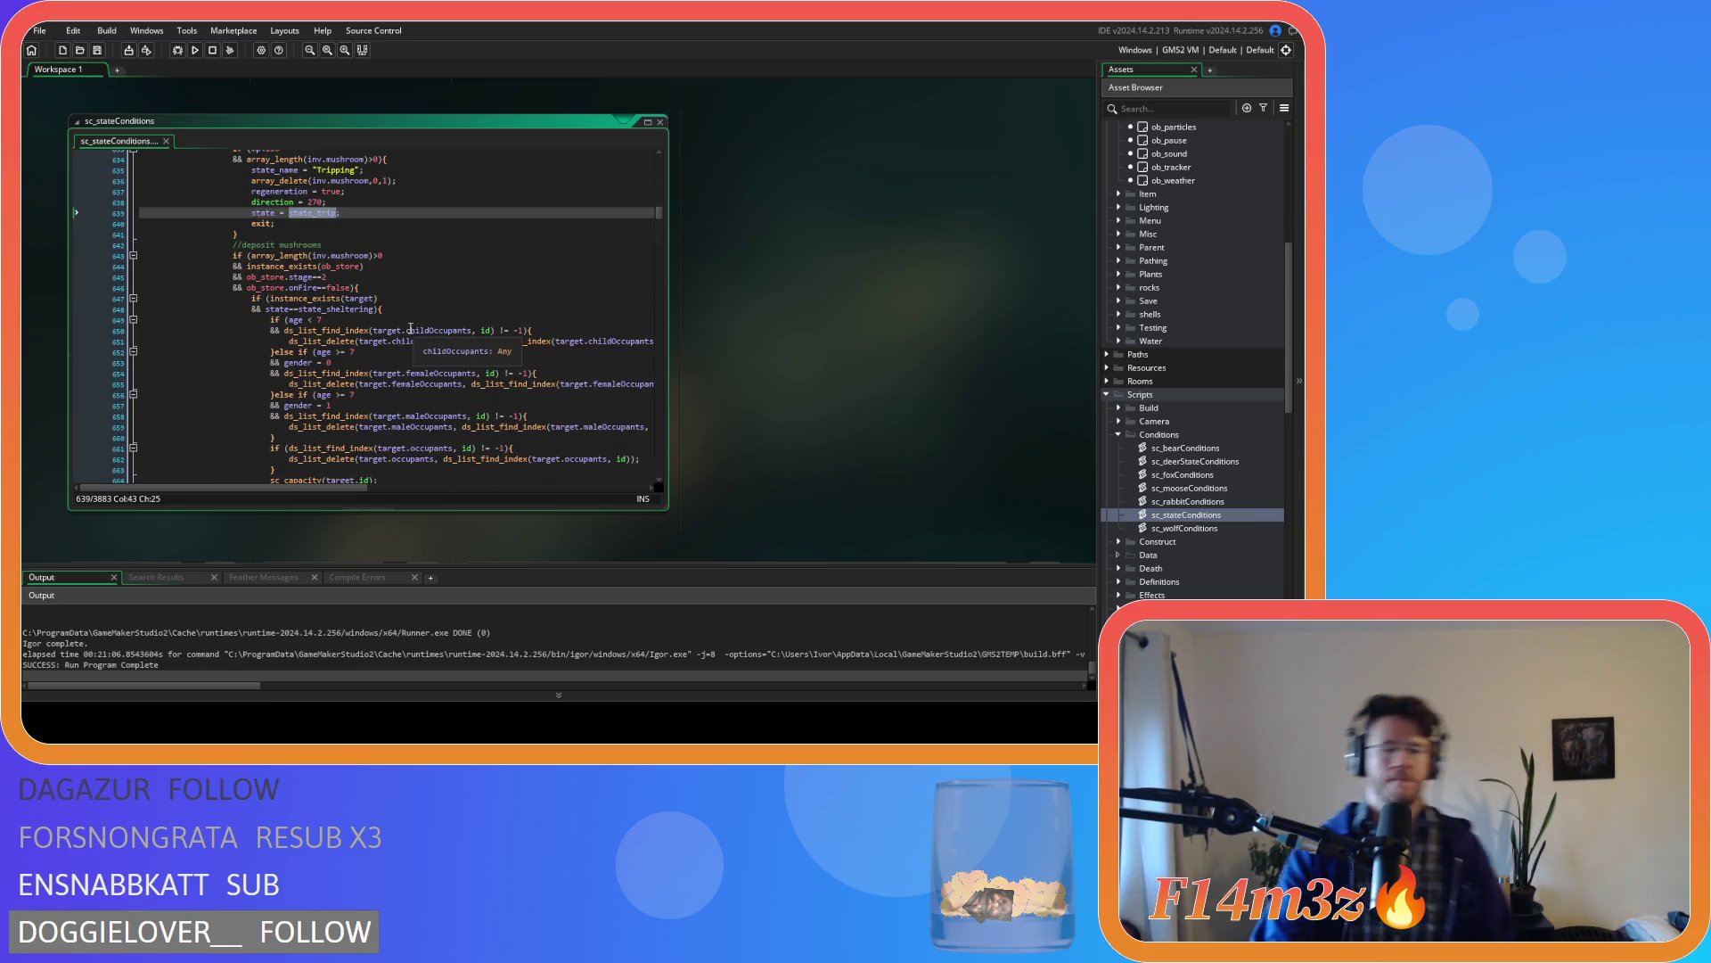
scroll(411, 328, "down", 12)
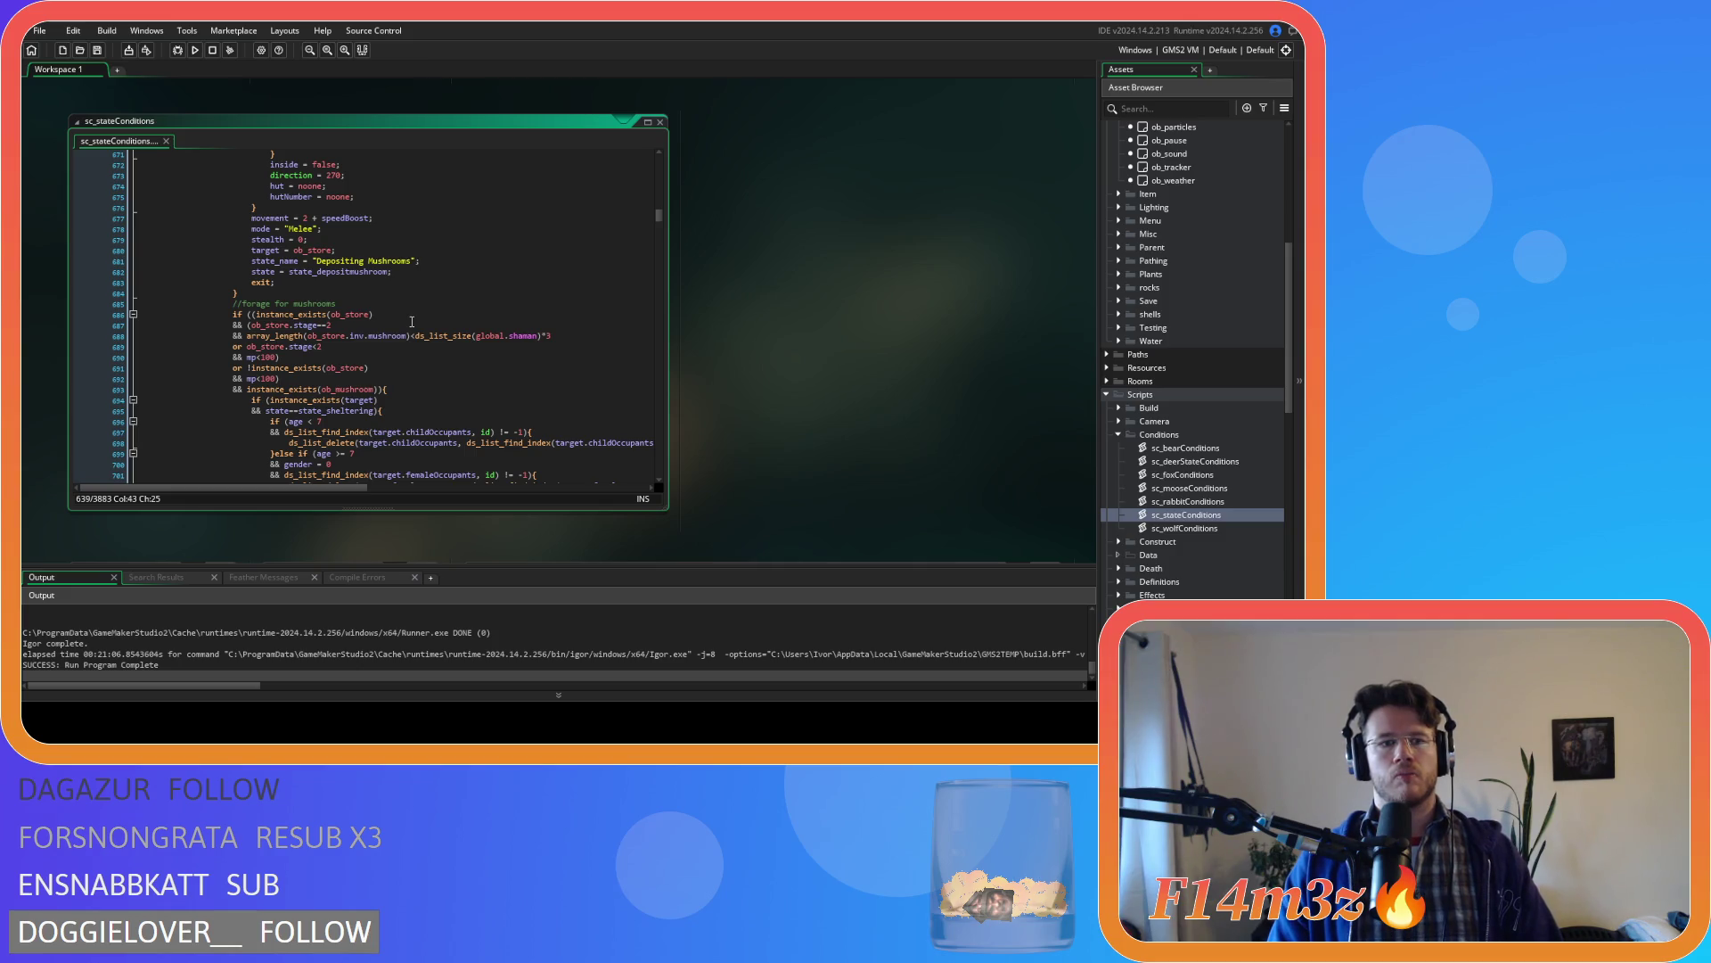
scroll(411, 322, "up", 12)
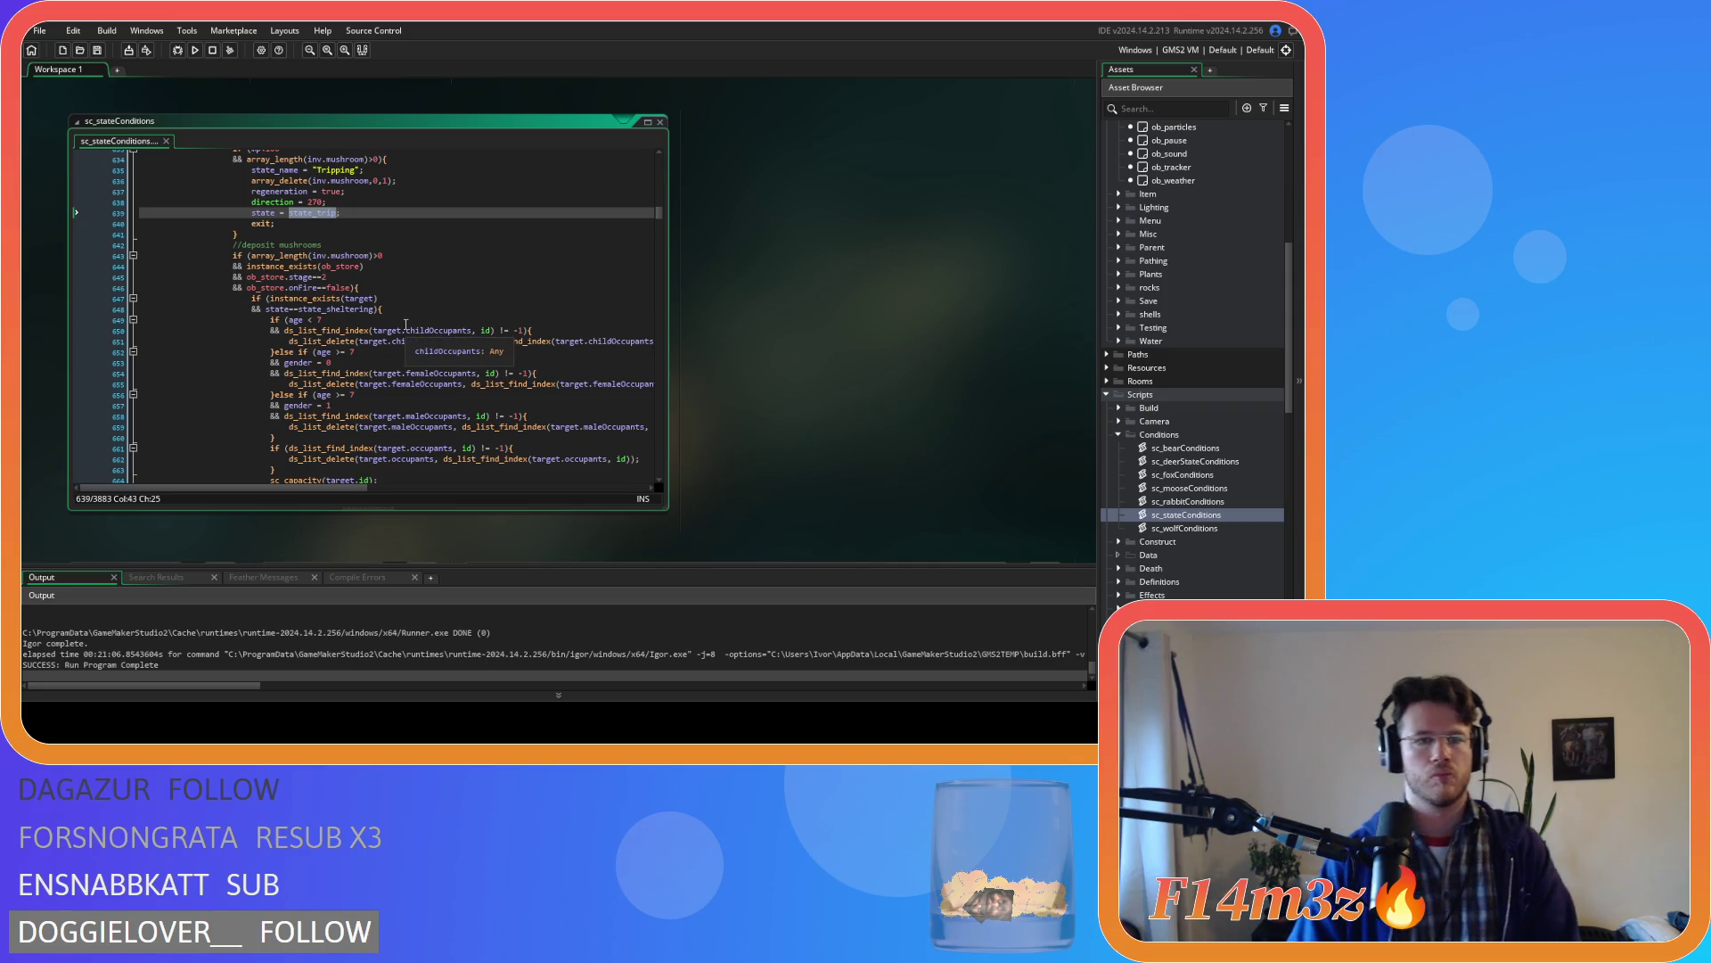
scroll(405, 324, "down", 6)
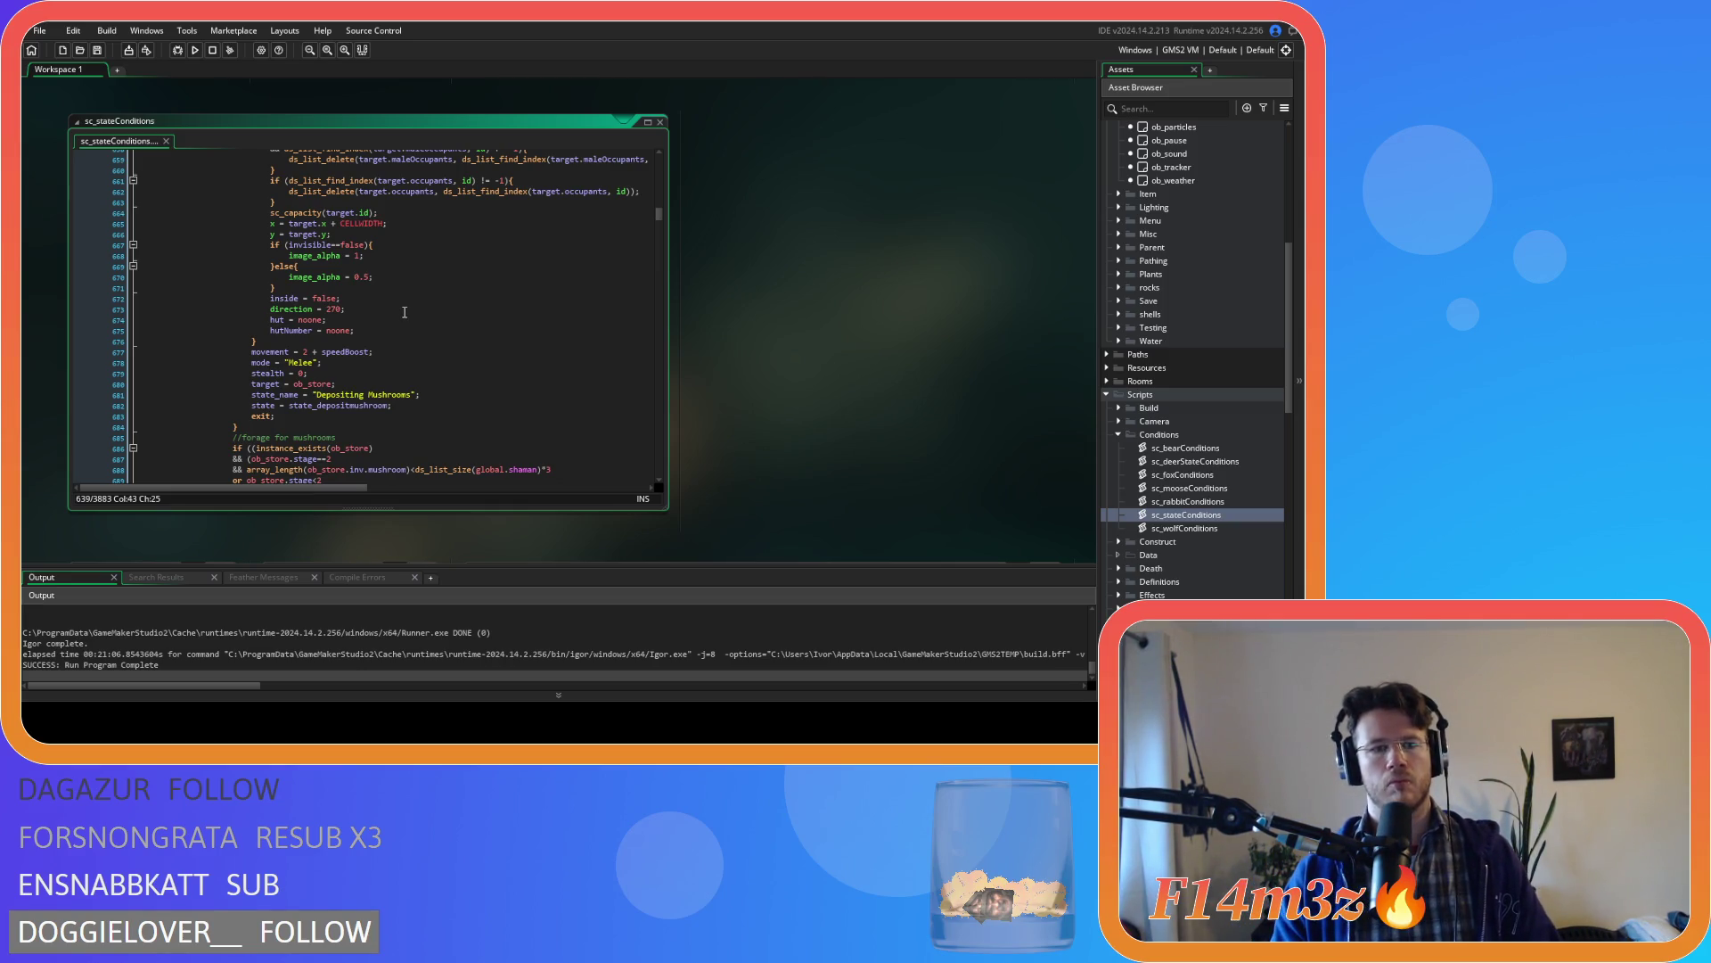
left_click(375, 395)
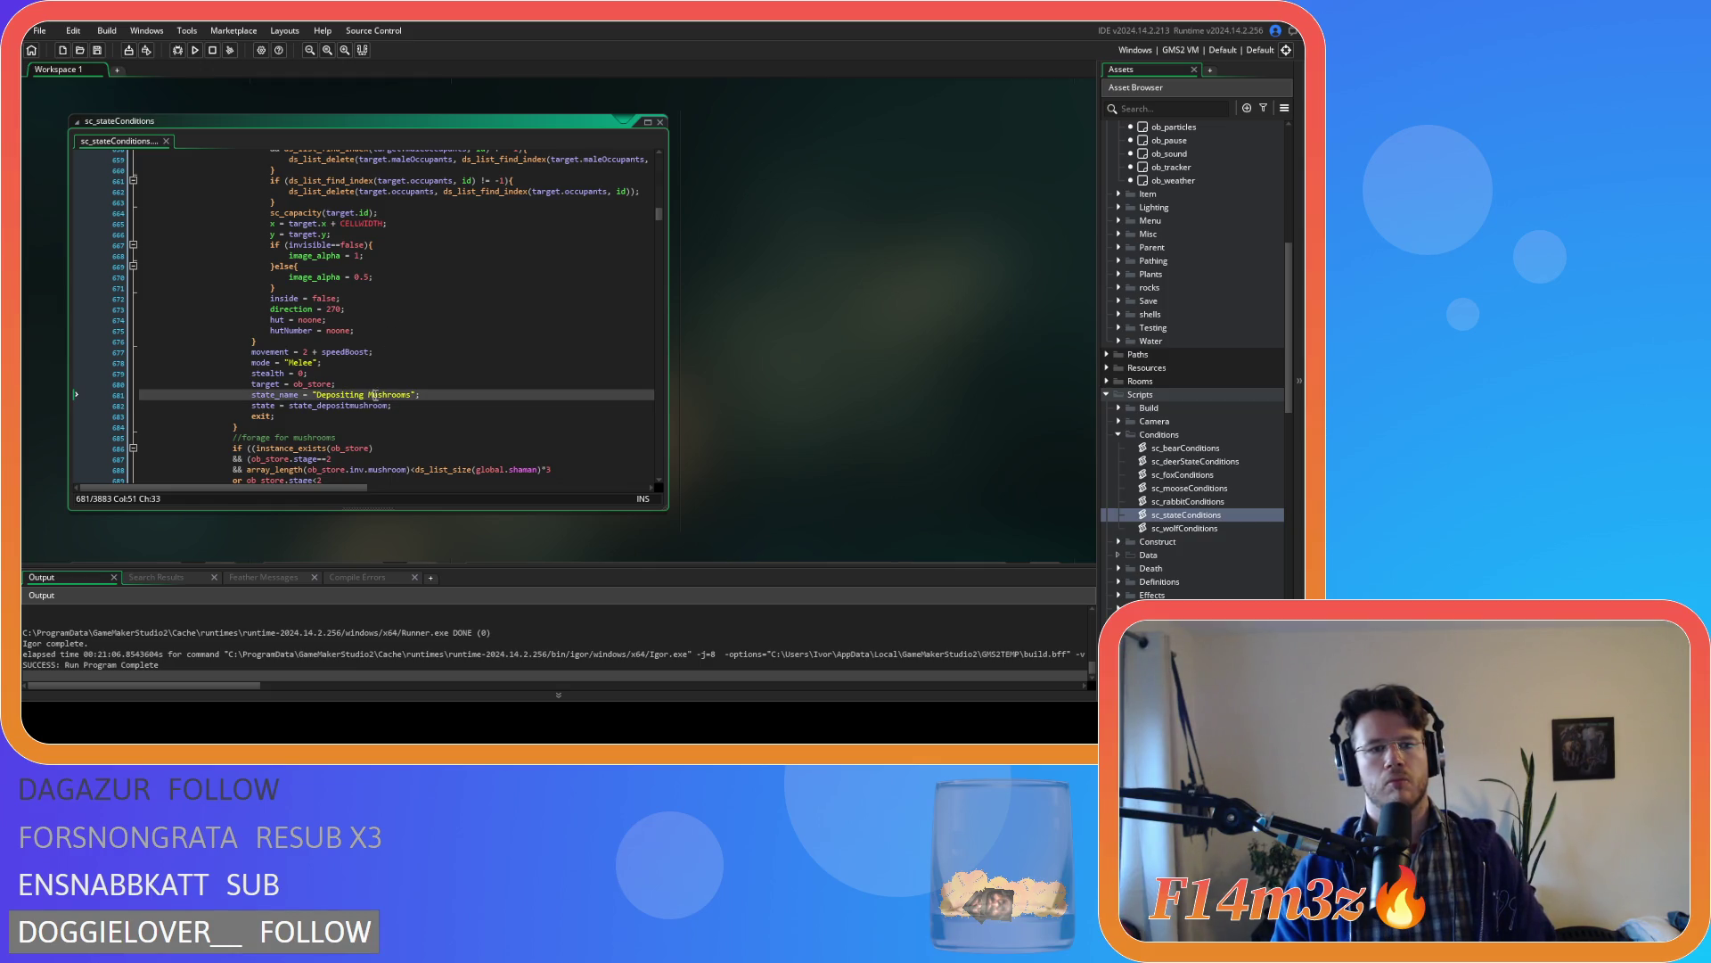
scroll(384, 390, "down", 8)
scroll(406, 382, "down", 8)
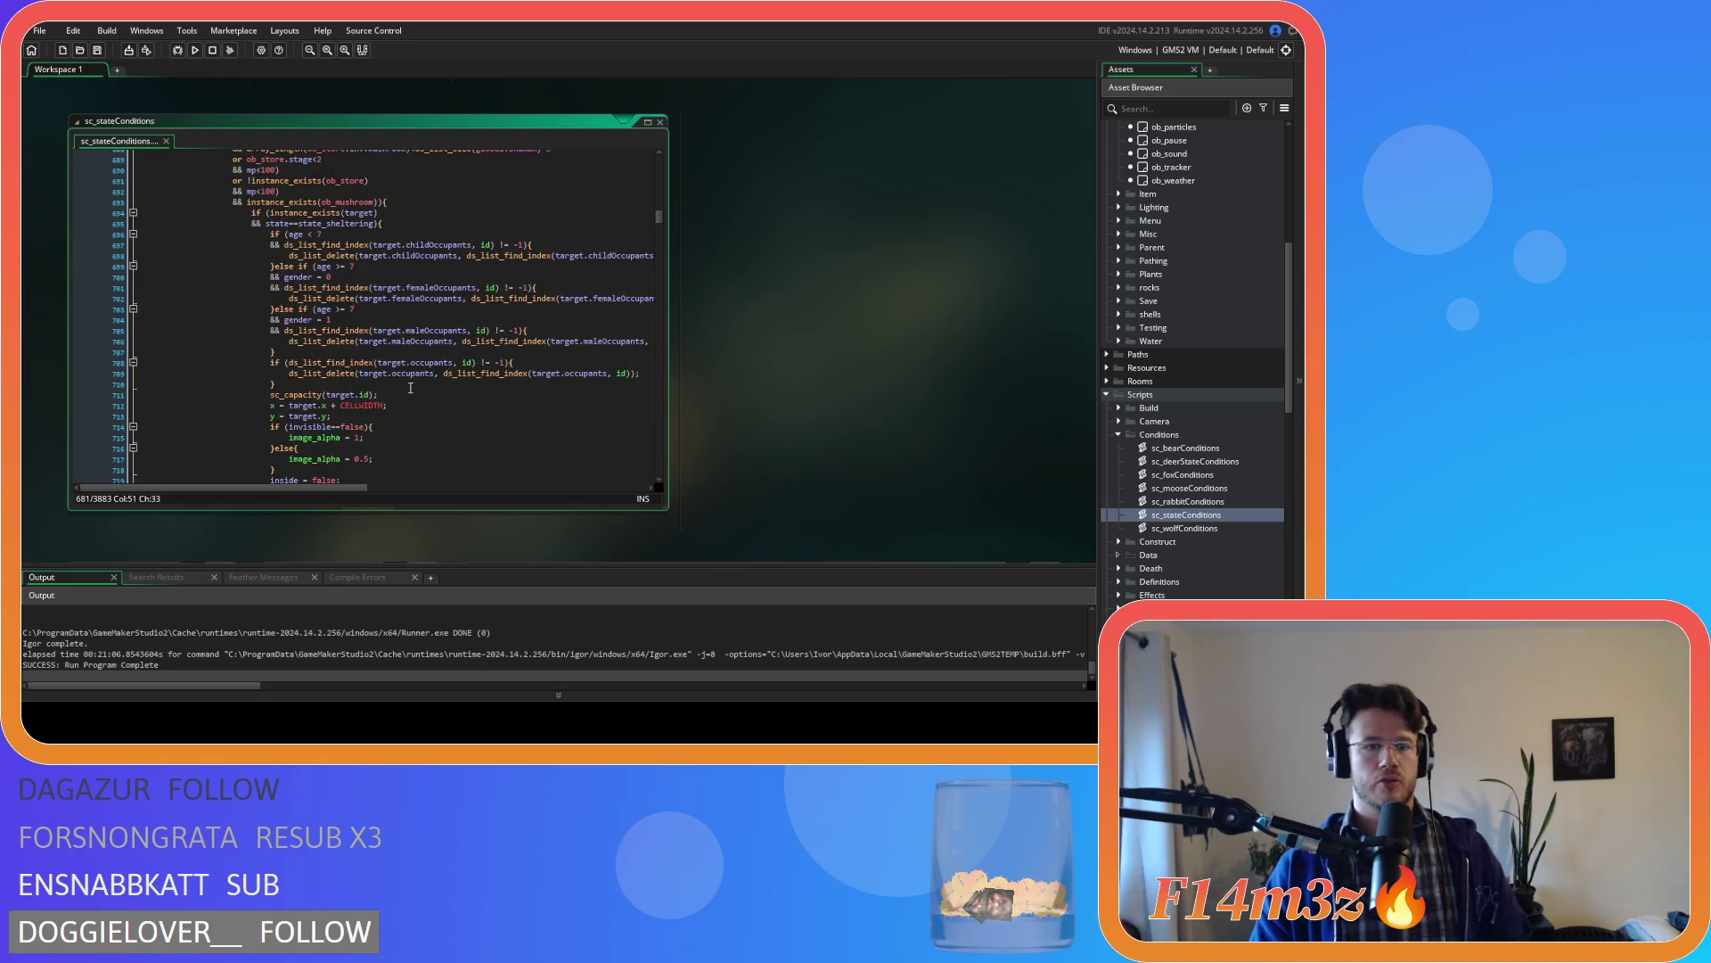
scroll(411, 379, "up", 3)
scroll(401, 372, "up", 4)
scroll(383, 387, "up", 6)
scroll(401, 370, "up", 9)
scroll(401, 370, "up", 3)
left_click(256, 340)
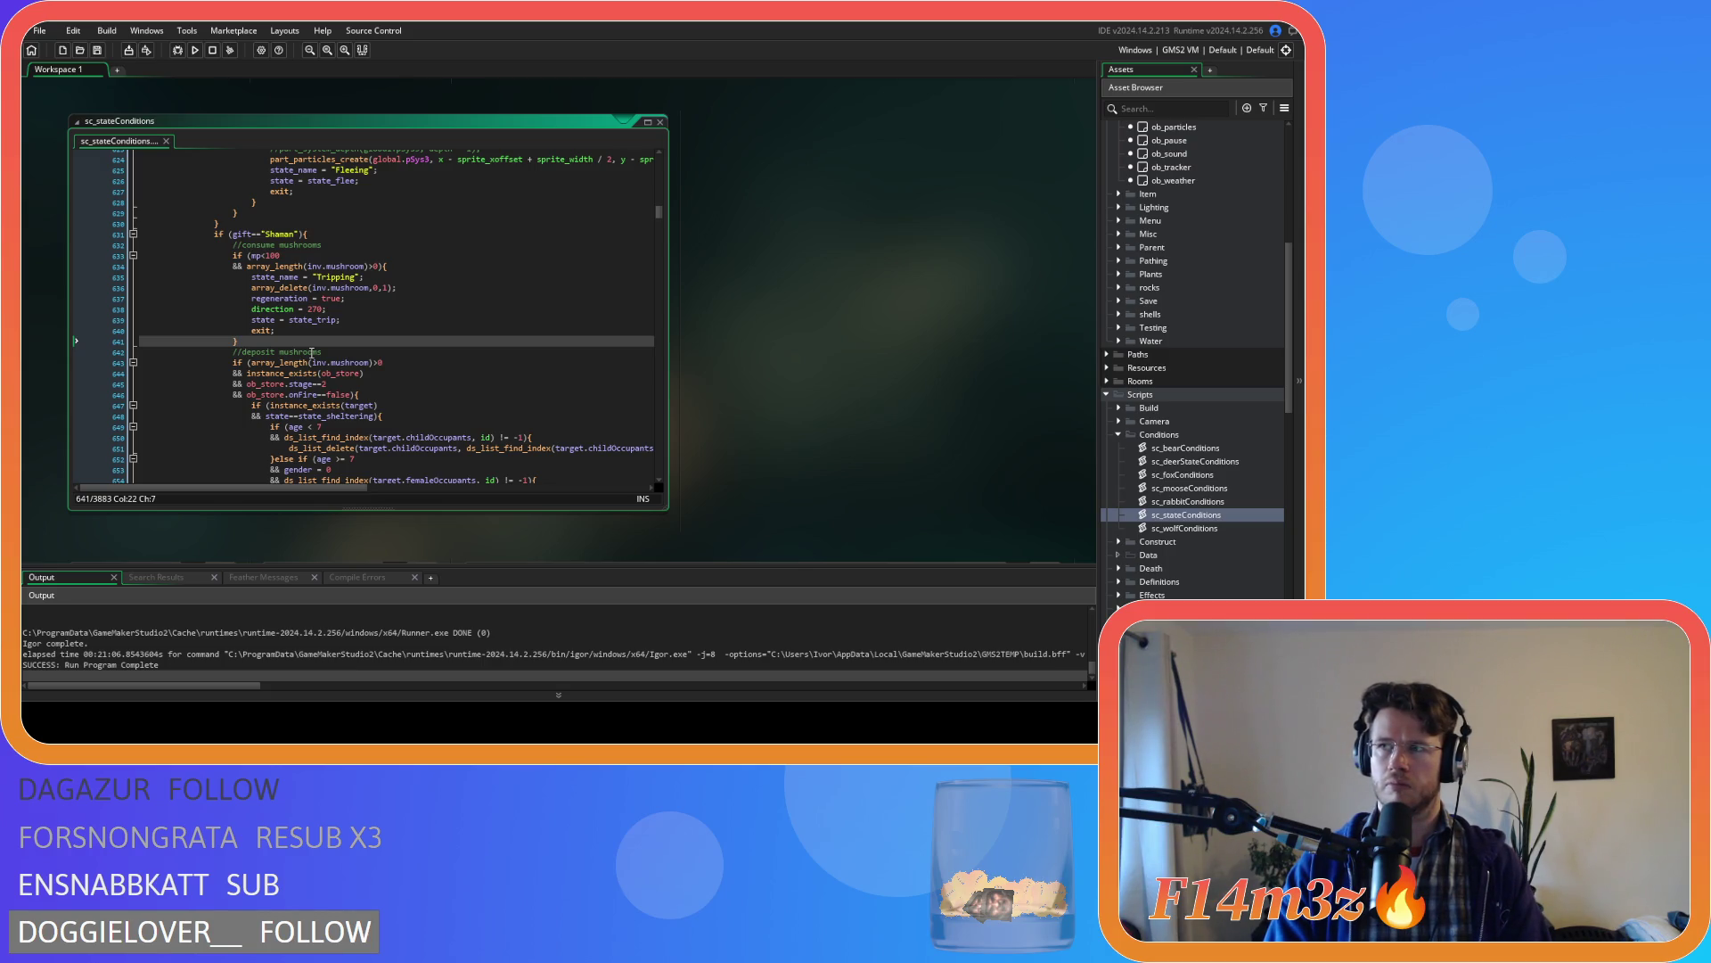
key("Return")
- Paste the withdraw-meat block into the Shaman section, indent it, save, and replace 'meat' in its comment
key("ctrl+v")
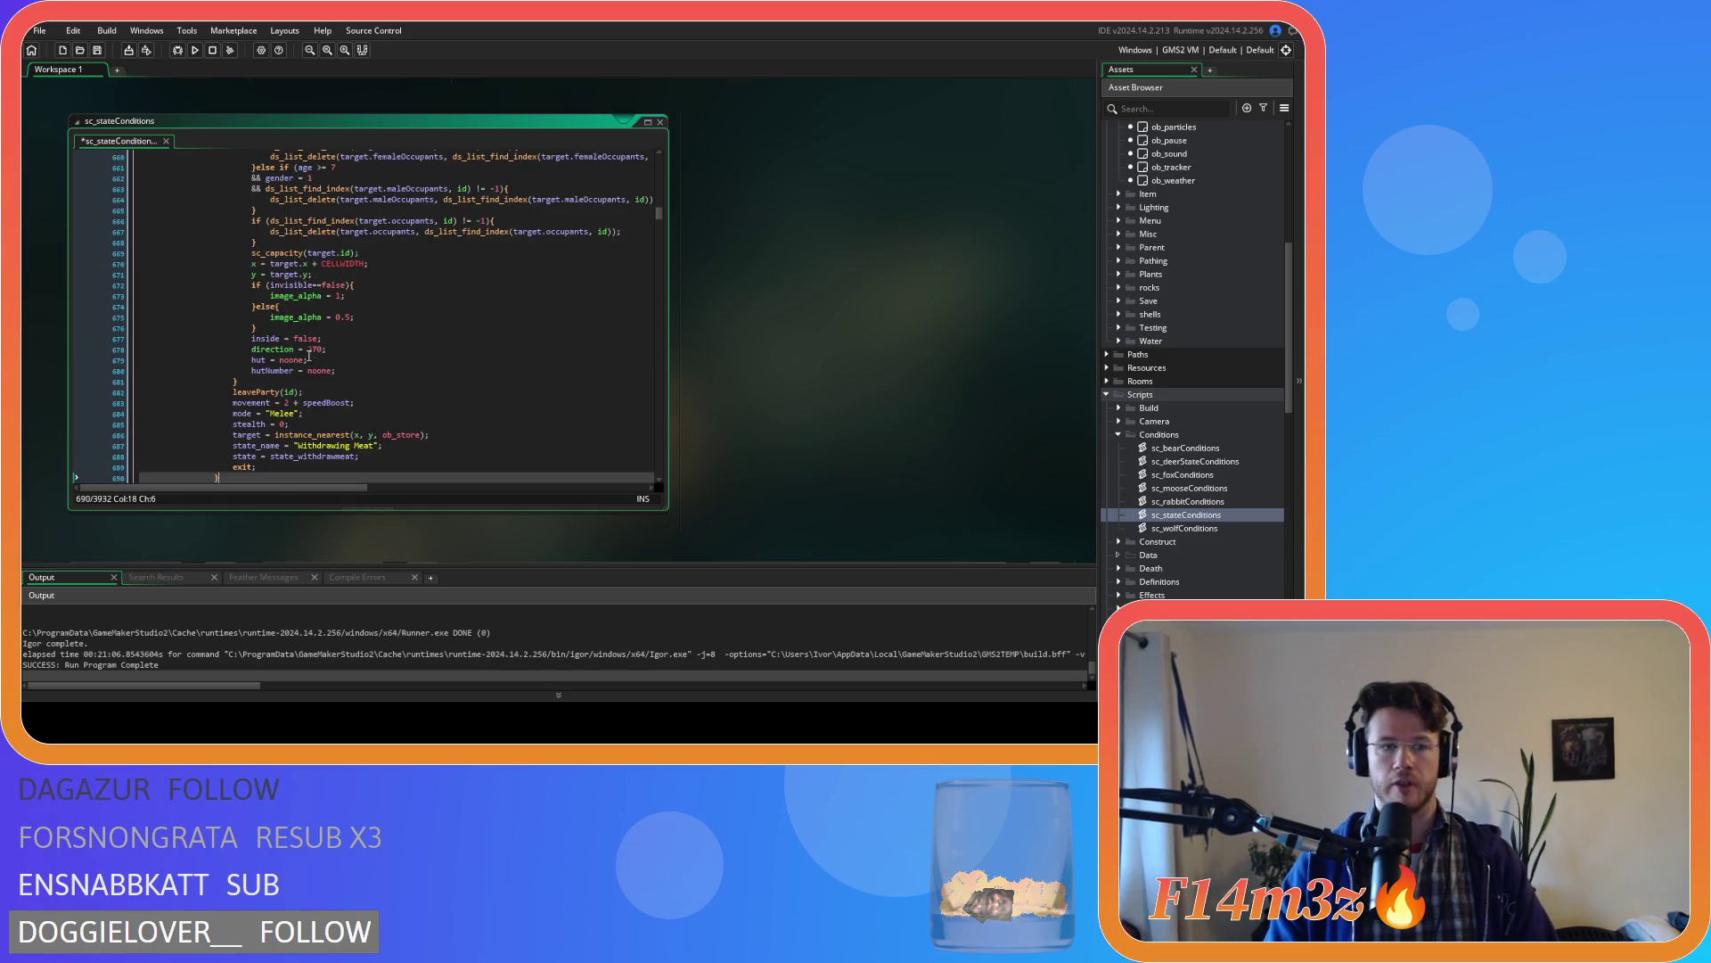
left_click_drag(243, 350, 174, 237)
key("Tab")
left_click(335, 328)
key("ctrl+s")
scroll(335, 311, "up", 3)
scroll(335, 311, "up", 2)
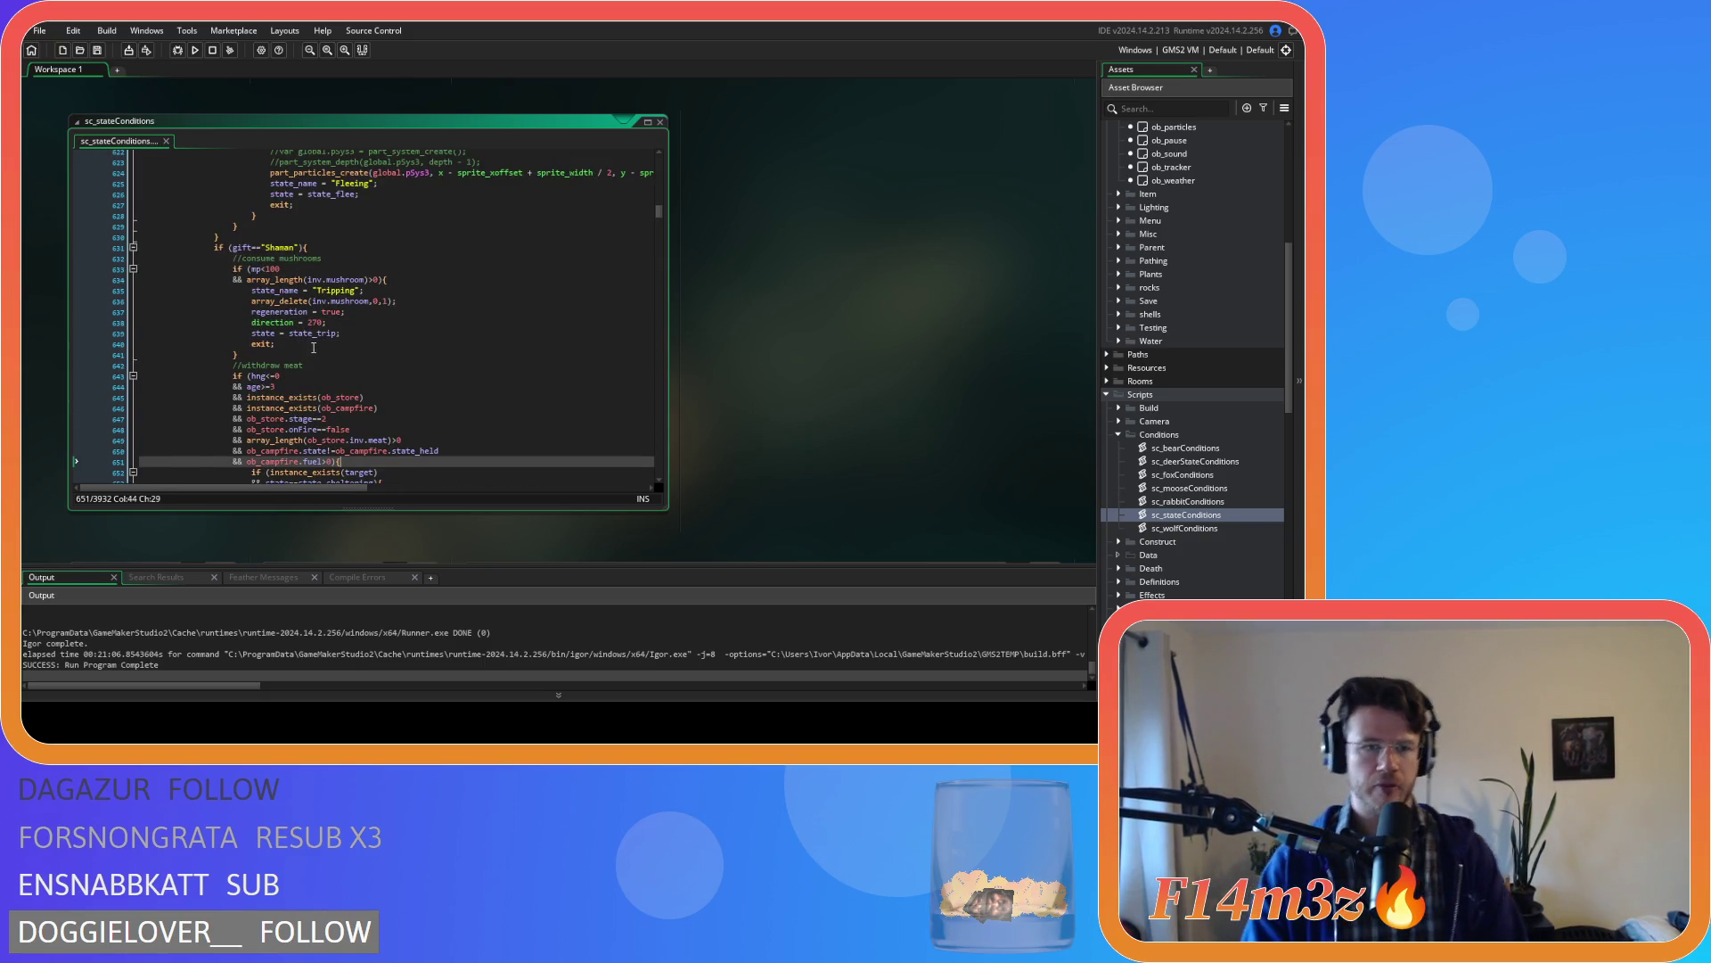
double_click(289, 364)
type("gas")
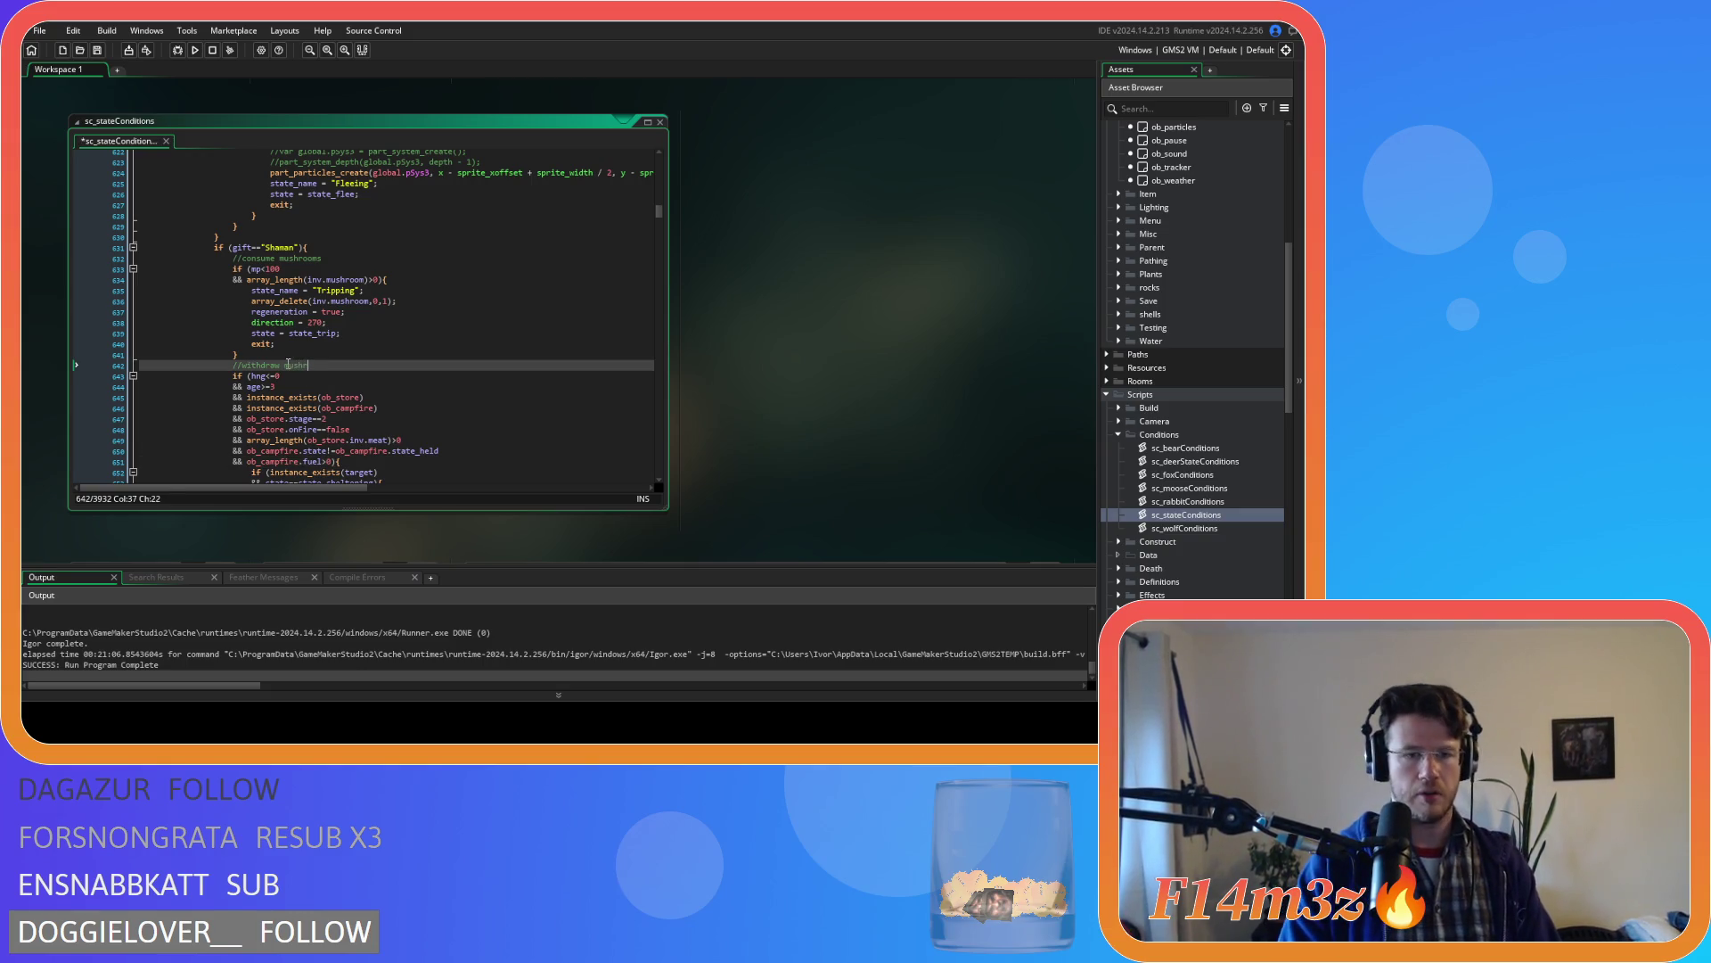
type("s")
- Change the hng check to mp and delete the age condition, then save
left_click(324, 373)
scroll(324, 379, "down", 3)
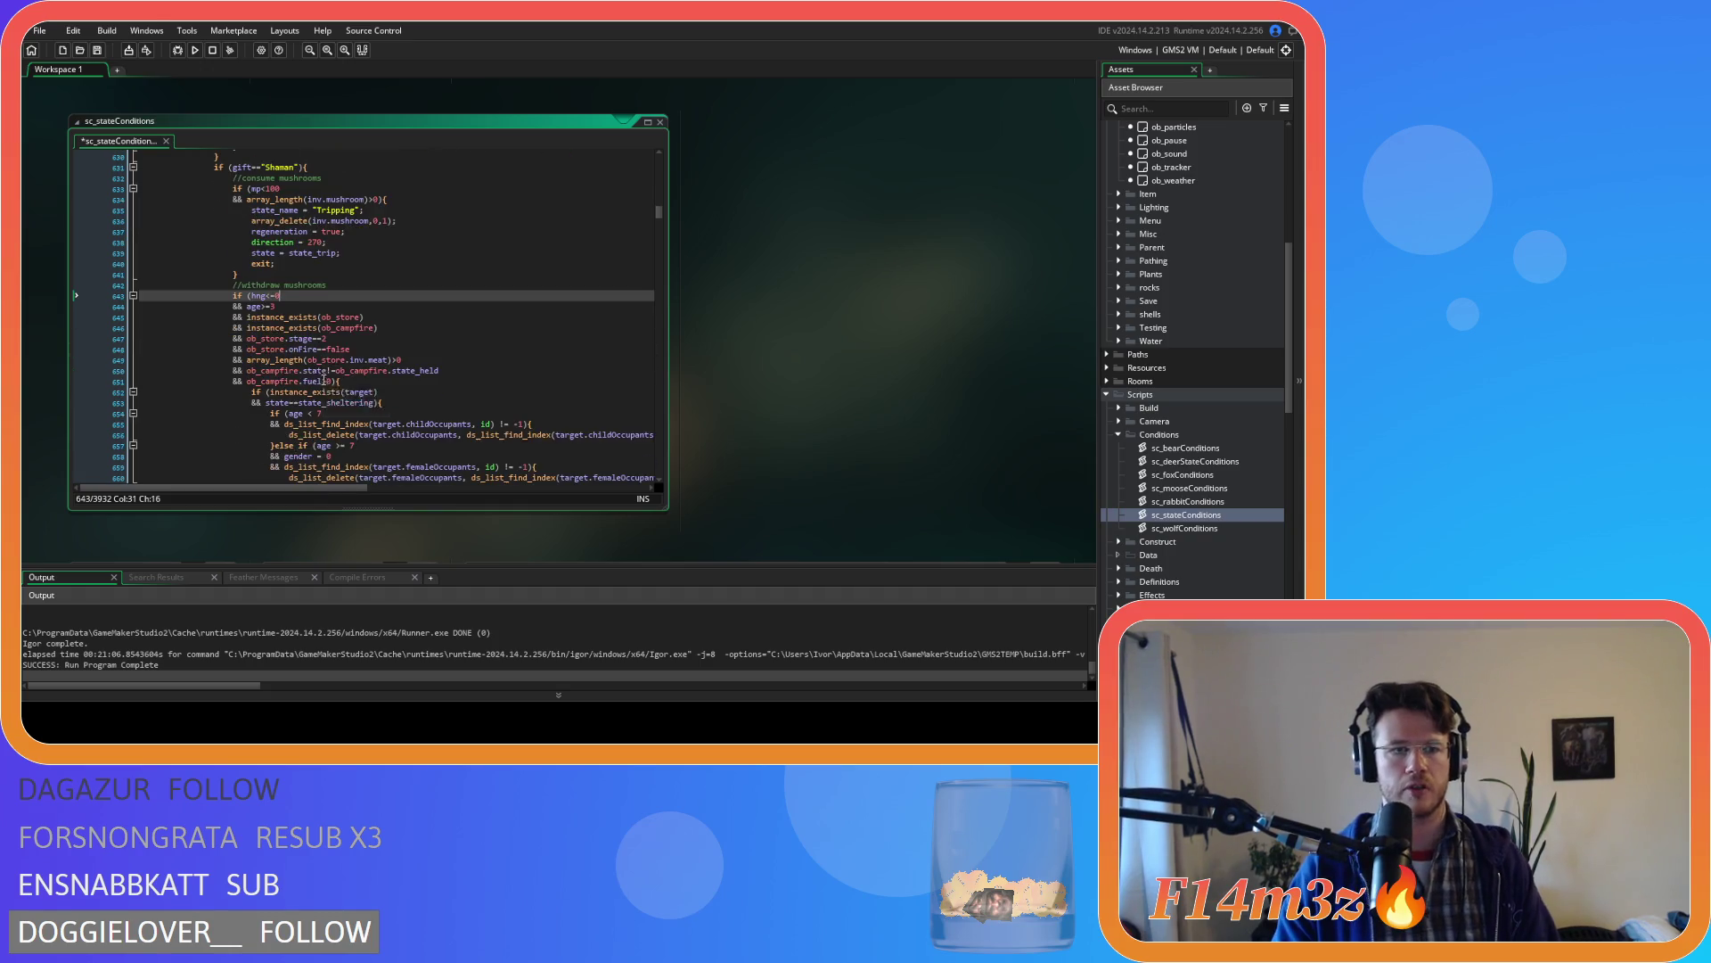
double_click(261, 296)
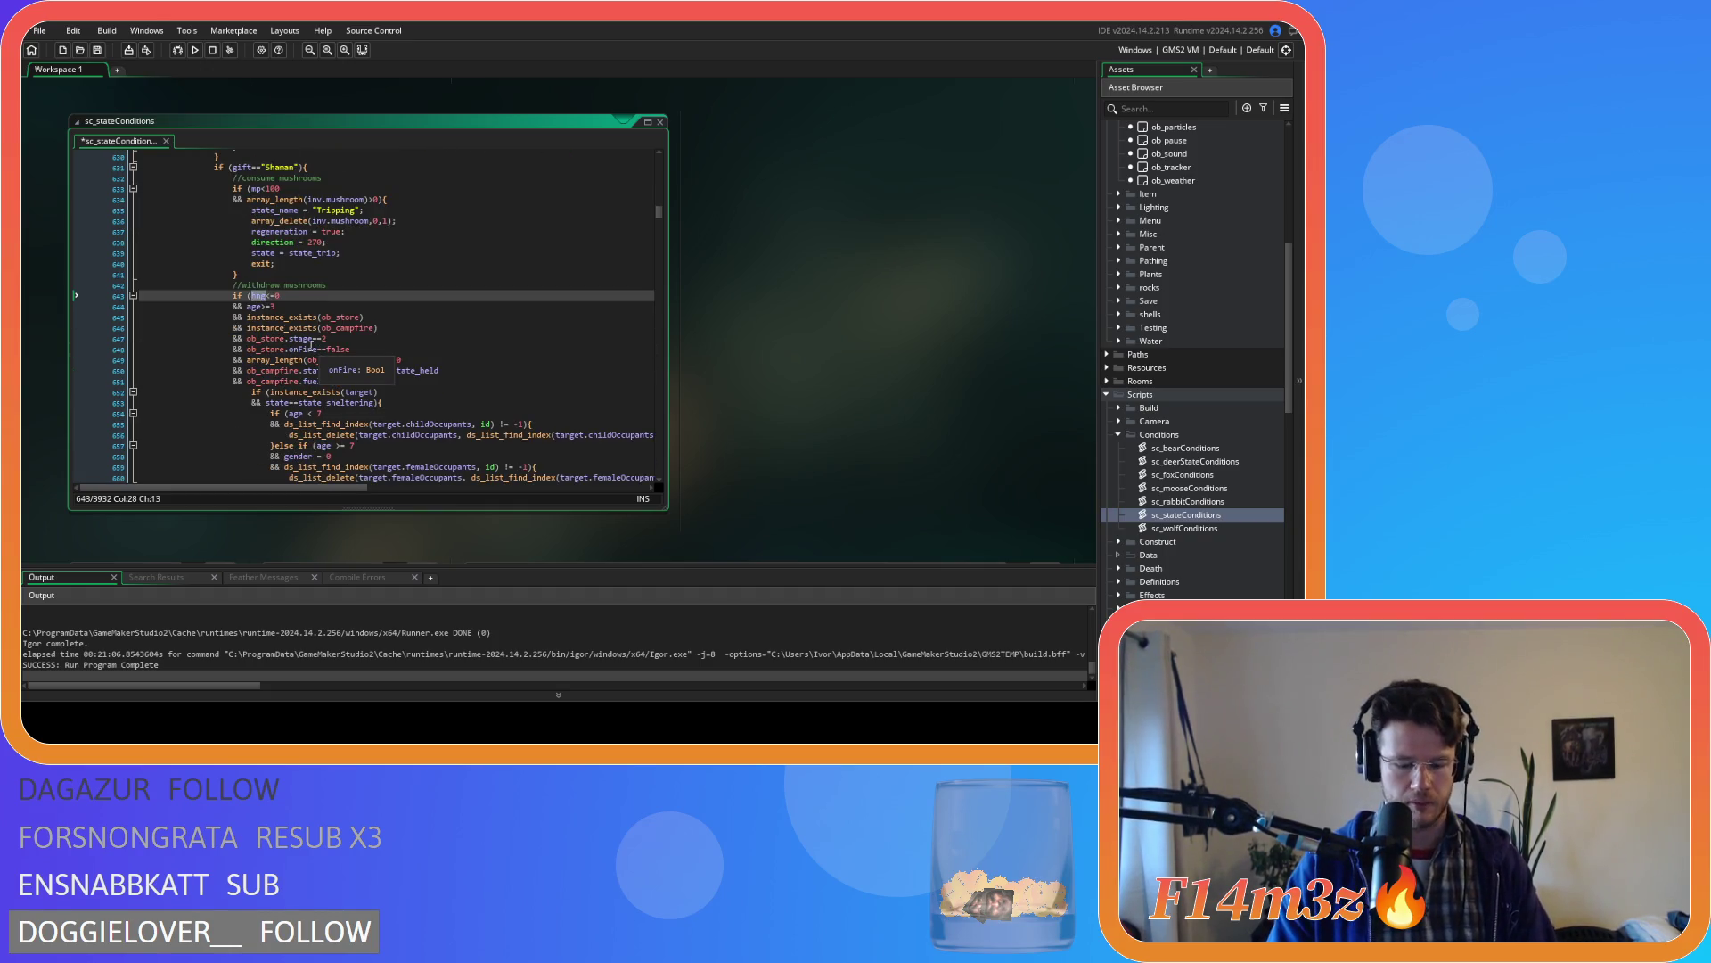
type("mp")
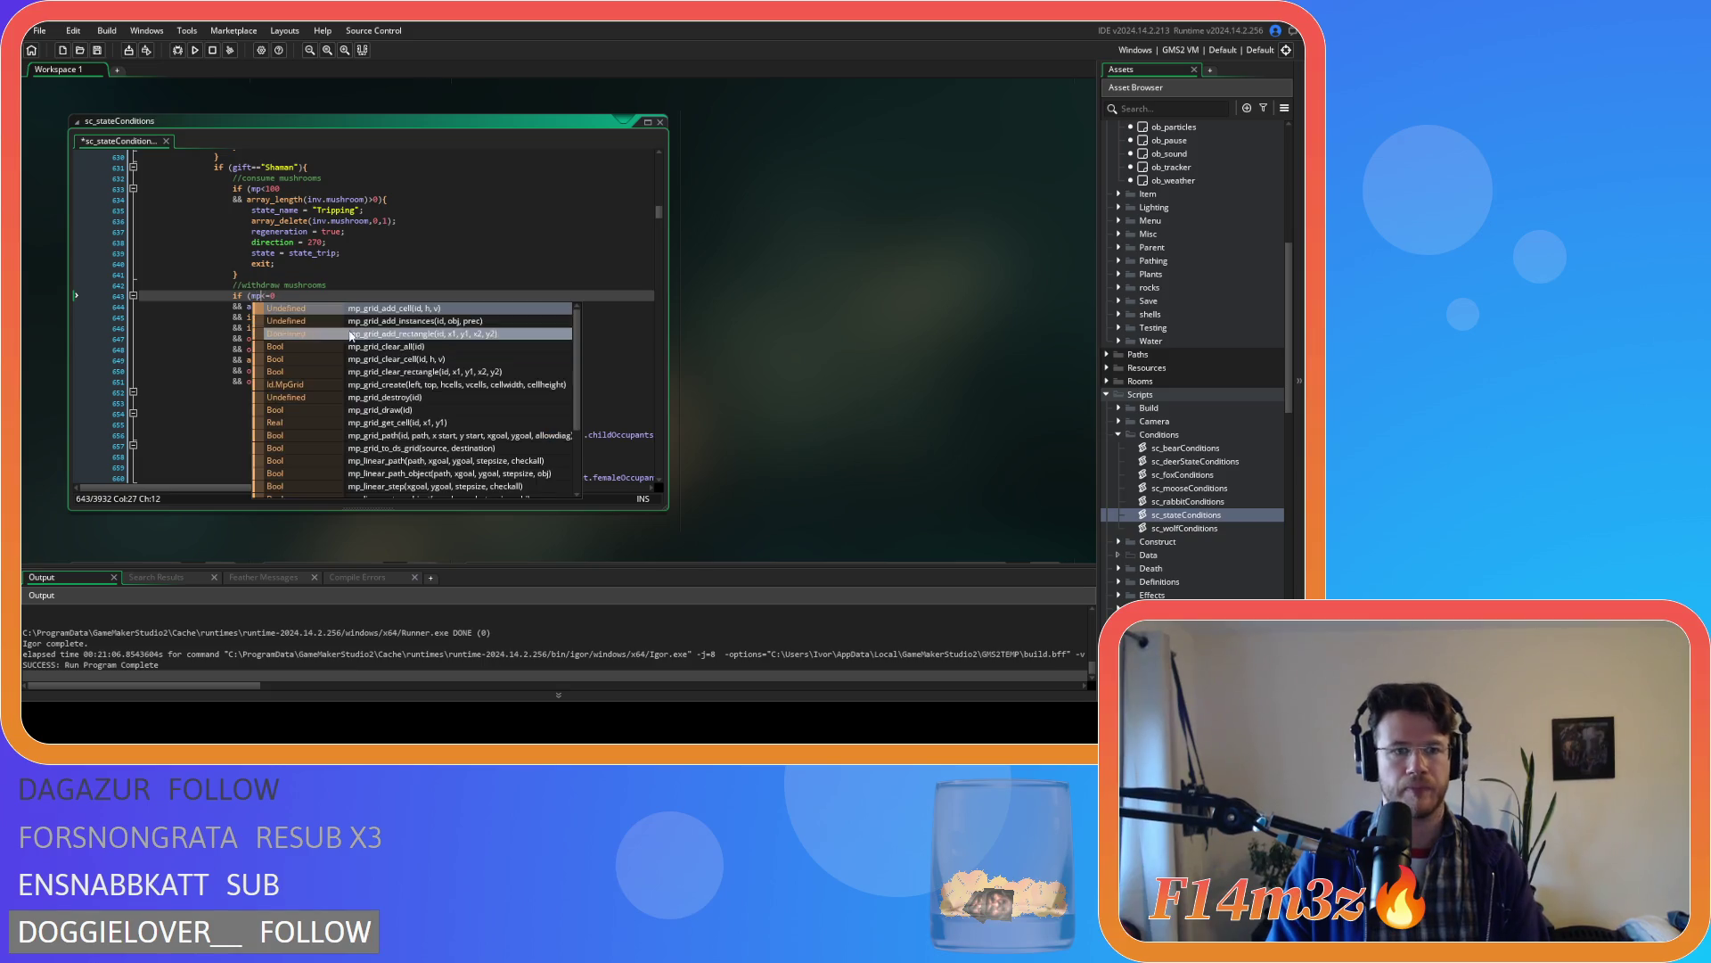
key("Escape")
left_click(95, 308)
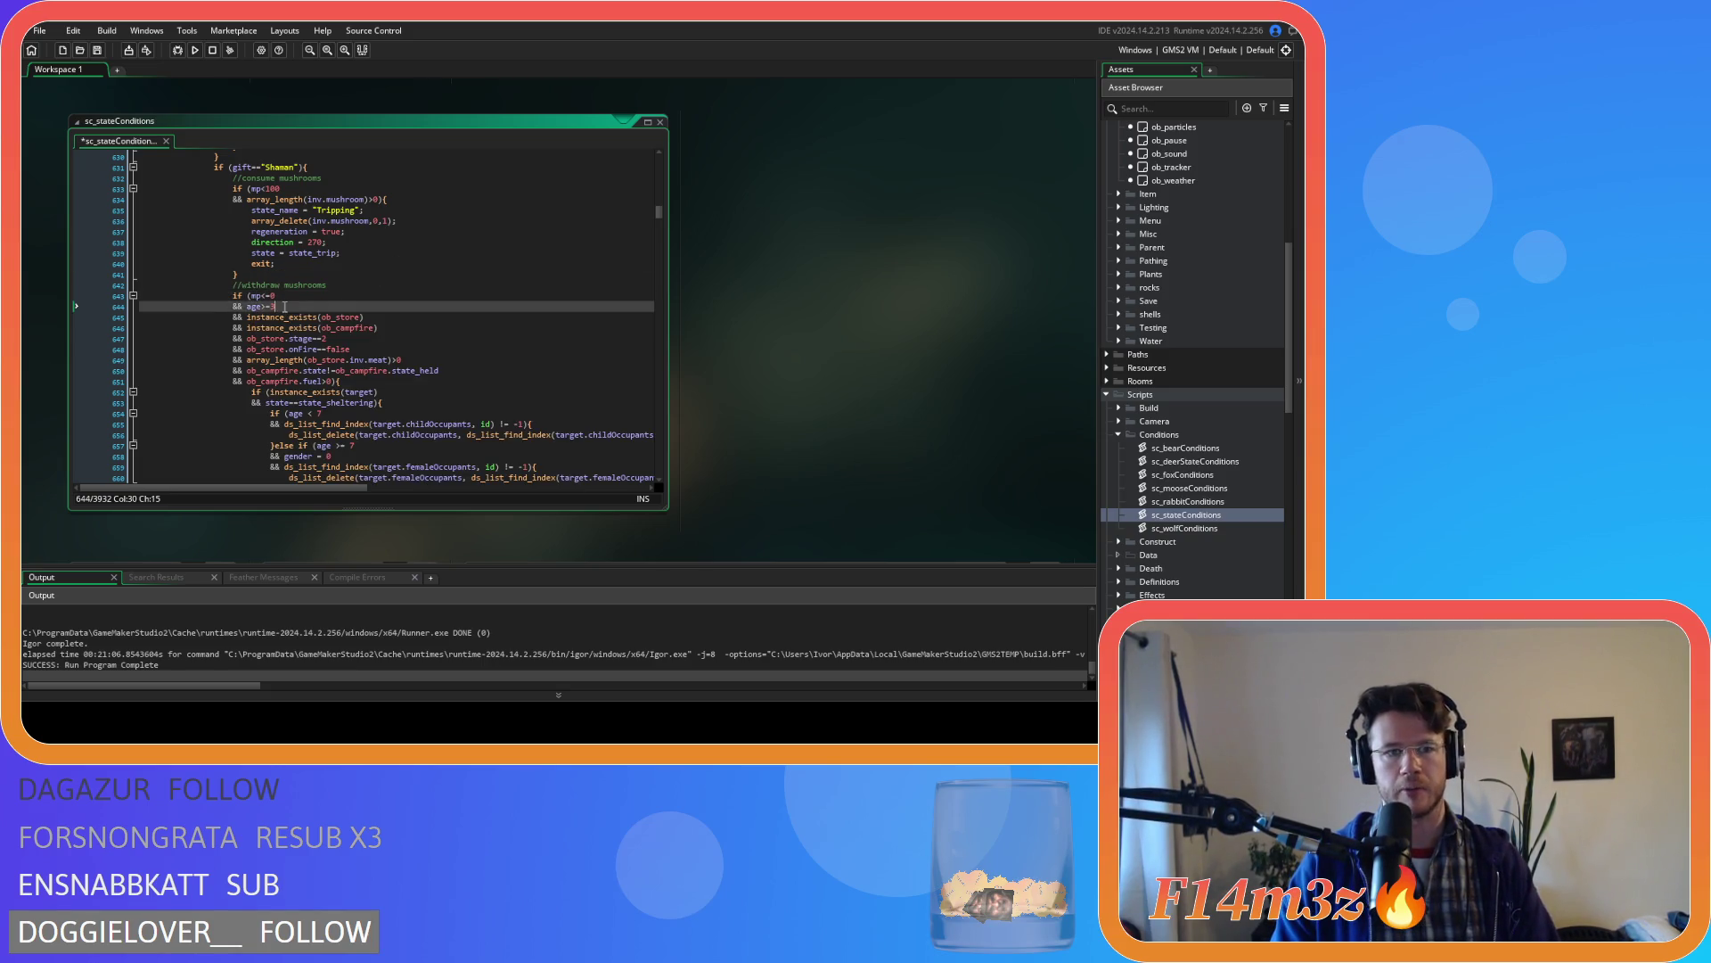
key("BackSpace")
key("BackSpace")
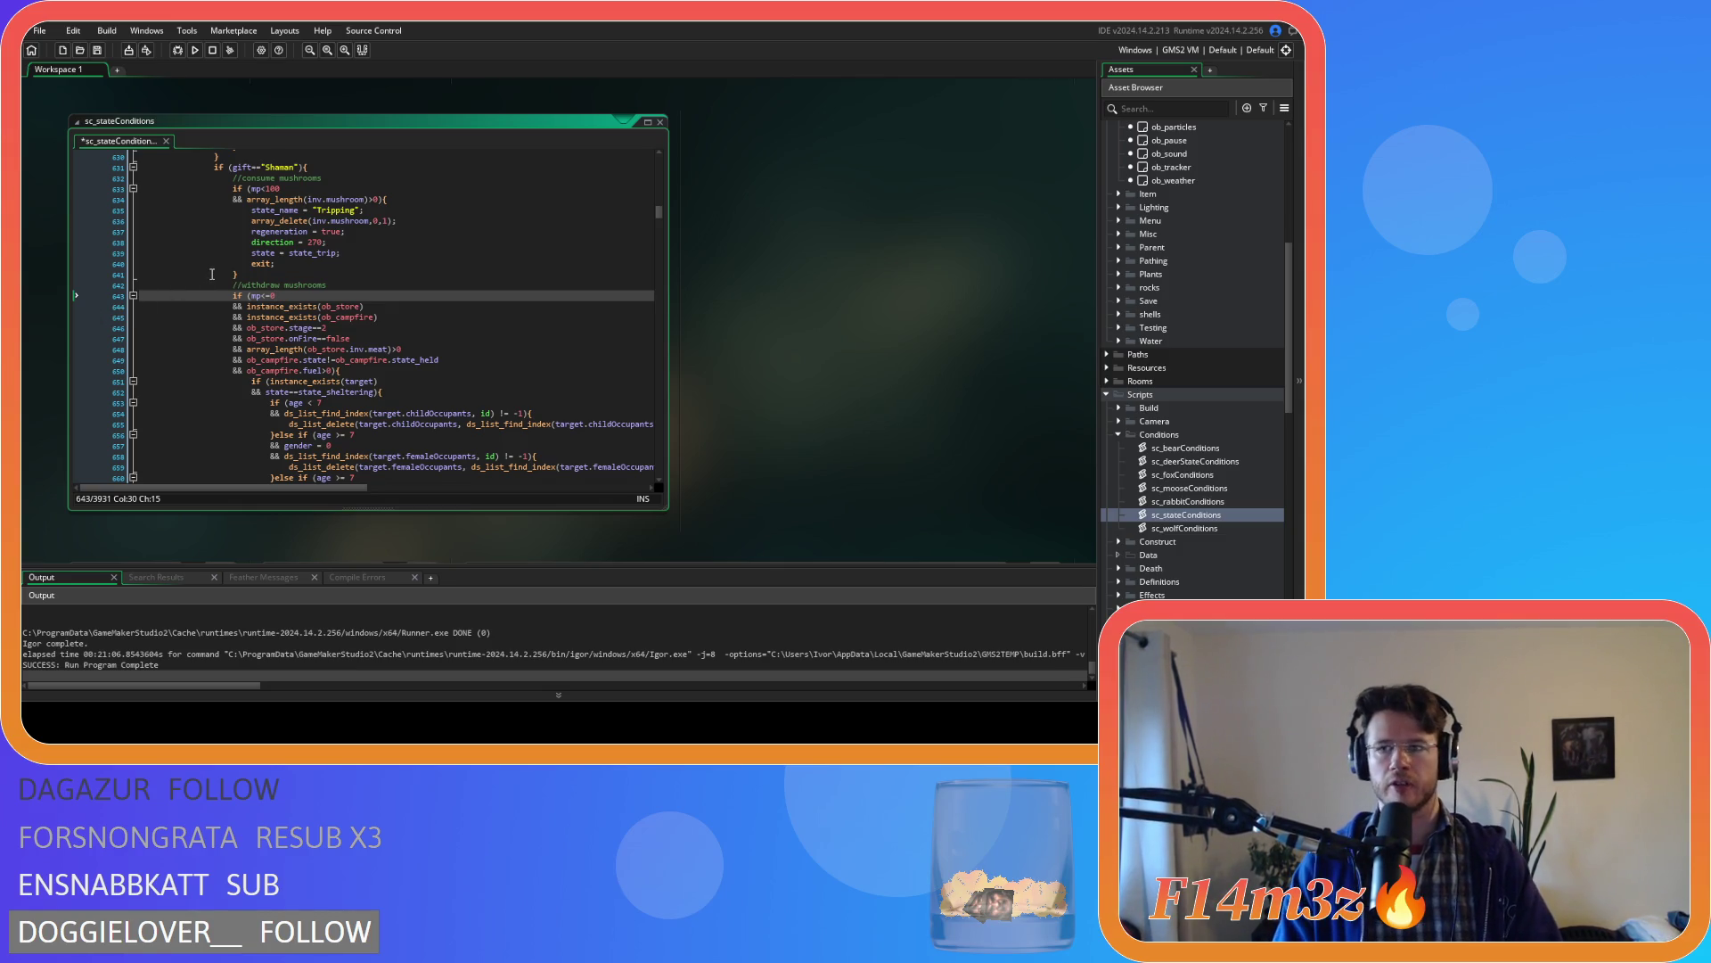
left_click(428, 309)
key("ctrl+s")
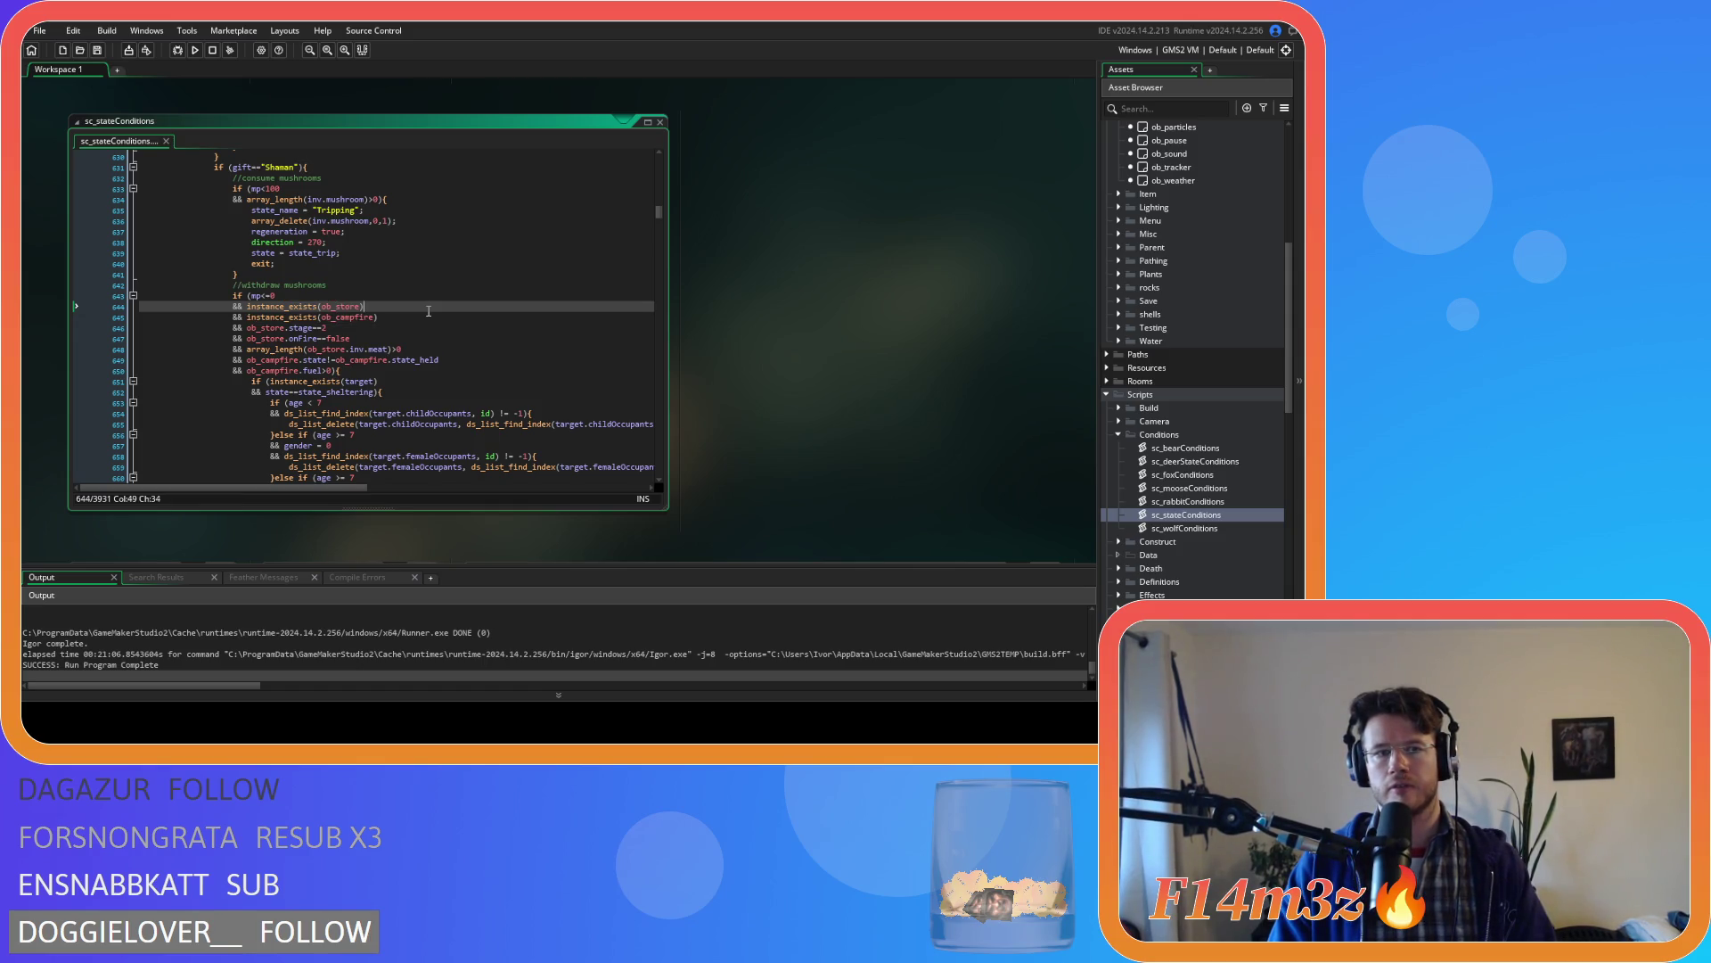
- Remove the campfire existence, state and fuel conditions and switch the inventory check from meat to mushroom
left_click(416, 313)
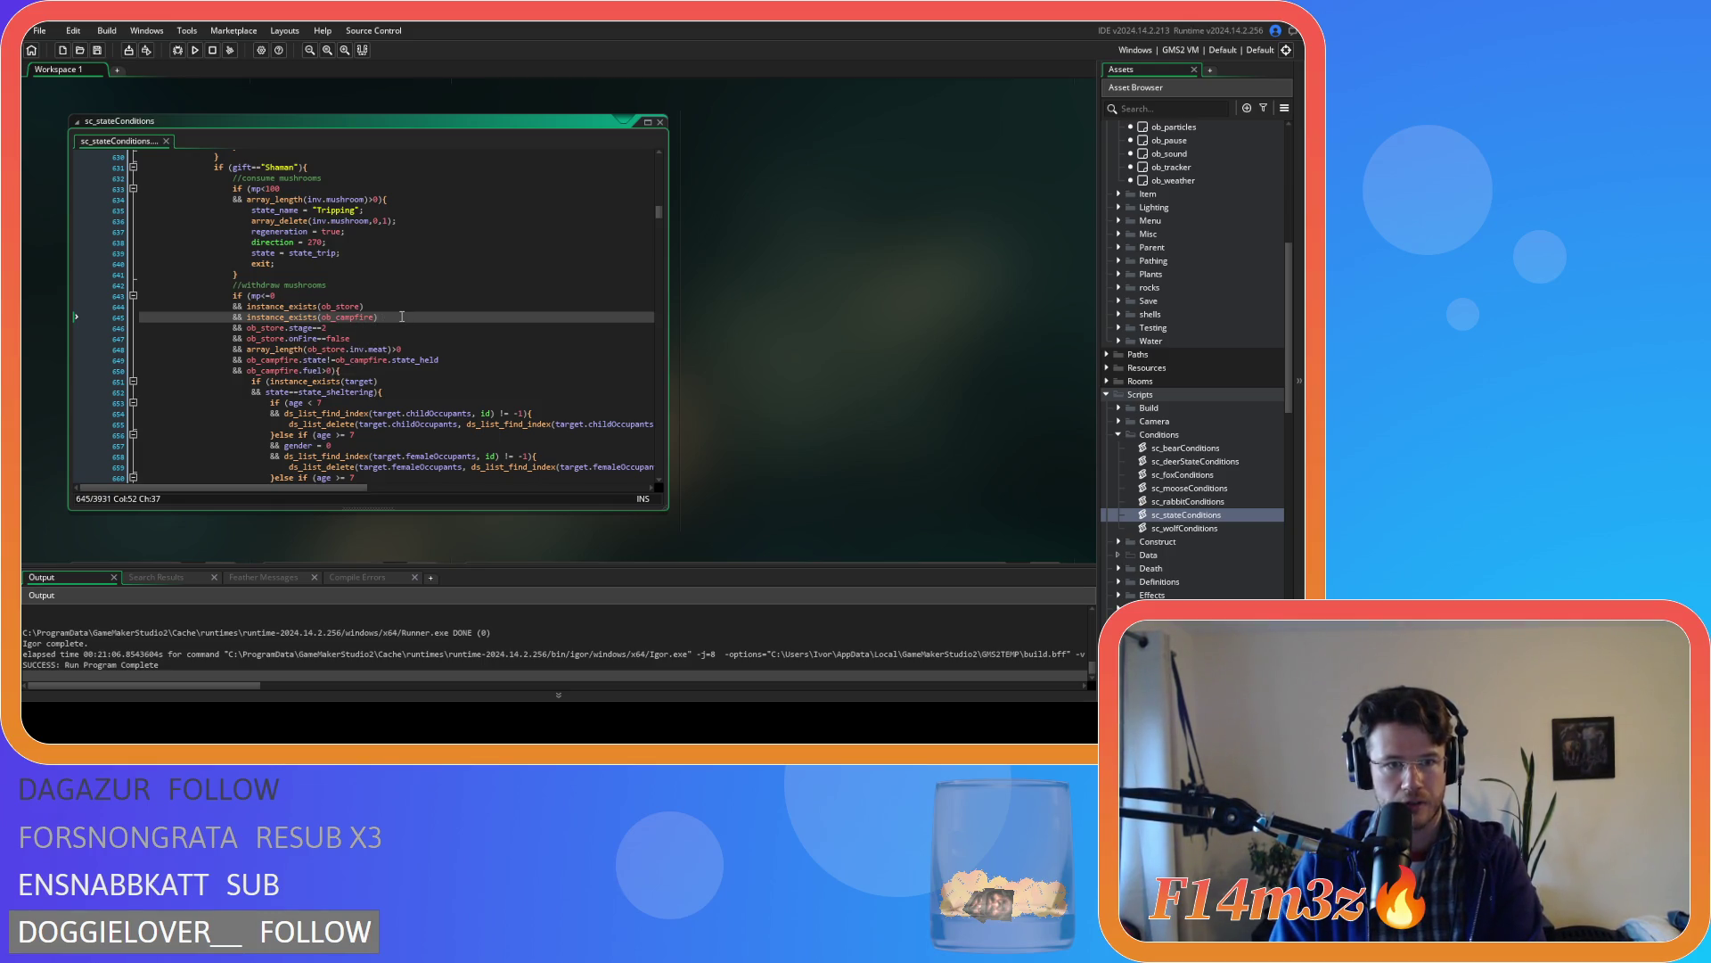
key("shift+Home")
key("shift+Home")
key("BackSpace")
key("BackSpace")
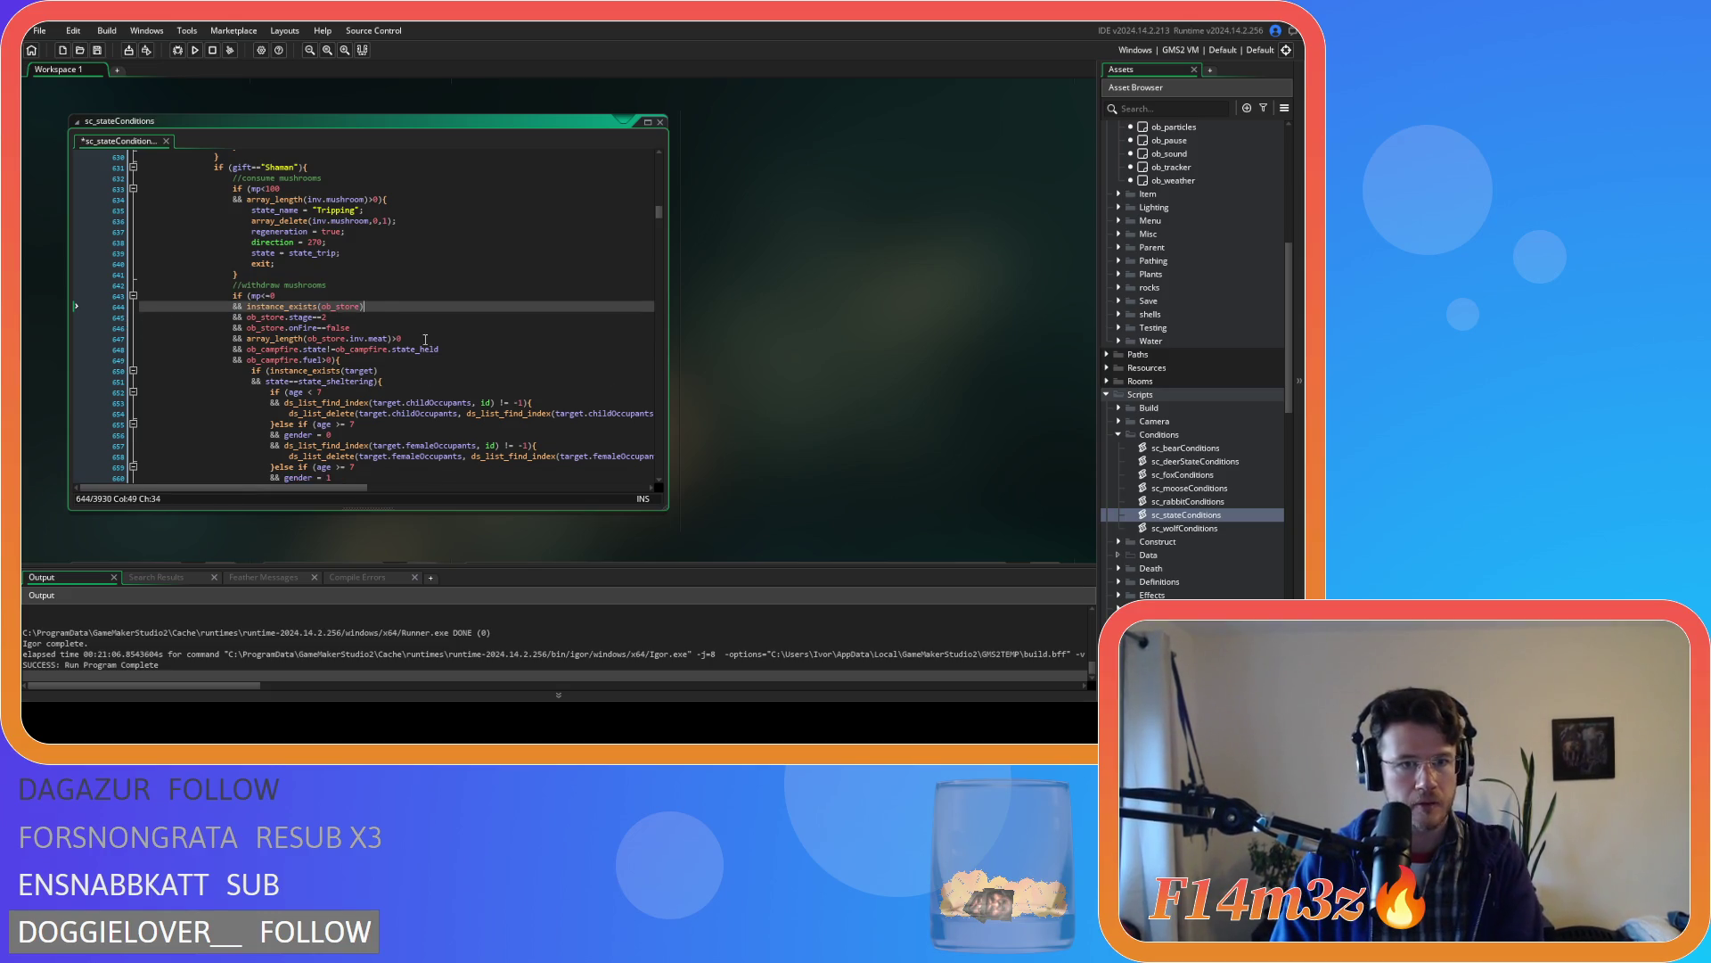
left_click_drag(89, 360, 93, 348)
key("BackSpace")
key("BackSpace")
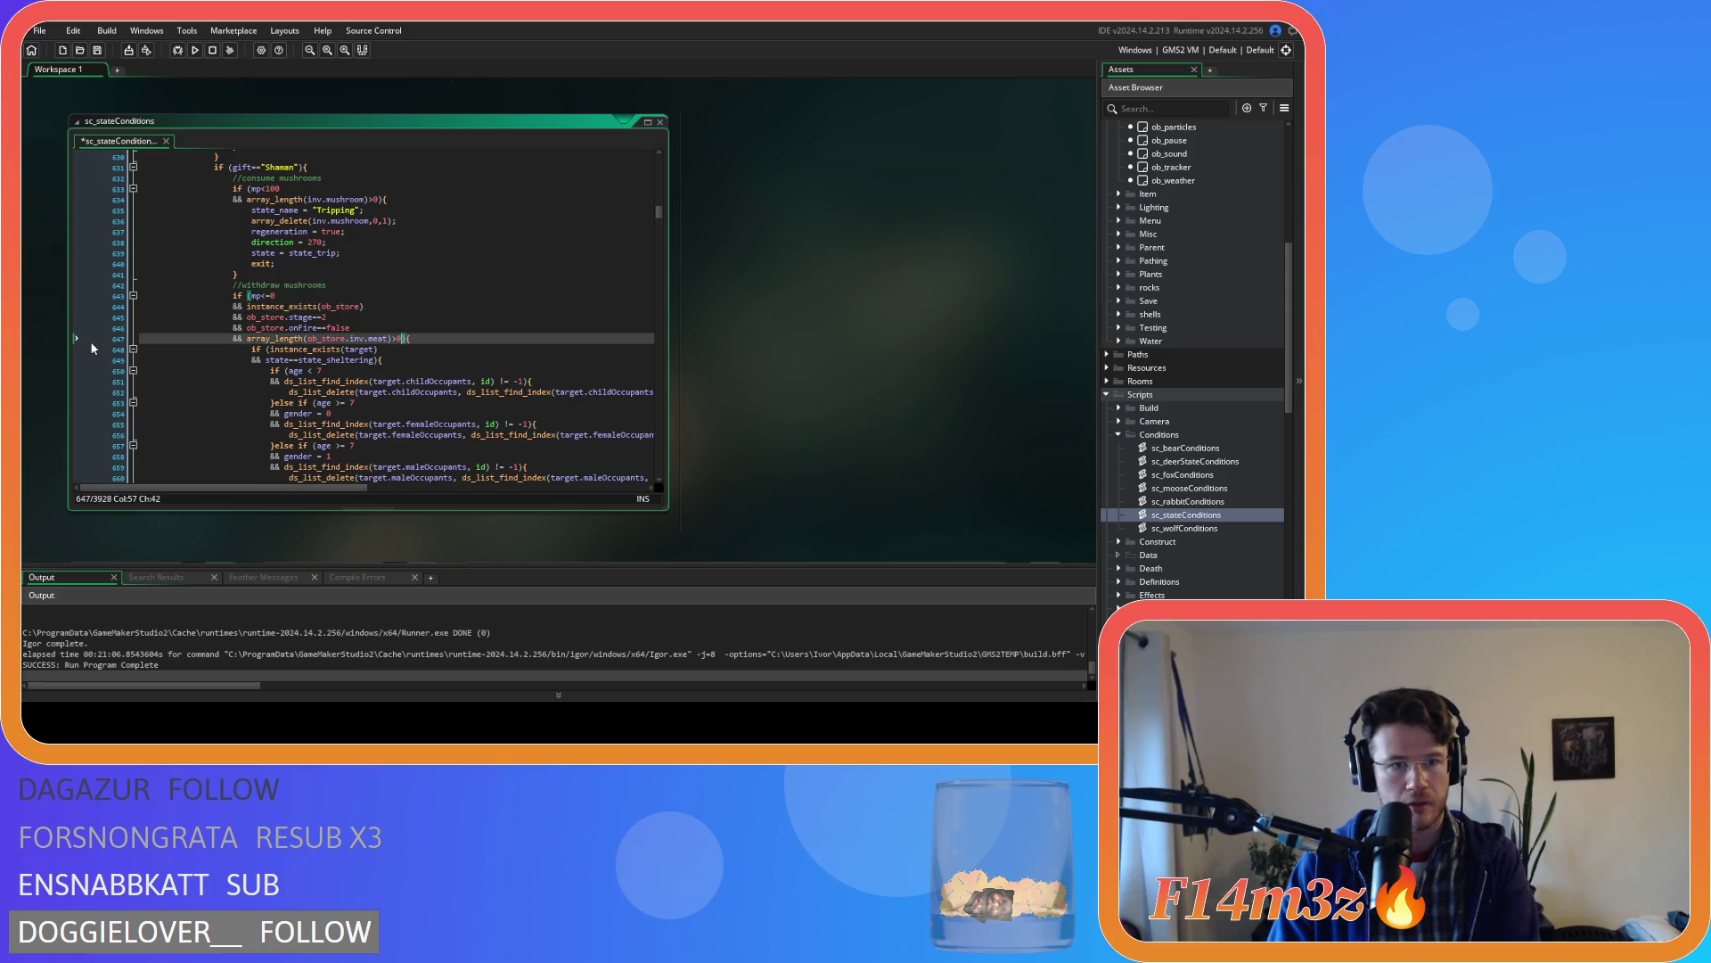
double_click(378, 339)
type("mushroom")
left_click(439, 338)
key("ctrl+s")
- Make the mp comparison test below 100, save, and review the ob_store stage, onFire and mushroom-count checks
left_click_drag(251, 295, 269, 302)
left_click(270, 295)
type("100")
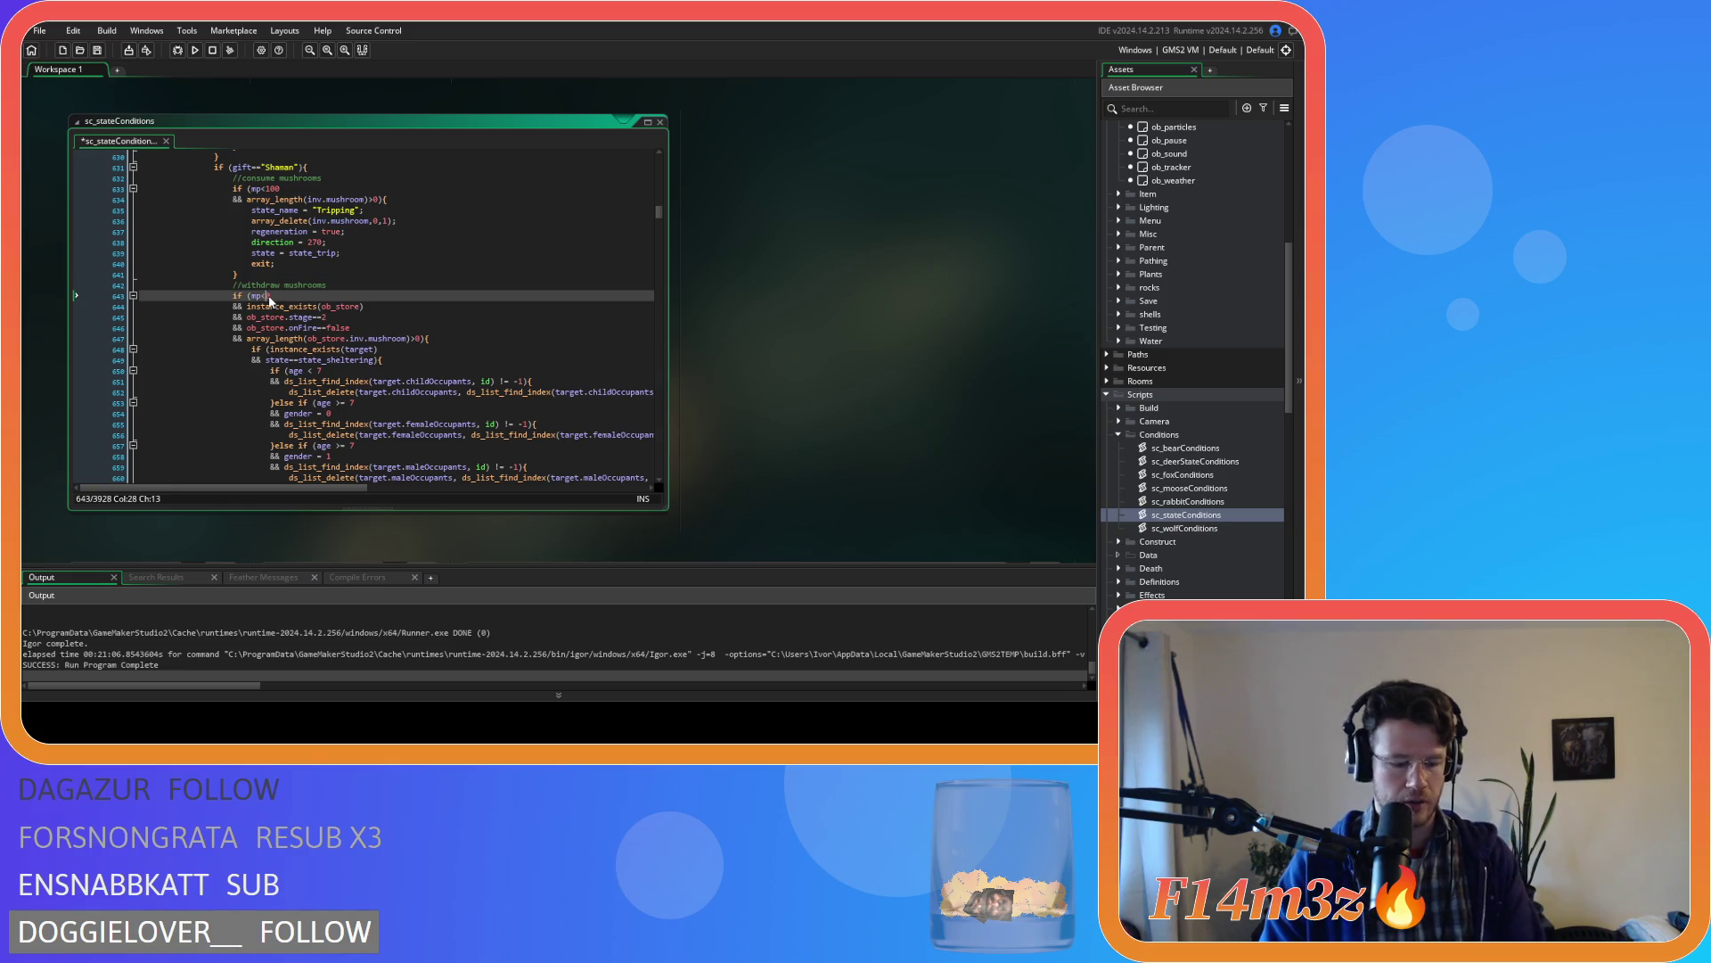
key("ctrl+s")
left_click_drag(289, 306, 376, 320)
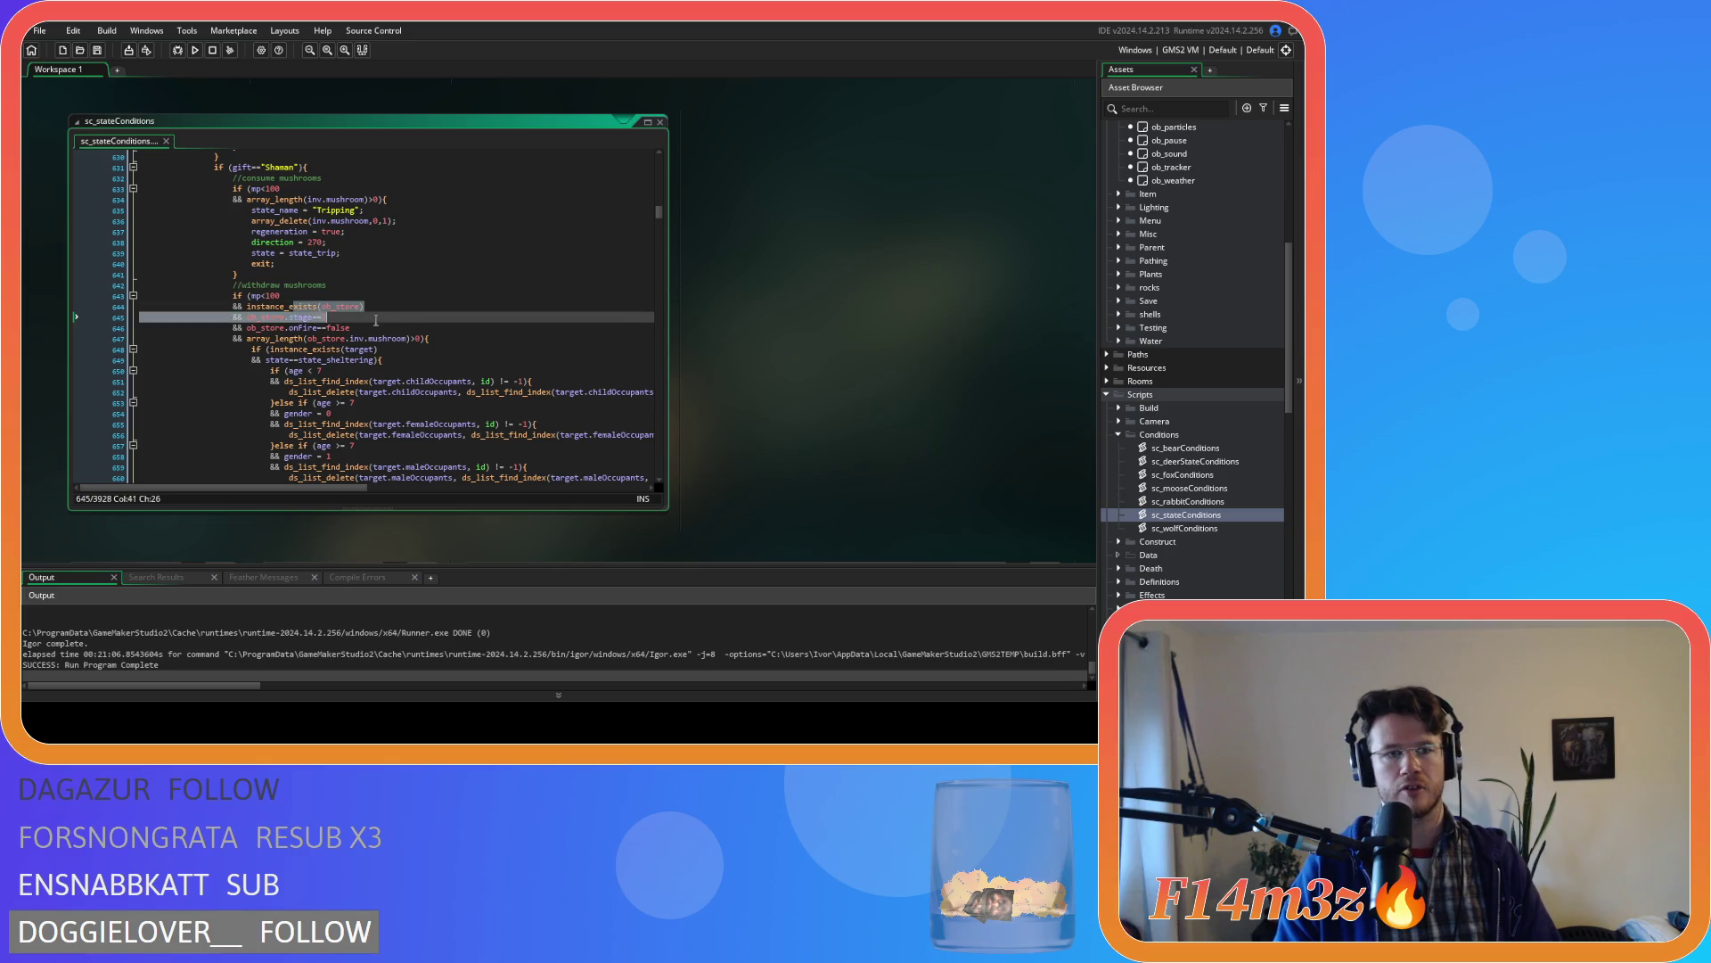
double_click(335, 328)
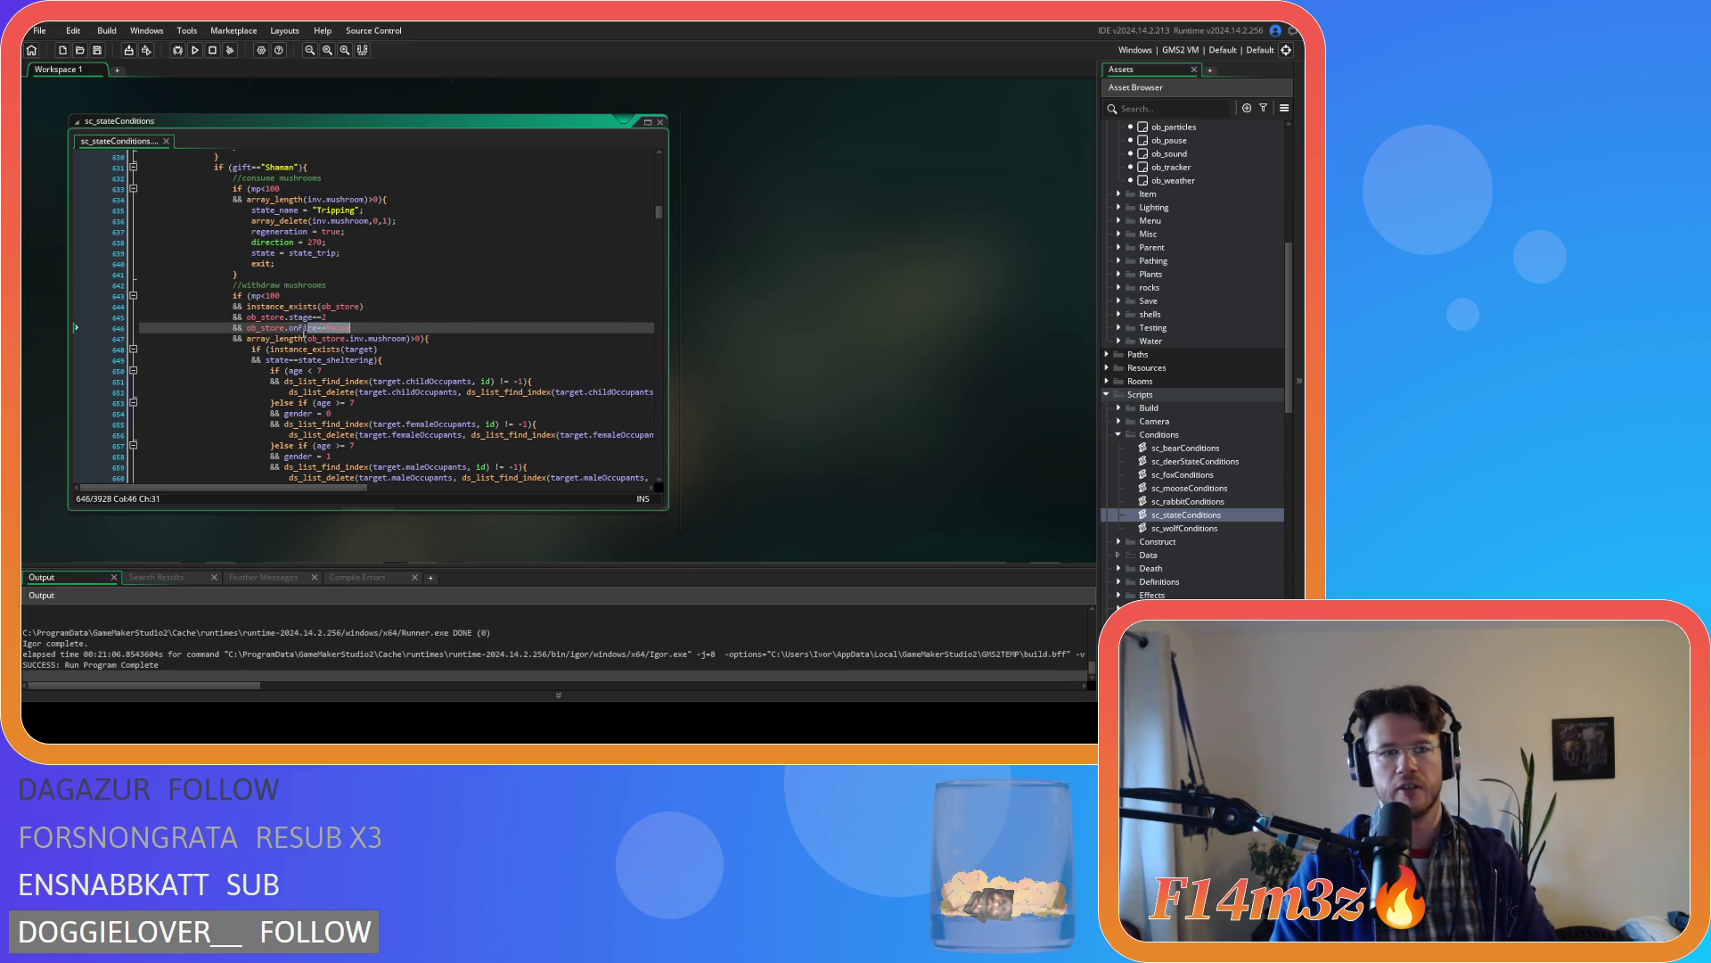
left_click_drag(307, 339, 402, 339)
left_click(430, 339)
scroll(479, 338, "down", 2)
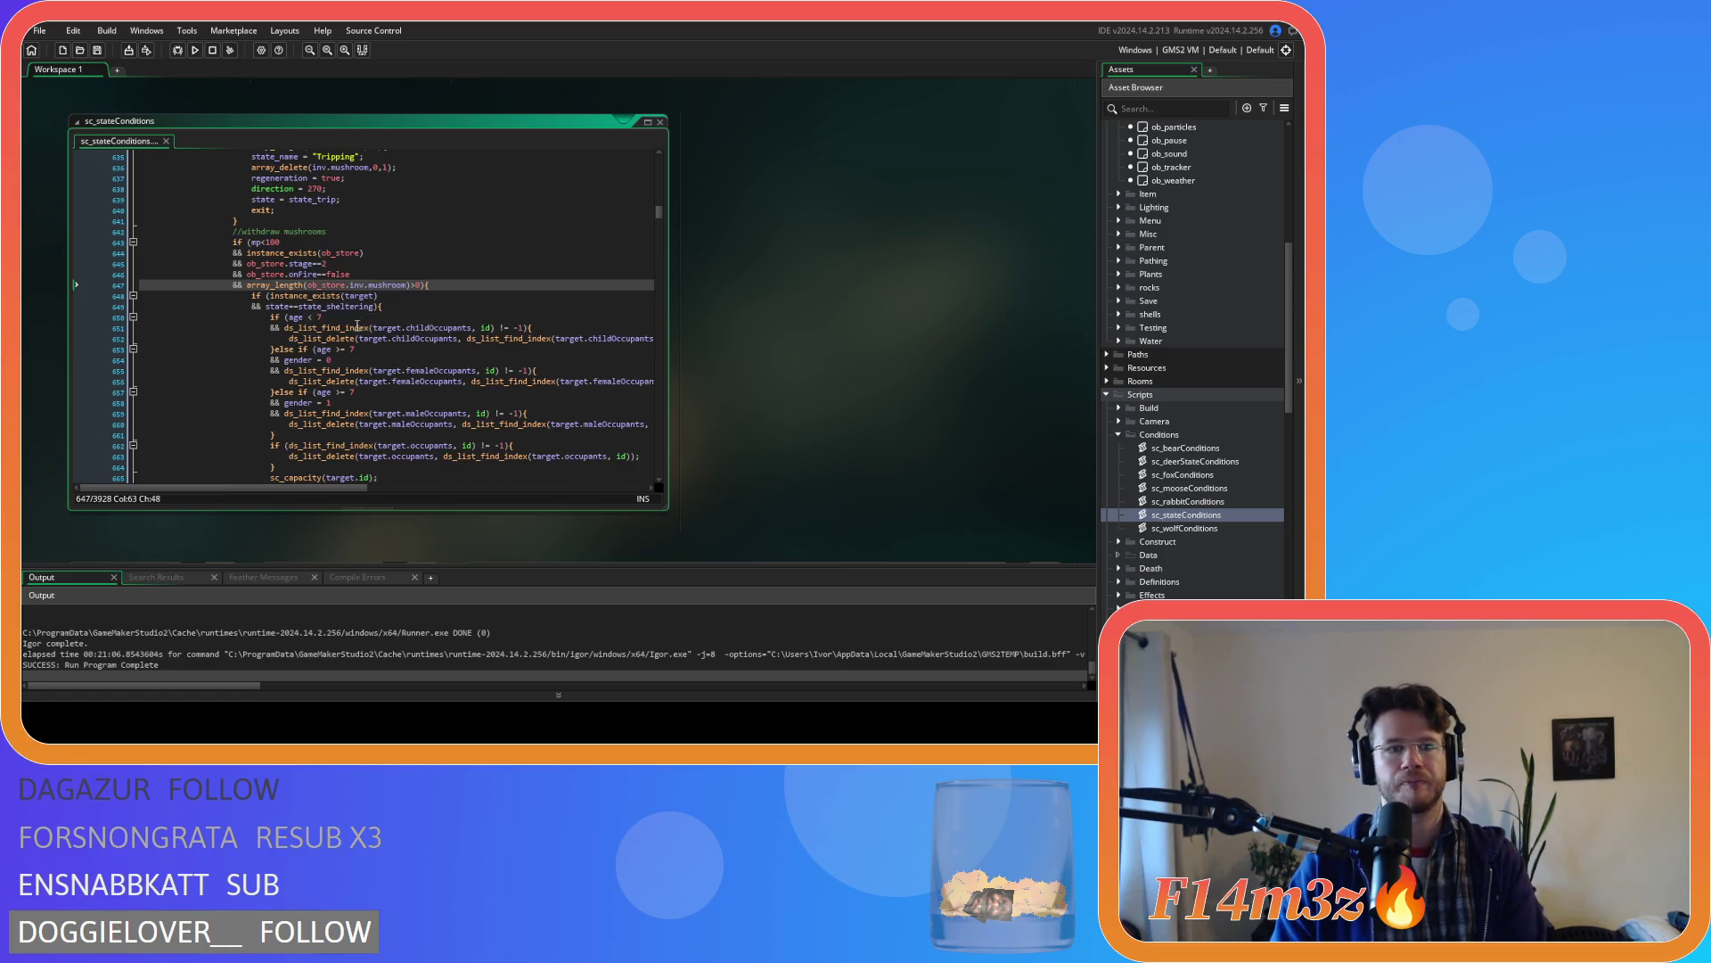
- Delete the leaveParty(id) line from the withdraw block
scroll(391, 327, "down", 5)
scroll(391, 327, "down", 2)
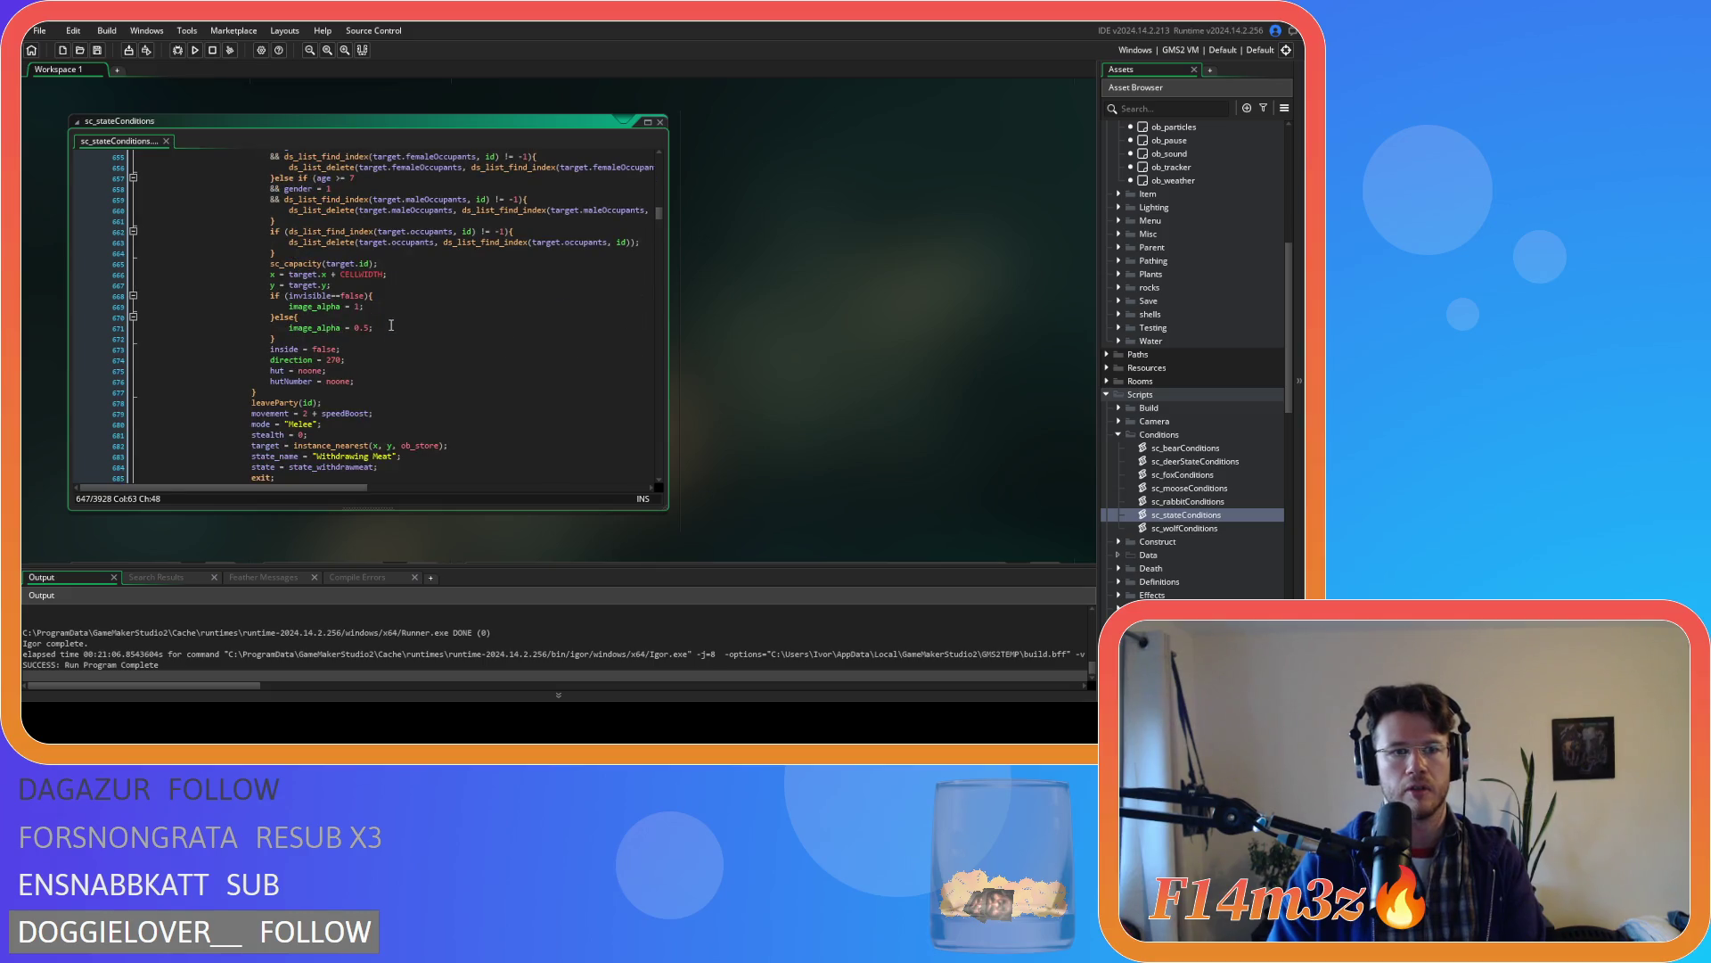
scroll(390, 326, "down", 3)
left_click(390, 321)
left_click(342, 296)
key("shift+Home")
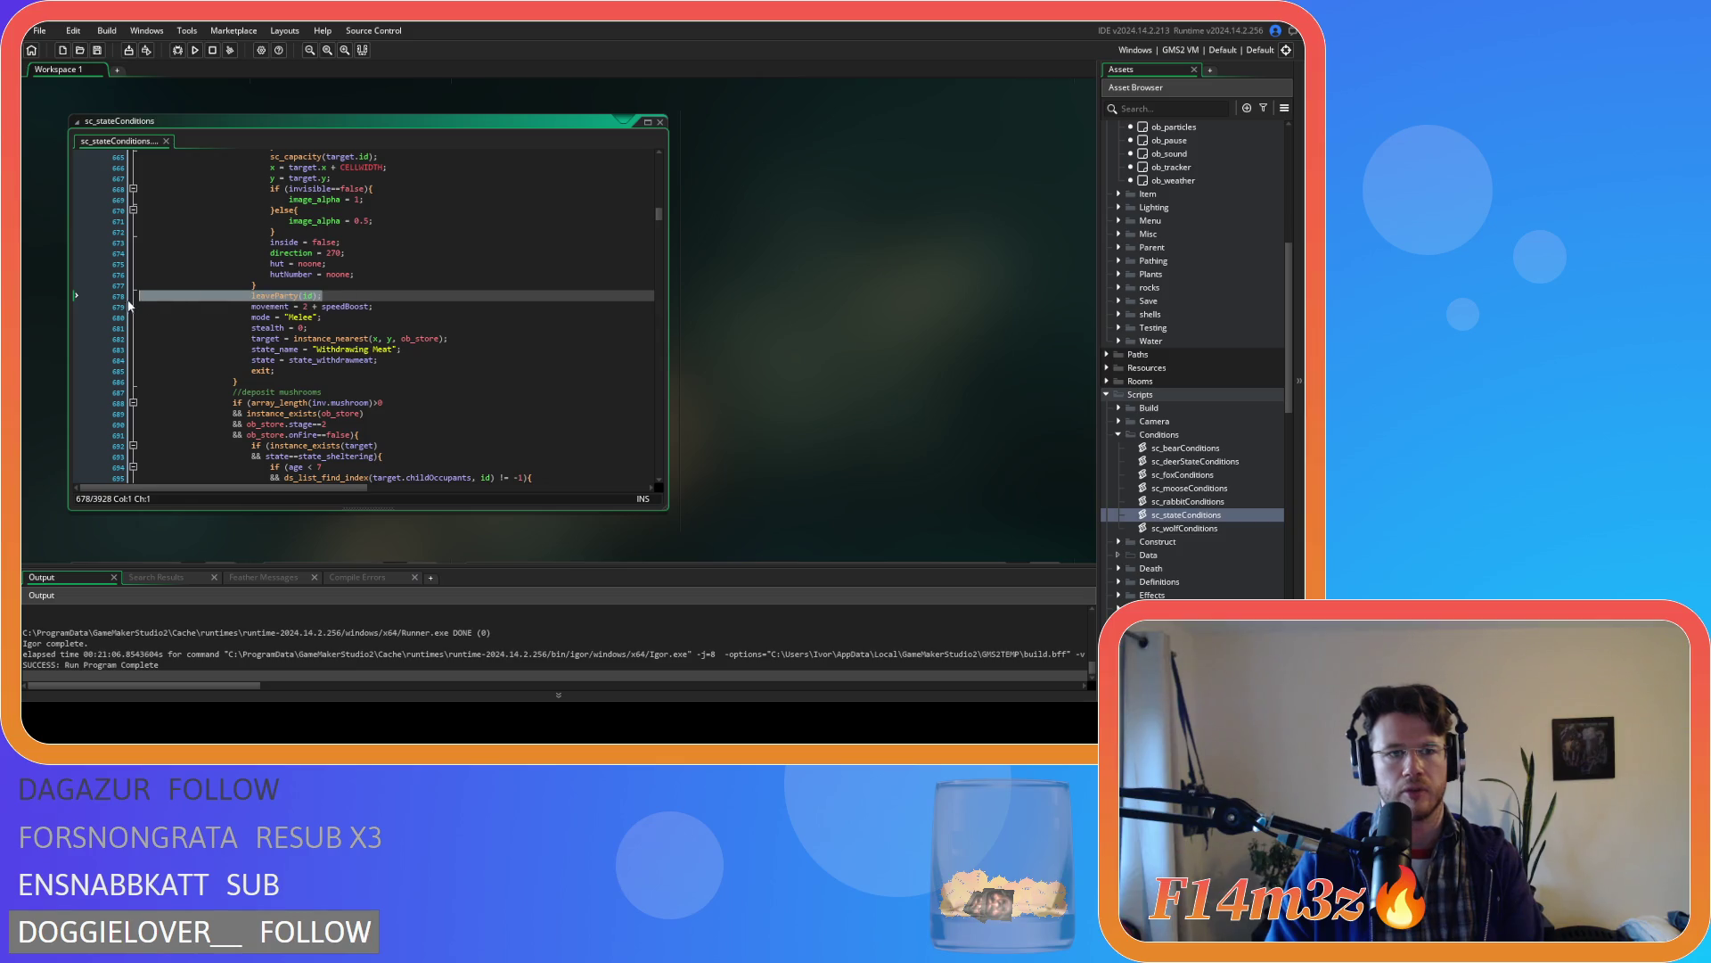
key("BackSpace")
key("BackSpace")
- Strip the instance_nearest call so the line reads target = ob_store, and save
left_click(402, 304)
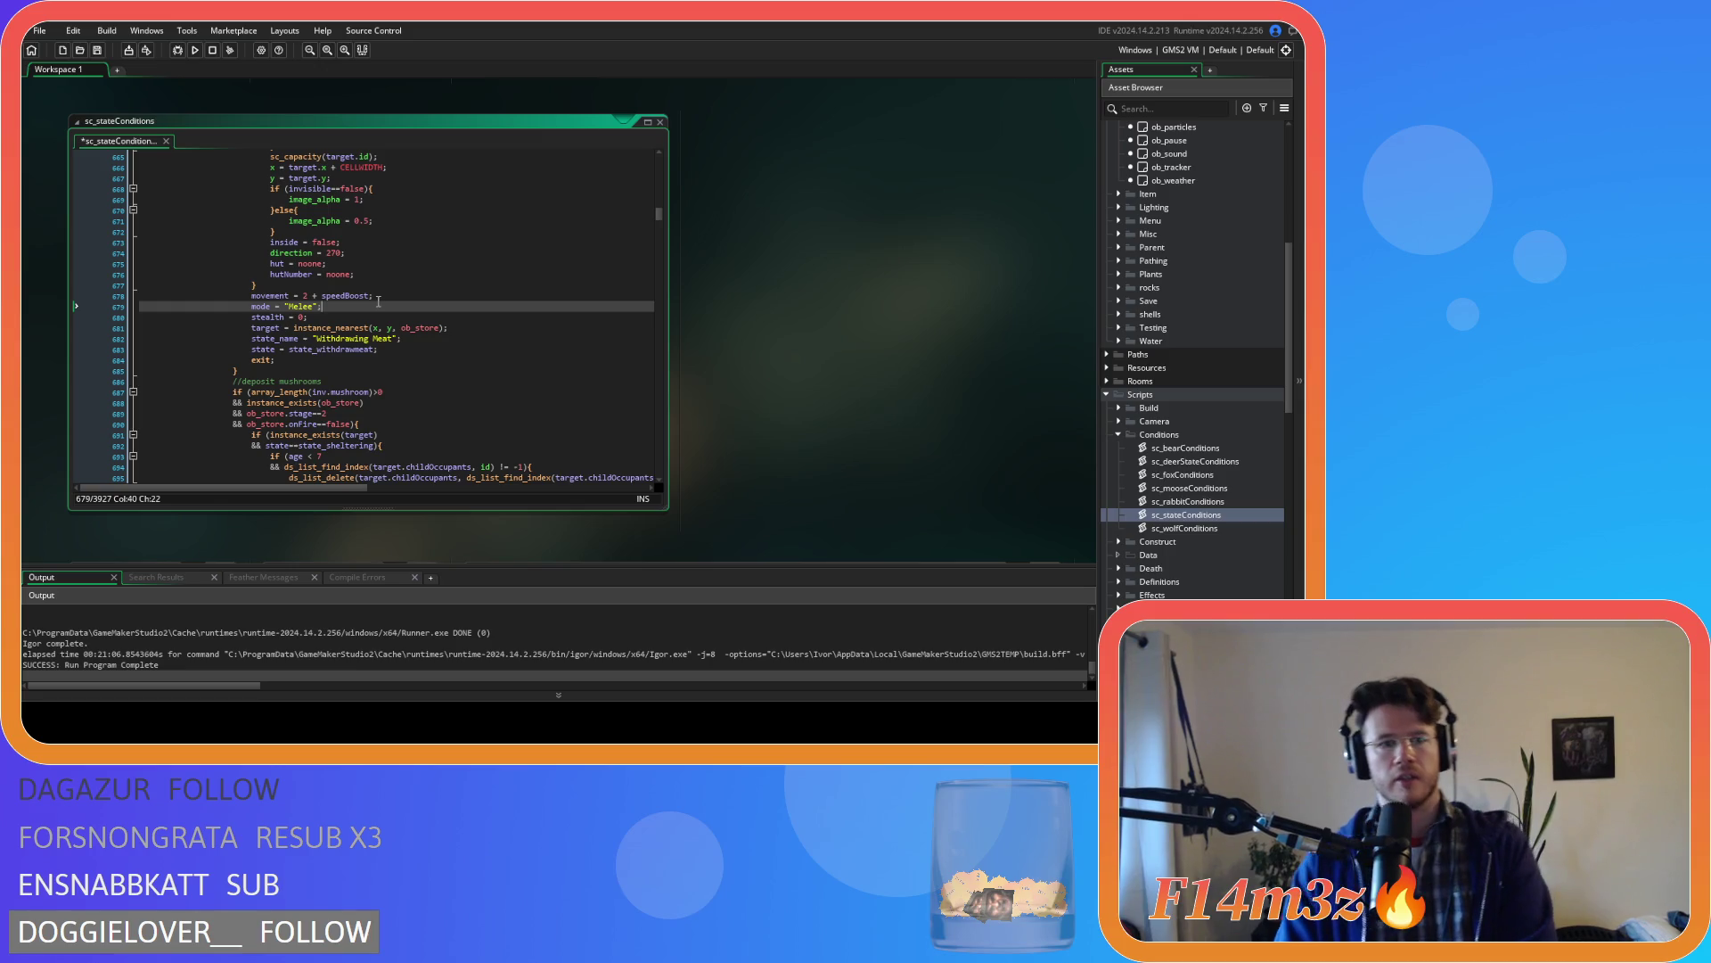
key("Down")
key("Down")
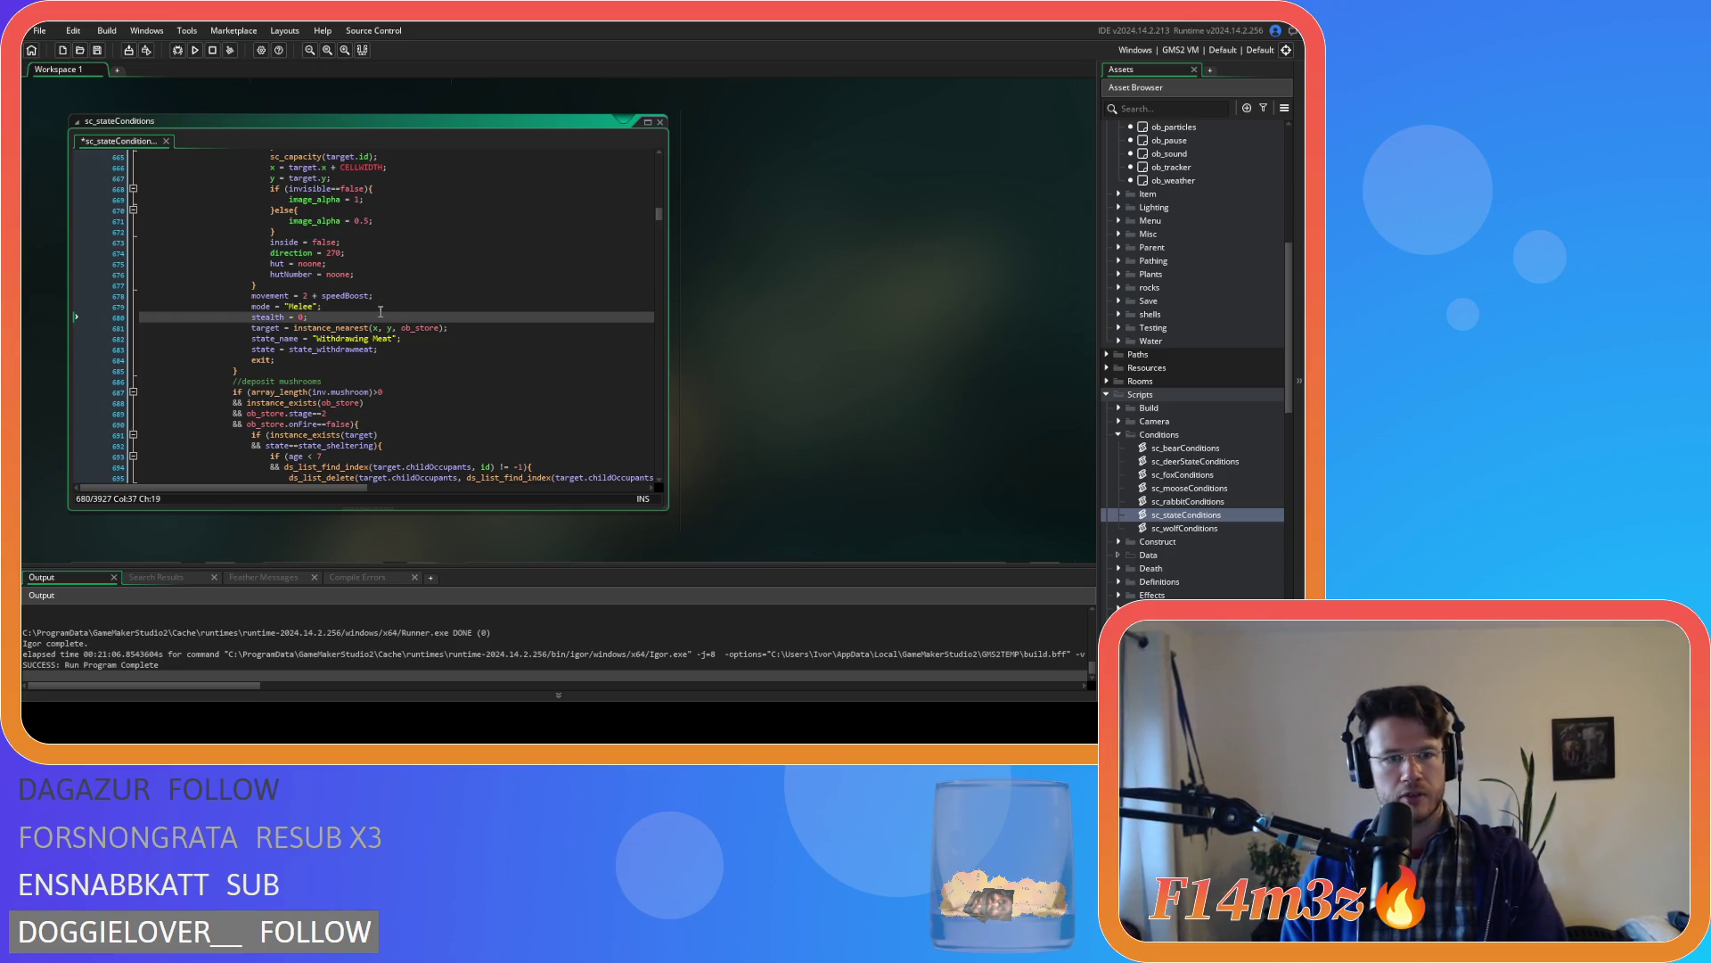
left_click(471, 328)
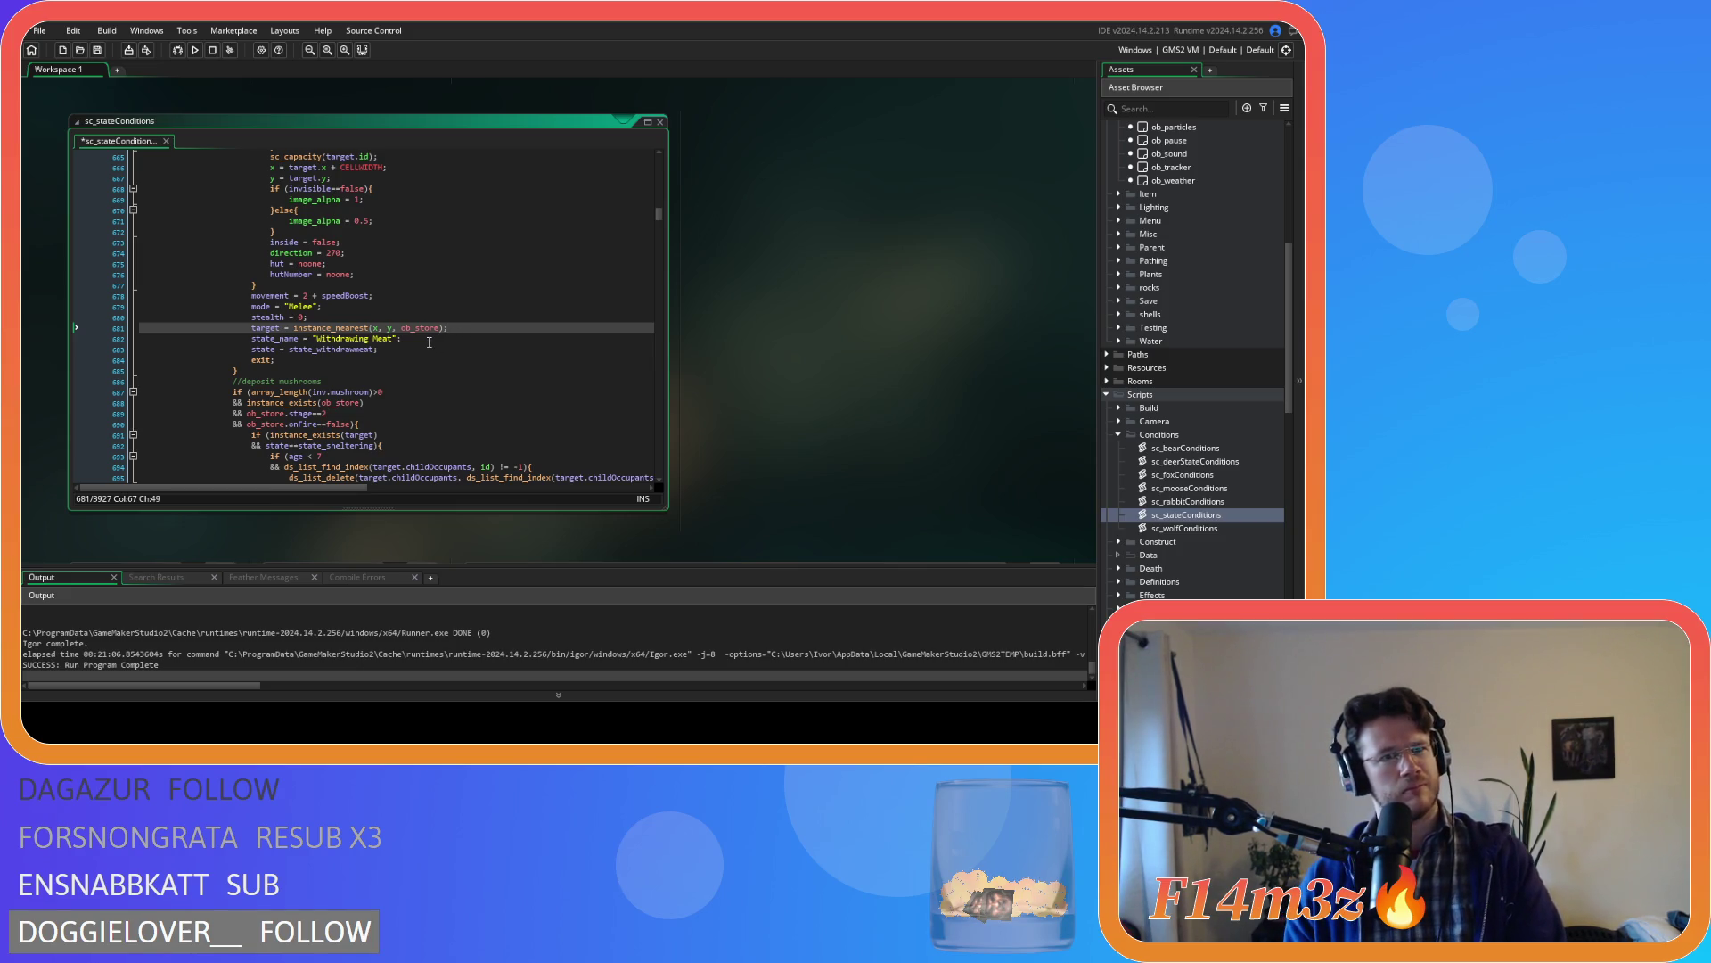
left_click(402, 329)
left_click_drag(402, 329, 293, 328)
key("BackSpace")
left_click(340, 329)
key("BackSpace")
left_click(378, 327)
key("ctrl+s")
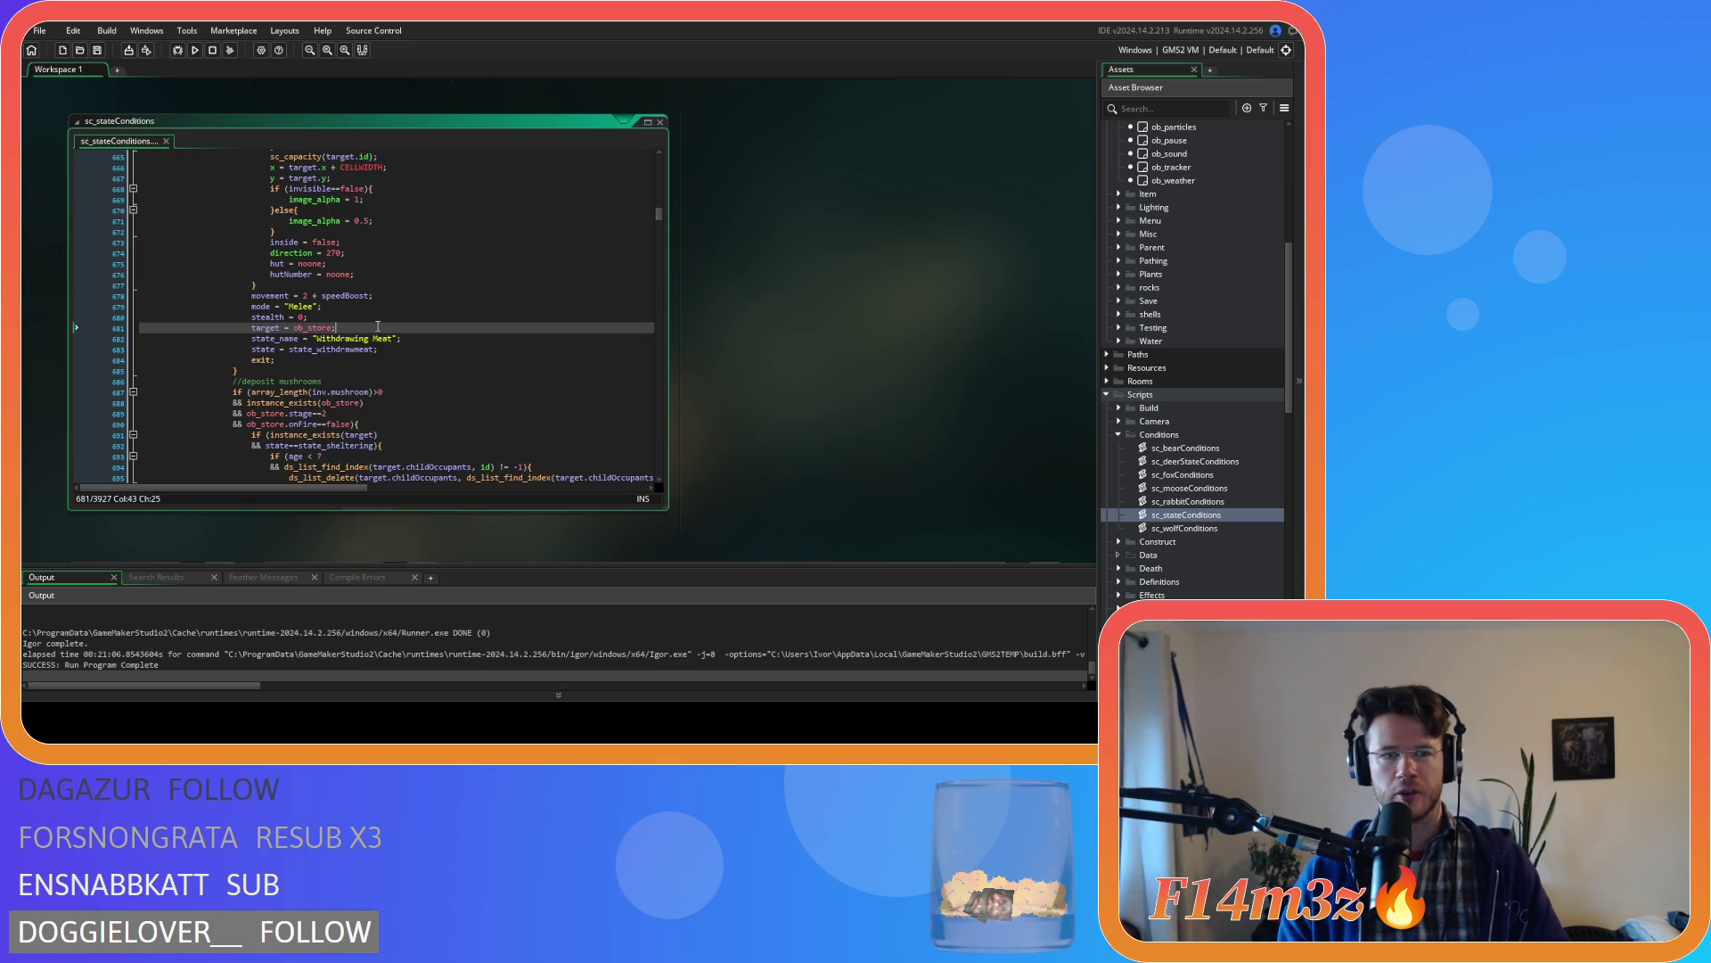
- Rename the state to 'Withdrawing Mushrooms' and paste the DesertIsland if/else over the deposit block's state name
scroll(379, 334, "down", 2)
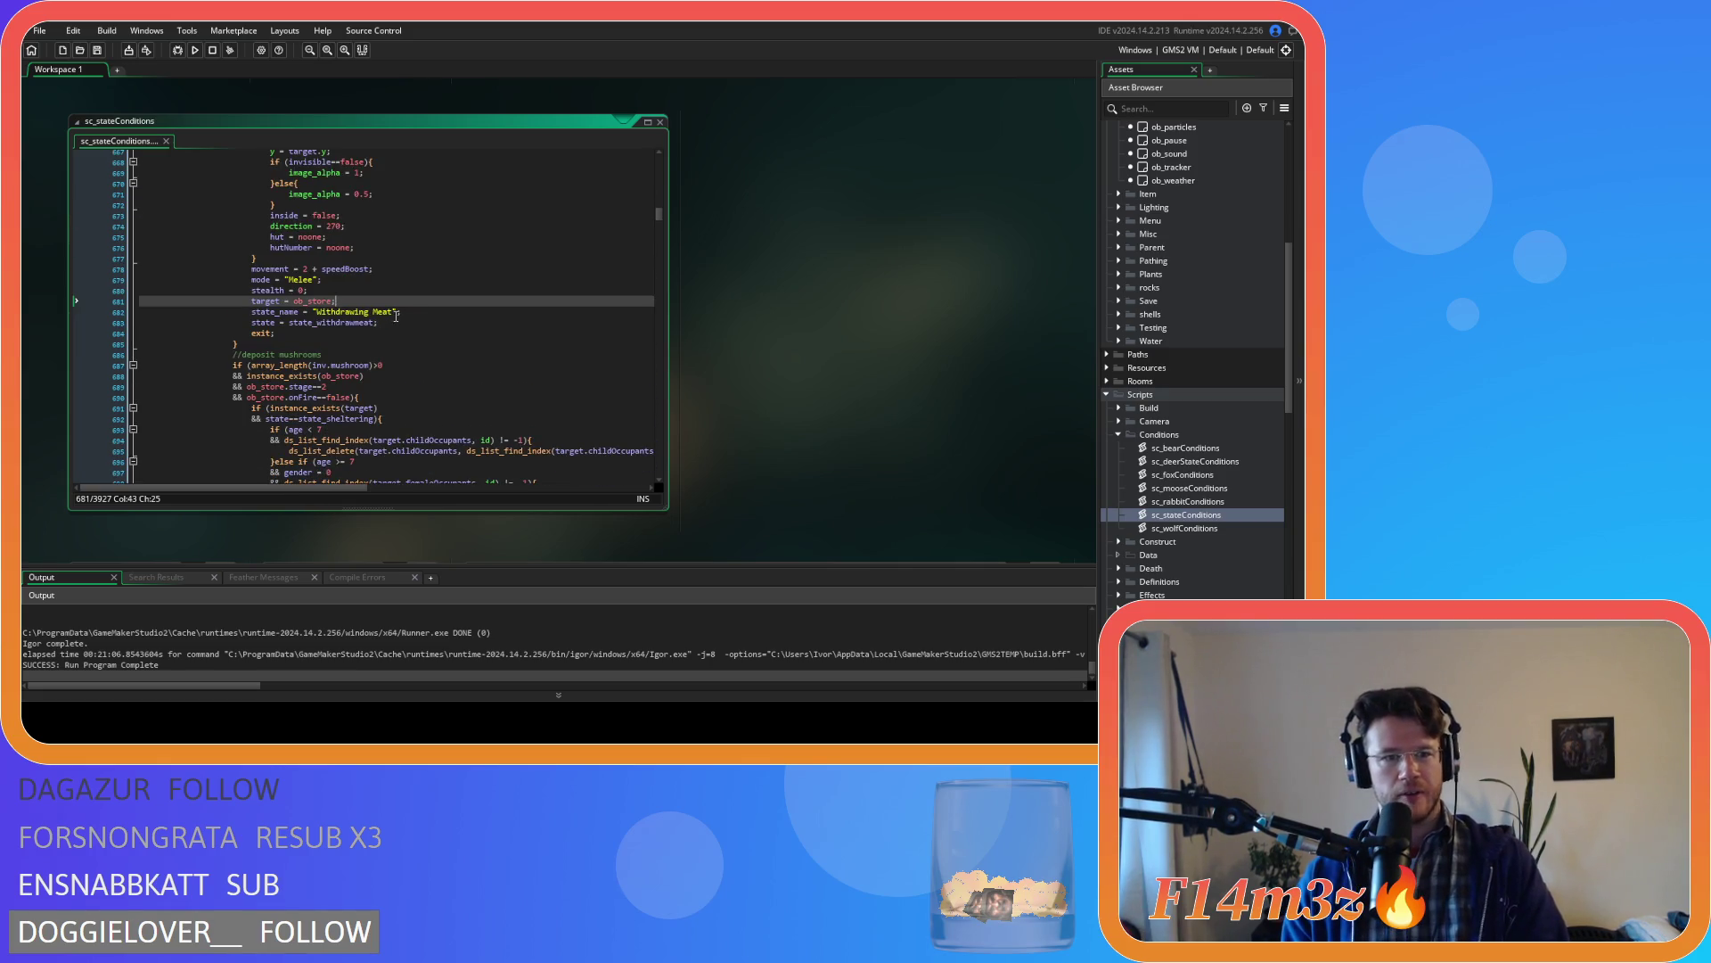
double_click(383, 311)
type("Mushrooms")
scroll(383, 315, "down", 20)
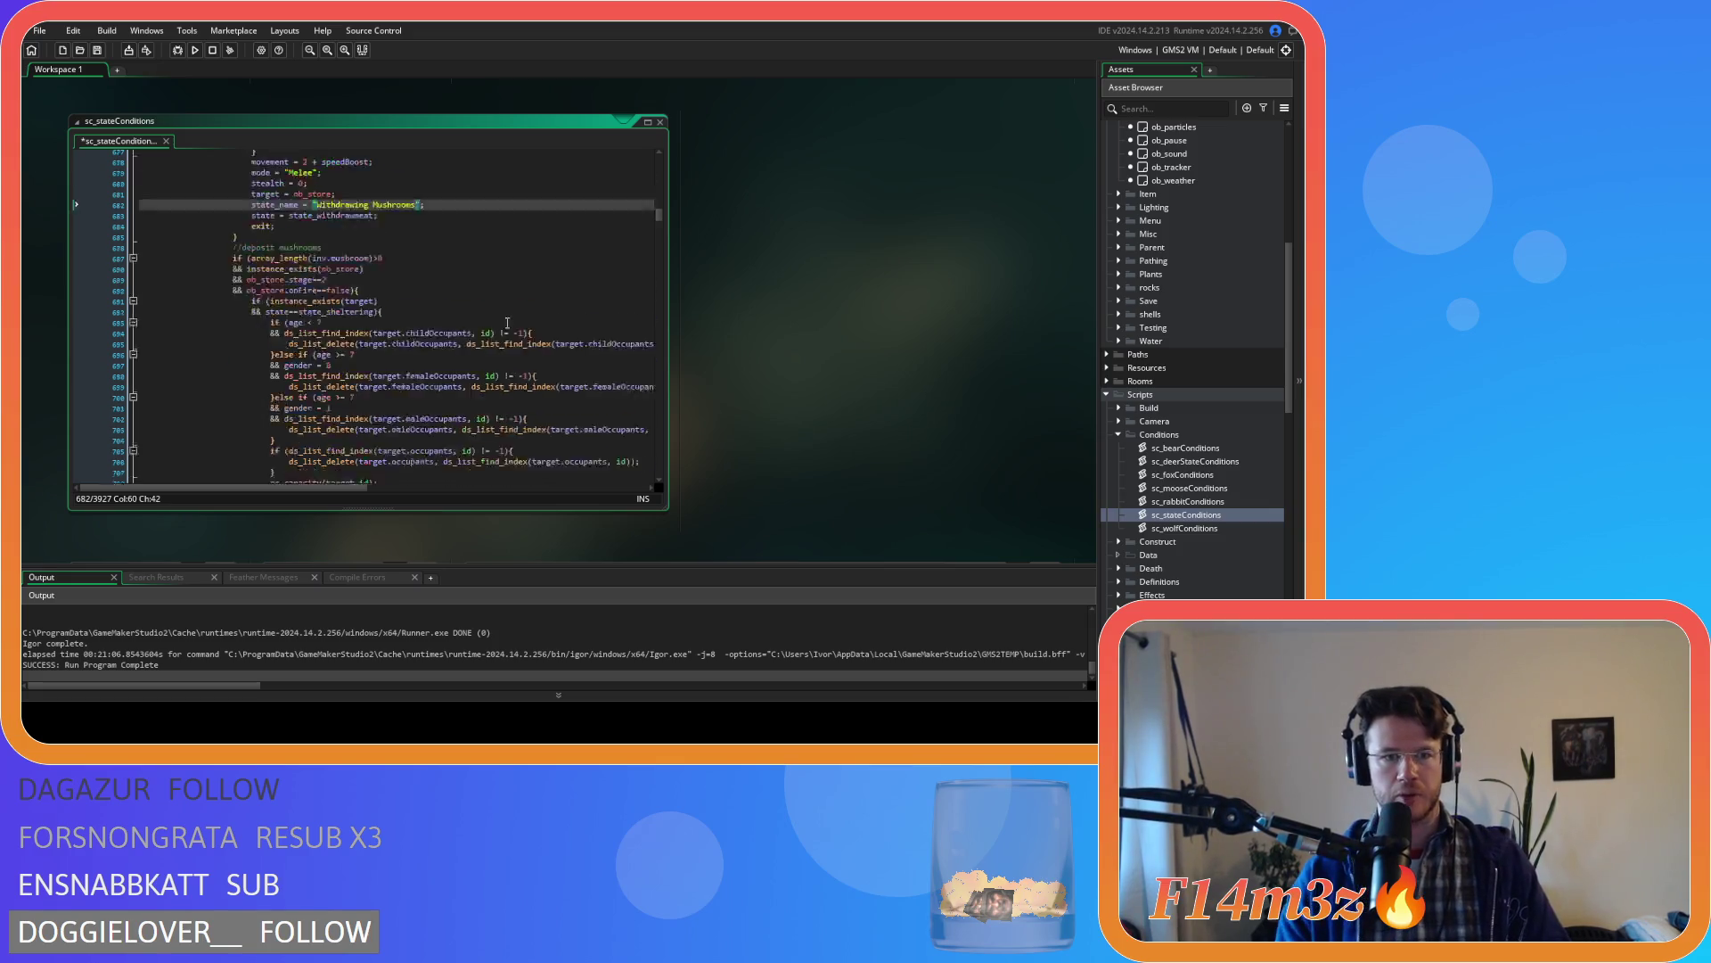
scroll(421, 319, "down", 3)
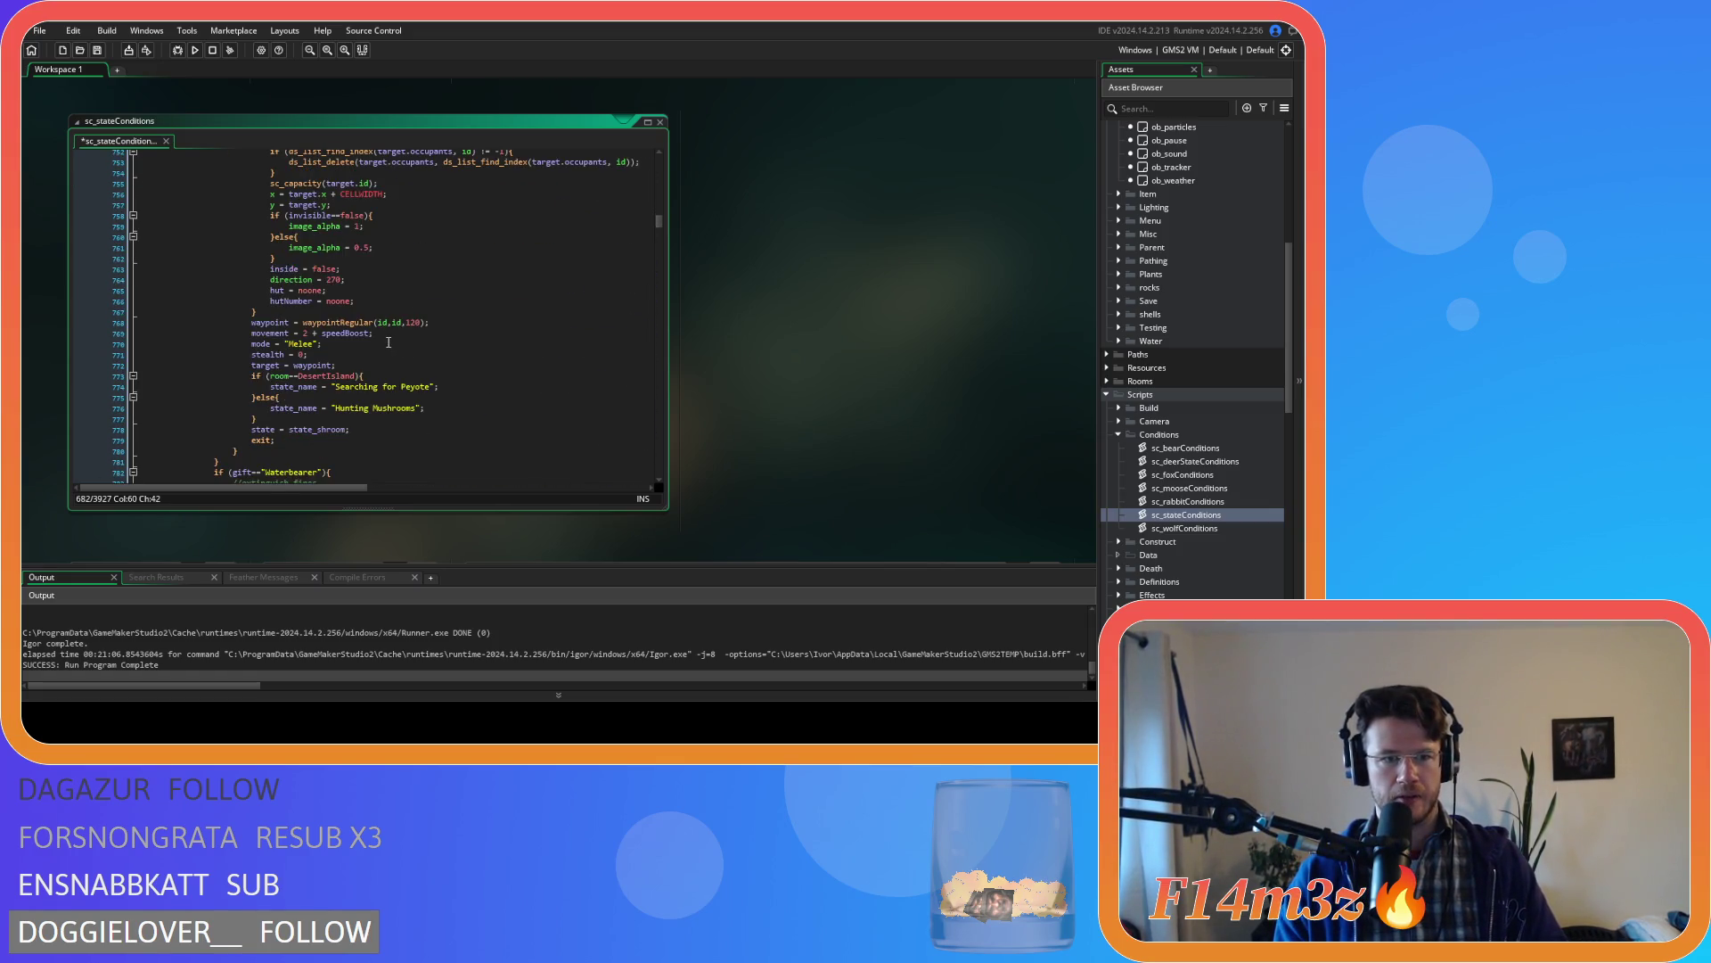
left_click_drag(257, 419, 251, 375)
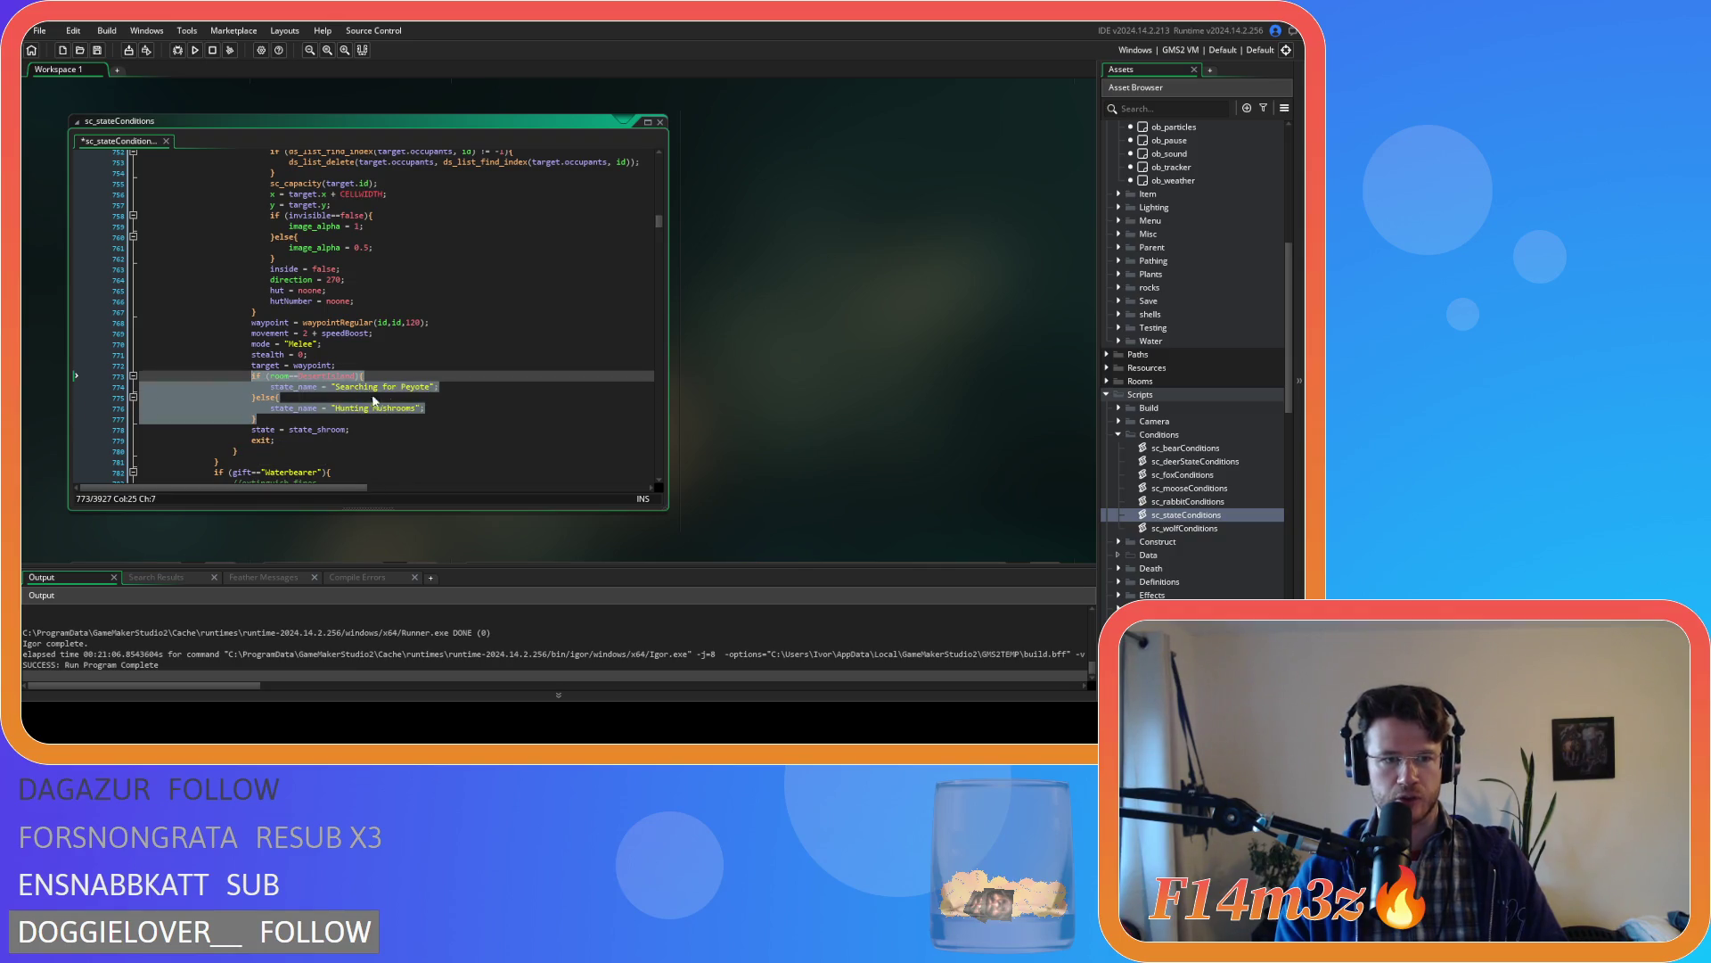
scroll(399, 410, "up", 17)
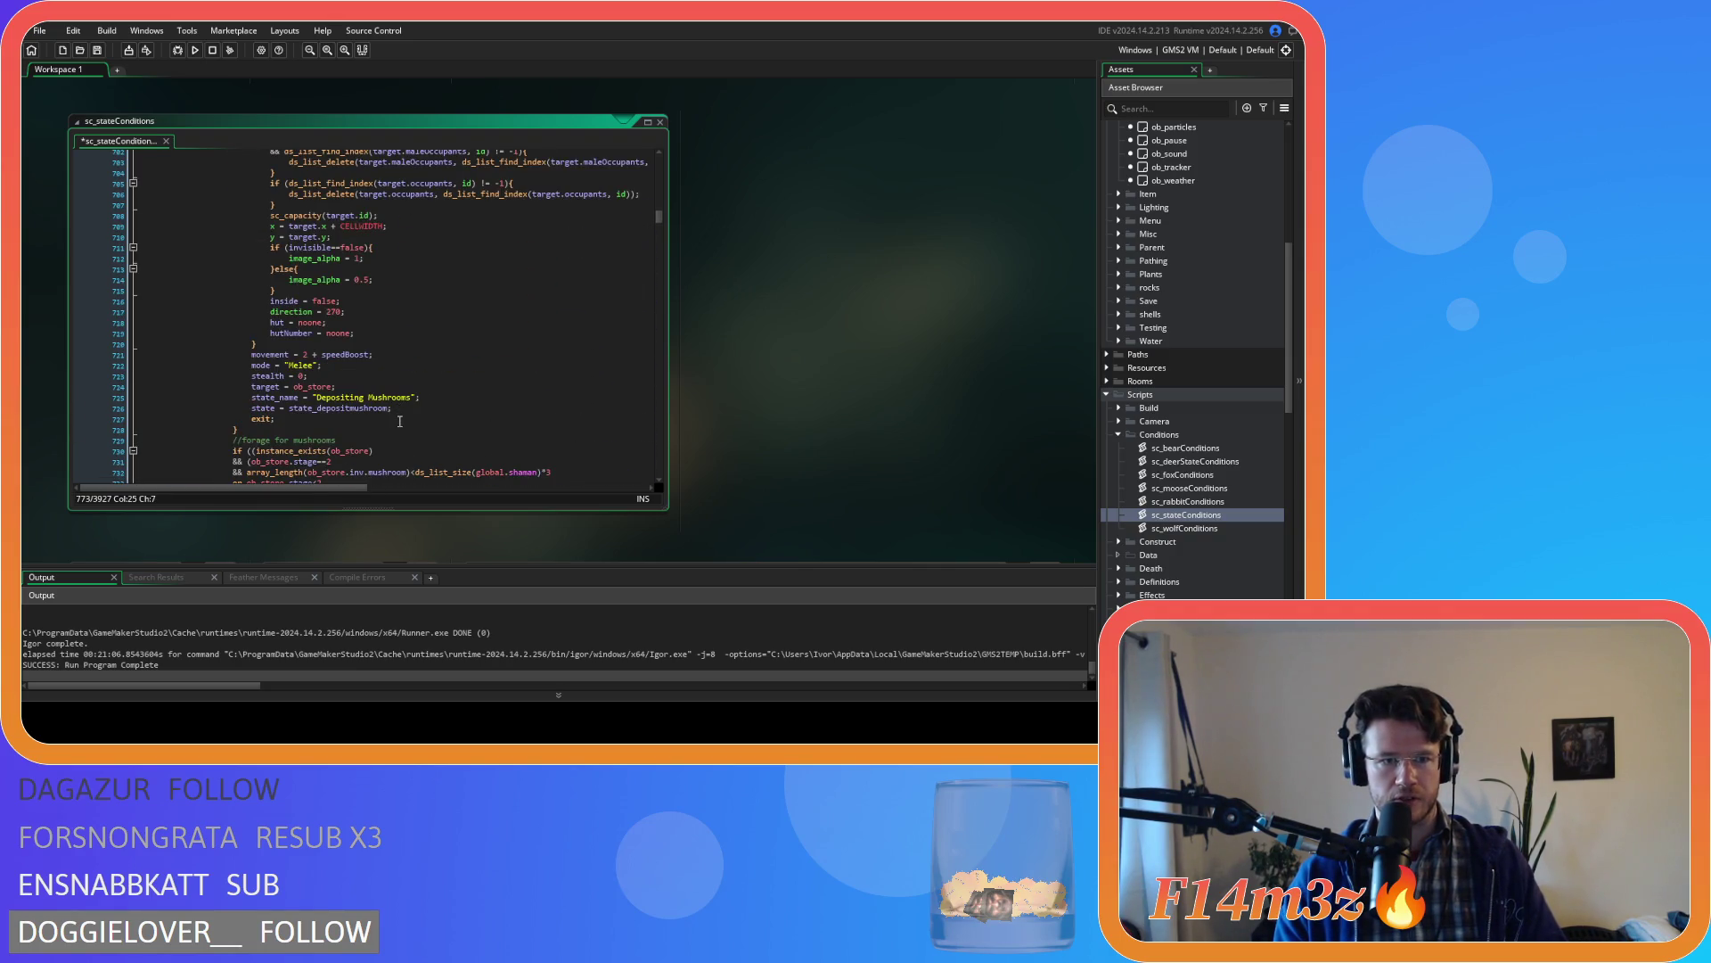
left_click_drag(419, 398, 252, 398)
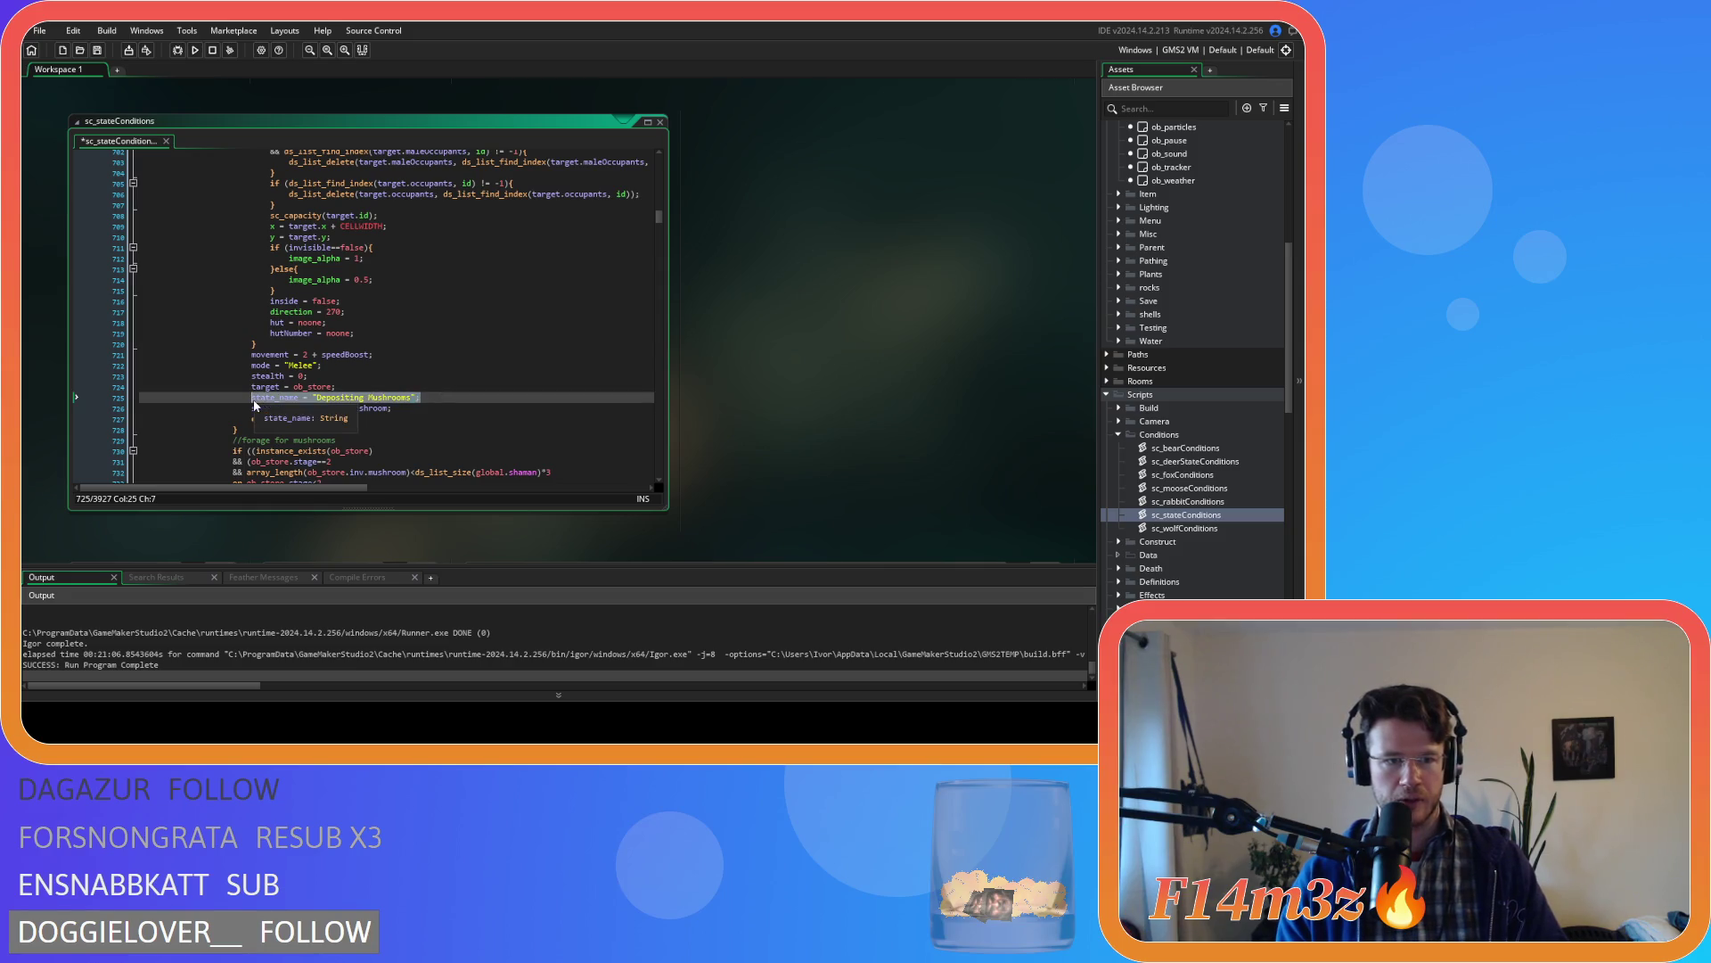
key("ctrl+v")
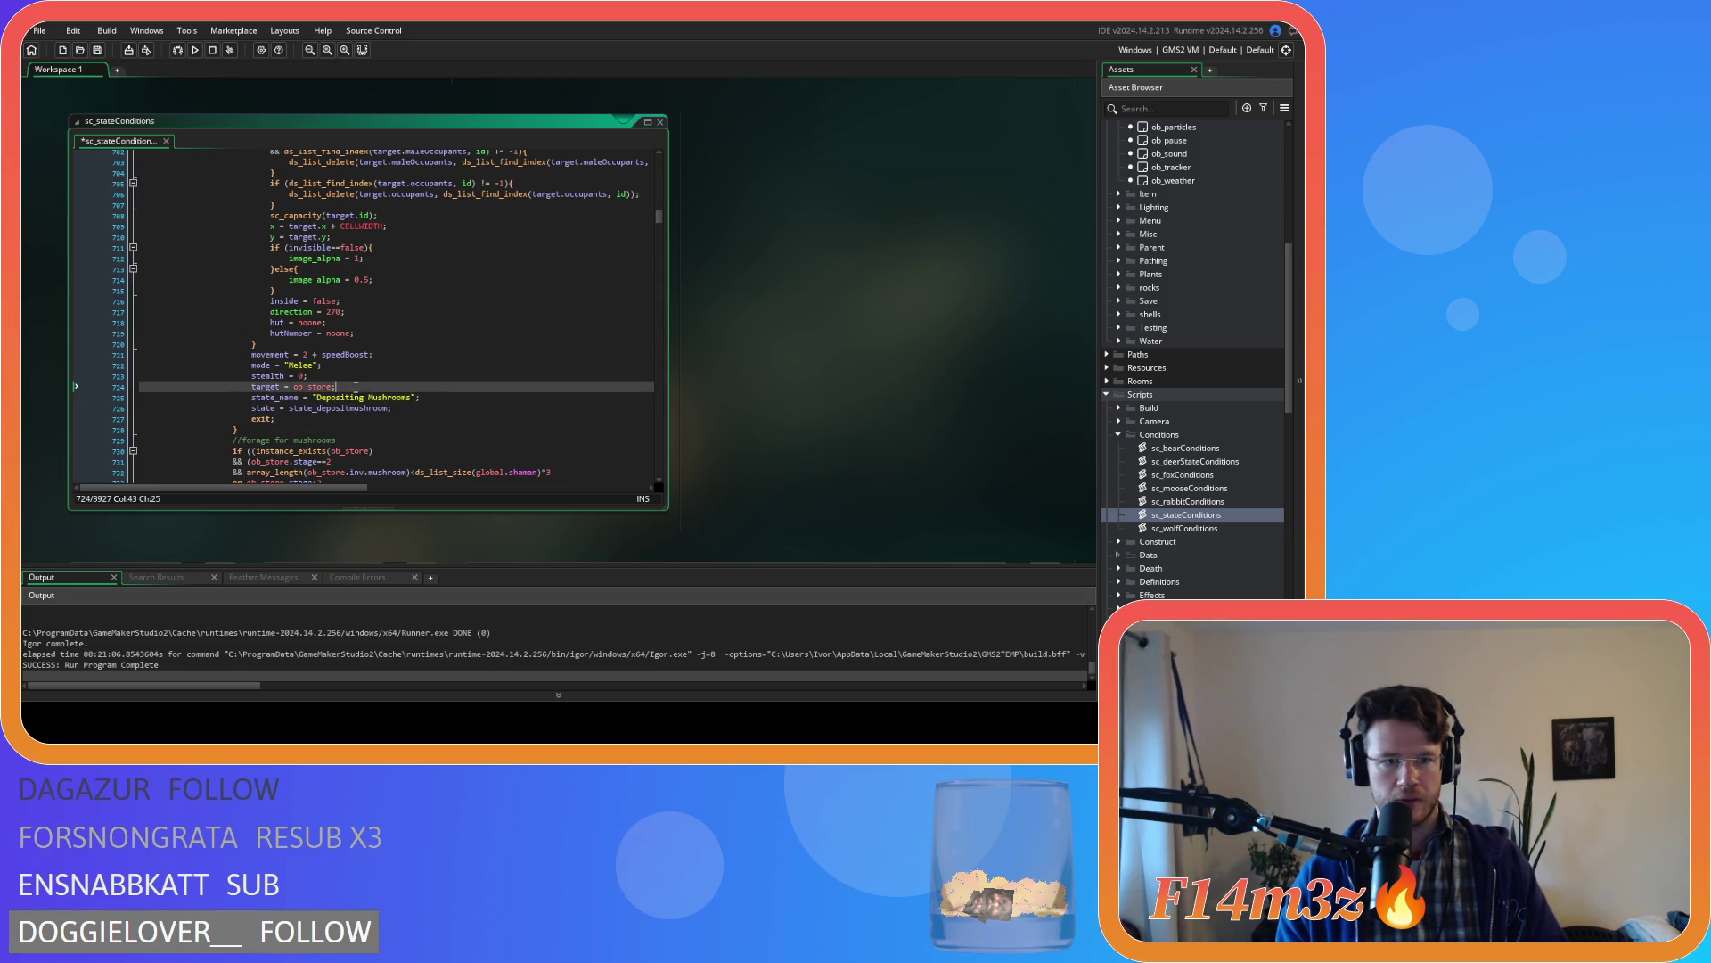
left_click(352, 437)
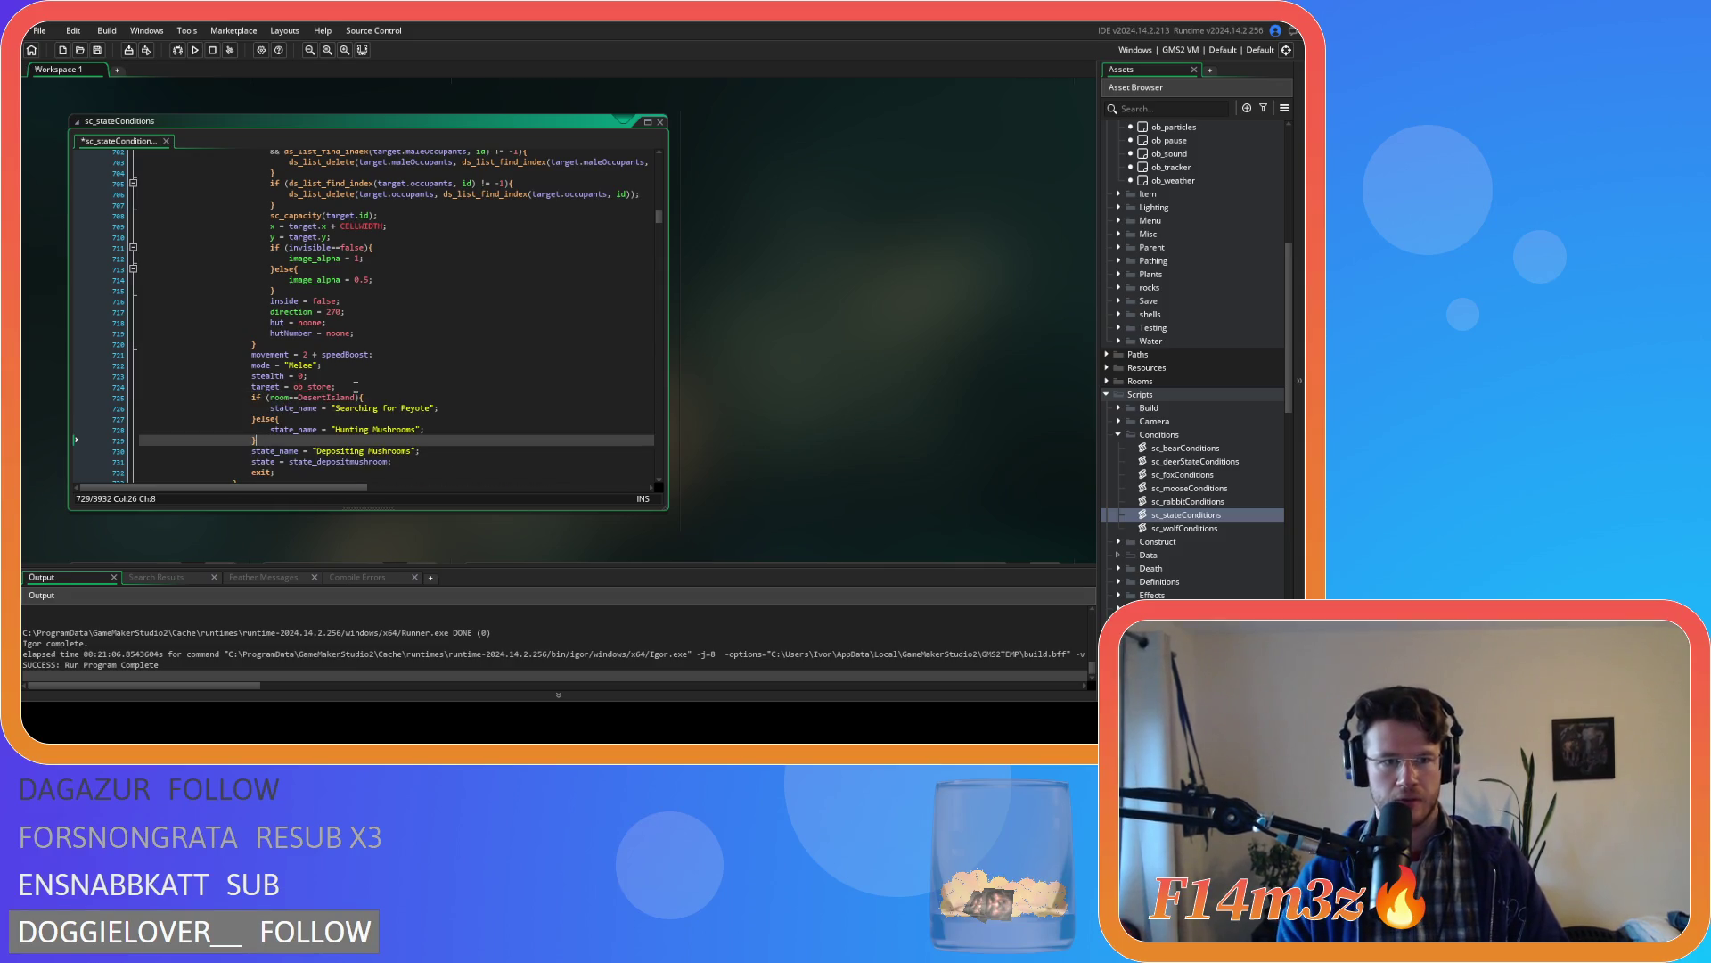
- Reword the pasted names to 'Depositing Peyote'/'Depositing Mushrooms', delete the old label line, and select the if/else
left_click(367, 452)
left_click(349, 426)
double_click(350, 429)
key("ctrl+v")
double_click(359, 408)
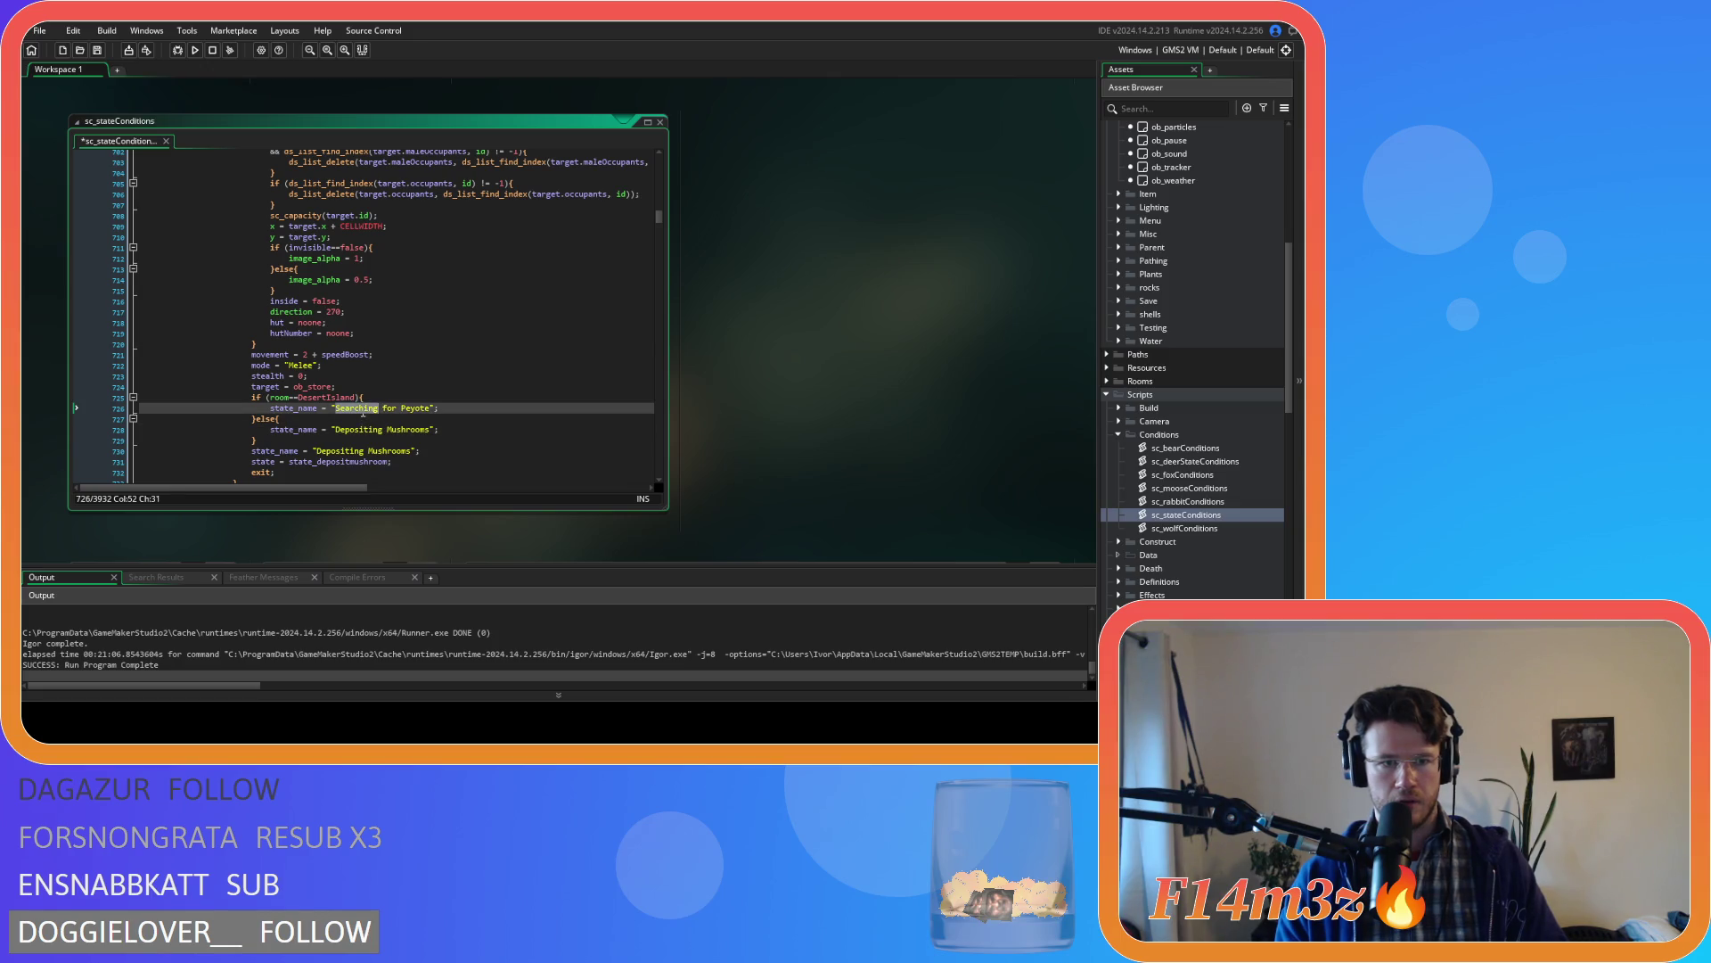
key("ctrl+shift+Right")
key("ctrl+shift+Right")
type("Depositing")
left_click_drag(420, 451, 143, 460)
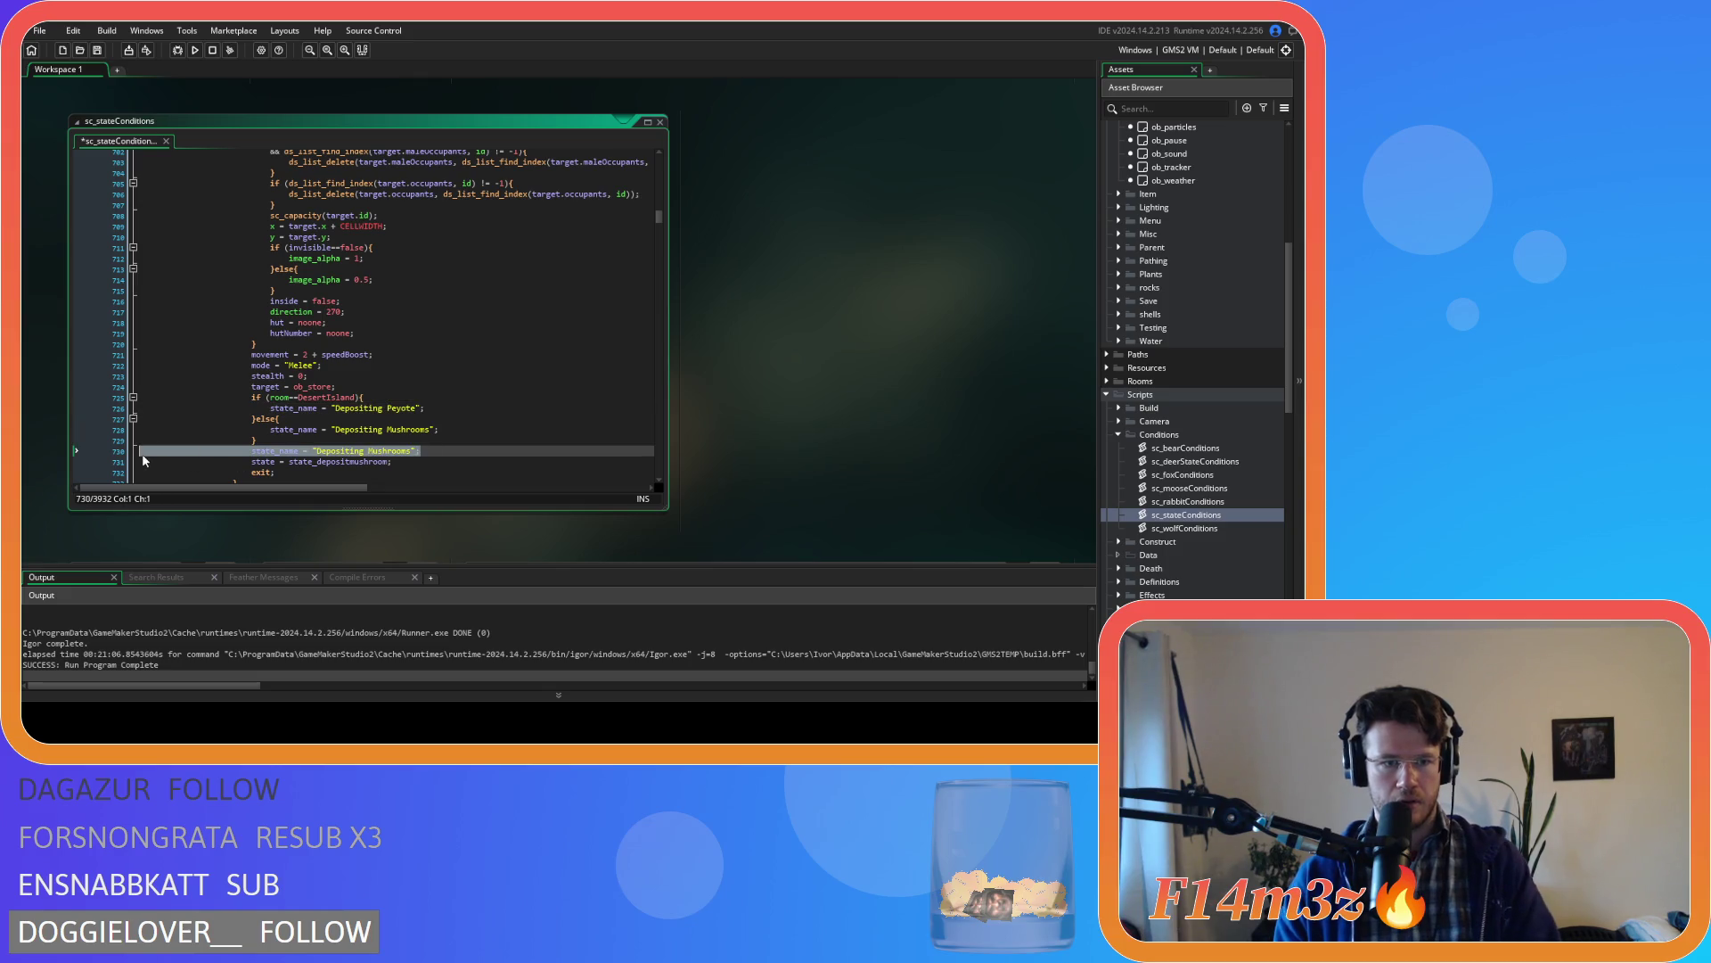
key("BackSpace")
key("BackSpace")
left_click_drag(257, 440, 251, 401)
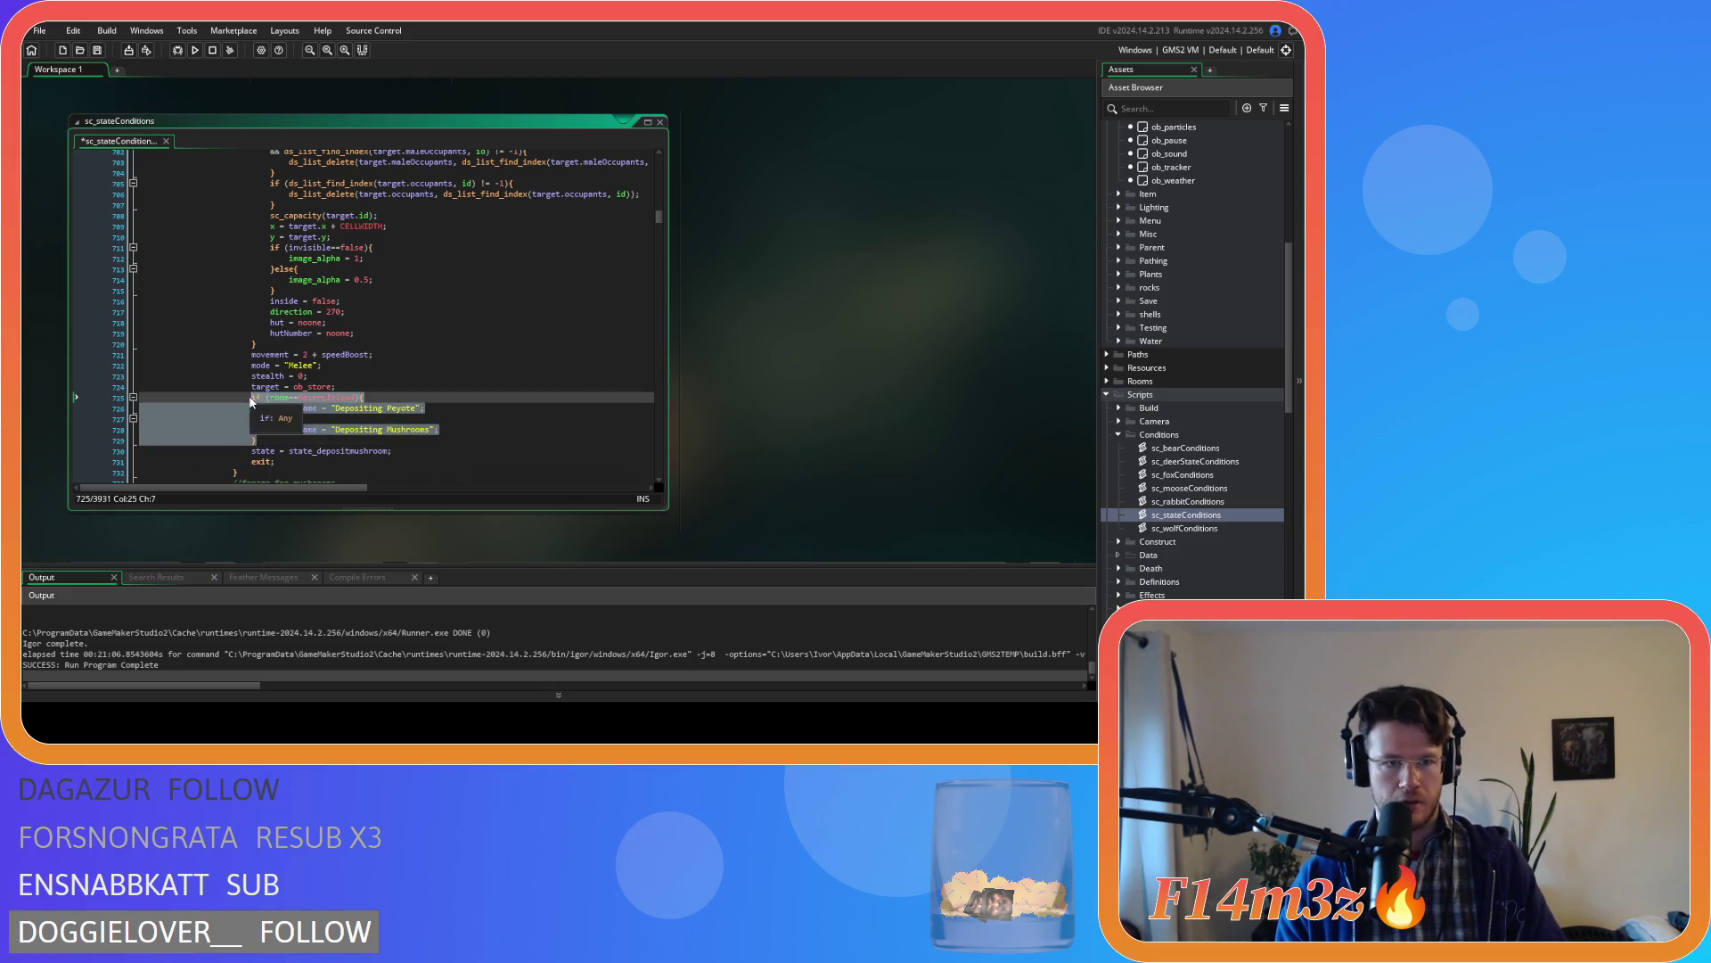
scroll(386, 372, "up", 10)
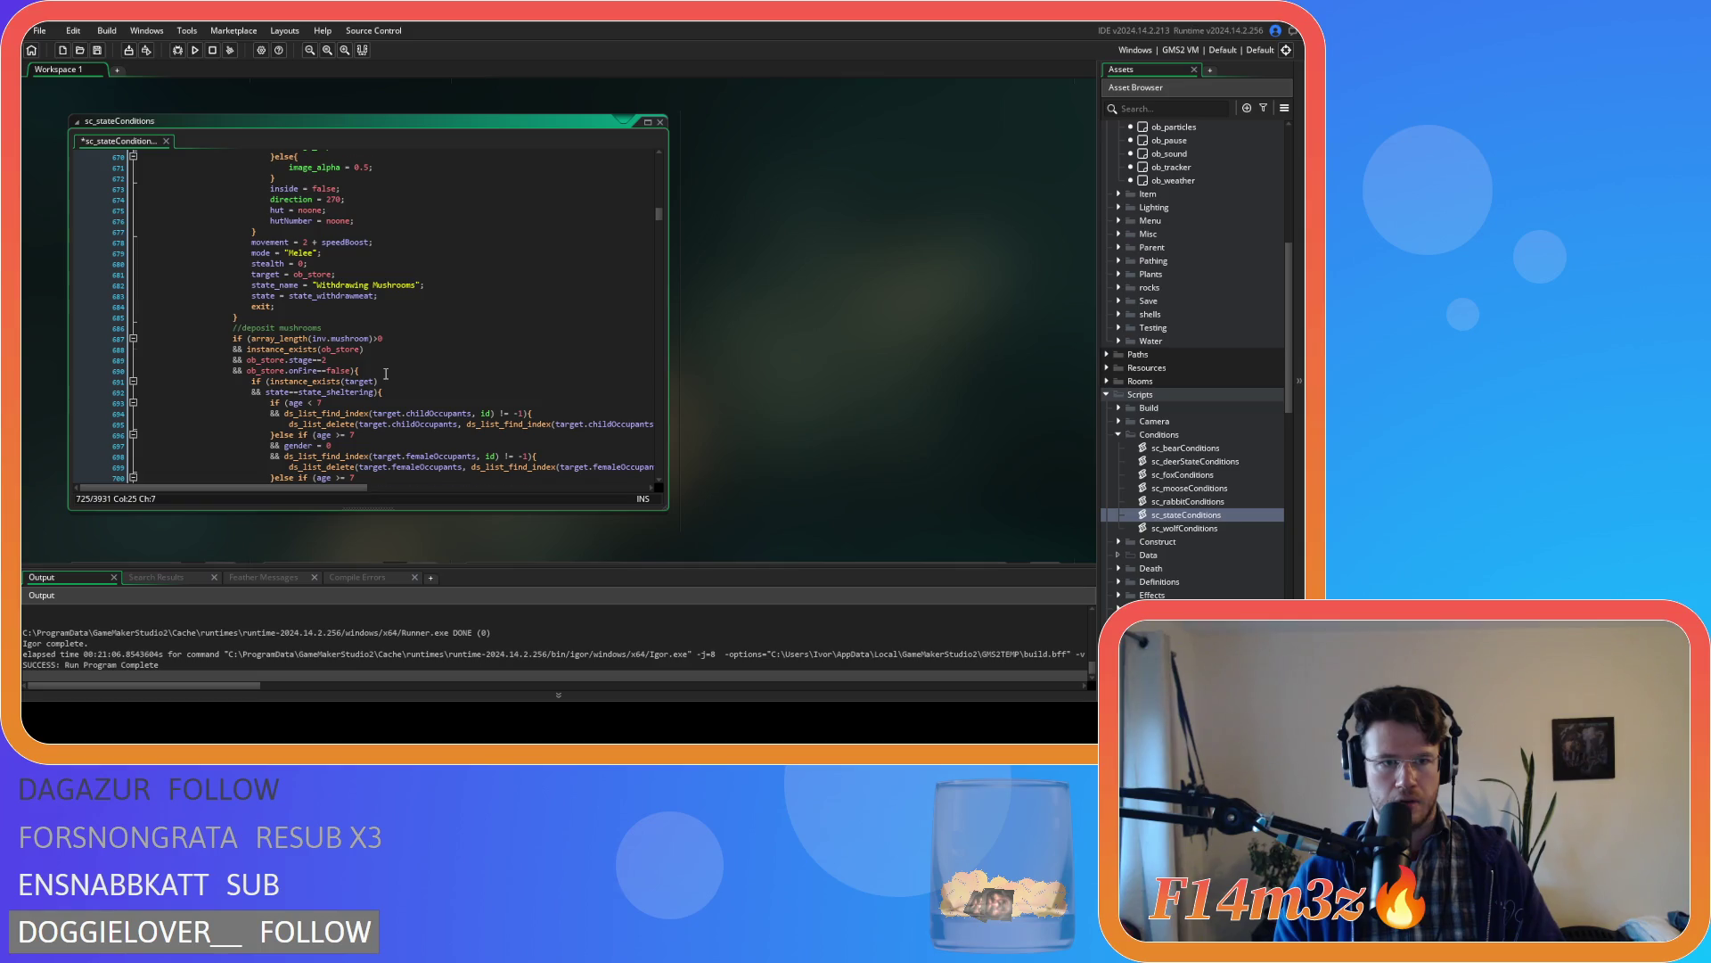
- Paste the room if/else into the withdraw block as 'Withdrawing Peyote'/'Withdrawing Mushrooms' and drop the old name line
scroll(386, 372, "up", 3)
left_click(434, 365)
key("Return")
type("if (room==DesertIsland){ \t\t\t\t\t\t\tstate_name = \"Depositing Peyote\"; \t\t\t\t\t\t}else{ \t\t\t\t\t\t\tstate_name = \"Depositing Mushrooms\"; \t\t\t\t\t\t}")
double_click(343, 366)
key("ctrl+c")
double_click(359, 386)
key("ctrl+v")
left_click(365, 409)
double_click(366, 409)
key("ctrl+v")
left_click_drag(425, 365, 141, 371)
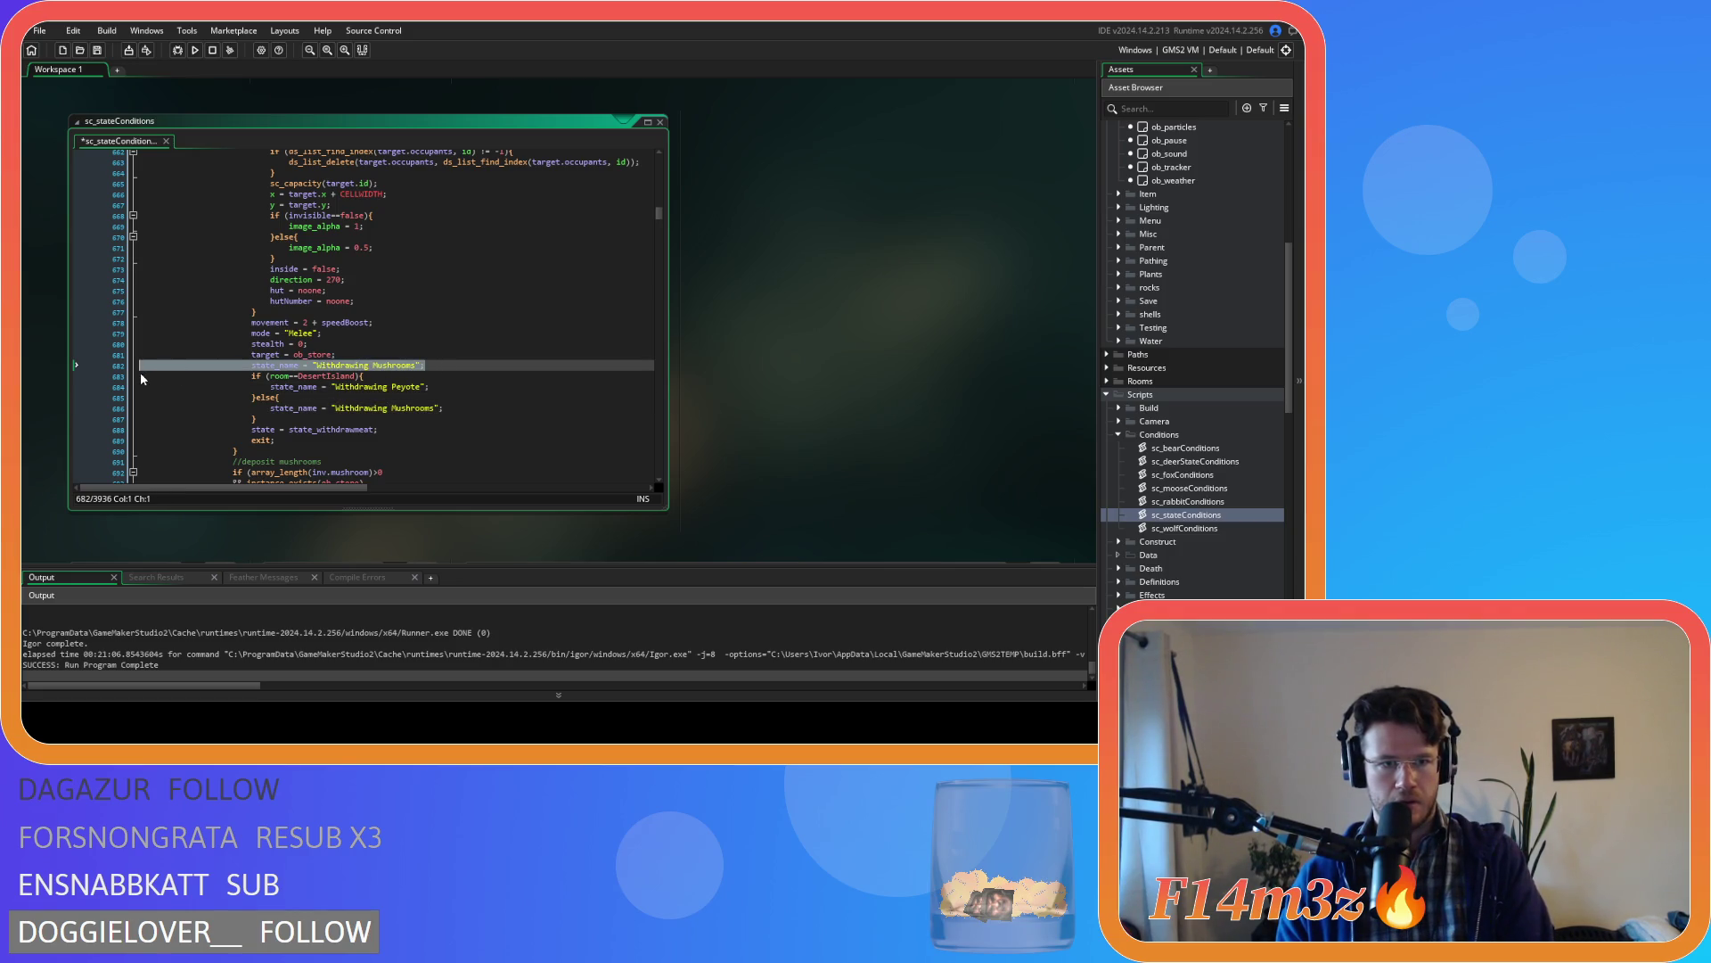
key("Delete")
key("Delete")
left_click(343, 365)
- Change state_withdrawmeat to state_withdrawmushroom in the withdraw block
left_click(477, 409)
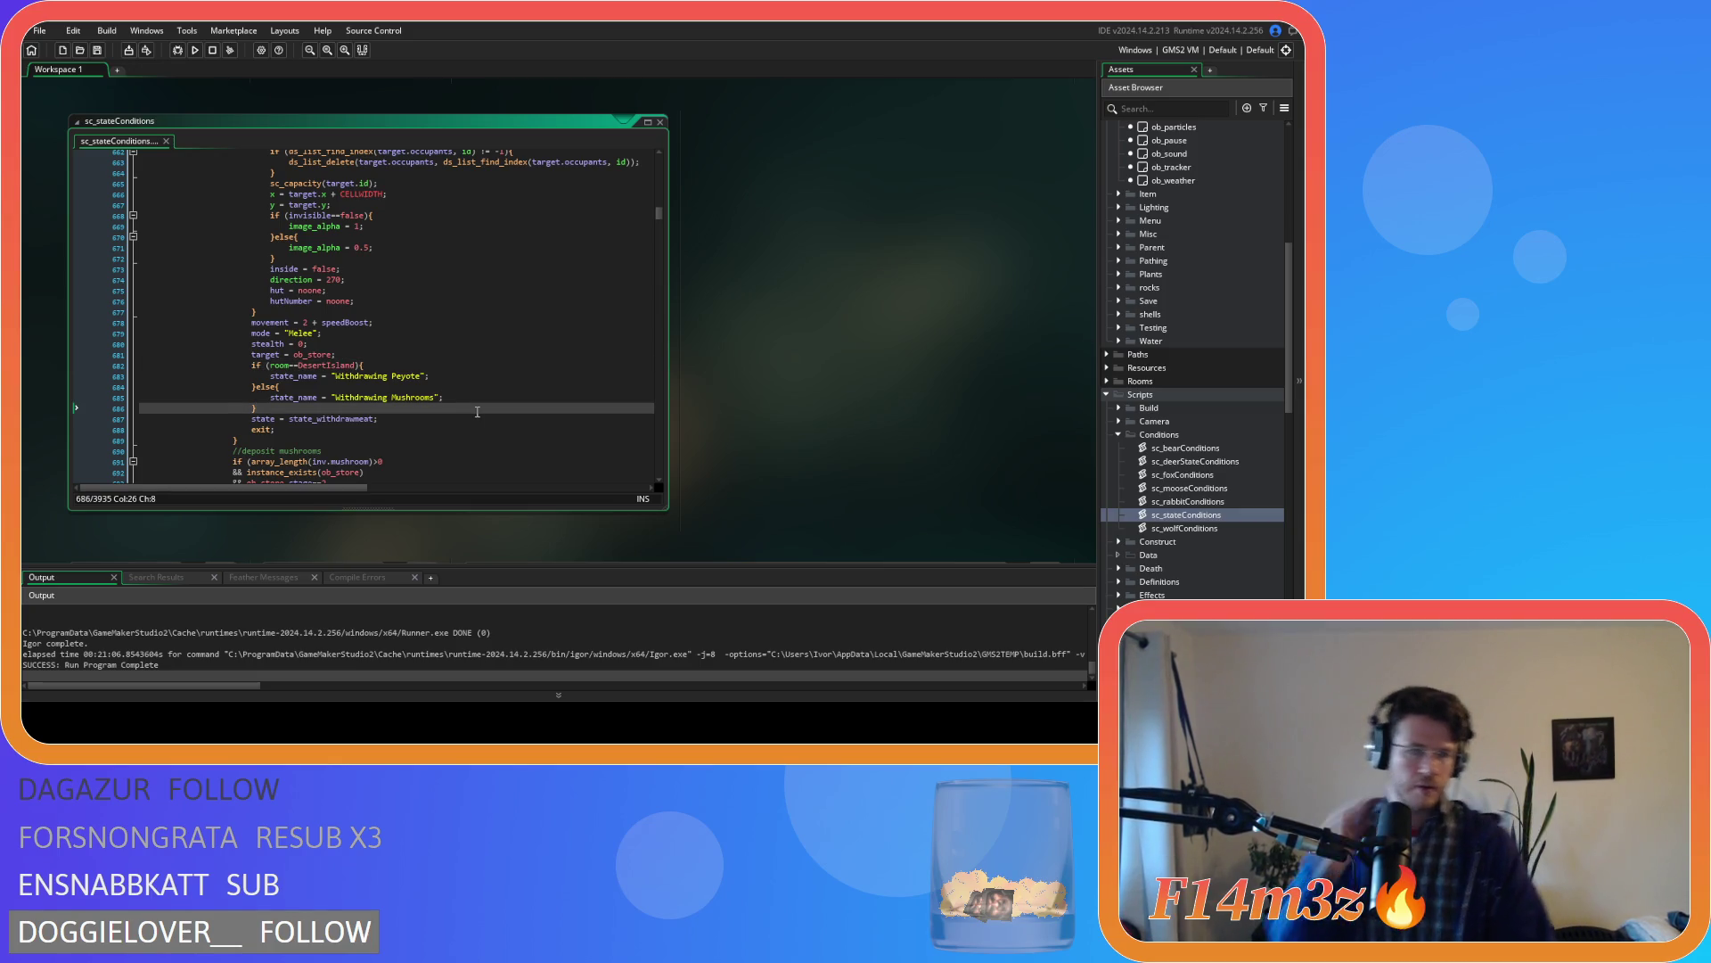
left_click_drag(355, 419, 373, 423)
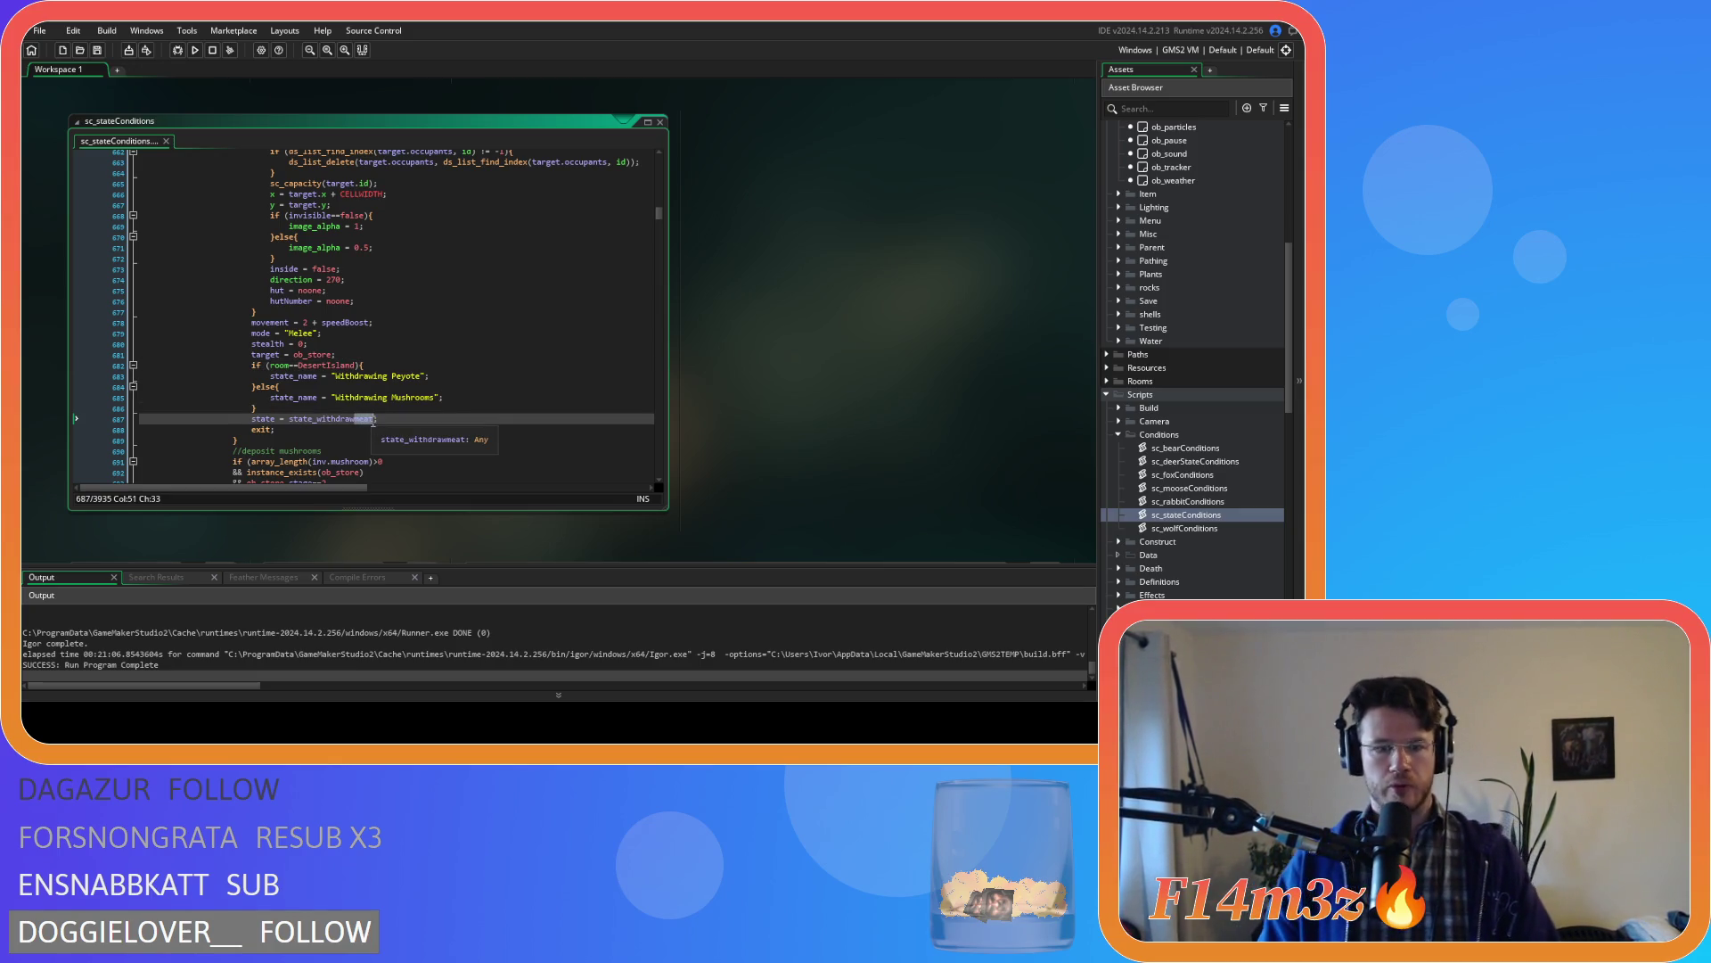
type("mushroom")
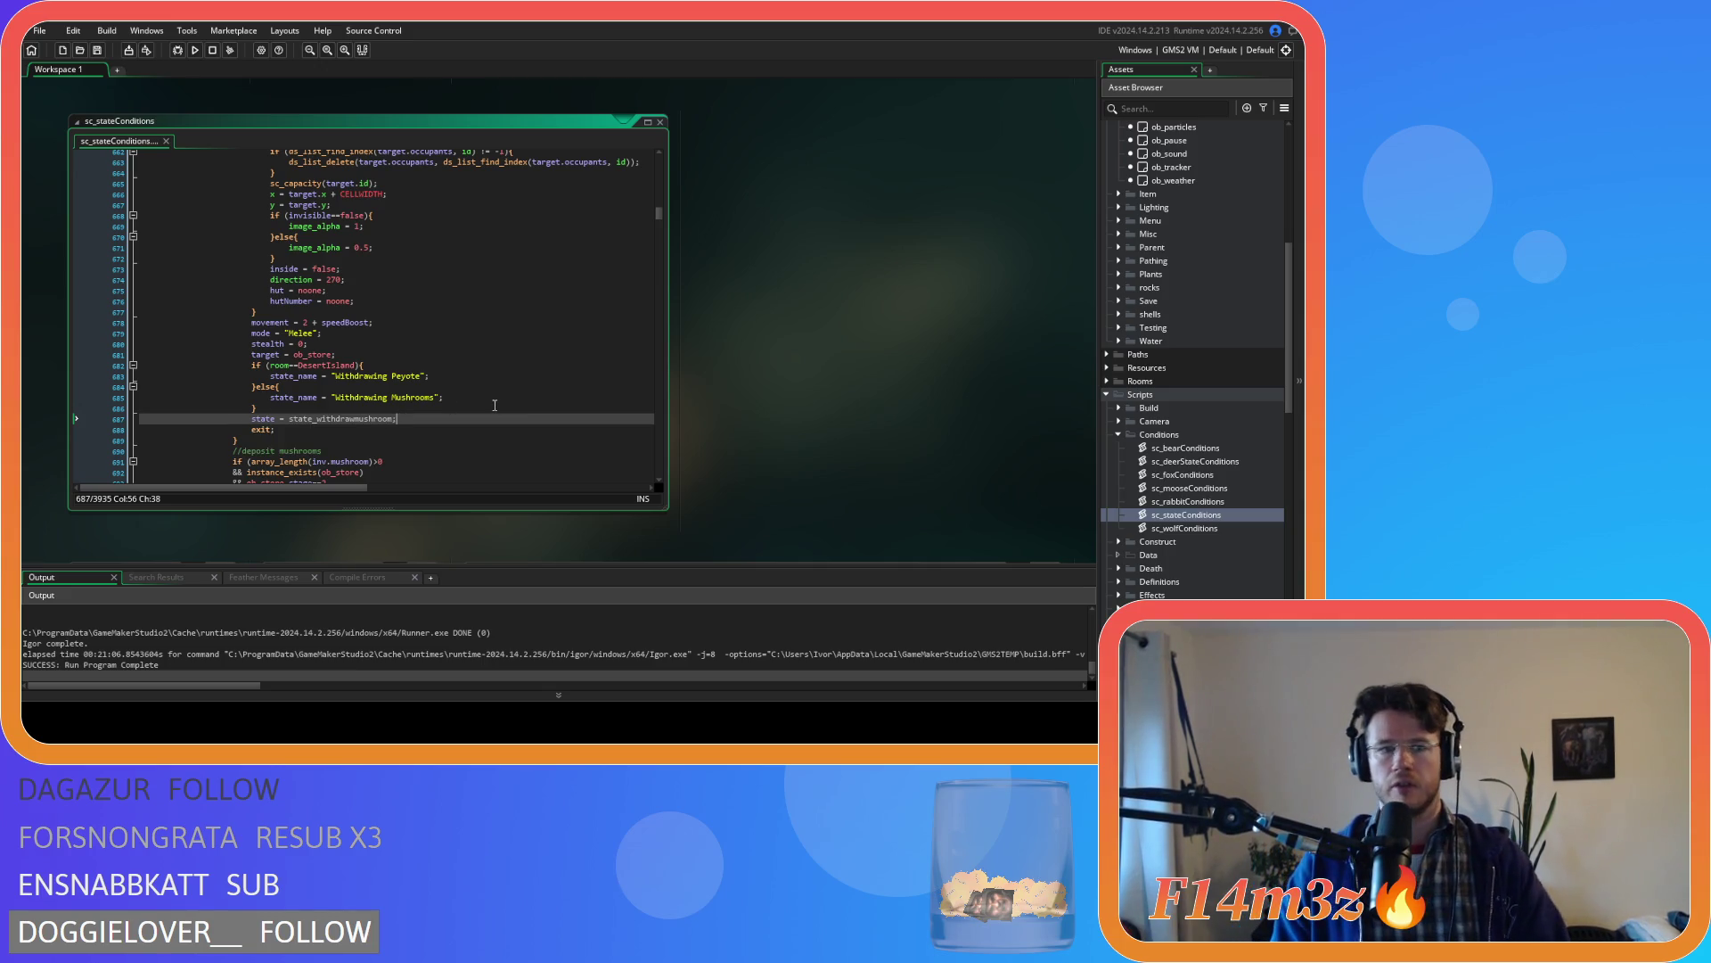
key("Up")
key("Up")
key("Up")
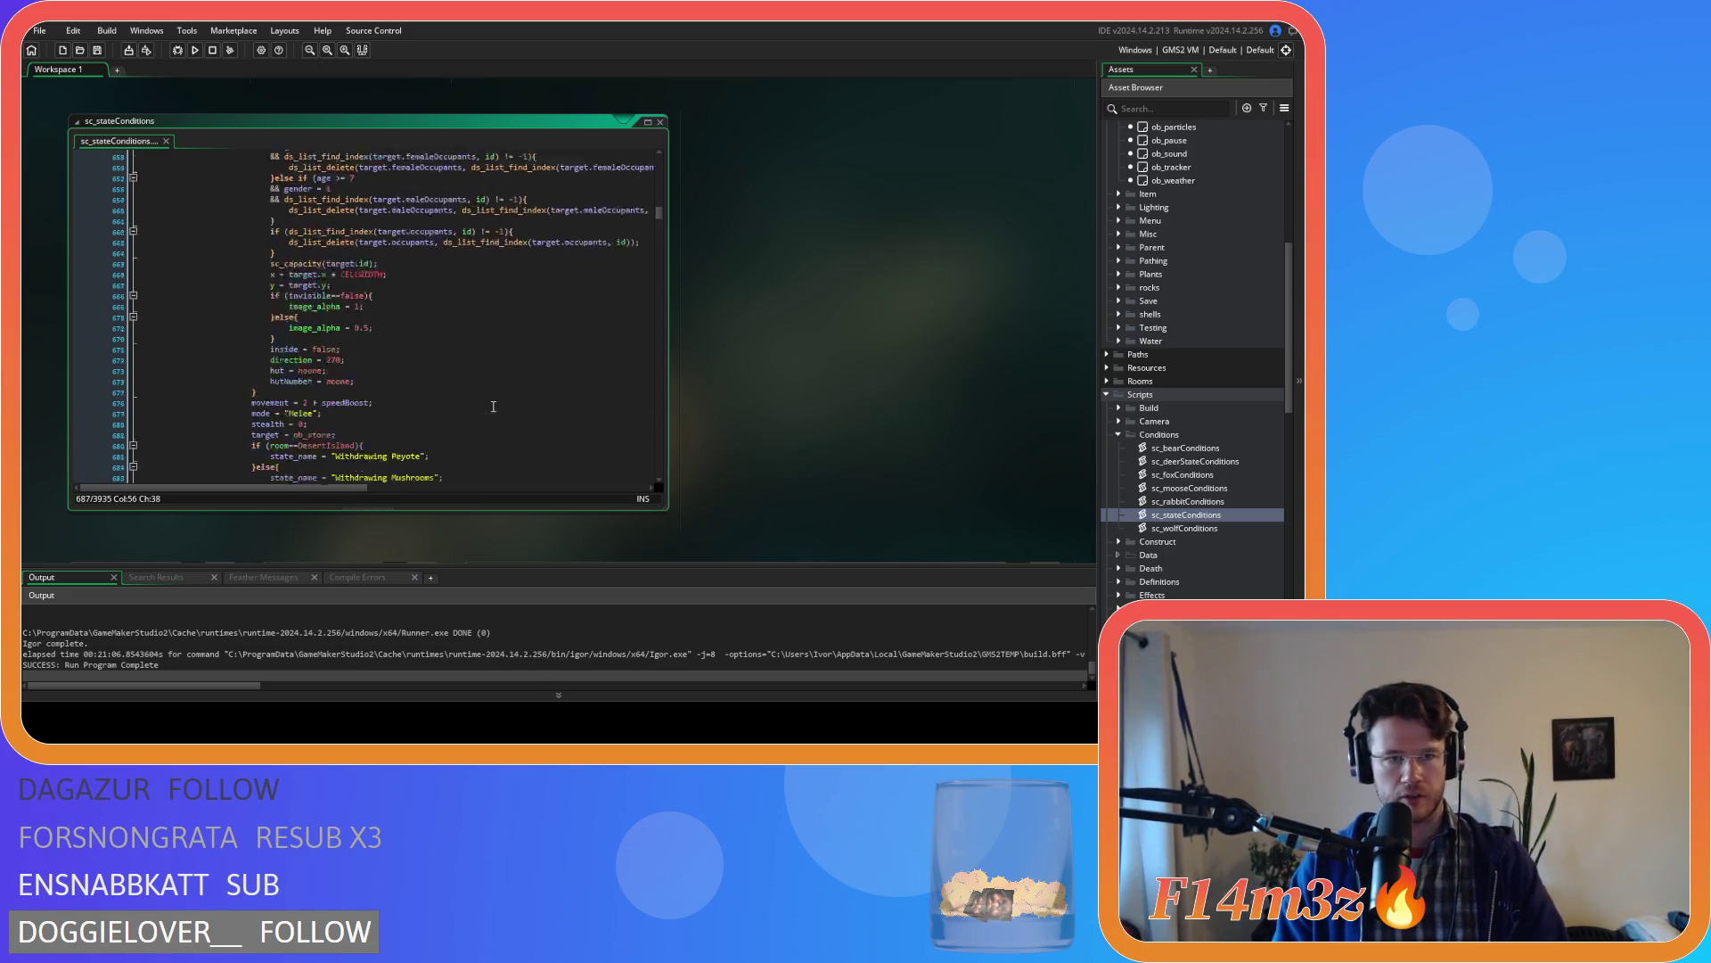
scroll(453, 343, "up", 3)
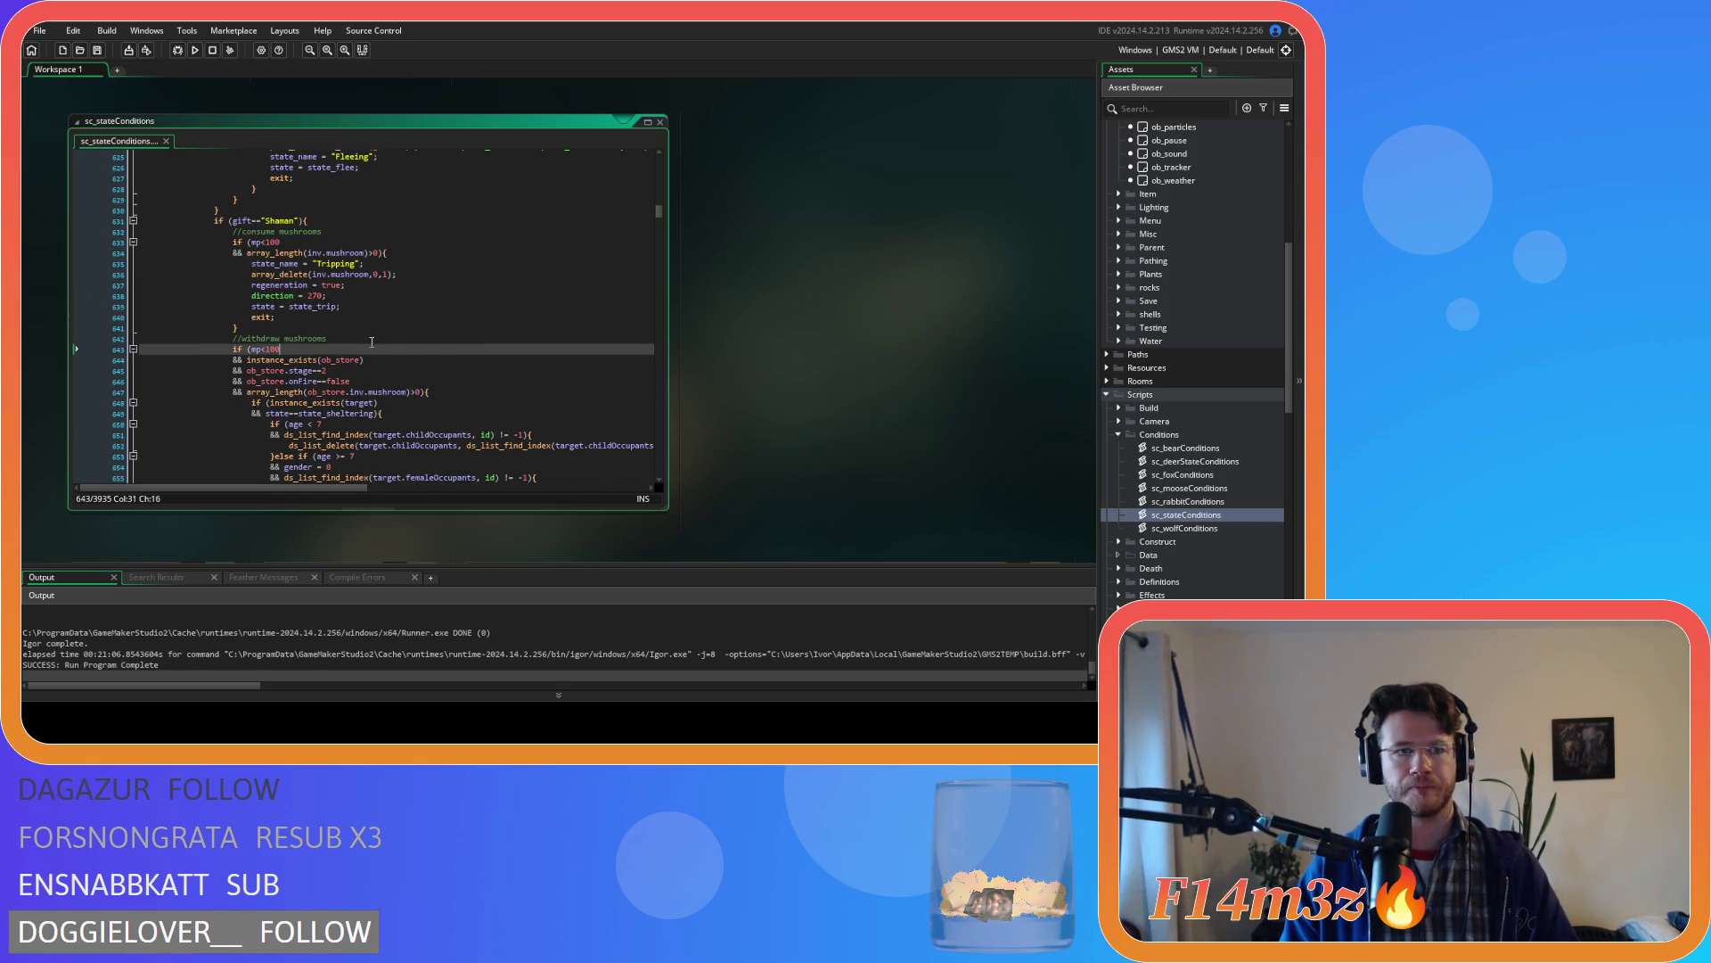
left_click_drag(247, 243, 384, 254)
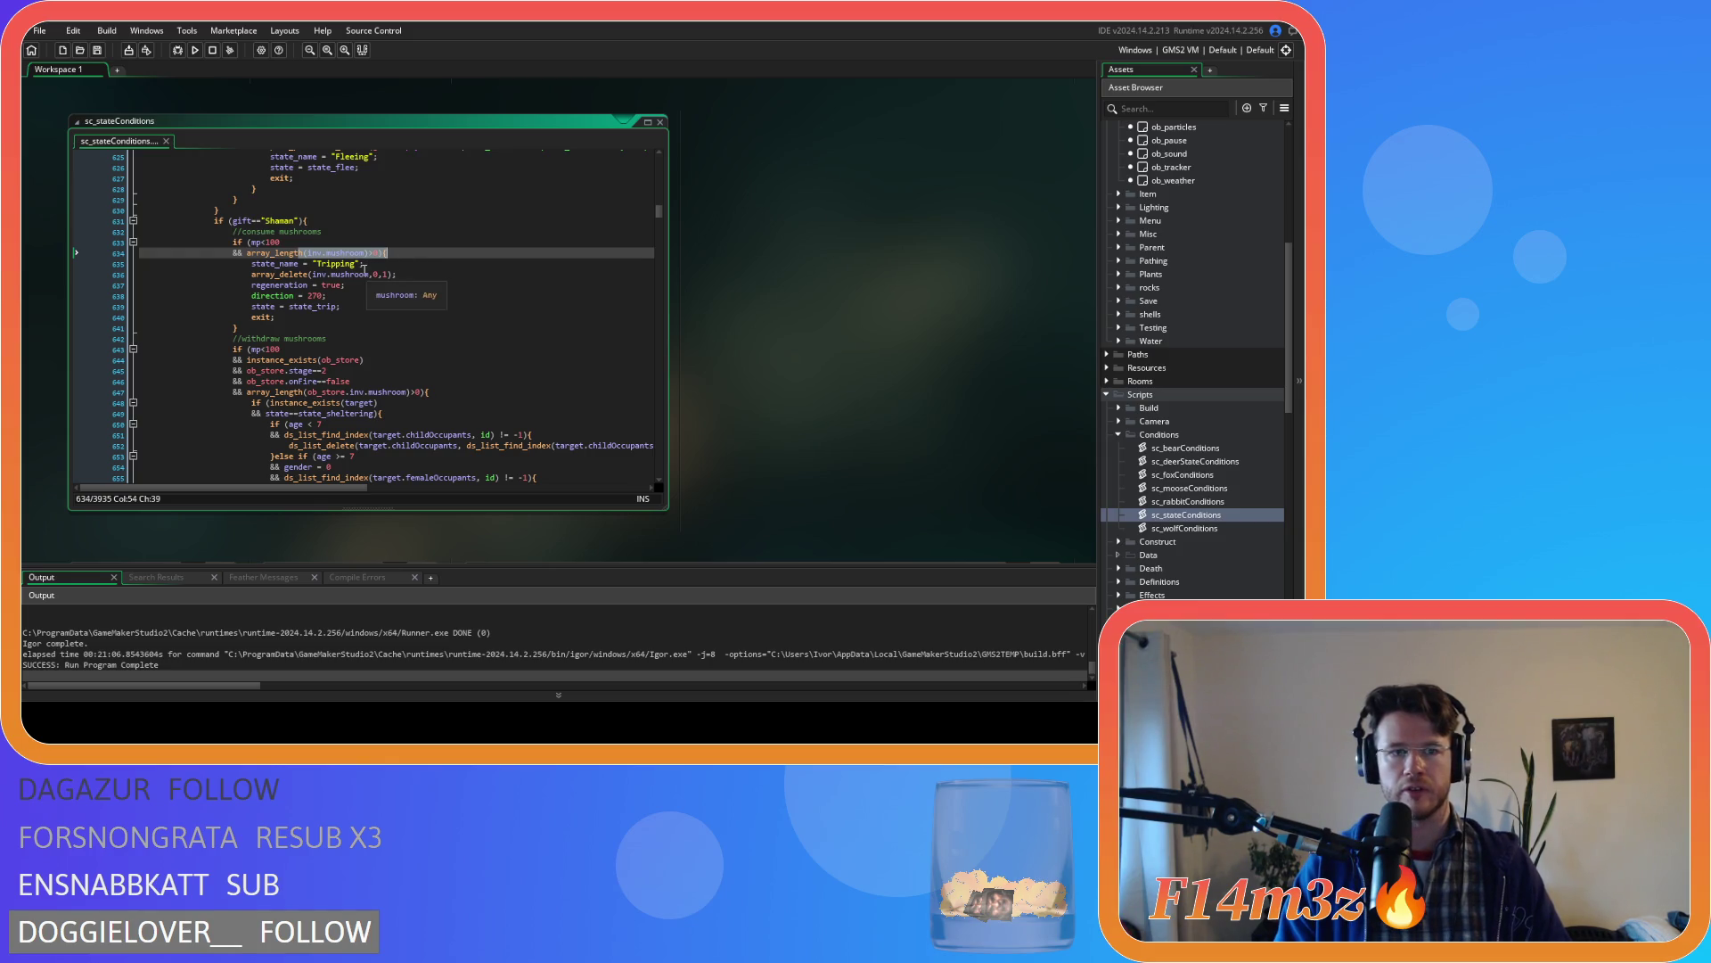
left_click_drag(283, 275, 410, 305)
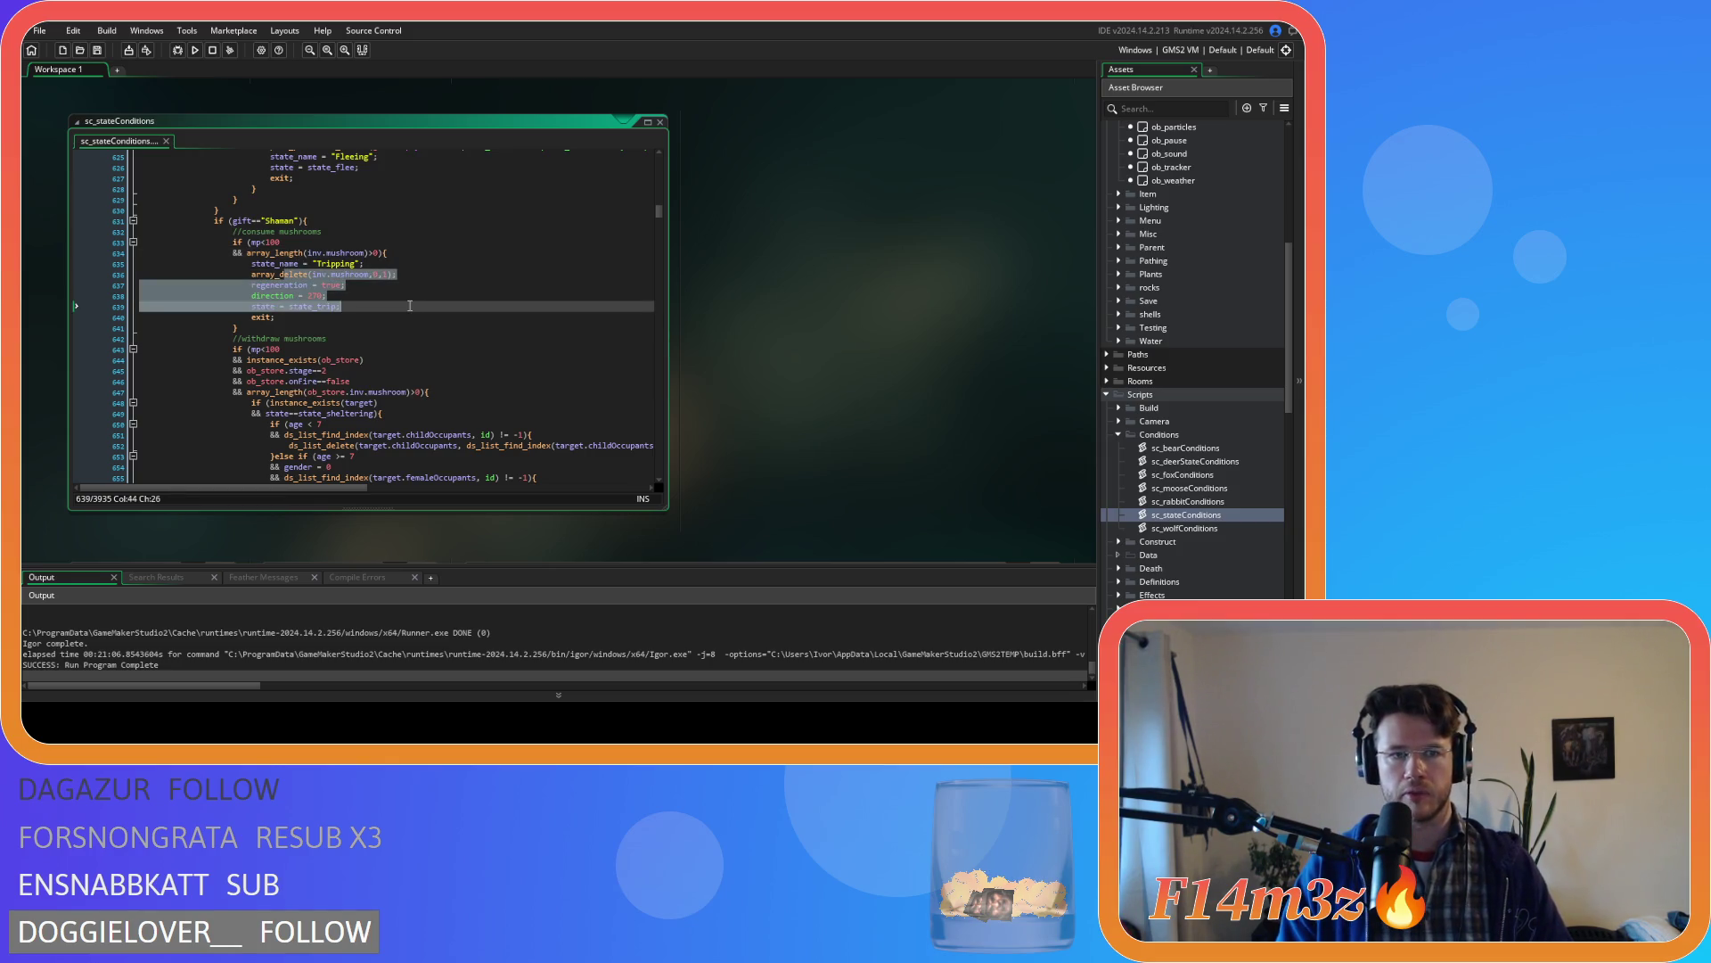
scroll(410, 306, "down", 3)
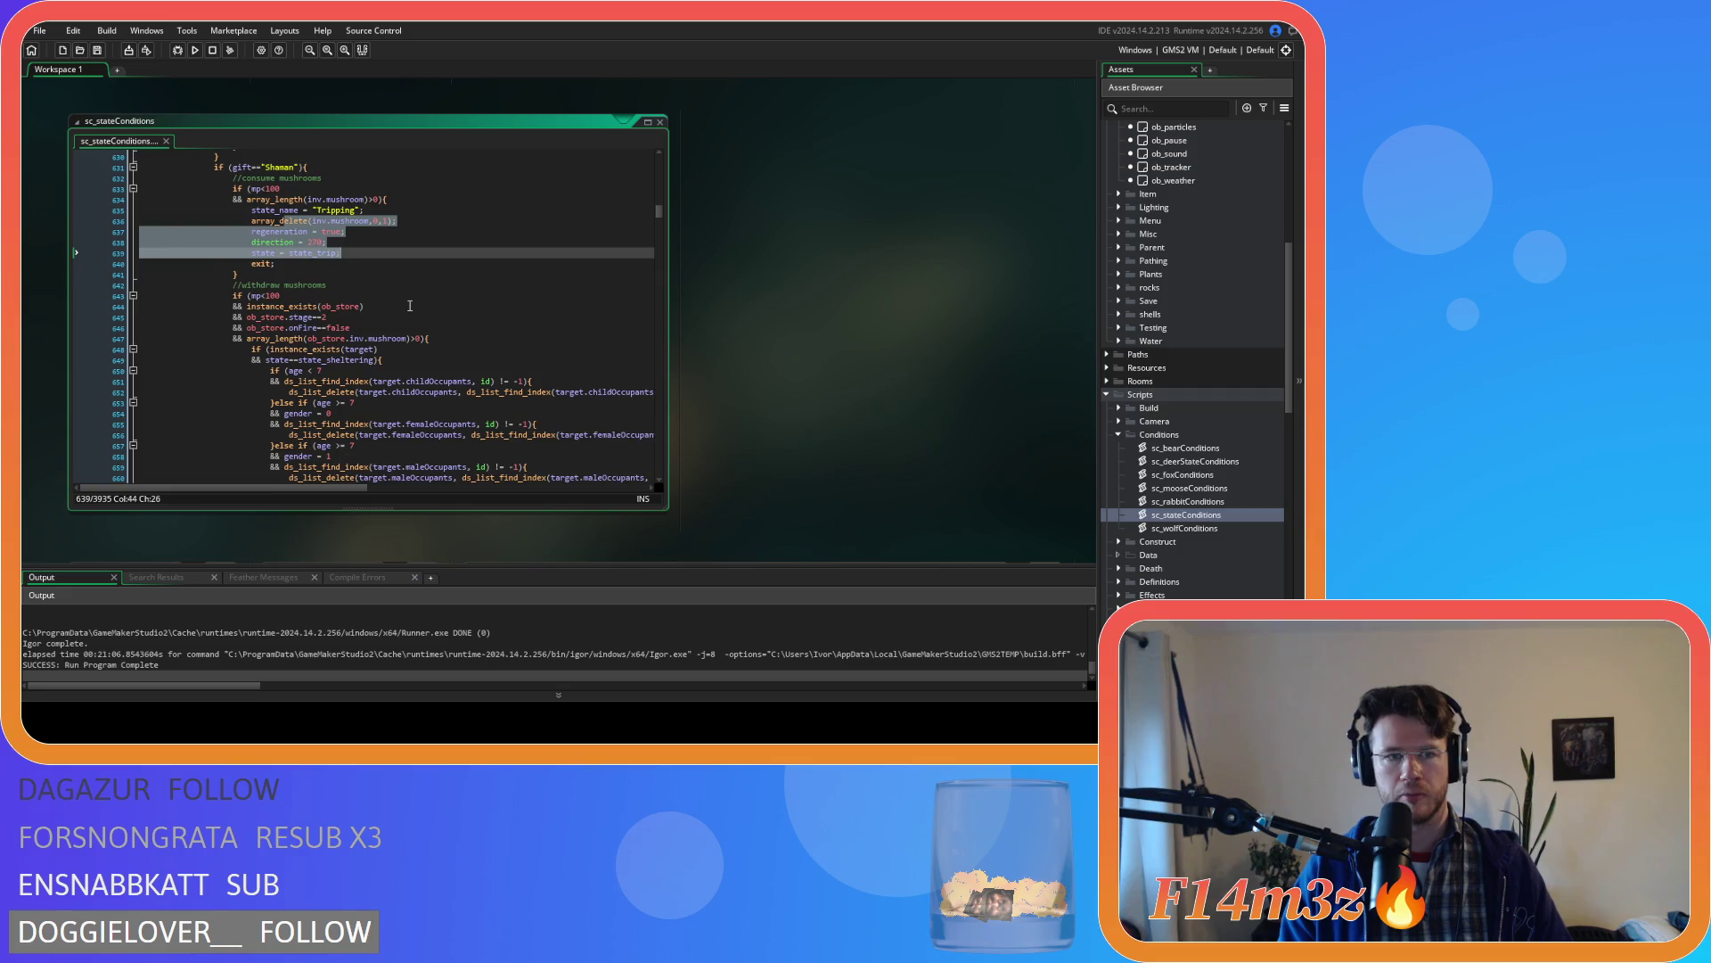
left_click(357, 271)
key("ctrl+shift+Left")
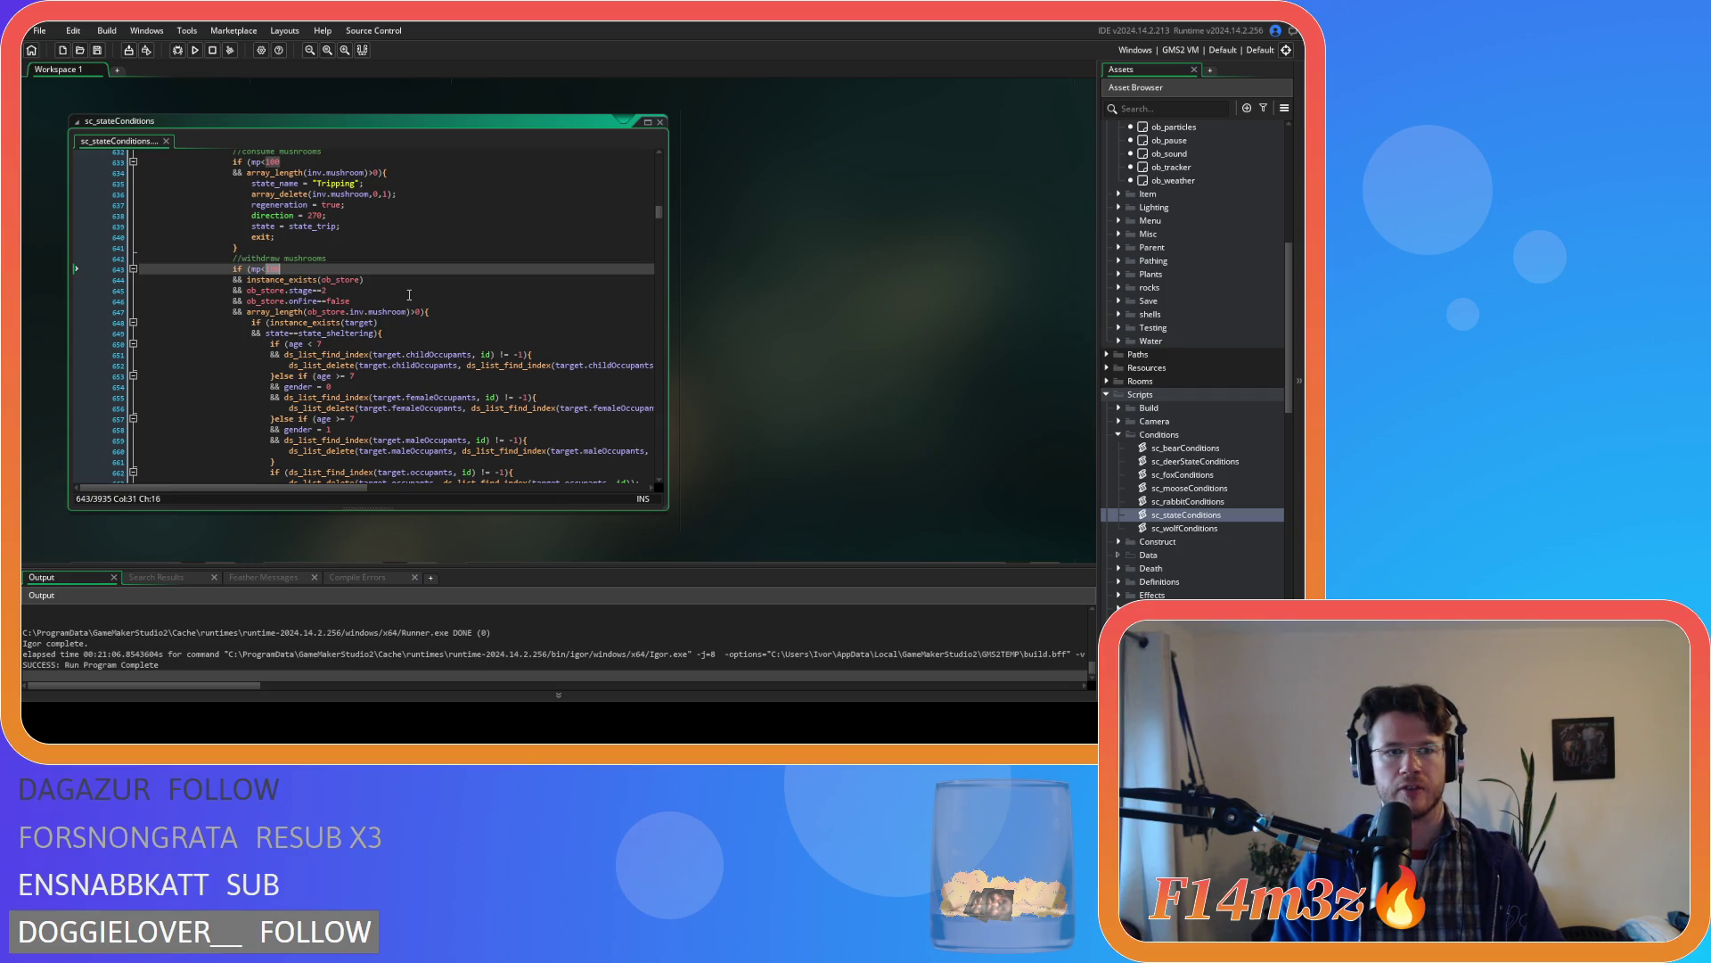
left_click_drag(305, 312, 427, 315)
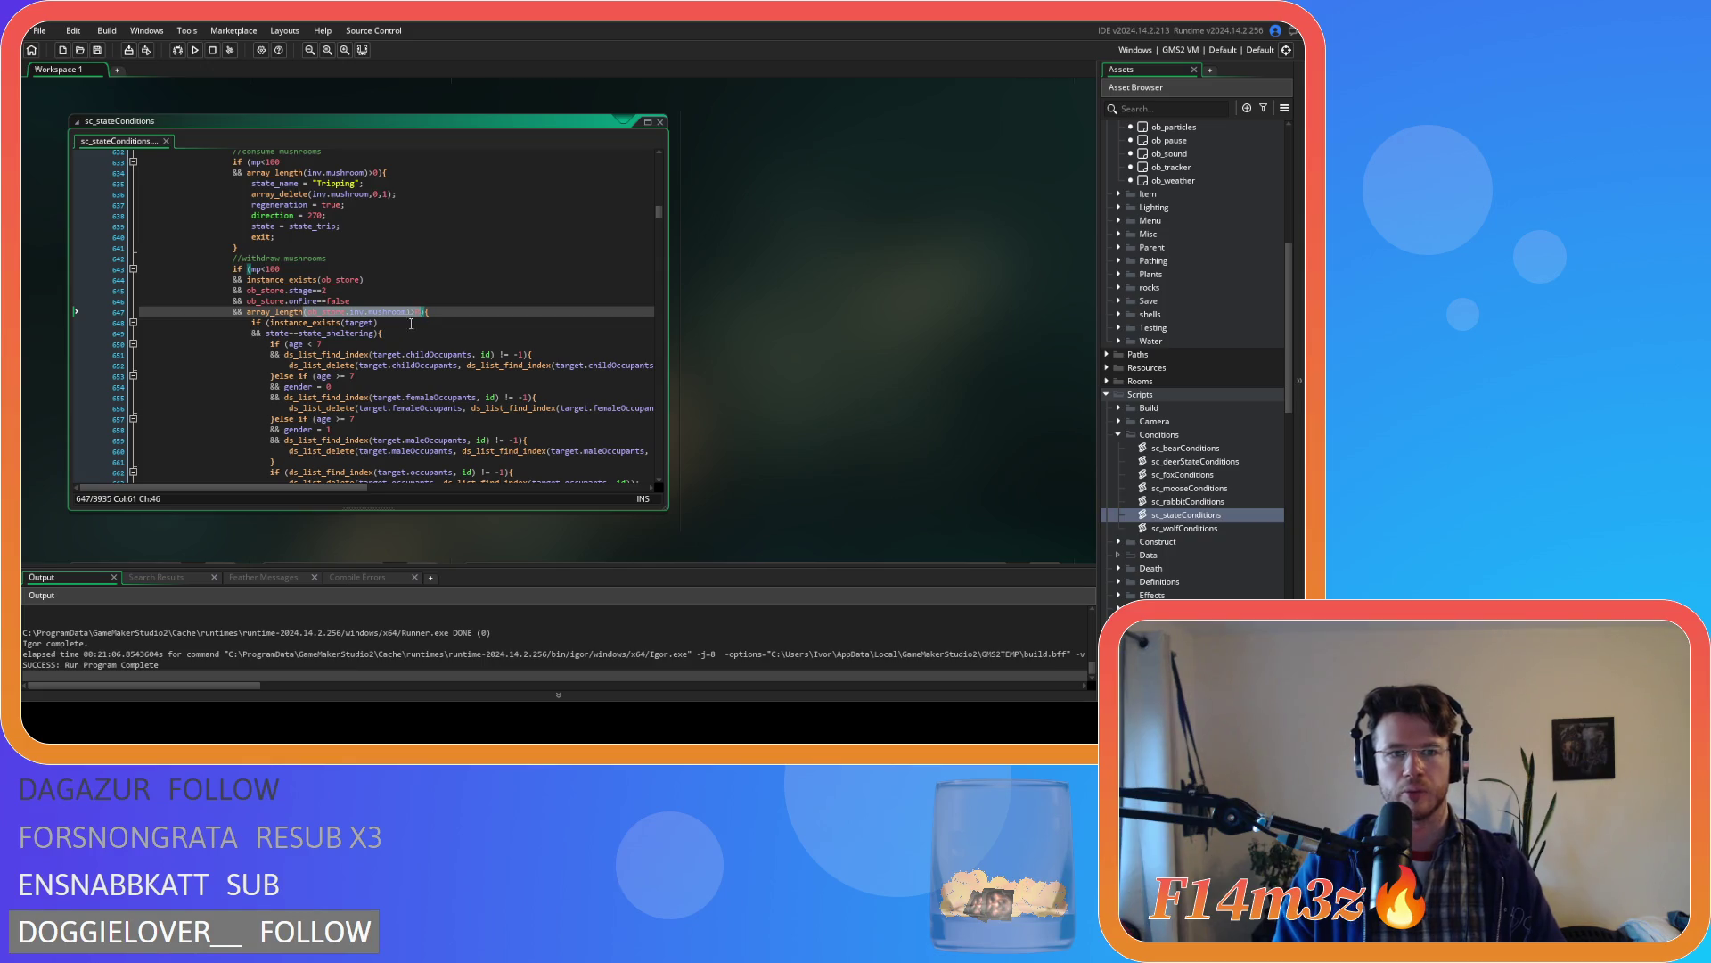
scroll(428, 348, "down", 10)
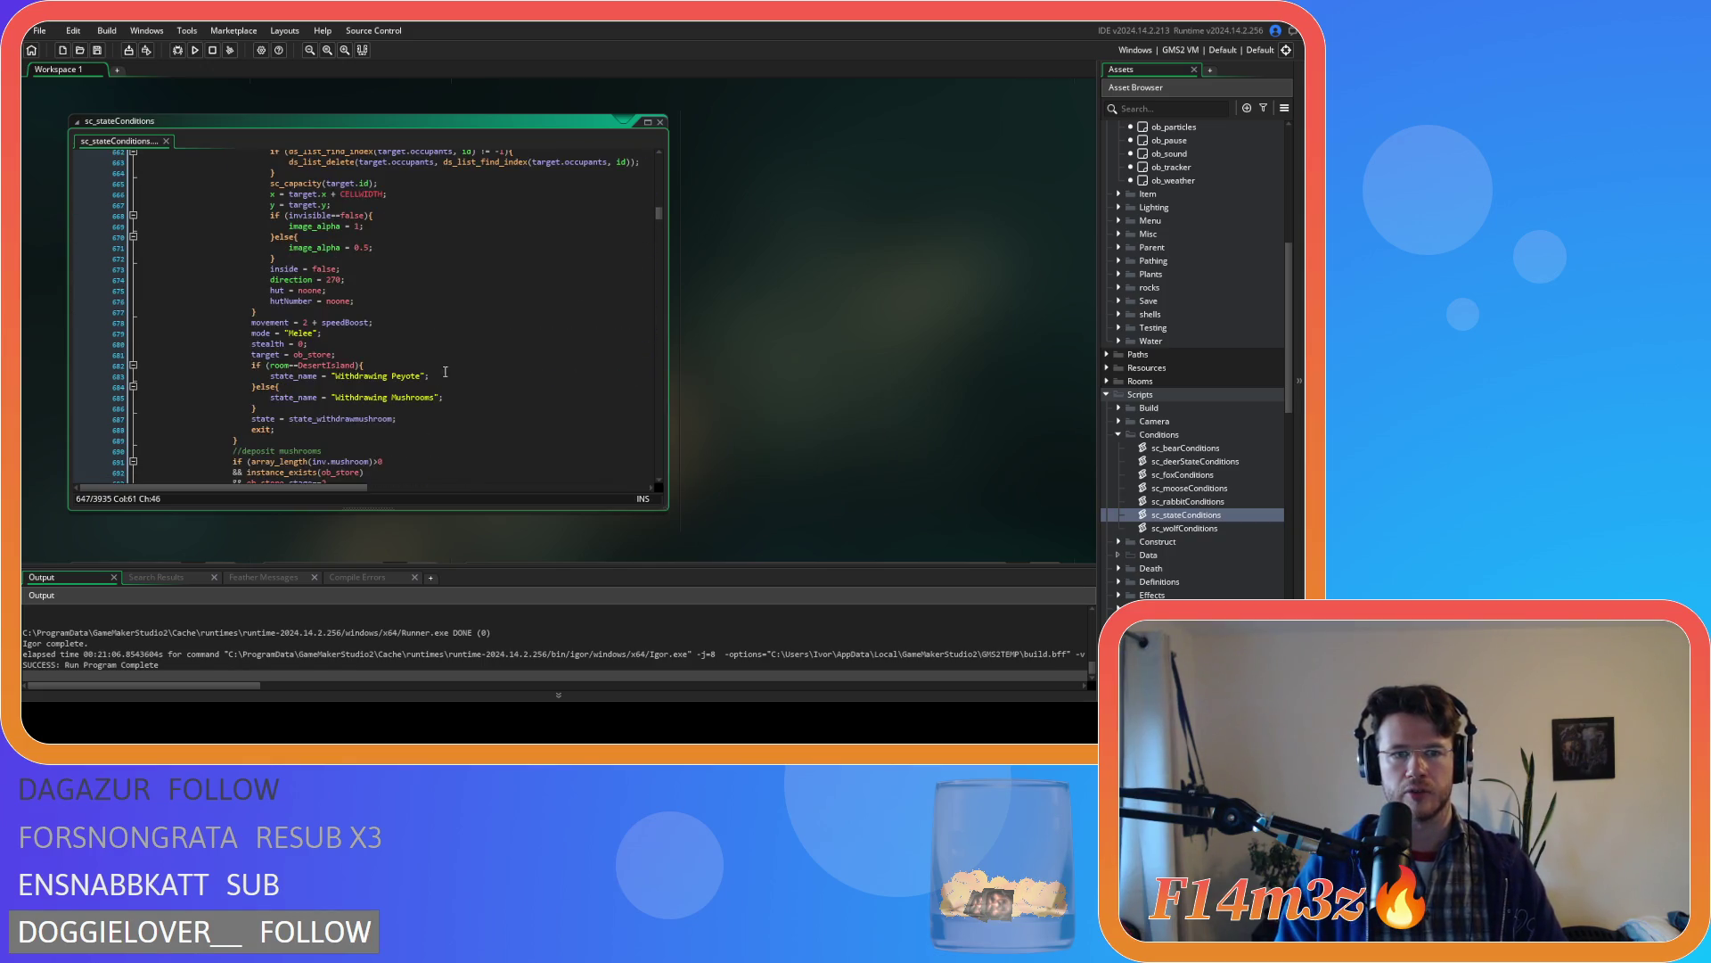
left_click_drag(311, 418, 397, 418)
scroll(493, 410, "down", 6)
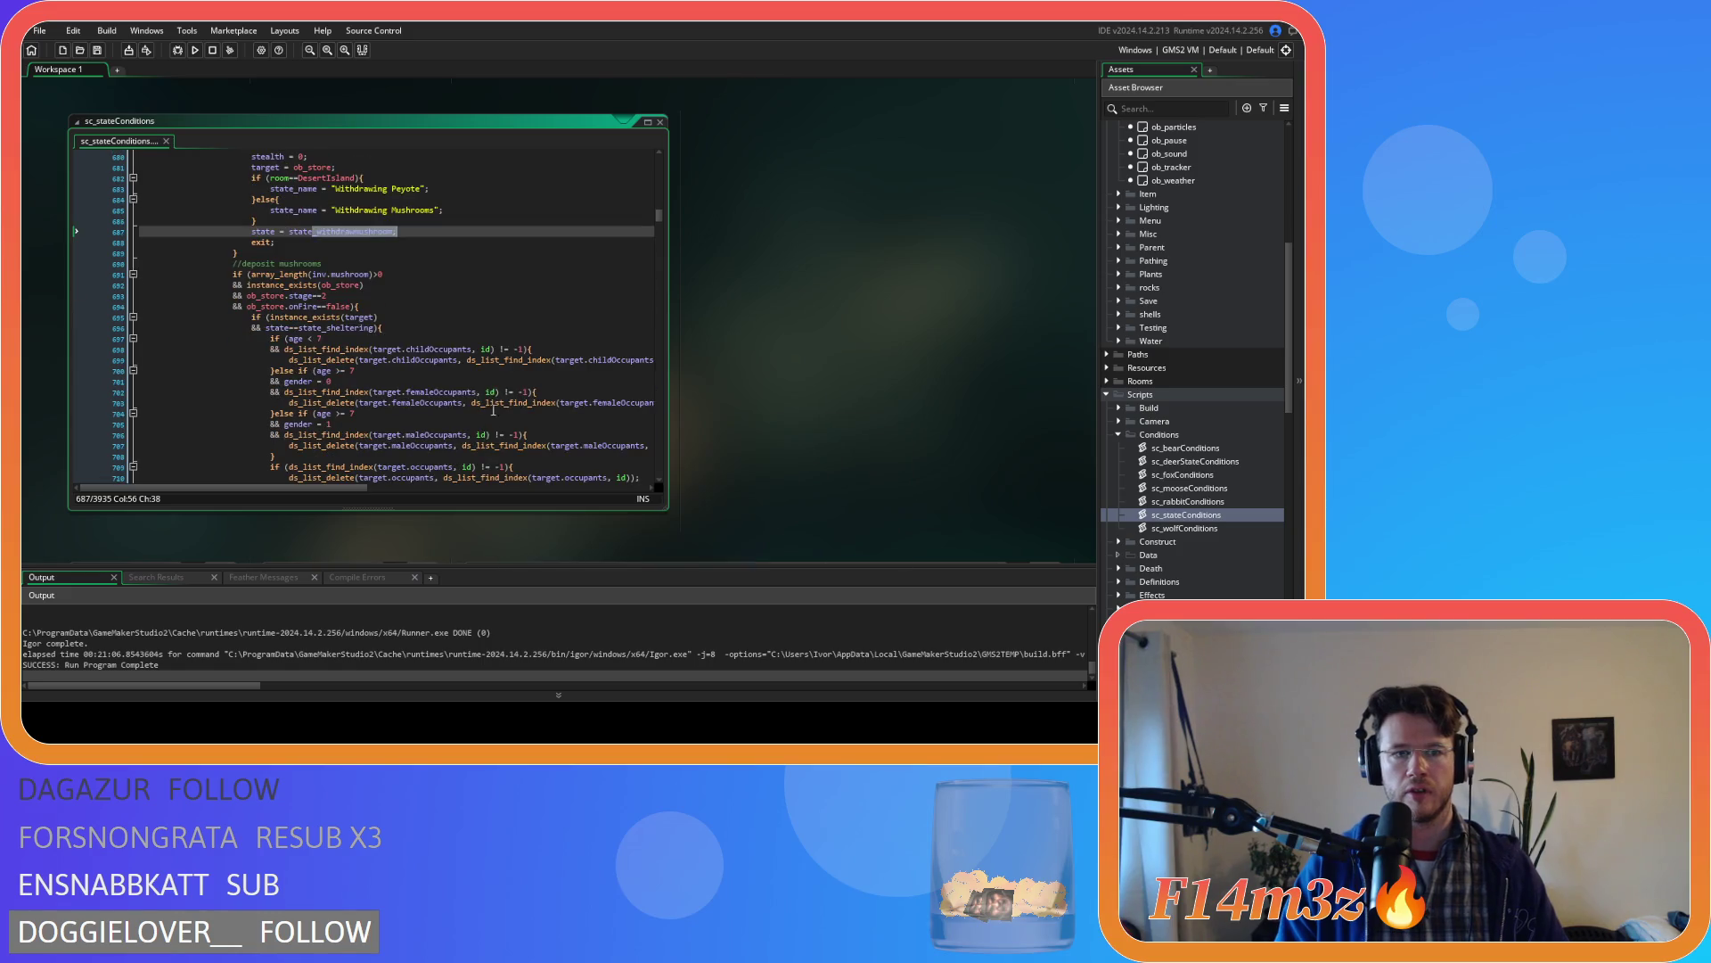
left_click_drag(276, 274, 415, 280)
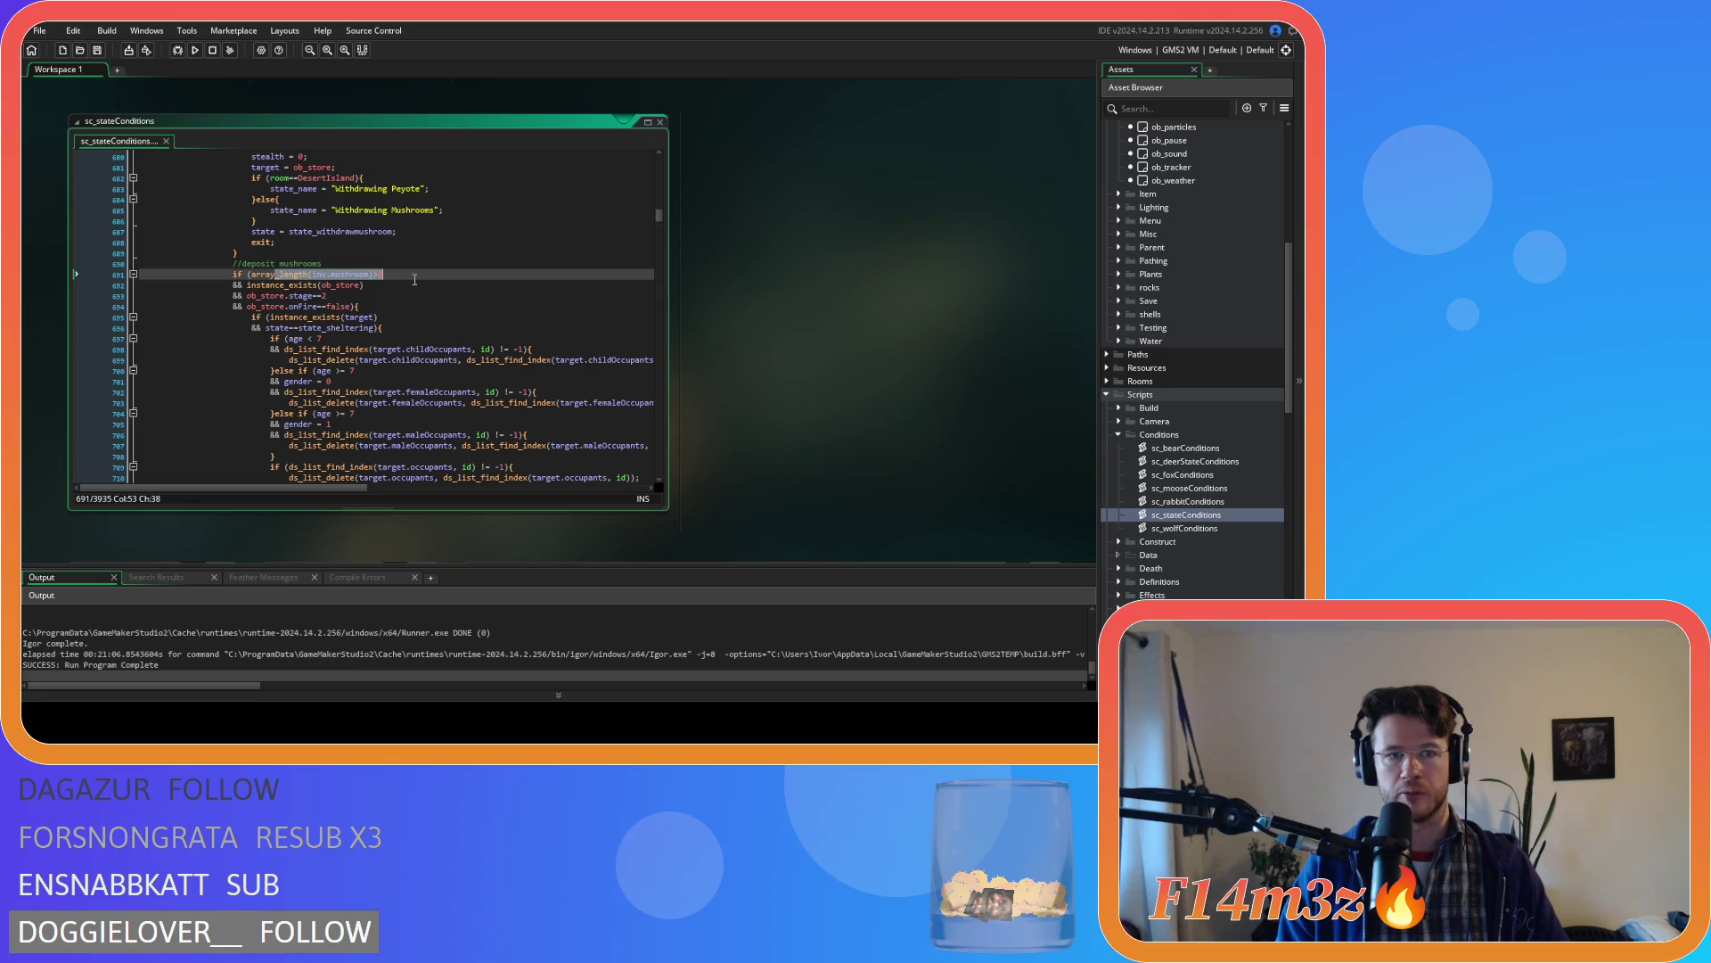
left_click_drag(288, 285, 339, 311)
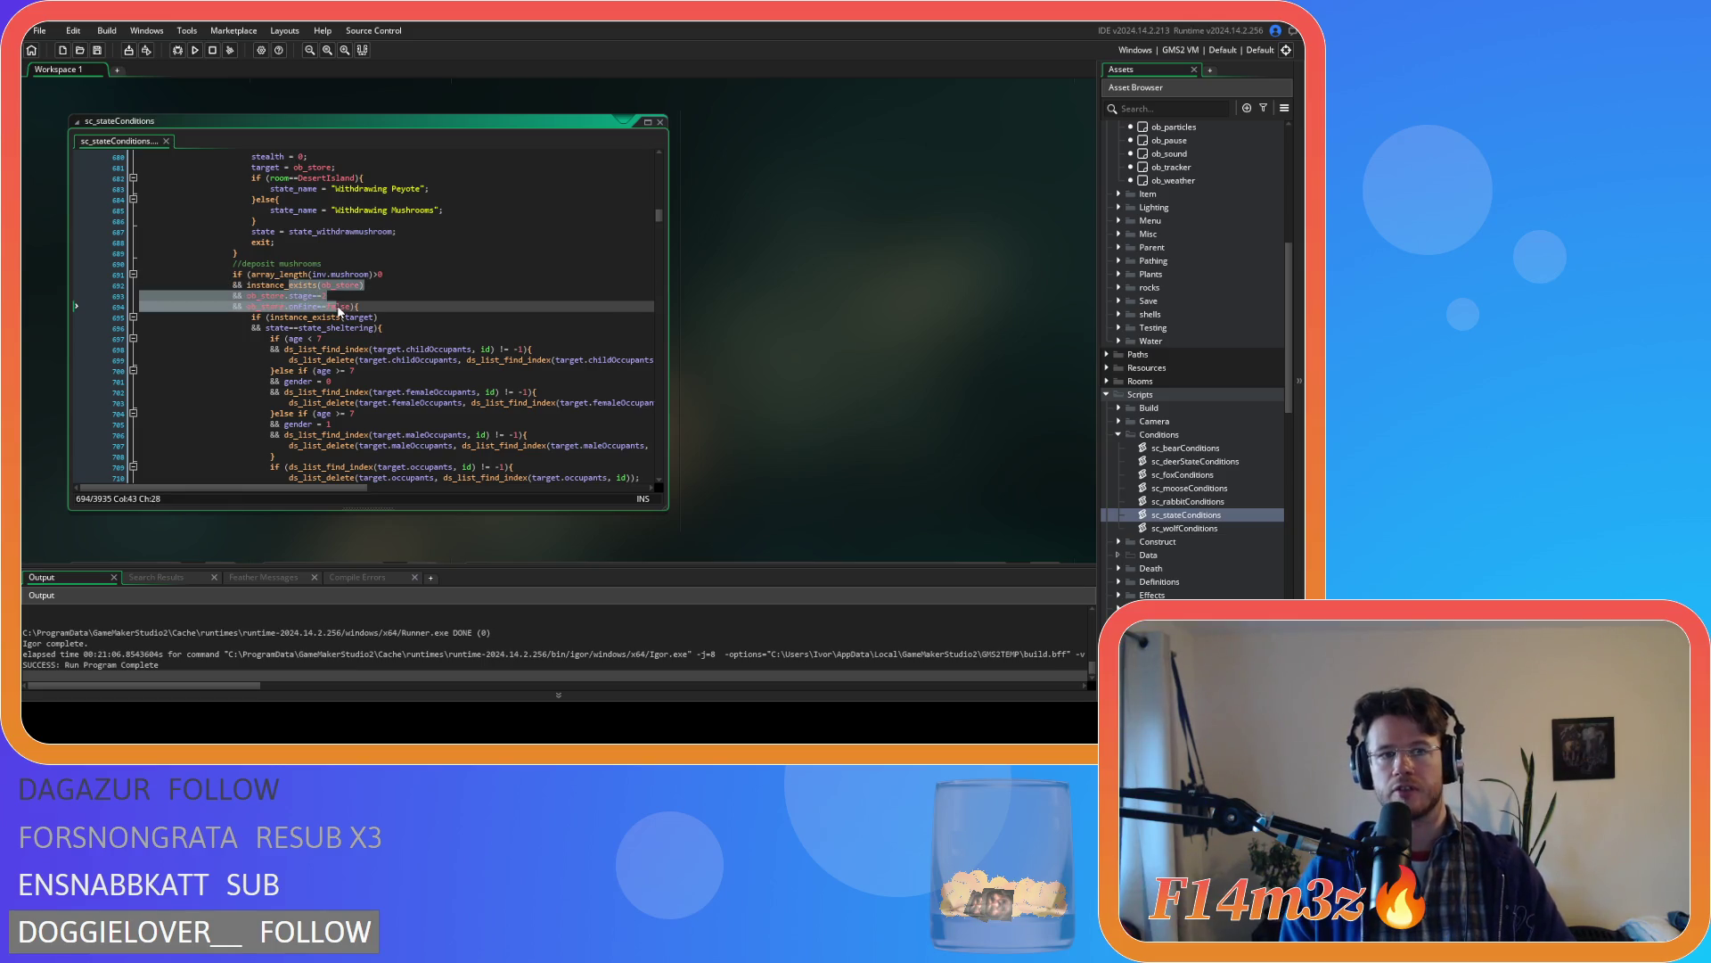
left_click(350, 317)
scroll(366, 330, "down", 10)
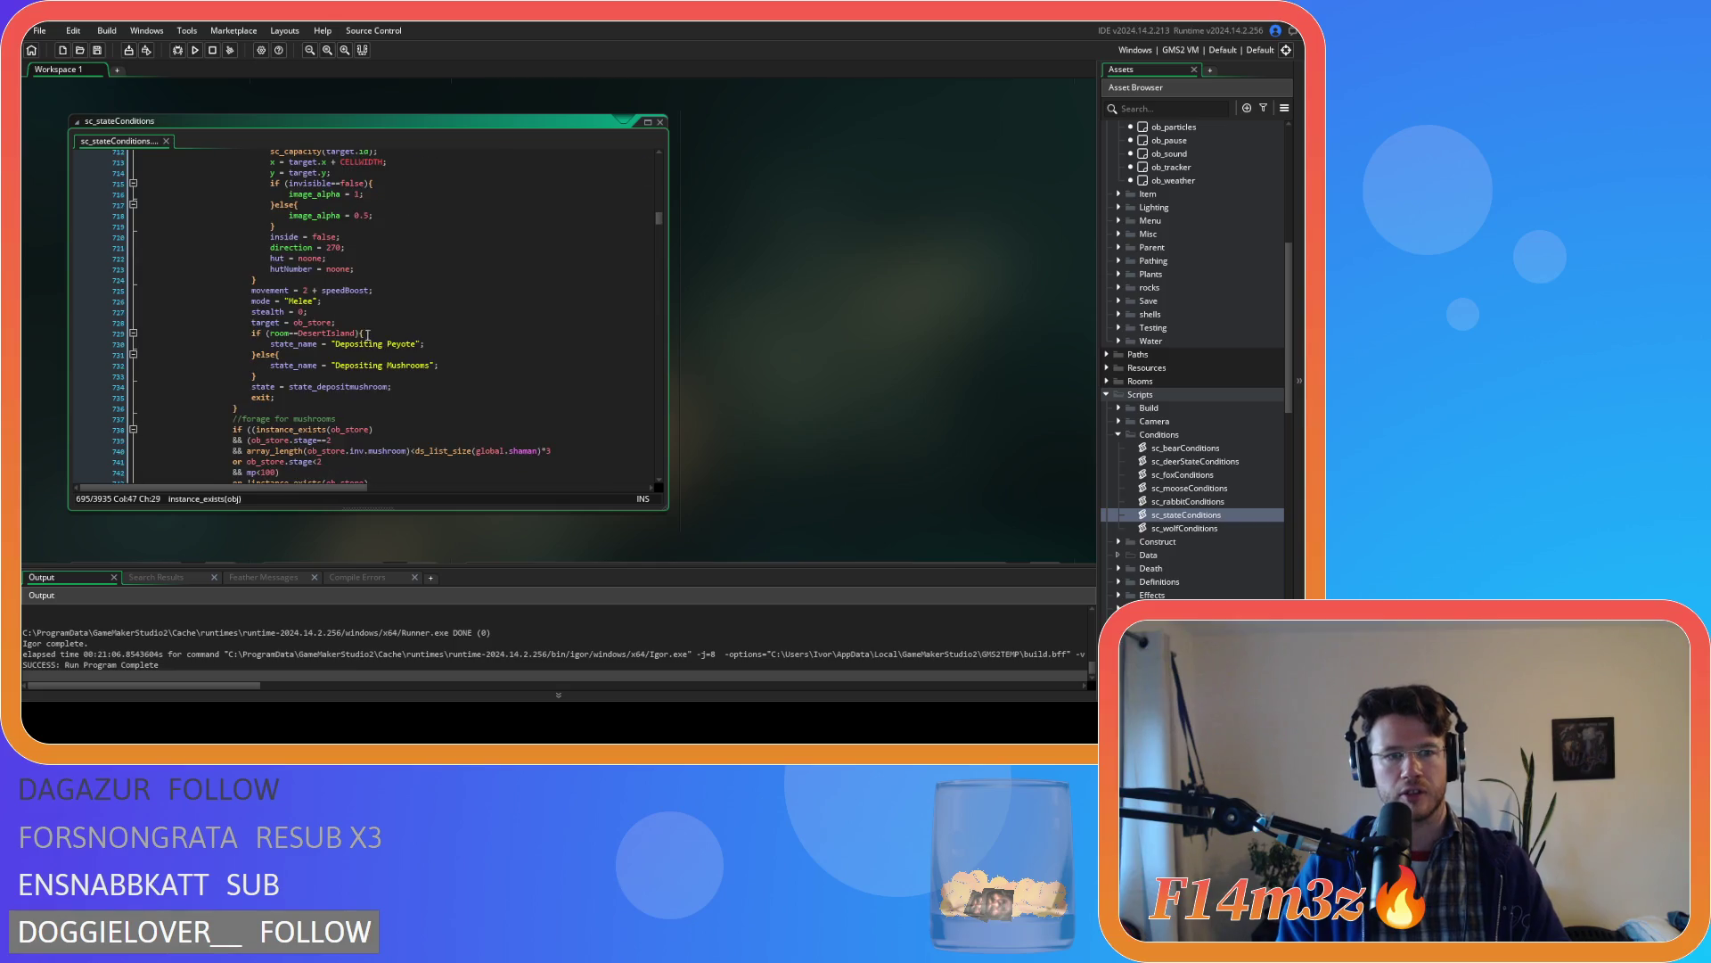
left_click_drag(298, 386, 392, 386)
scroll(448, 379, "down", 6)
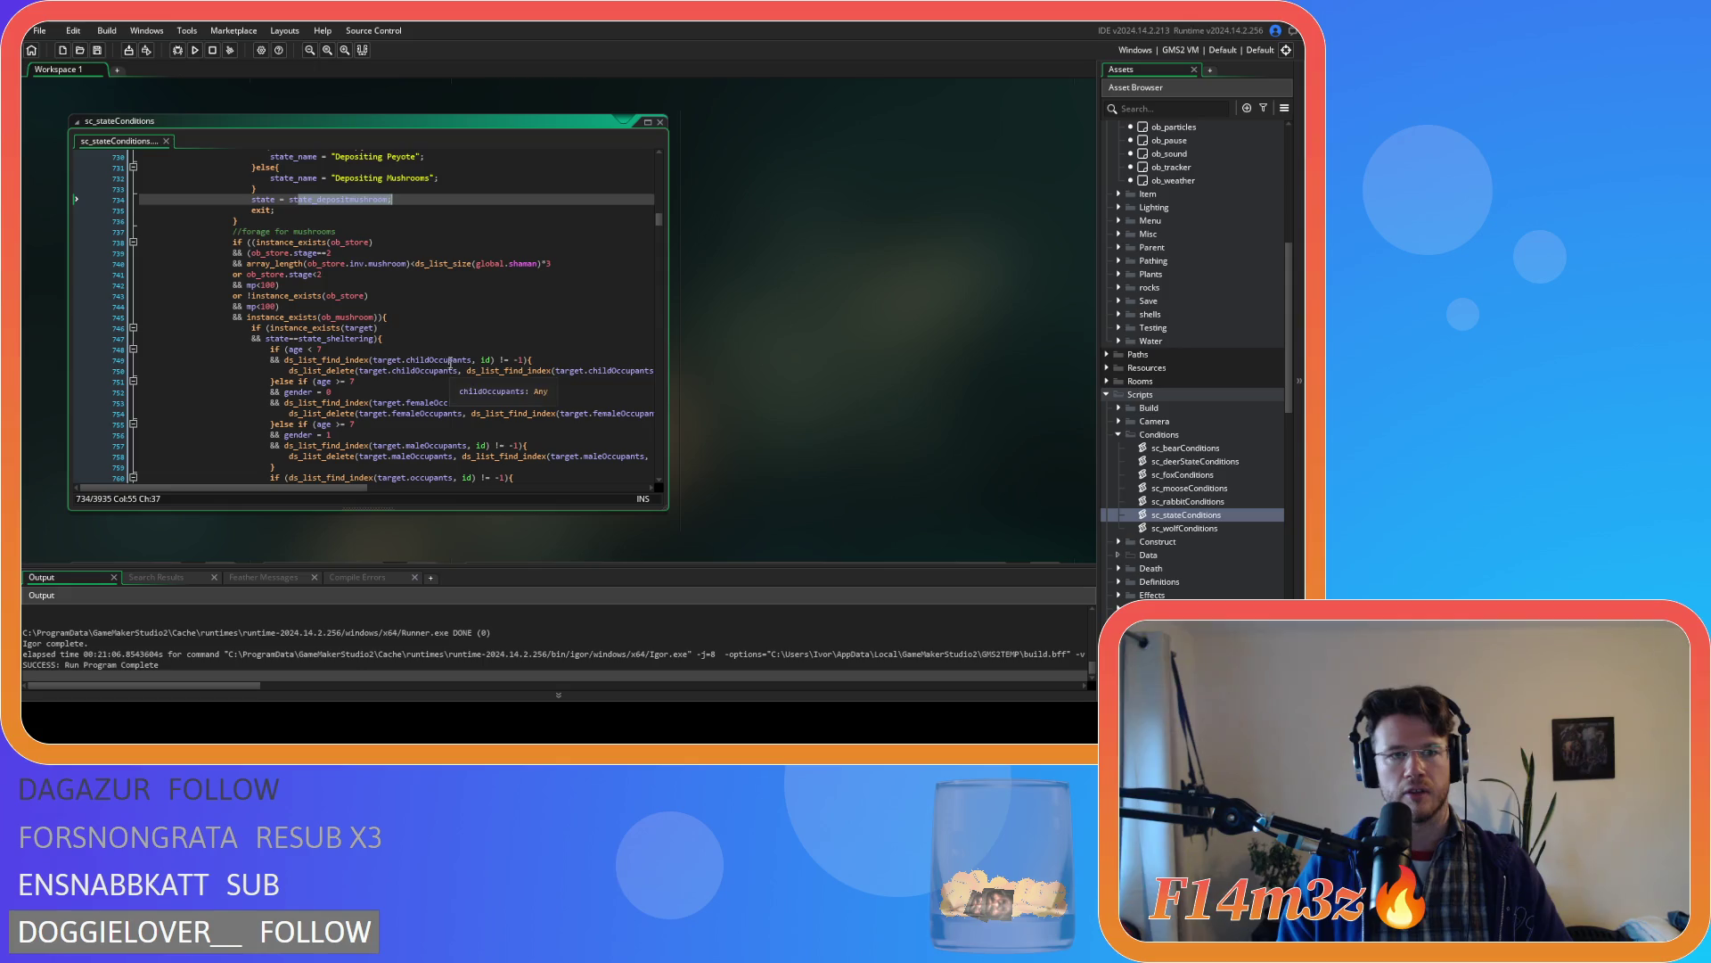
left_click(435, 285)
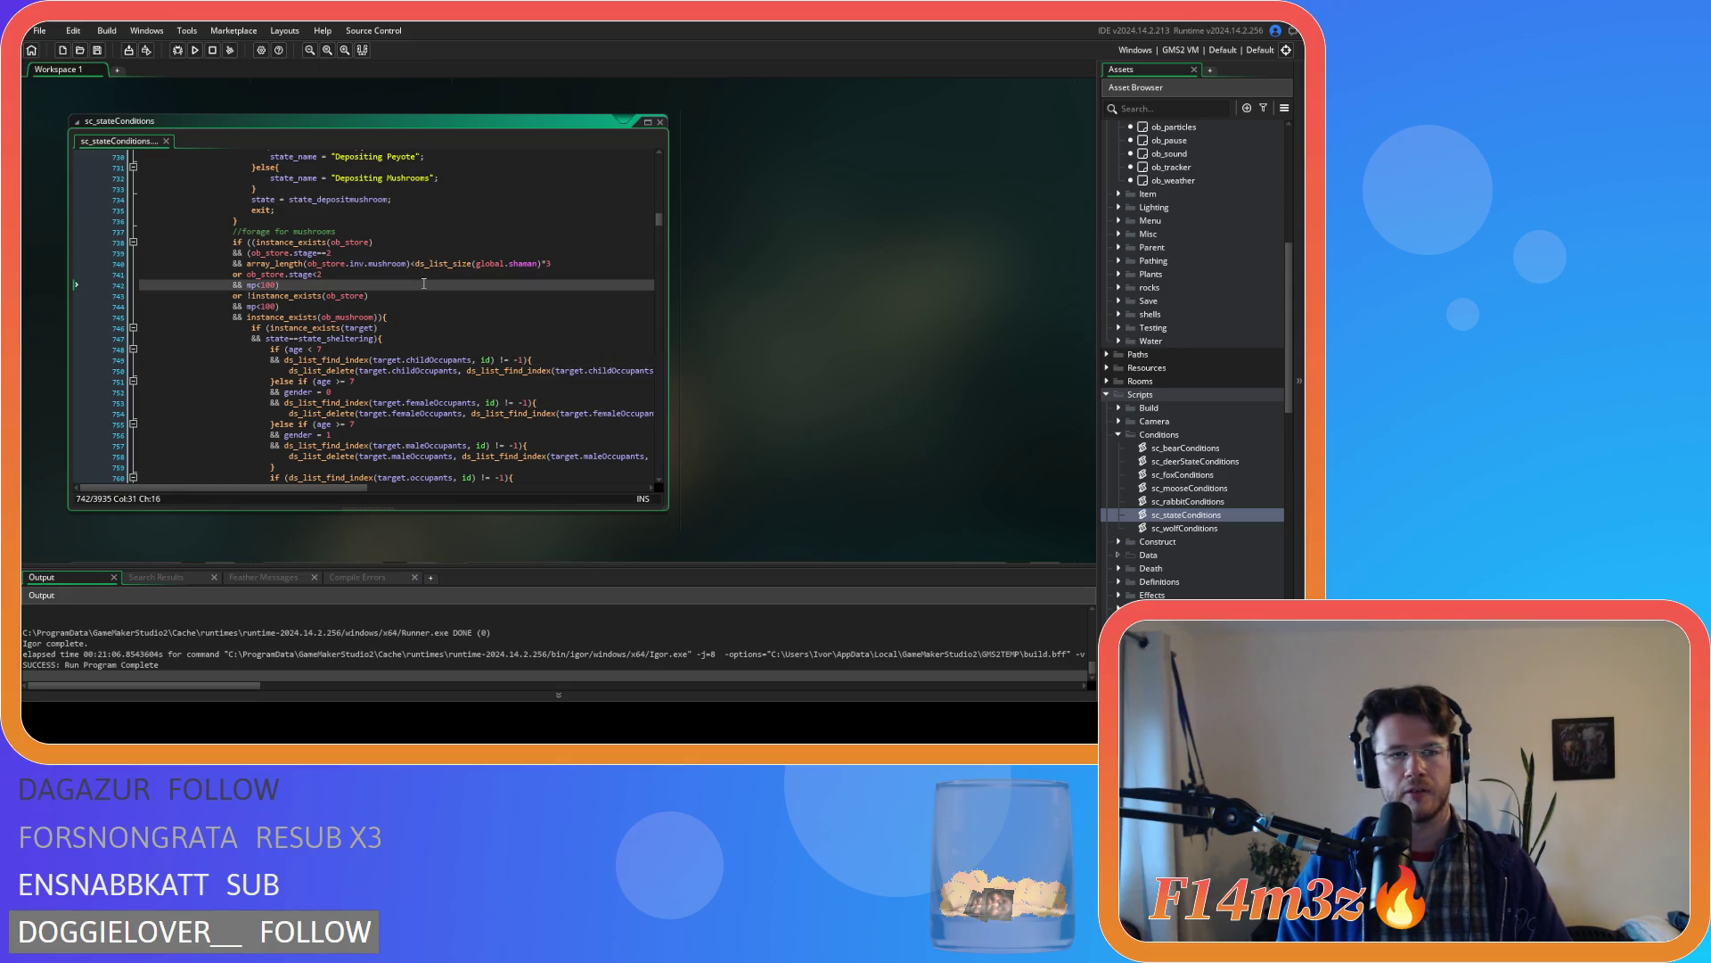
left_click_drag(354, 264, 486, 264)
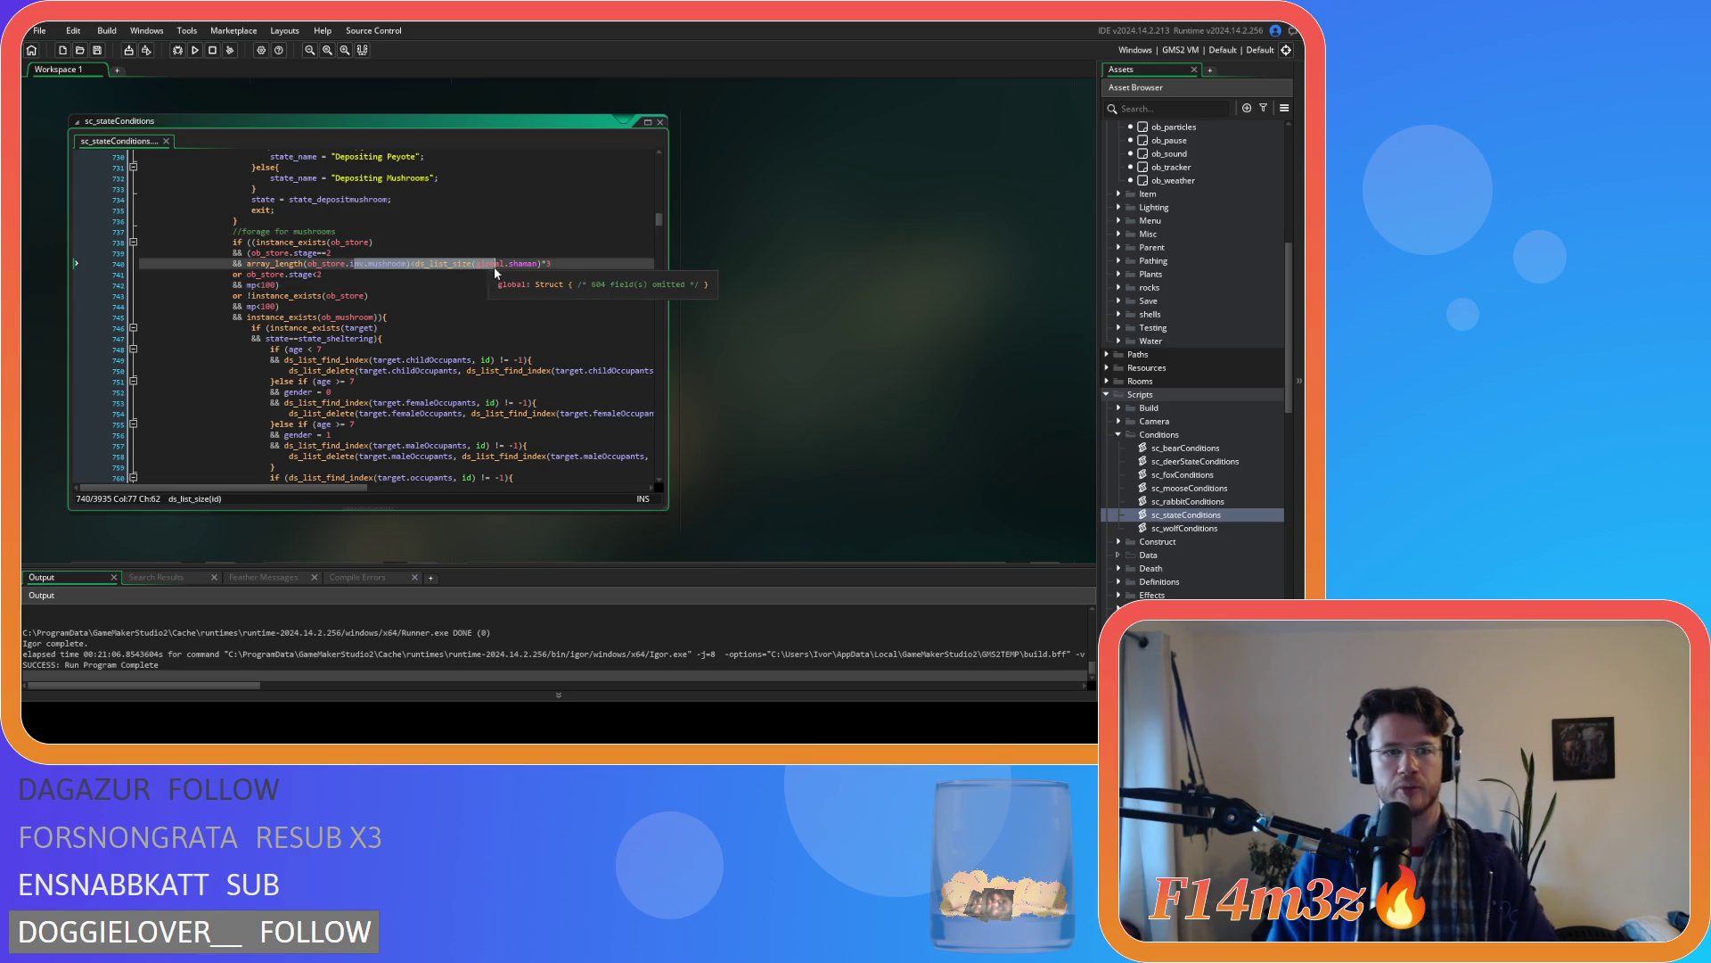
left_click_drag(289, 274, 335, 272)
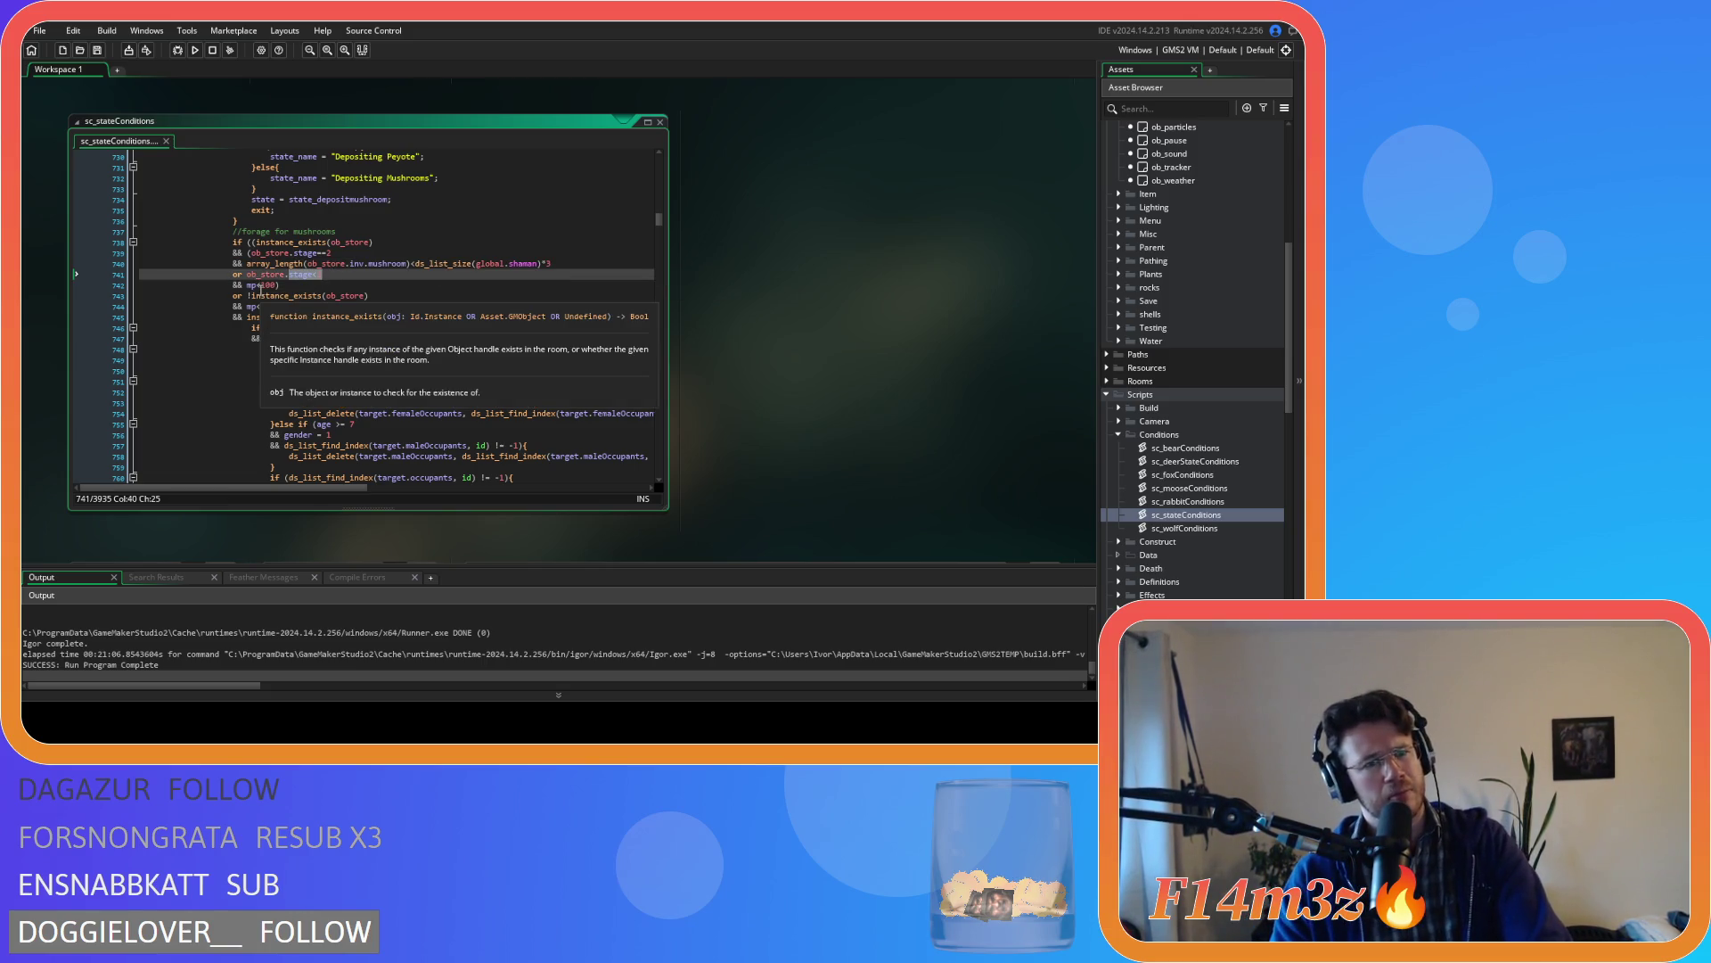
left_click(289, 263)
left_click(303, 253)
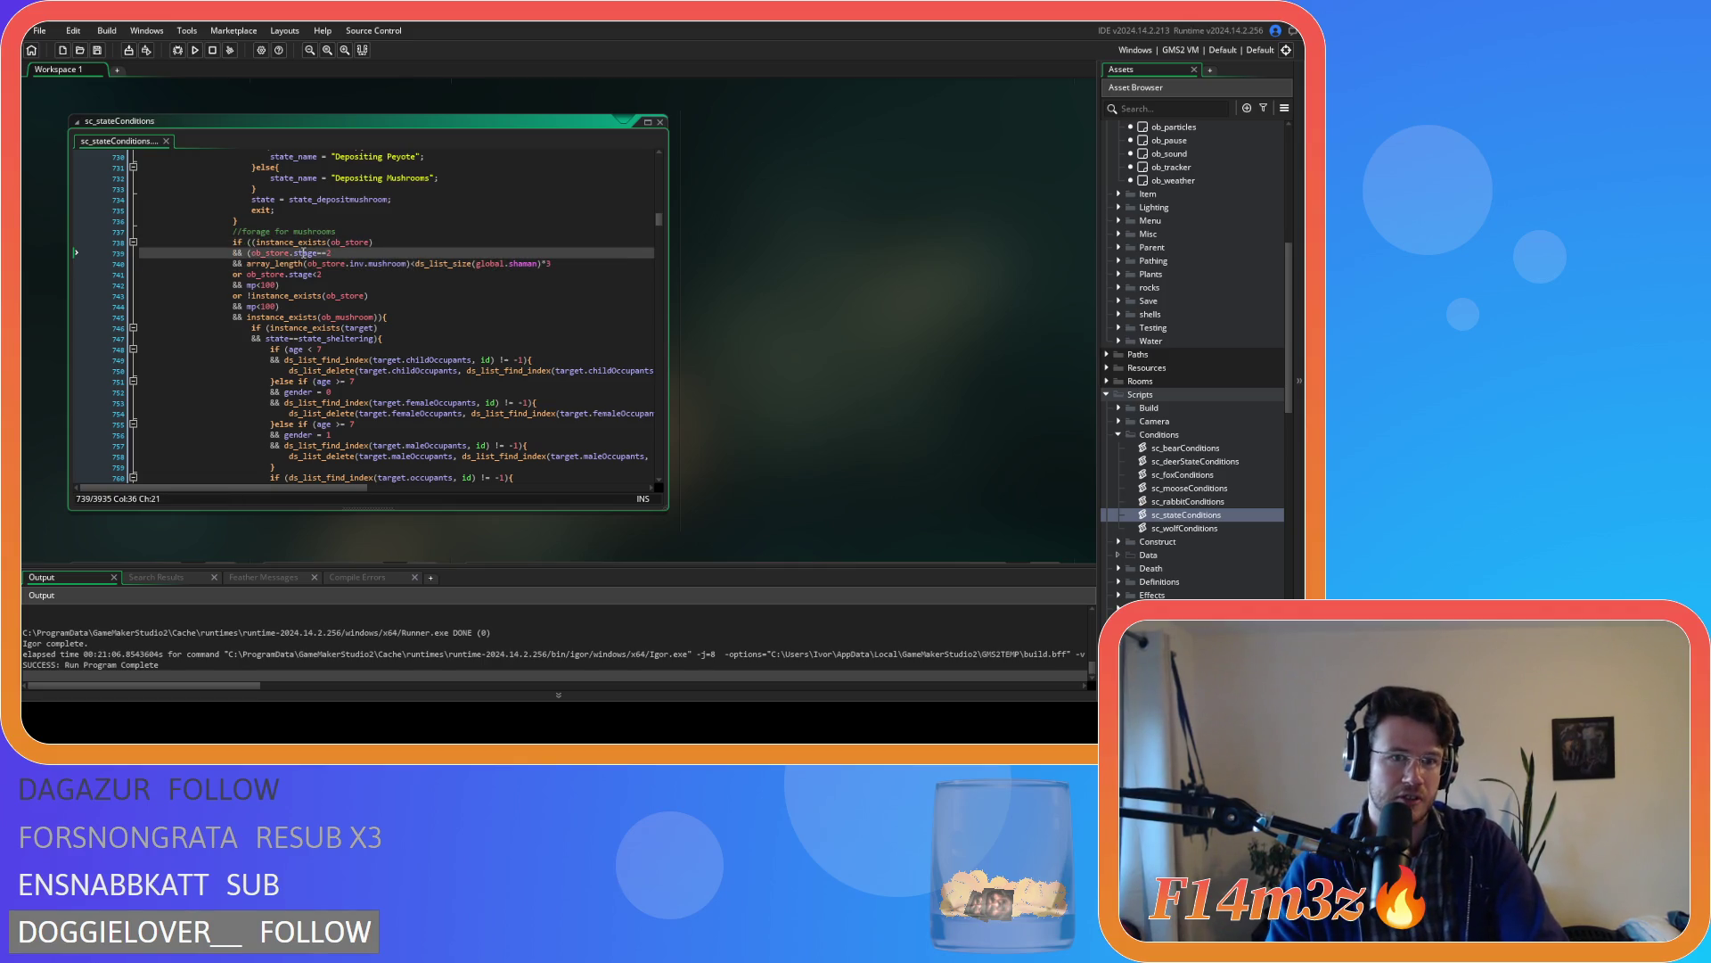
left_click_drag(327, 263, 550, 273)
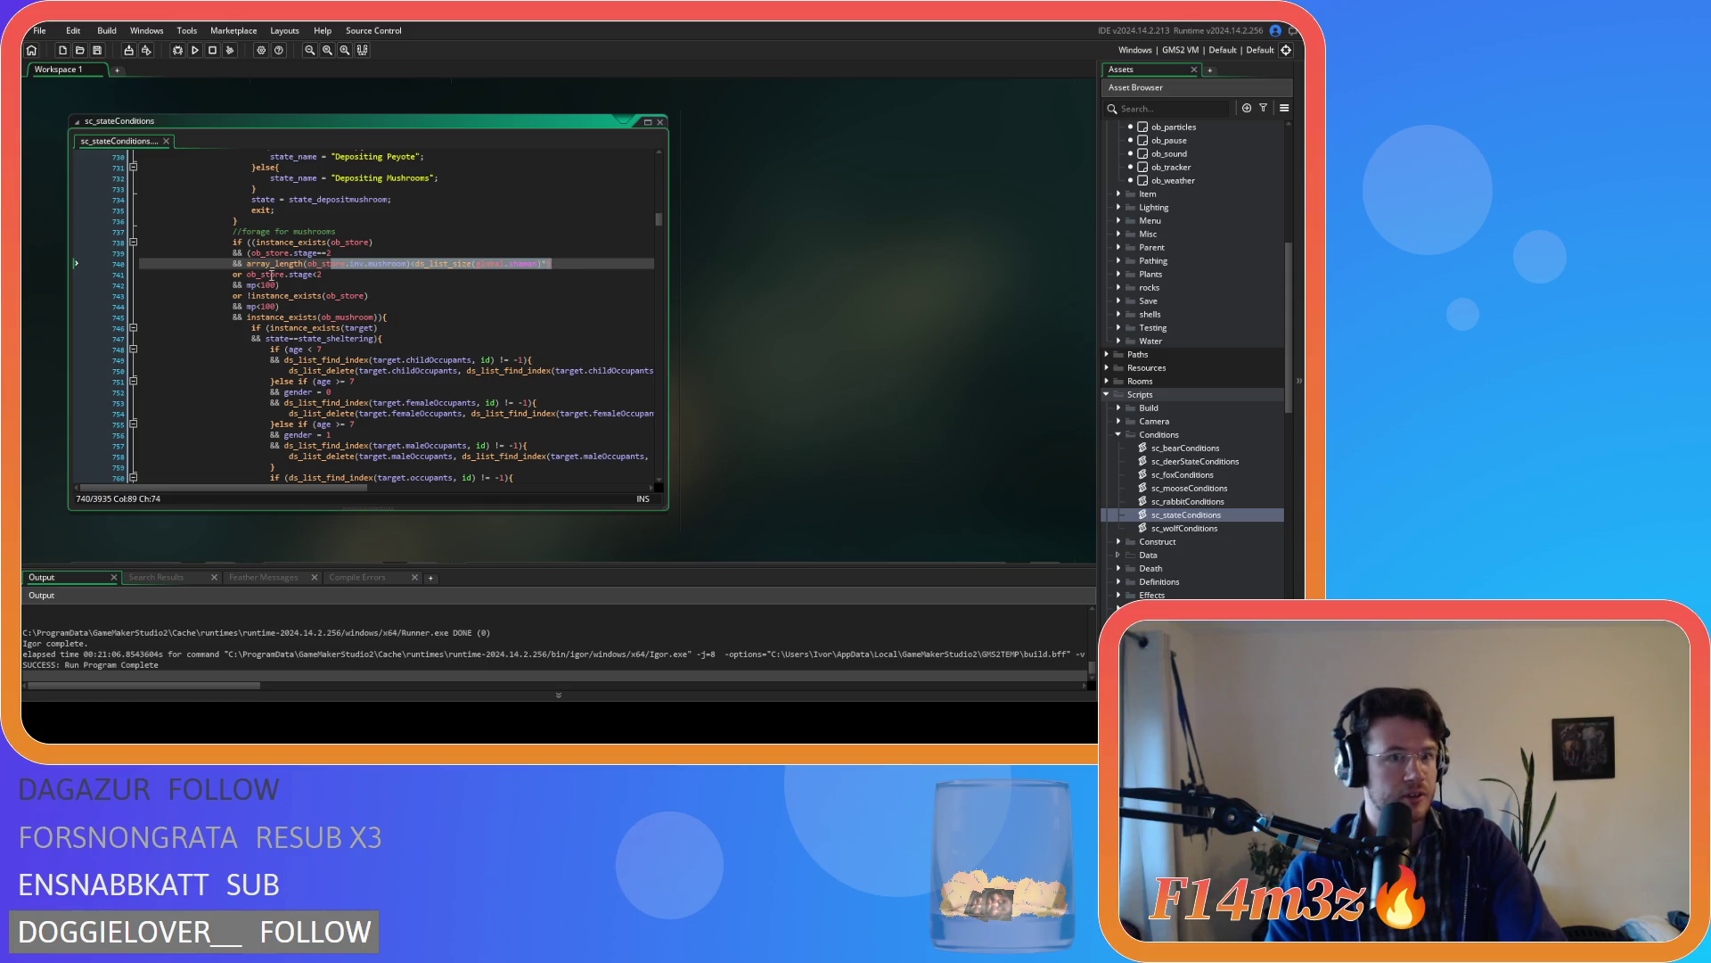
left_click_drag(266, 276, 352, 279)
left_click(254, 295)
left_click_drag(253, 295, 397, 295)
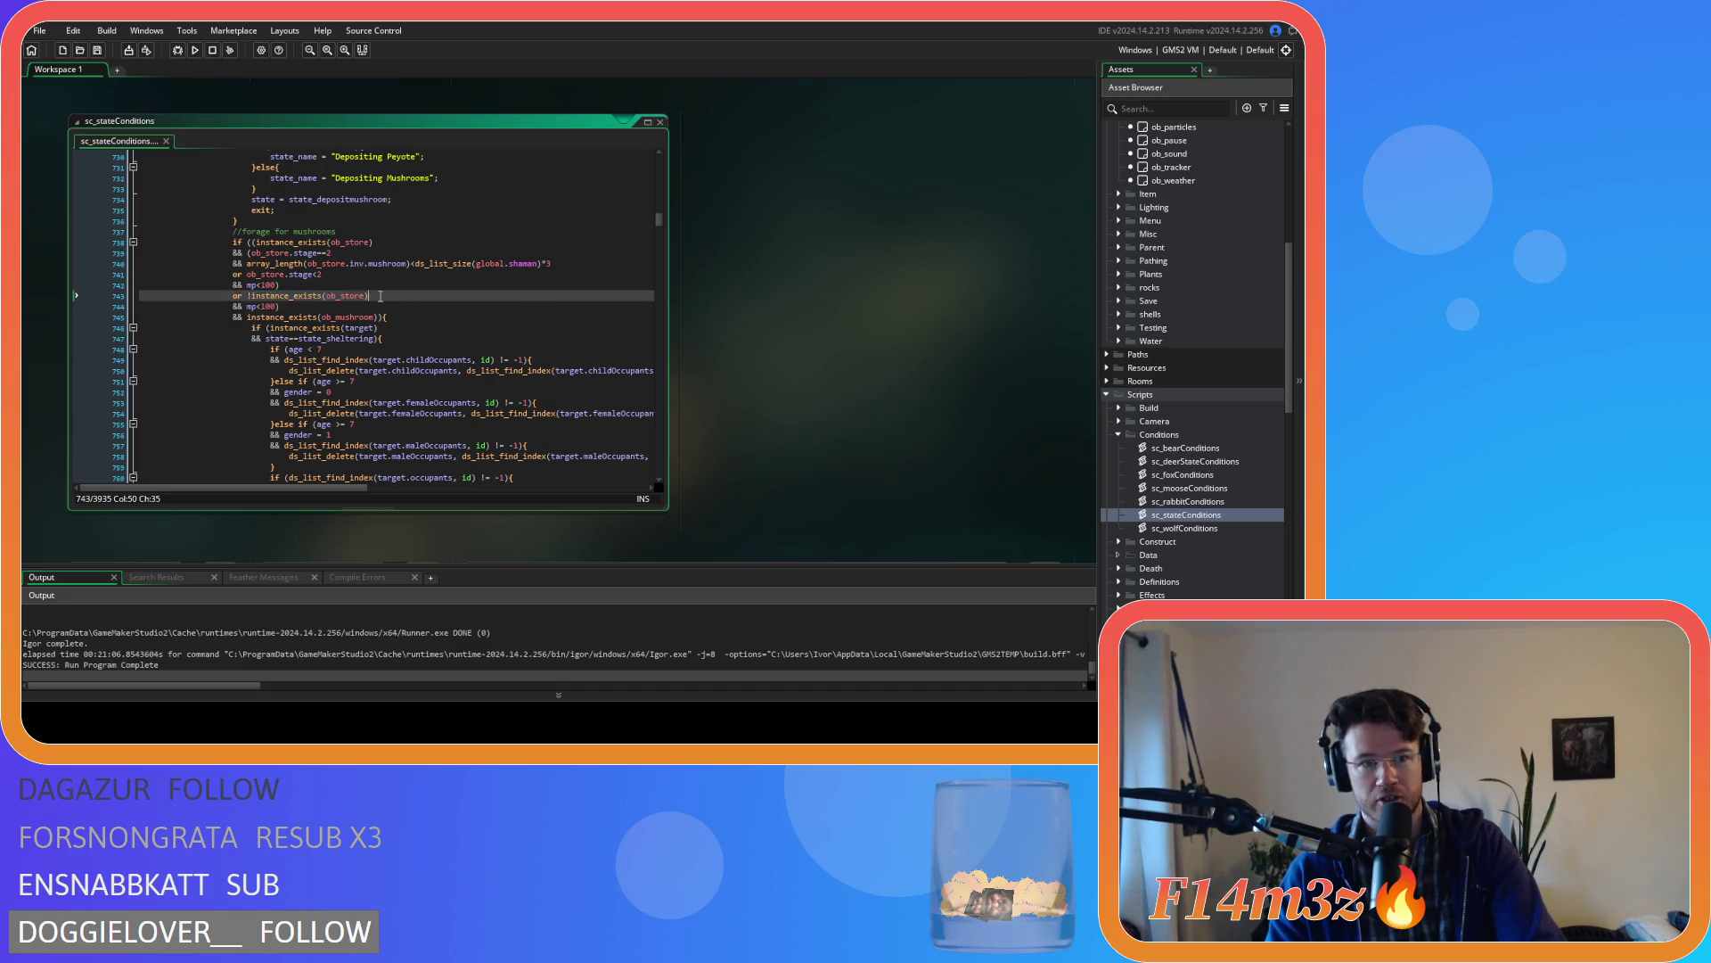
scroll(426, 327, "down", 10)
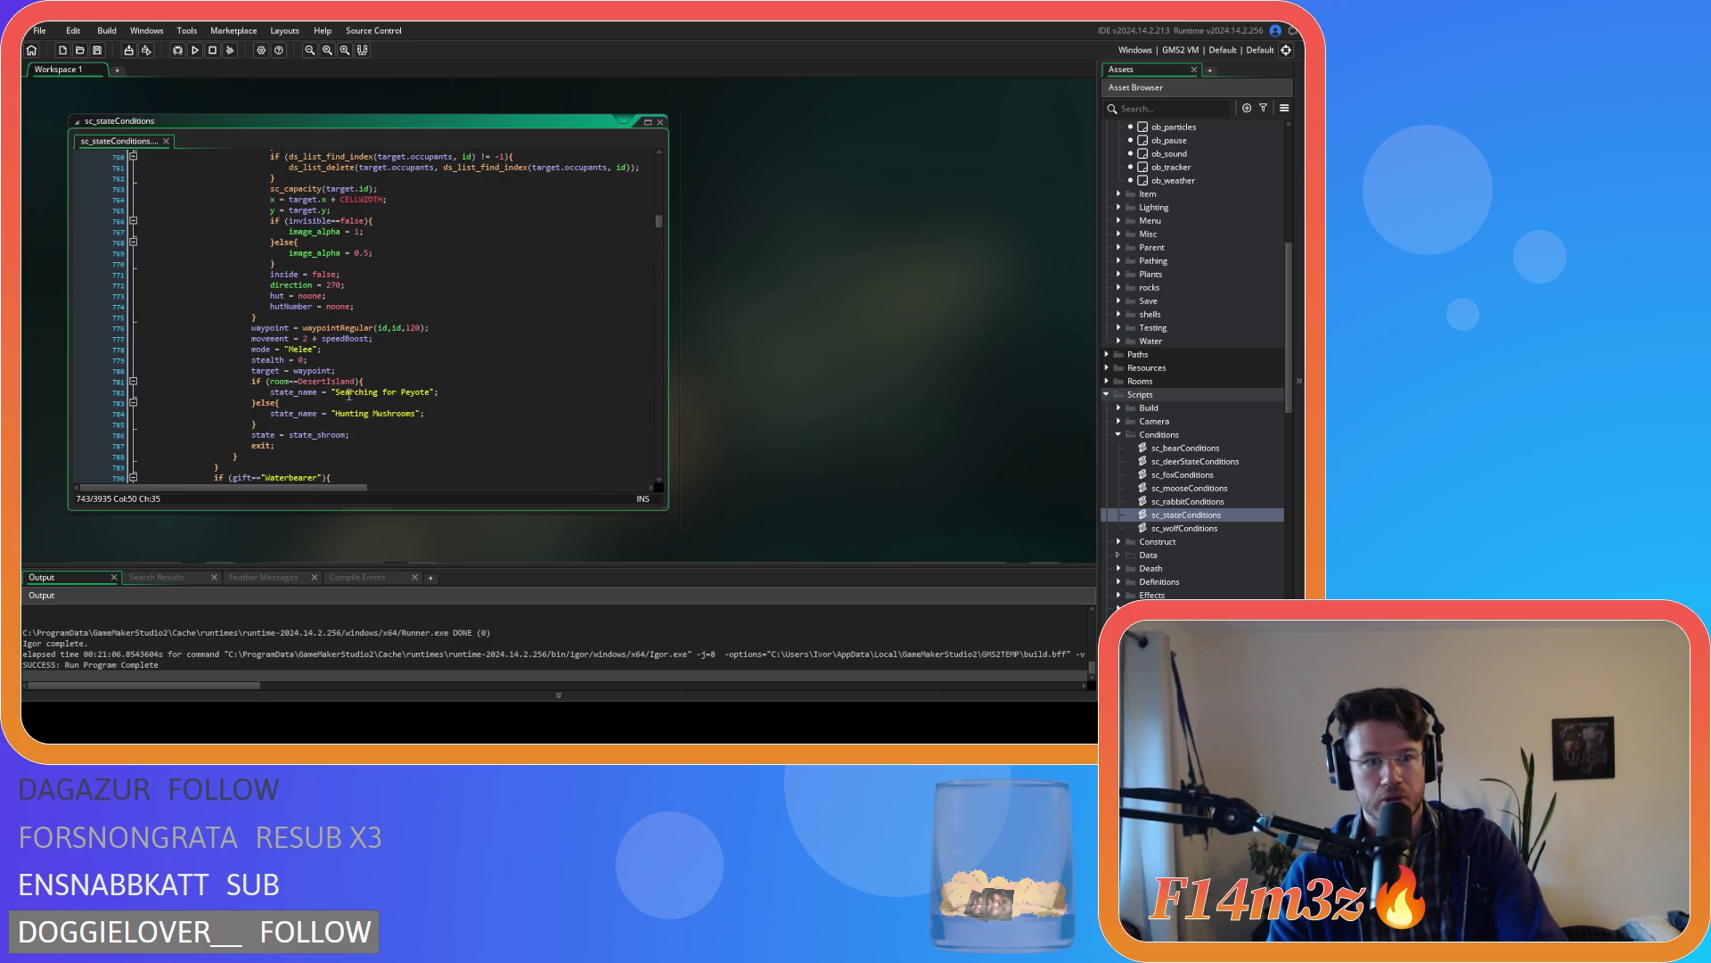
left_click_drag(253, 436, 350, 436)
scroll(391, 430, "down", 4)
scroll(391, 431, "up", 20)
scroll(397, 331, "up", 10)
left_click(397, 290)
scroll(413, 357, "down", 3)
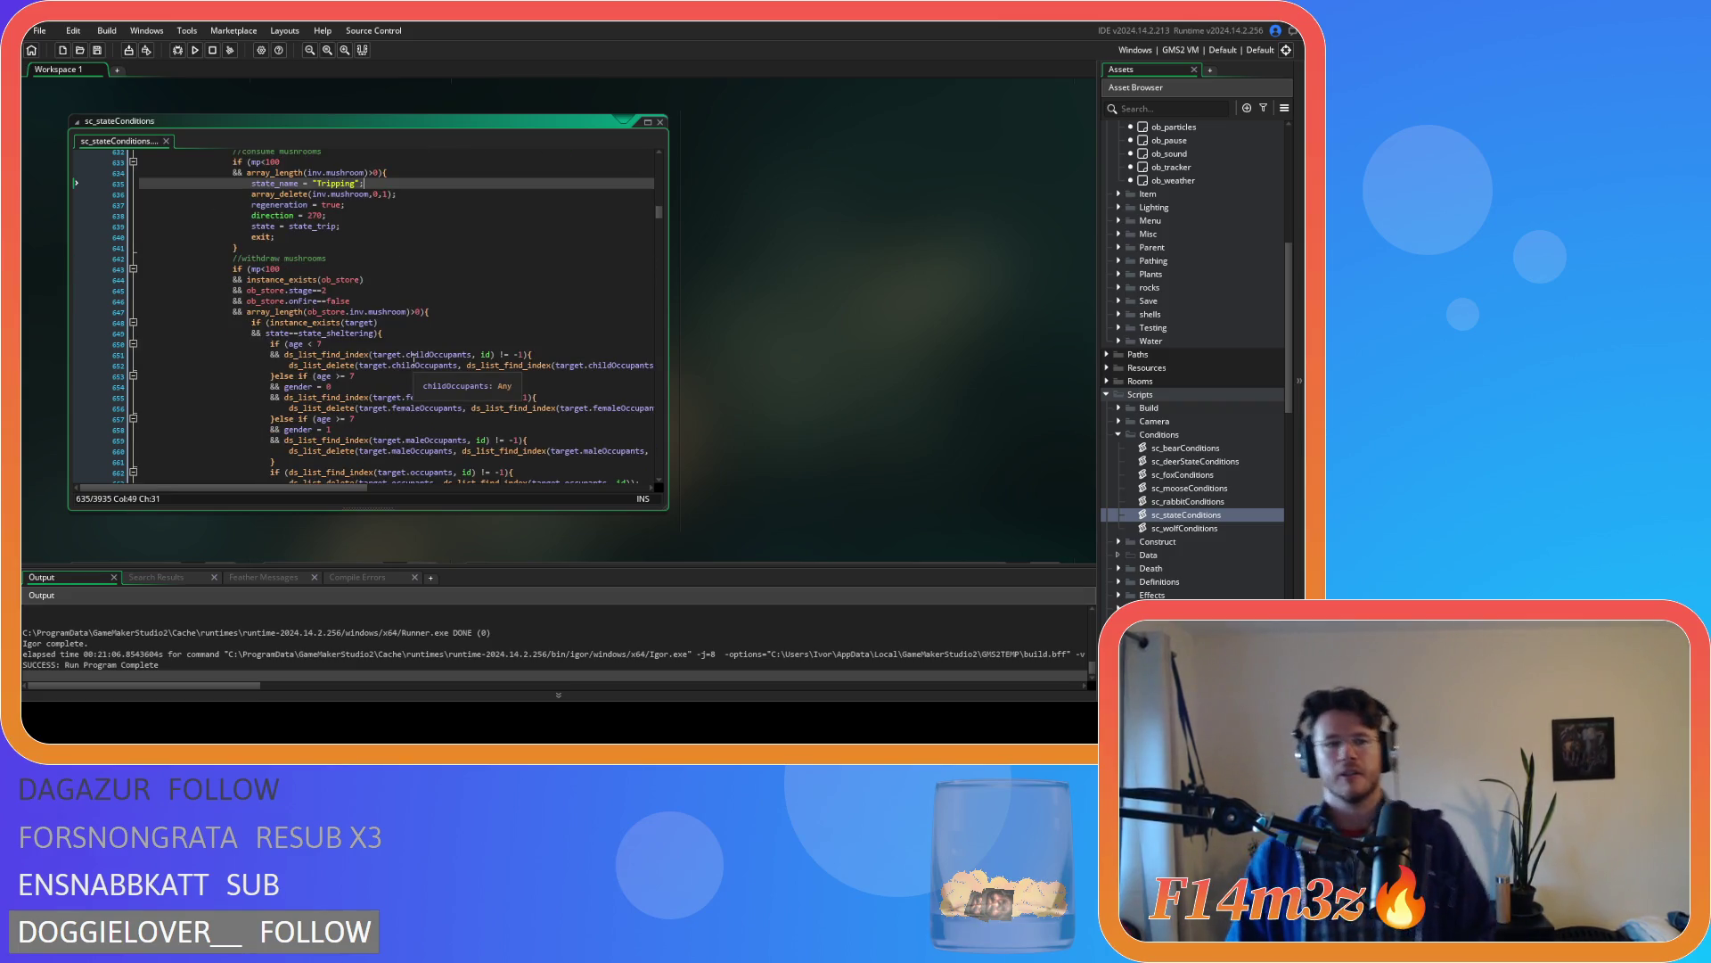
left_click(562, 343)
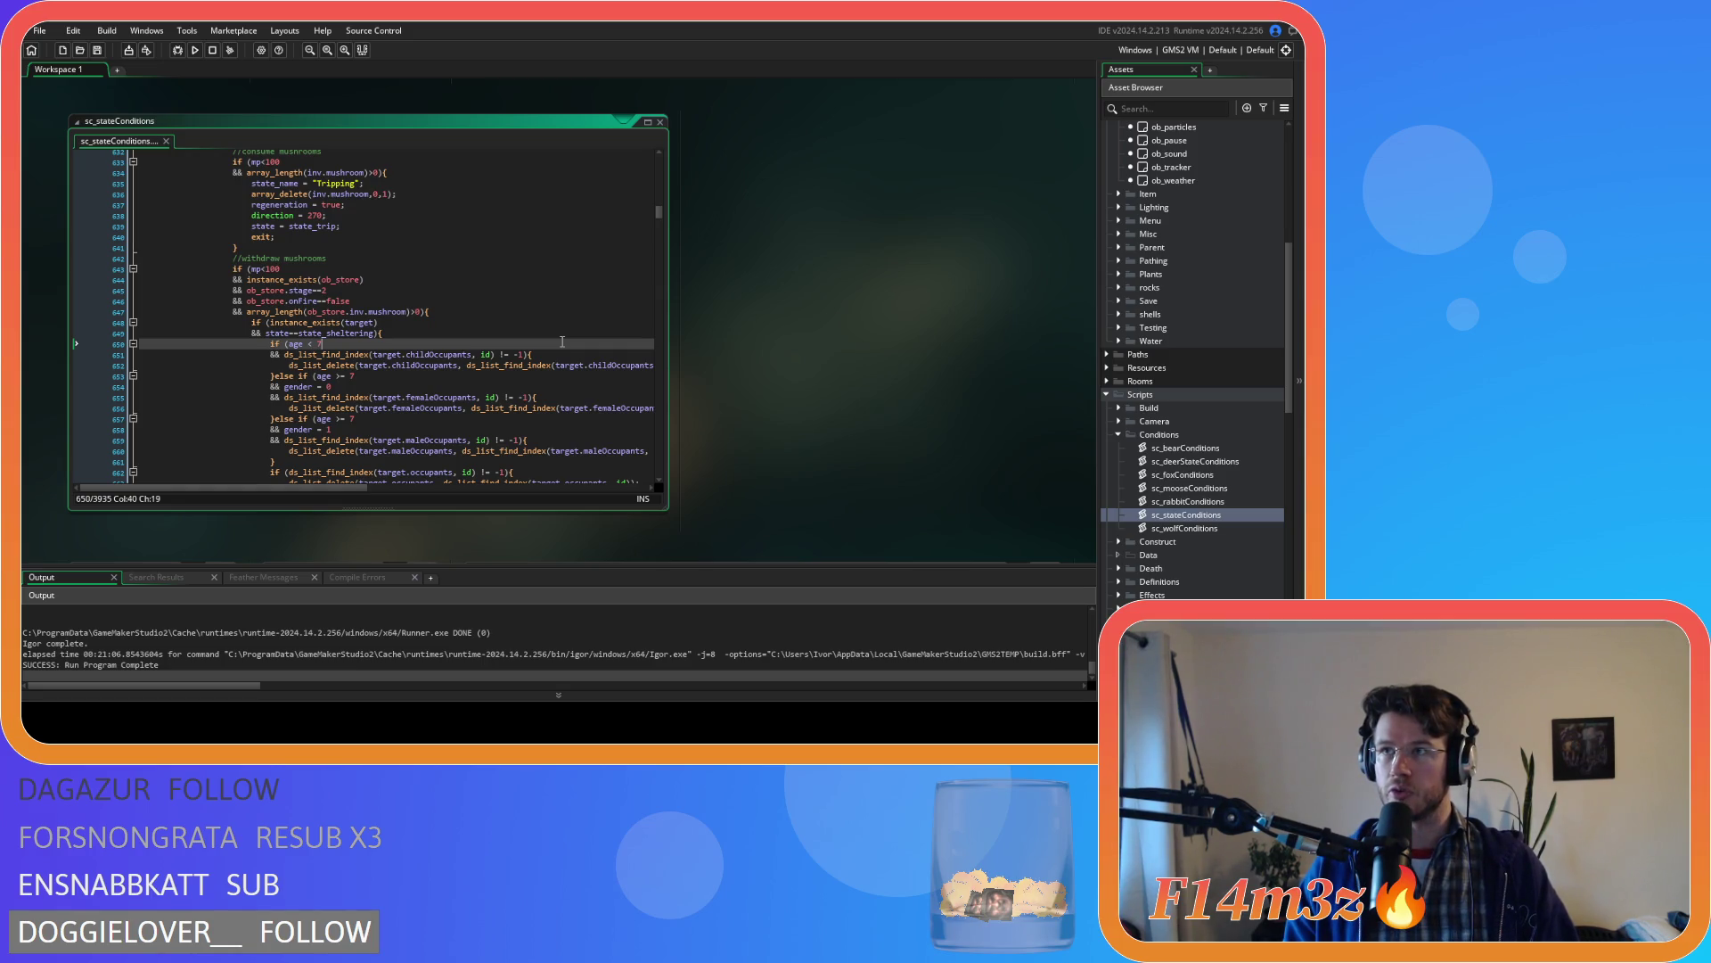
left_click(556, 288)
scroll(548, 300, "up", 20)
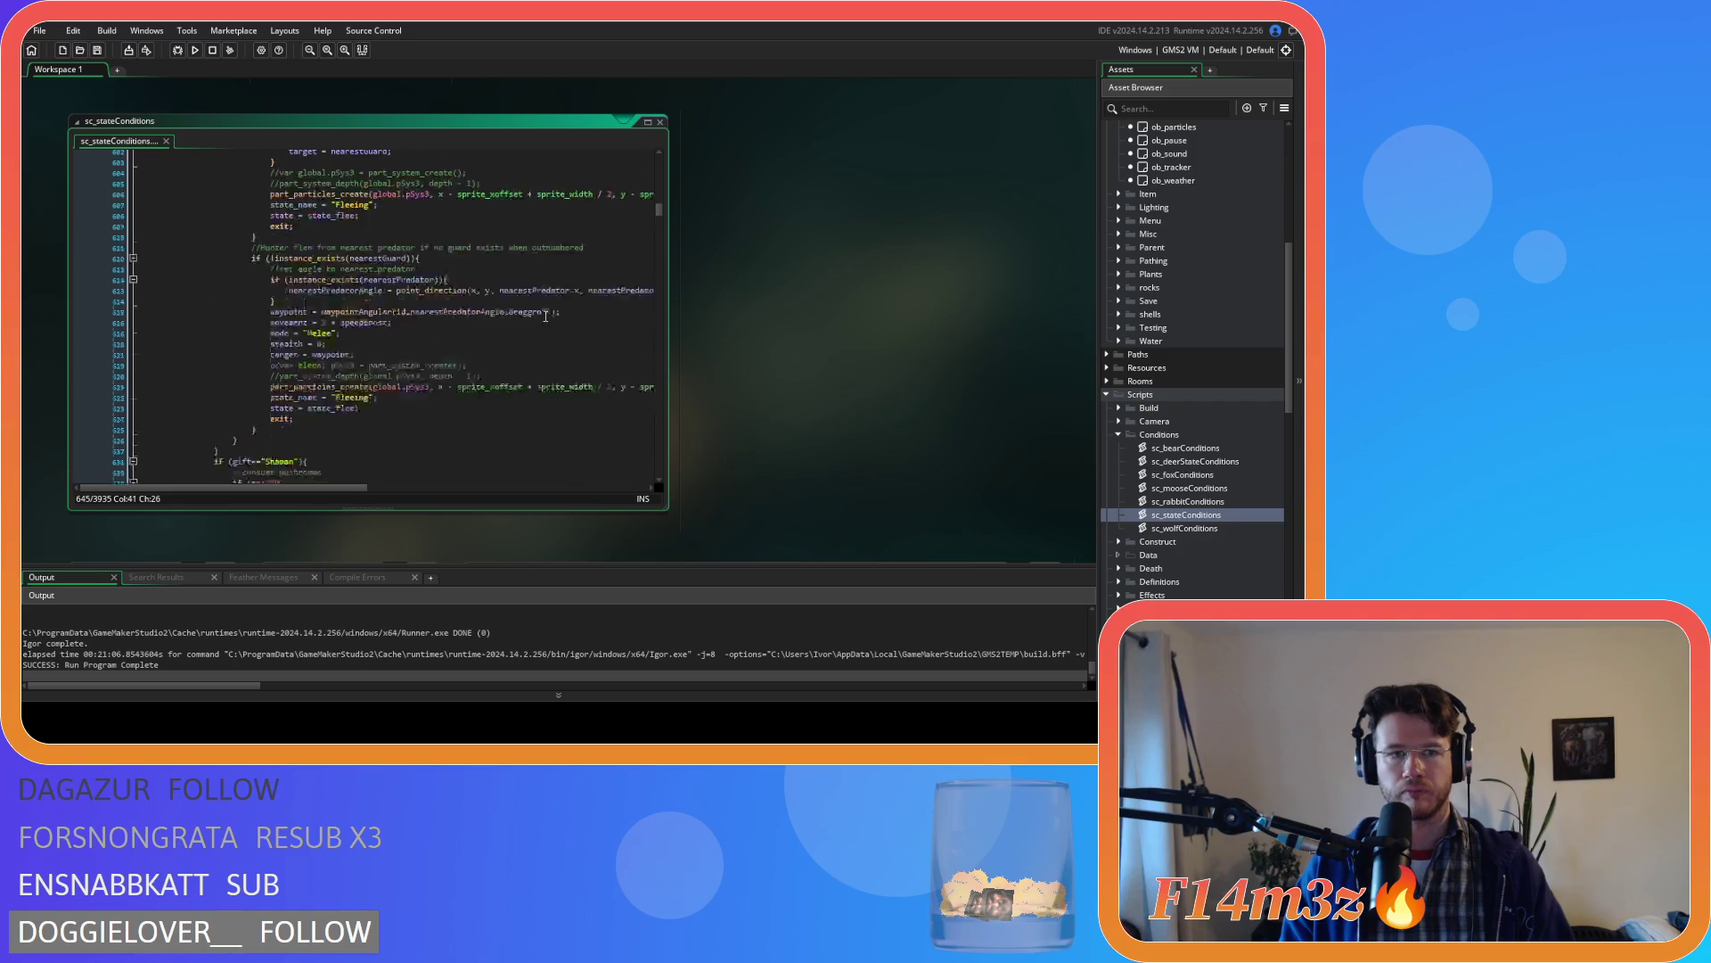
scroll(546, 317, "up", 9)
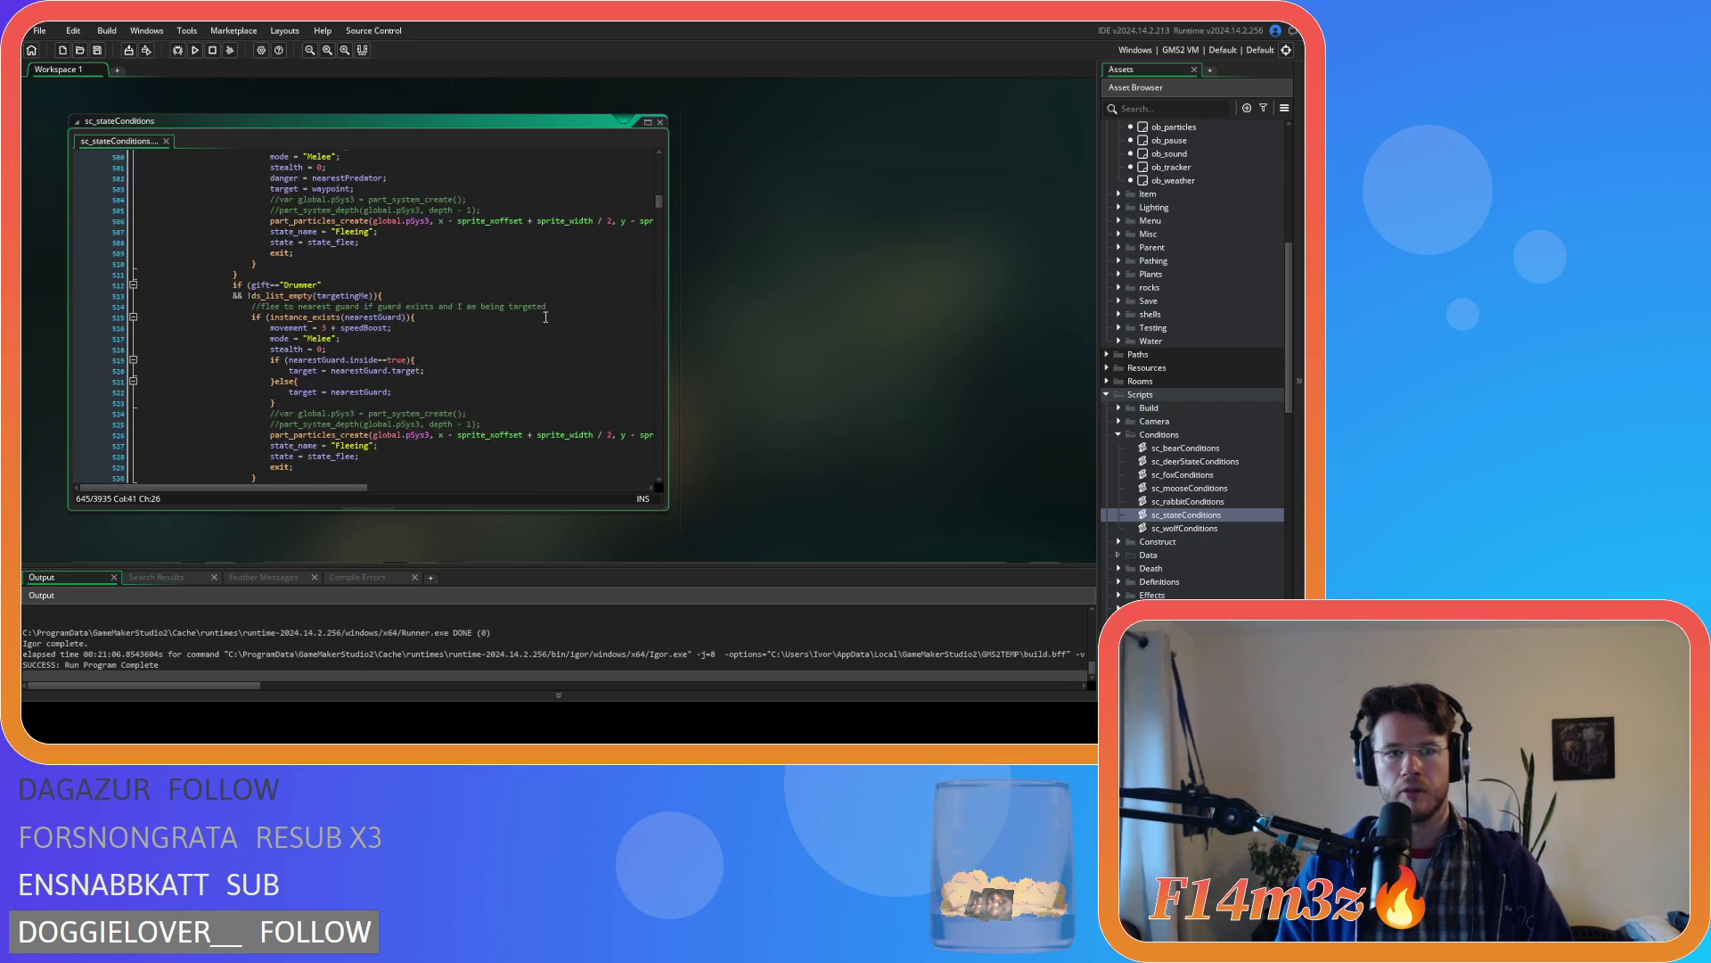
scroll(545, 317, "up", 8)
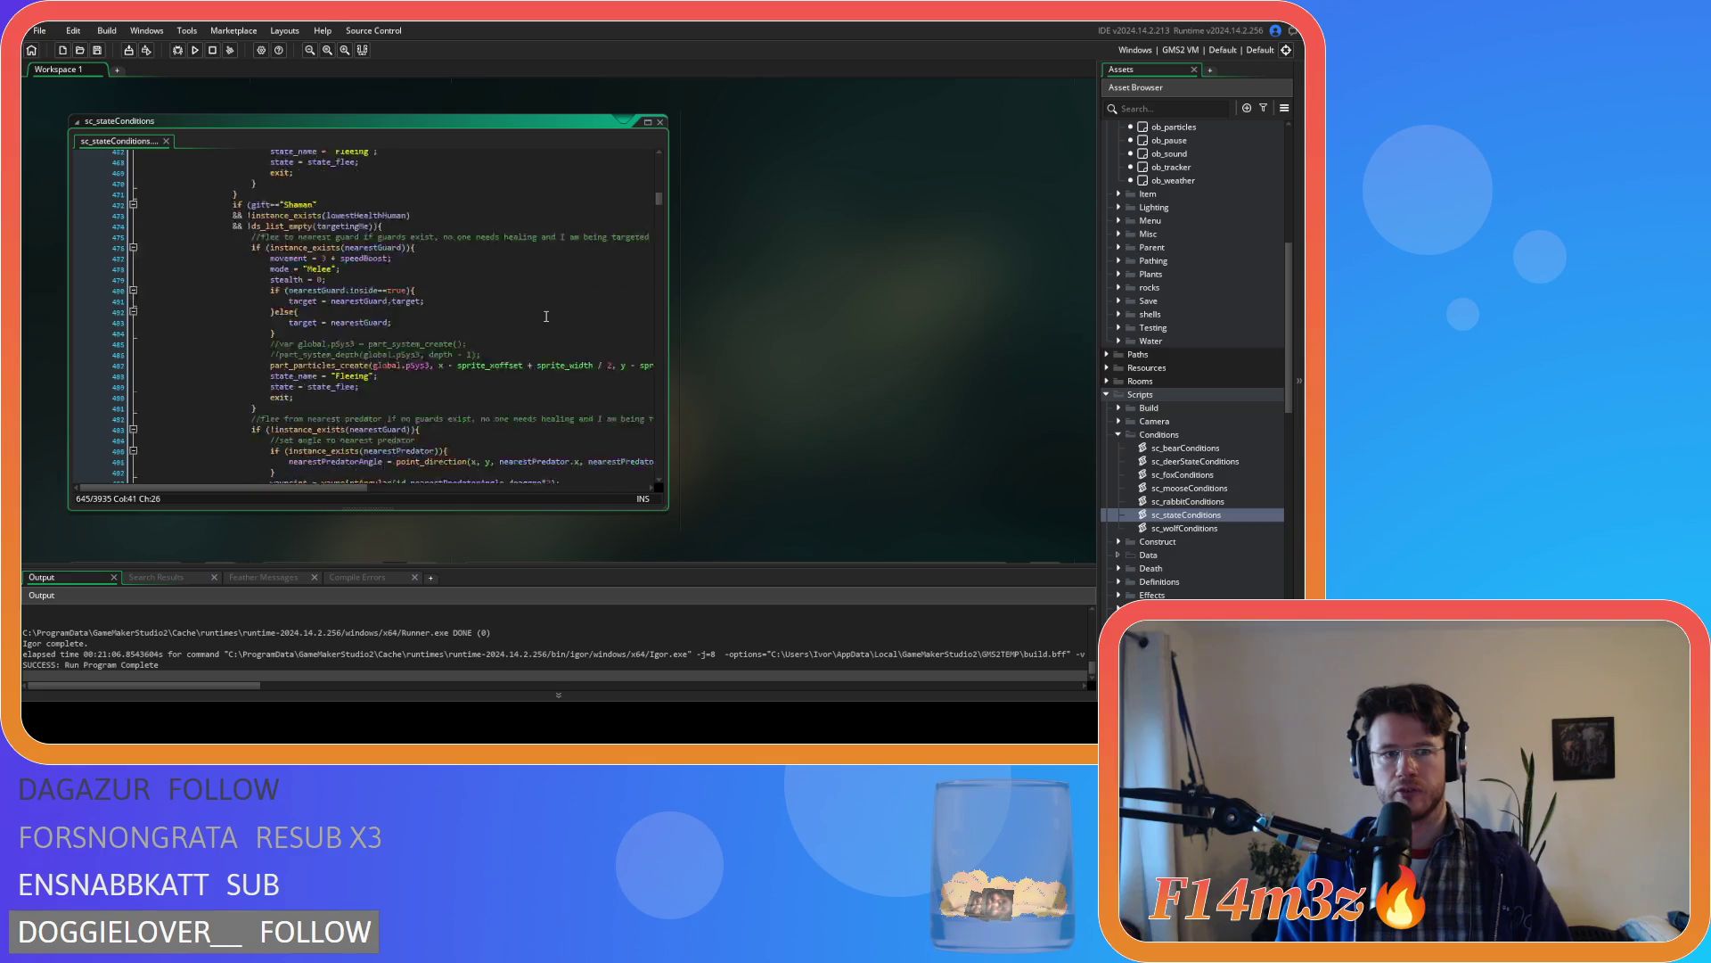
scroll(548, 314, "down", 20)
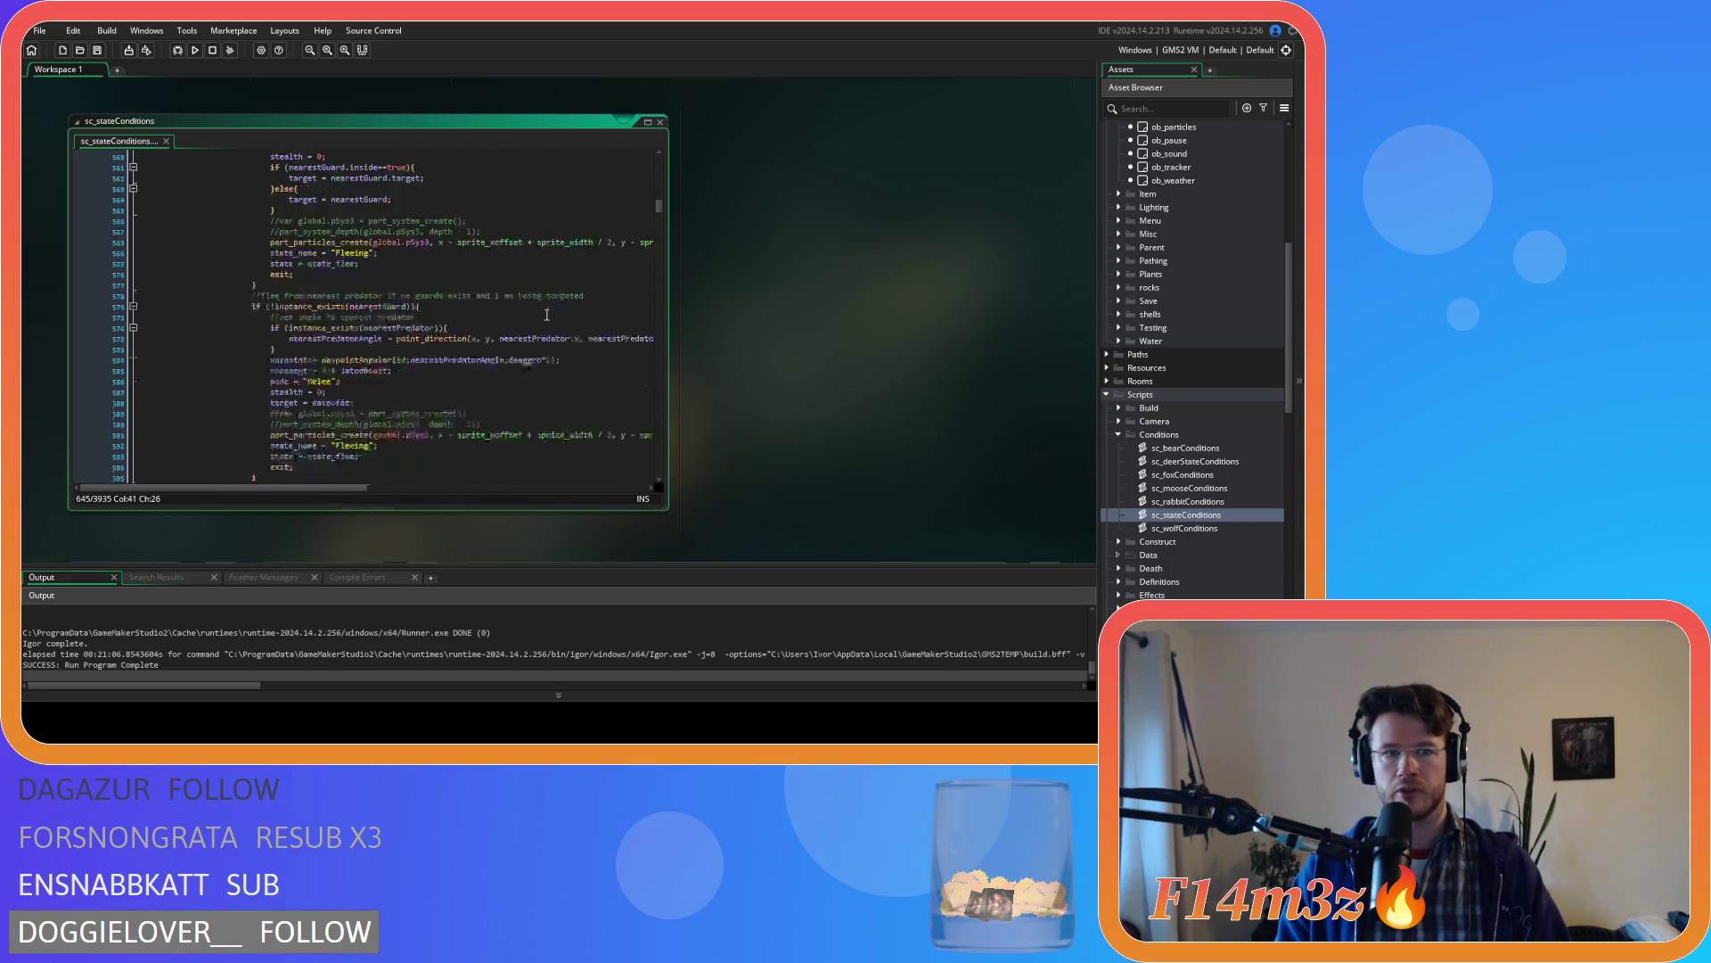
scroll(547, 314, "down", 12)
scroll(547, 317, "down", 3)
left_click(369, 285)
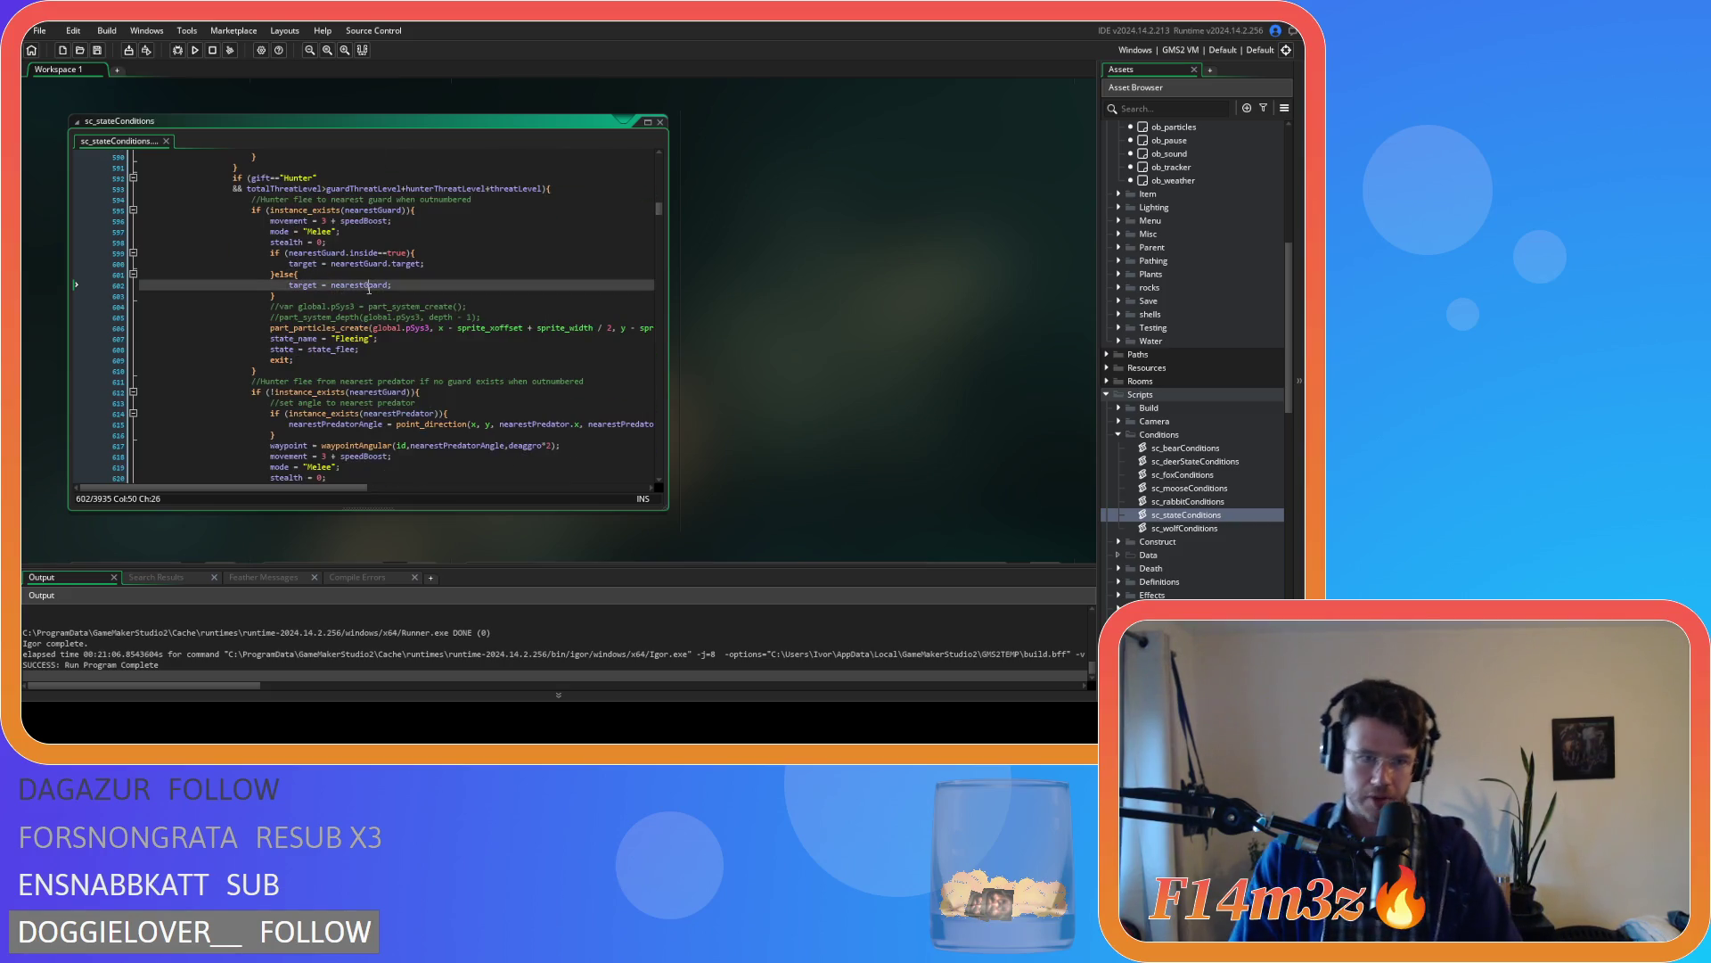
scroll(368, 333, "down", 12)
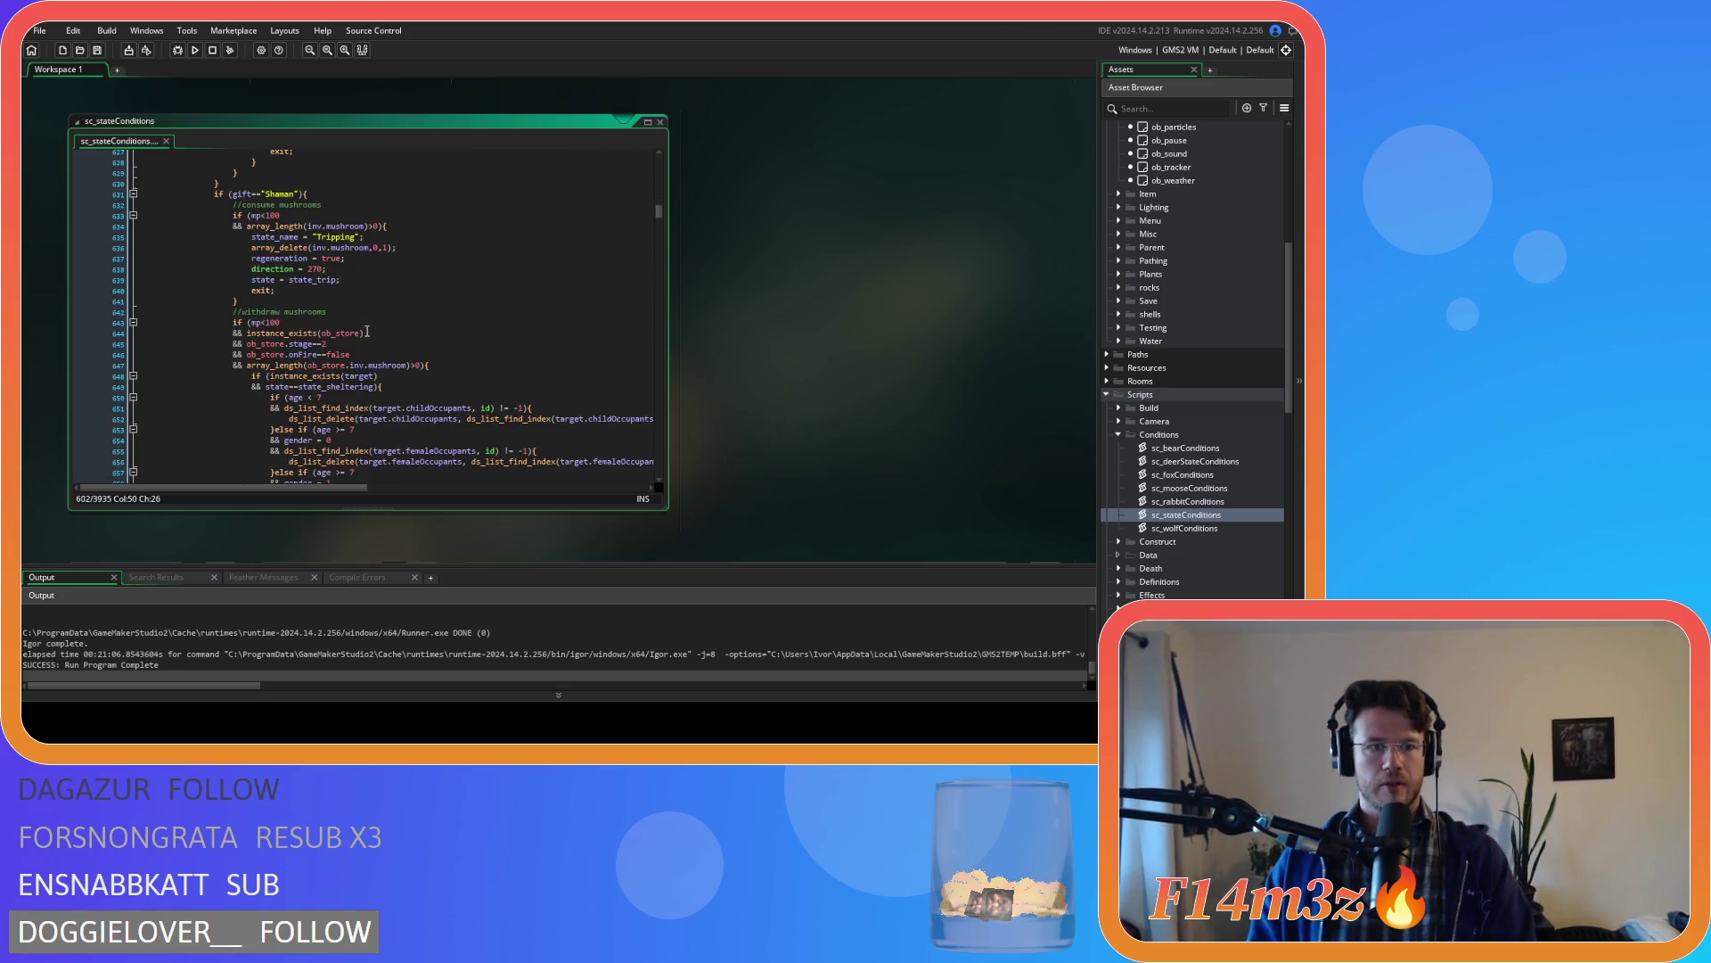
left_click_drag(138, 365, 359, 386)
scroll(494, 363, "down", 7)
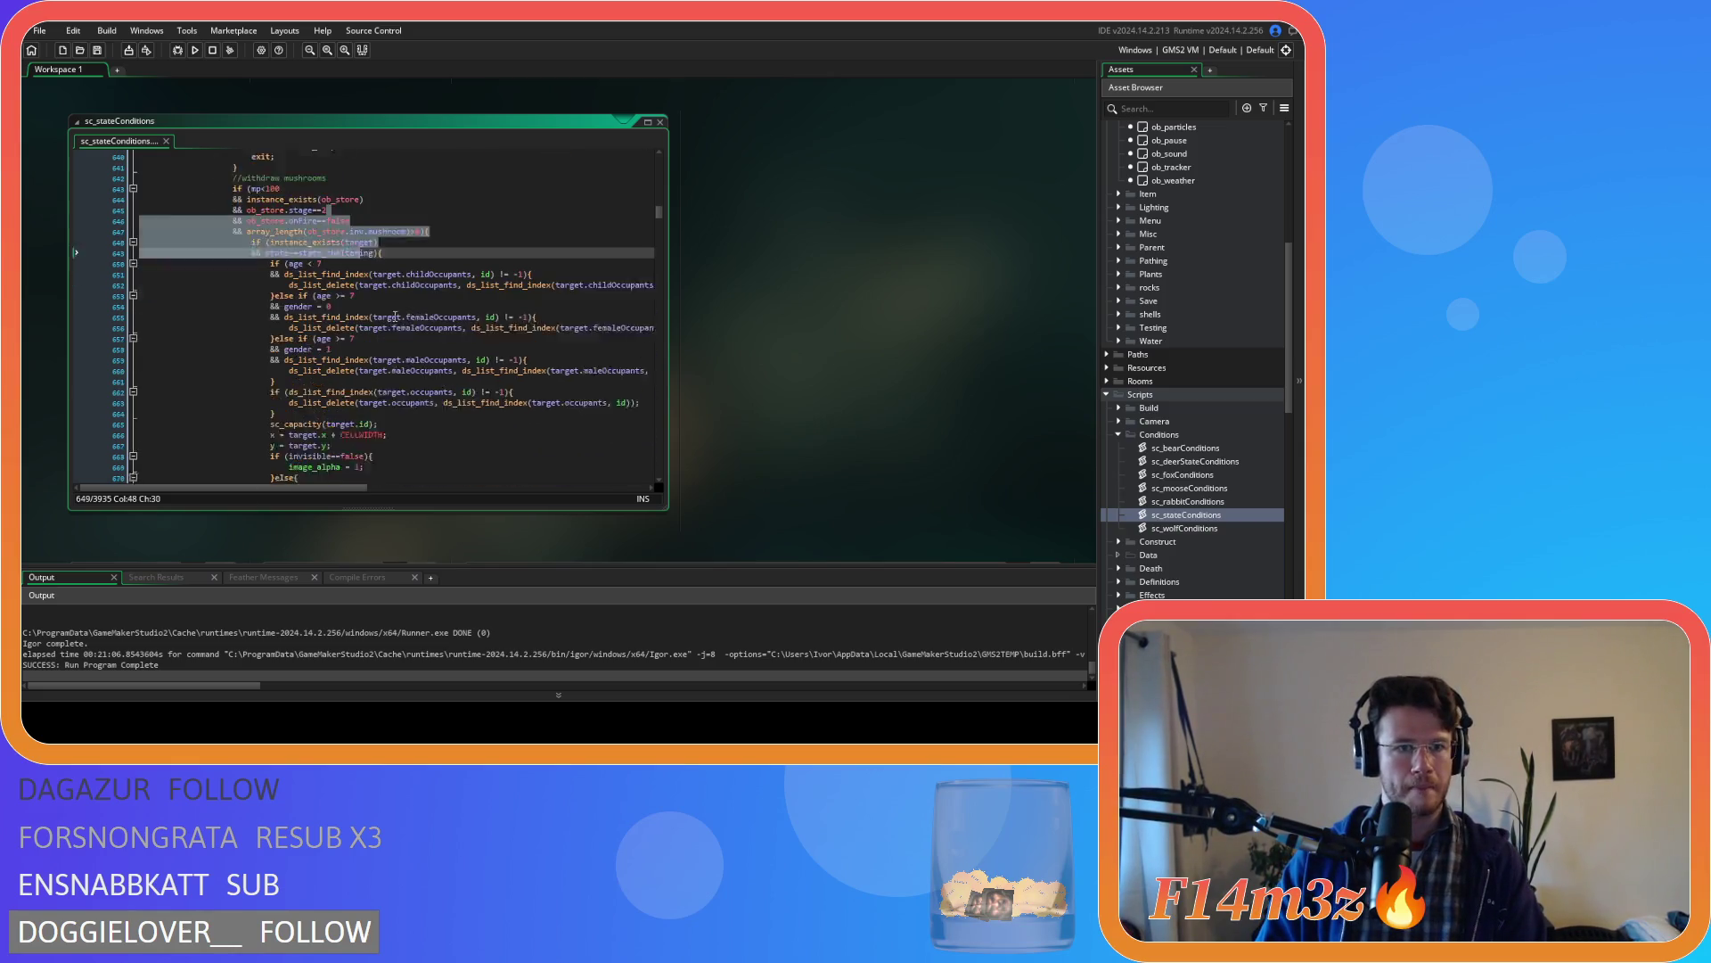
scroll(494, 362, "down", 7)
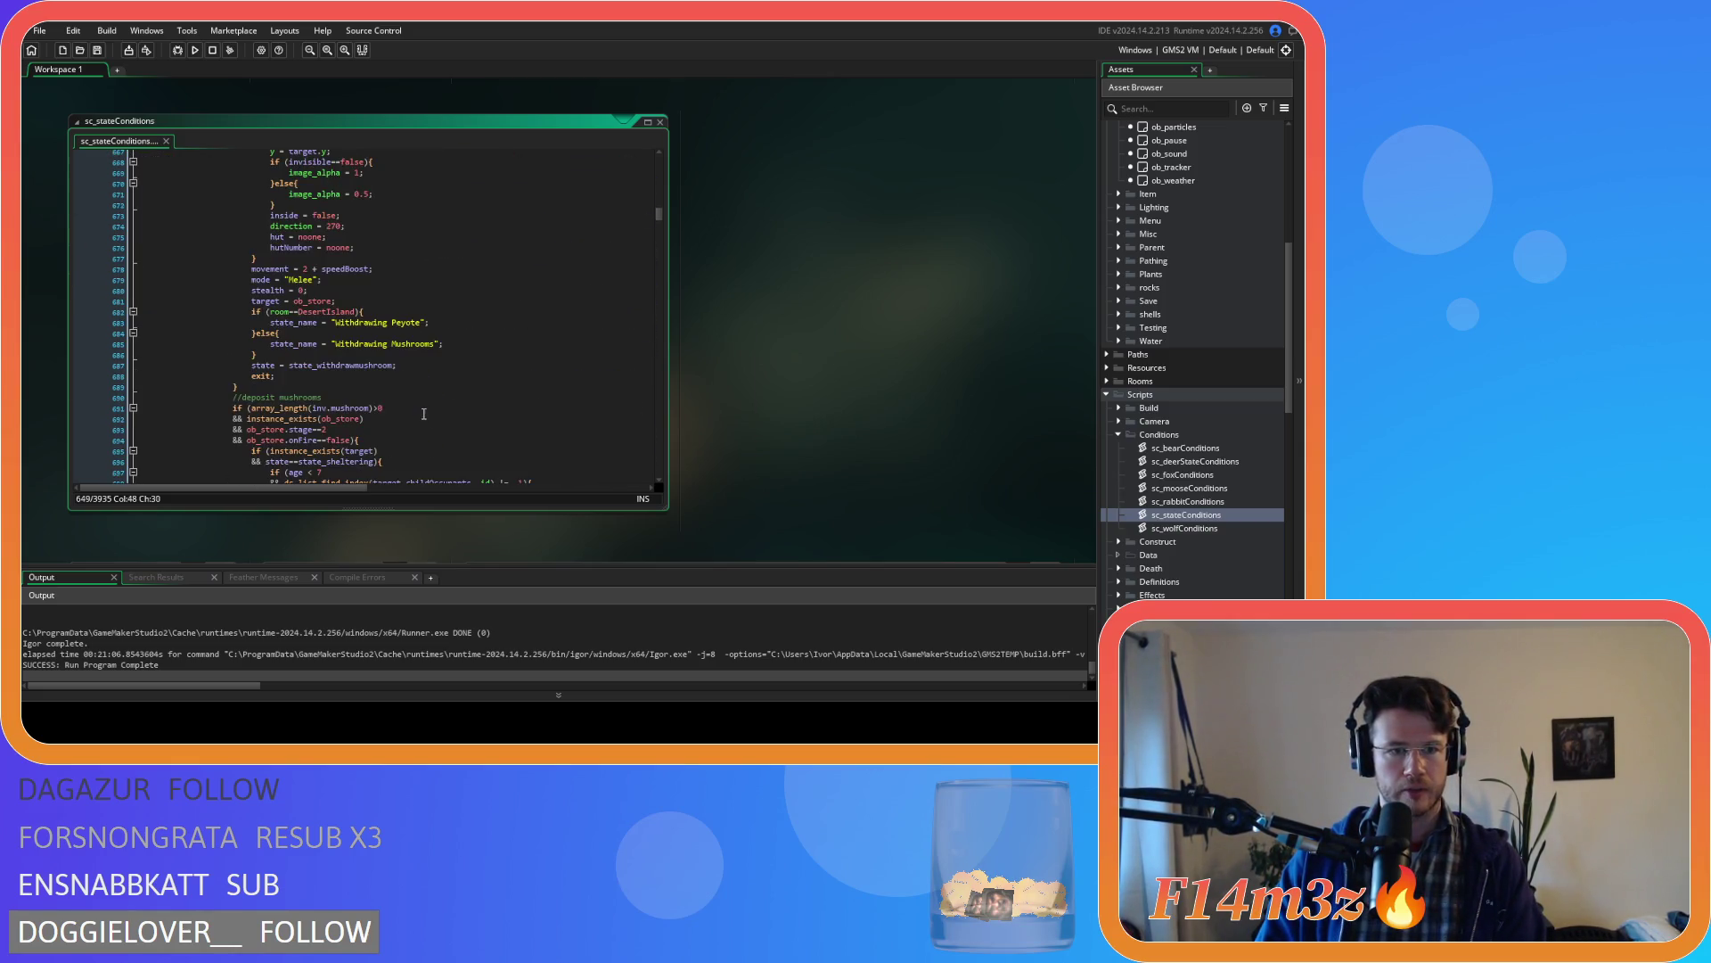
left_click(293, 367)
key("Up")
key("Up")
key("Up")
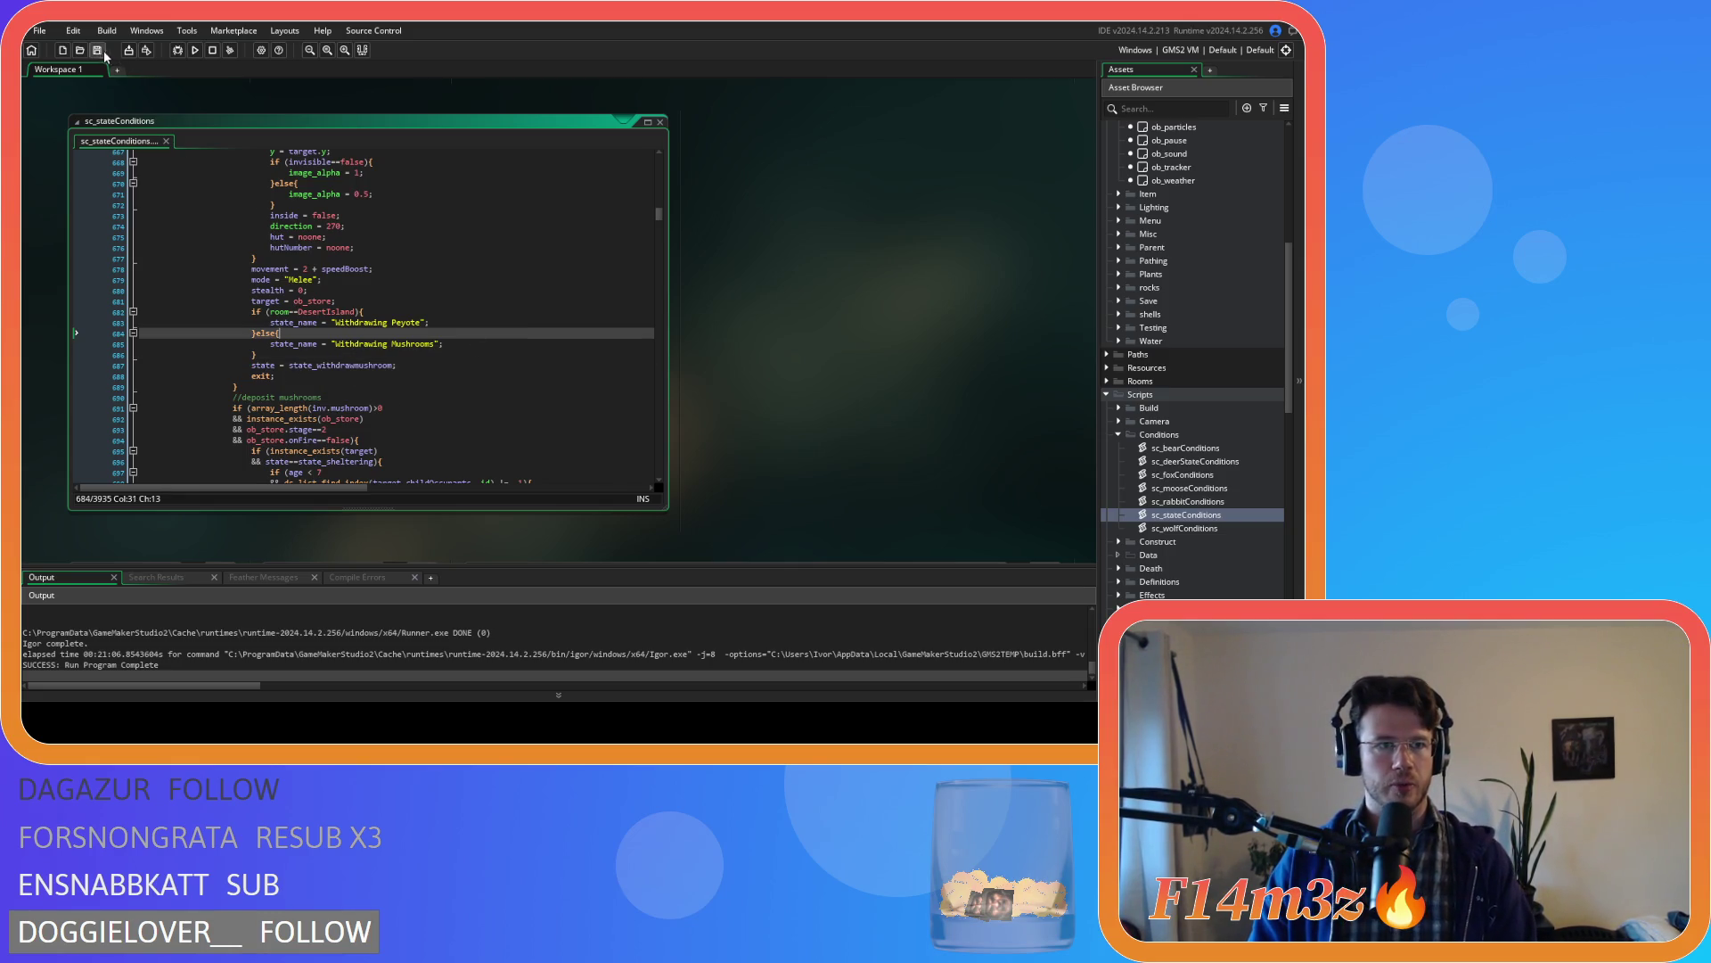
left_click(585, 357)
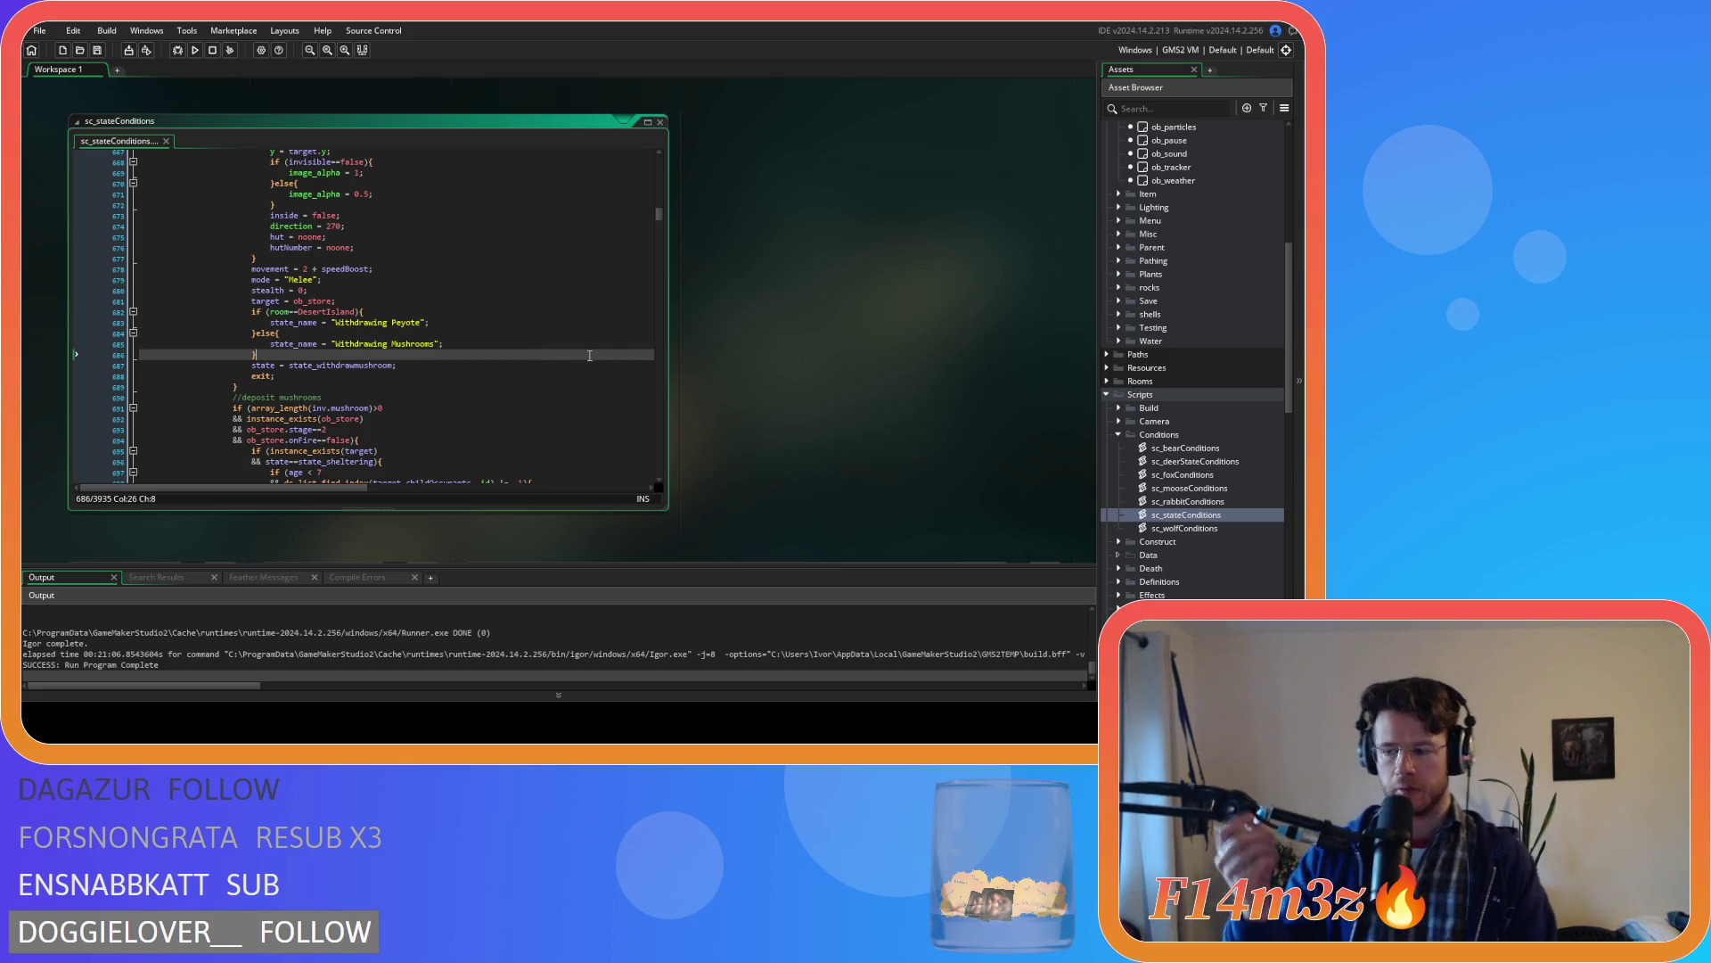